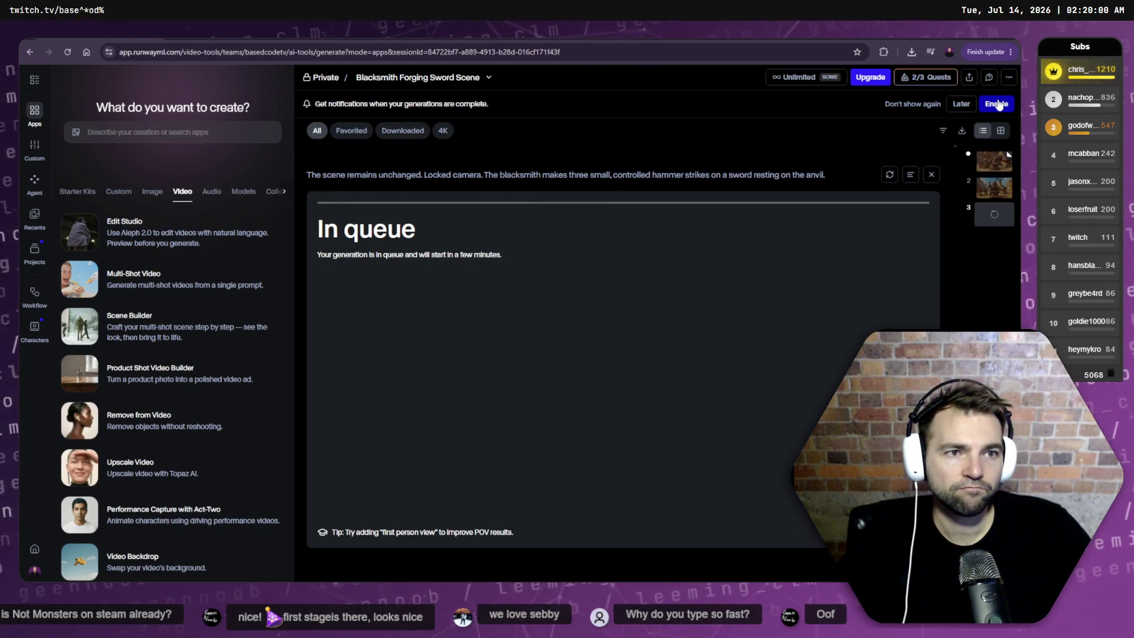
- Check the credit quests panel, then switch via the whiteboard to the ChatGPT farmer repaint
click(924, 80)
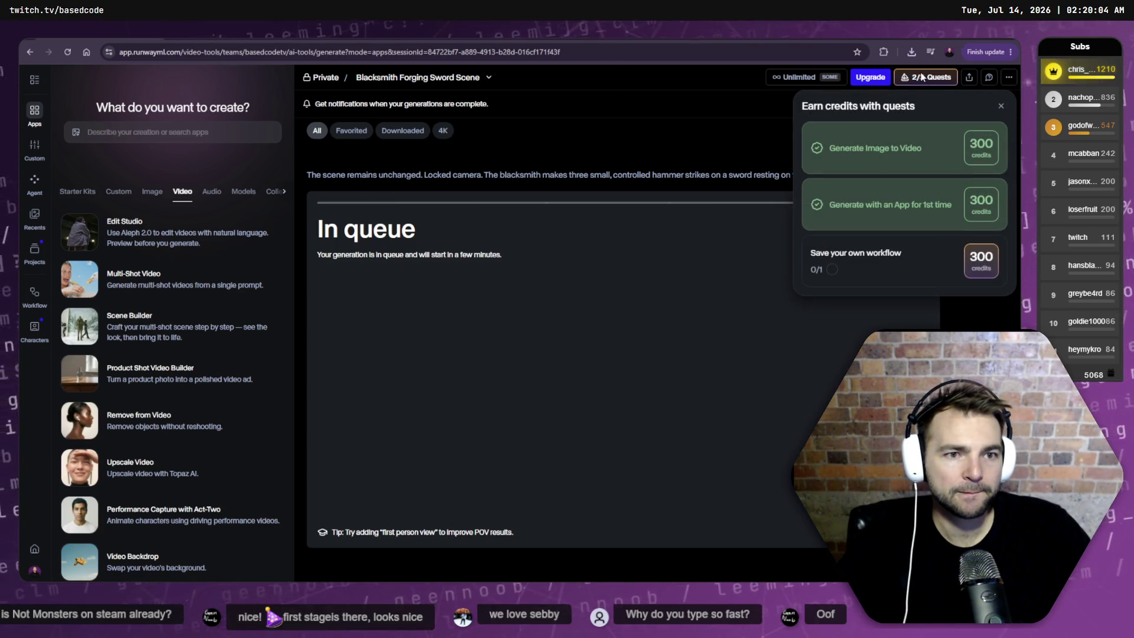
click(720, 150)
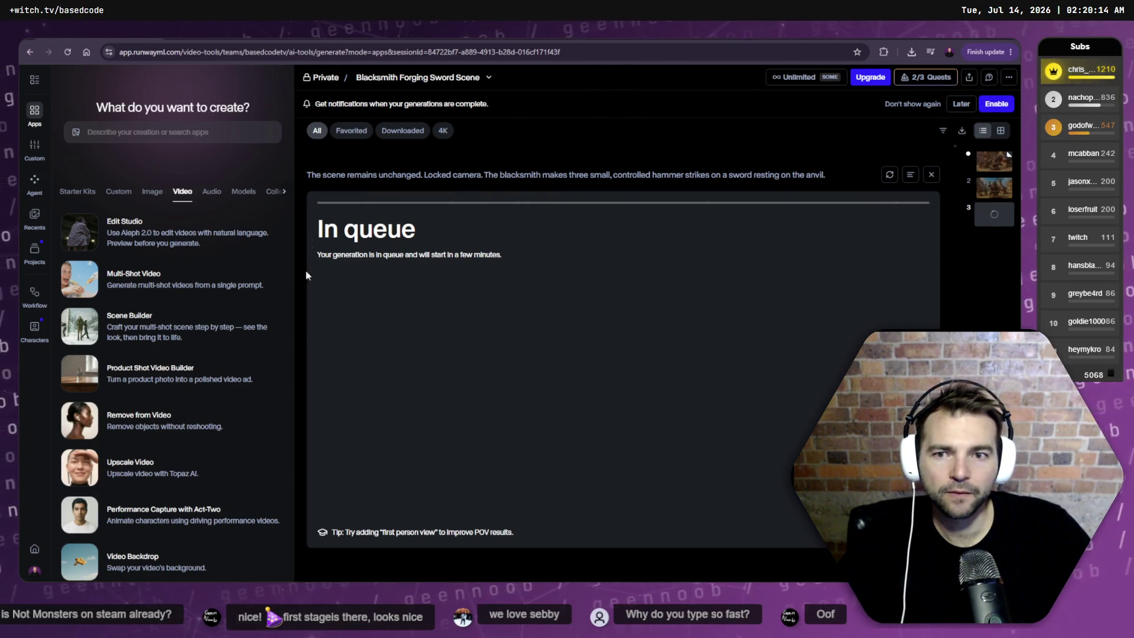
key(alt+Tab)
key(alt+Tab)
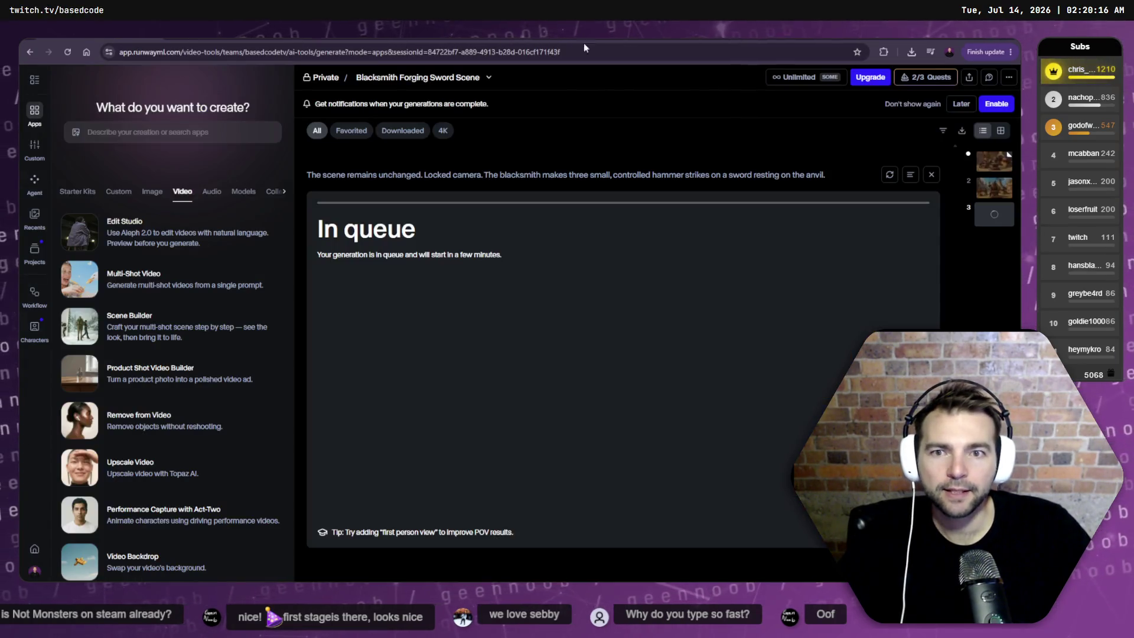
key(alt+Tab)
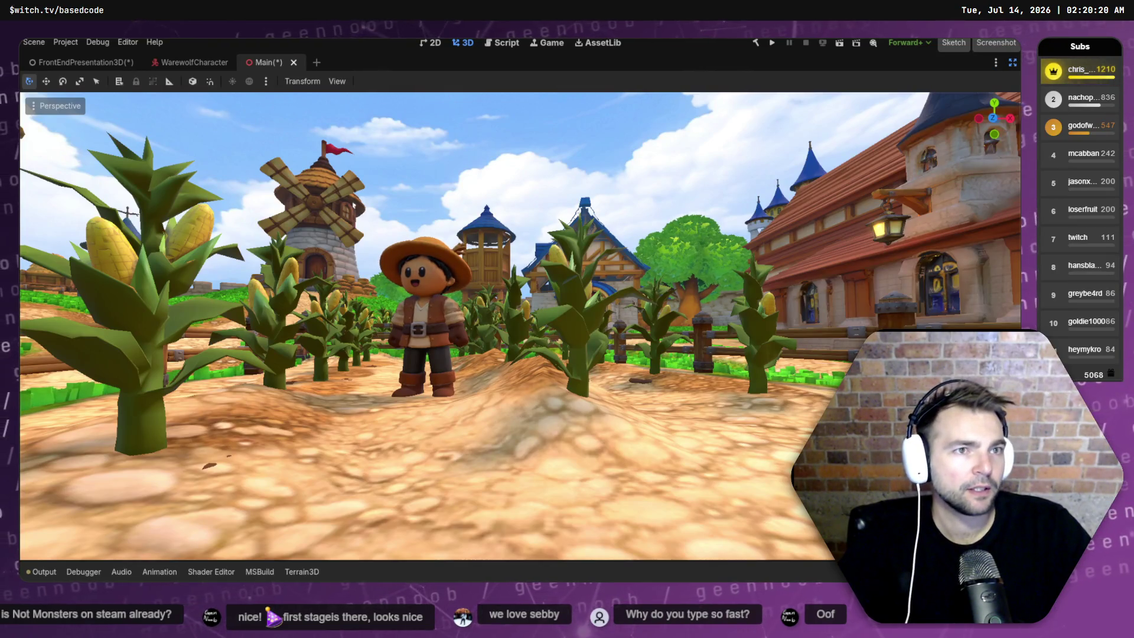
key(alt+Tab)
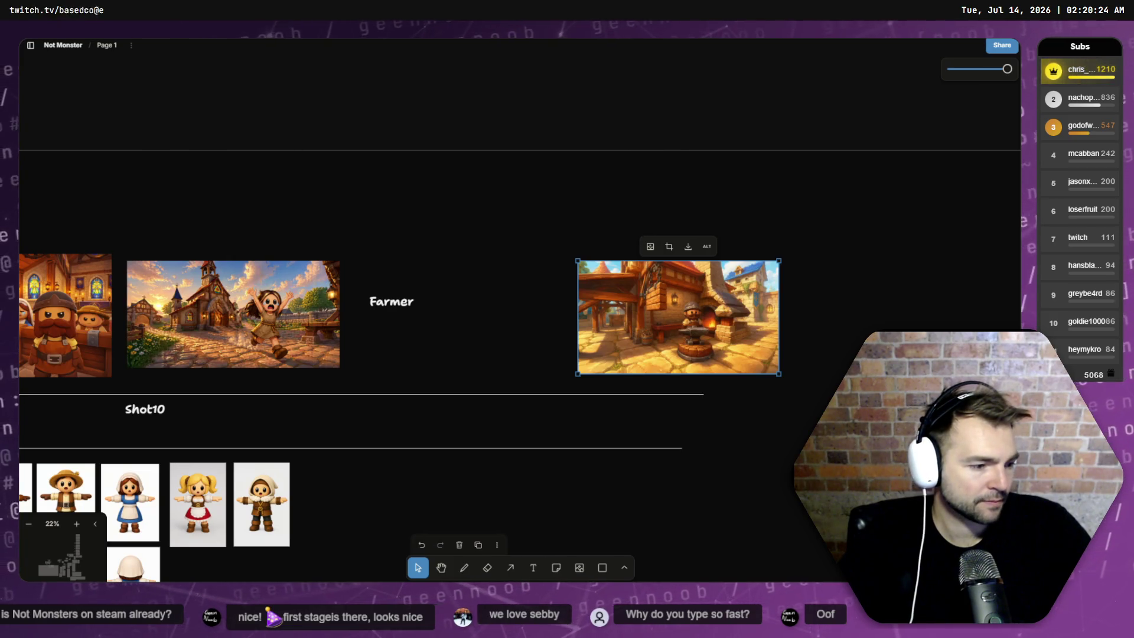
key(alt+Tab)
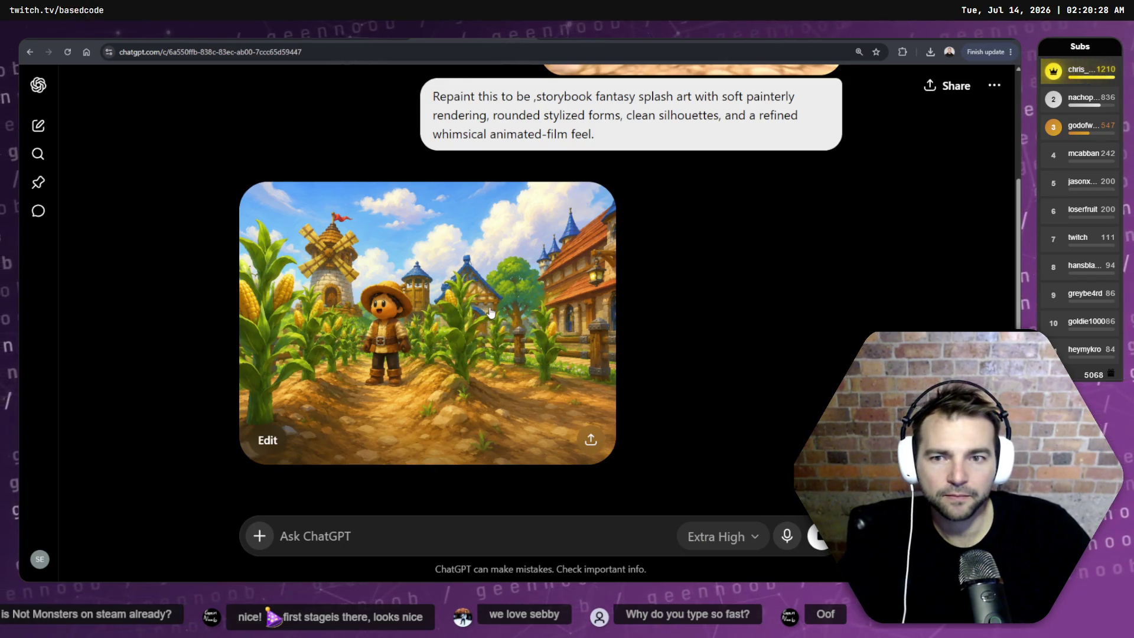
- Regenerate the farm image at the Widescreen 16:9 aspect ratio
click(570, 364)
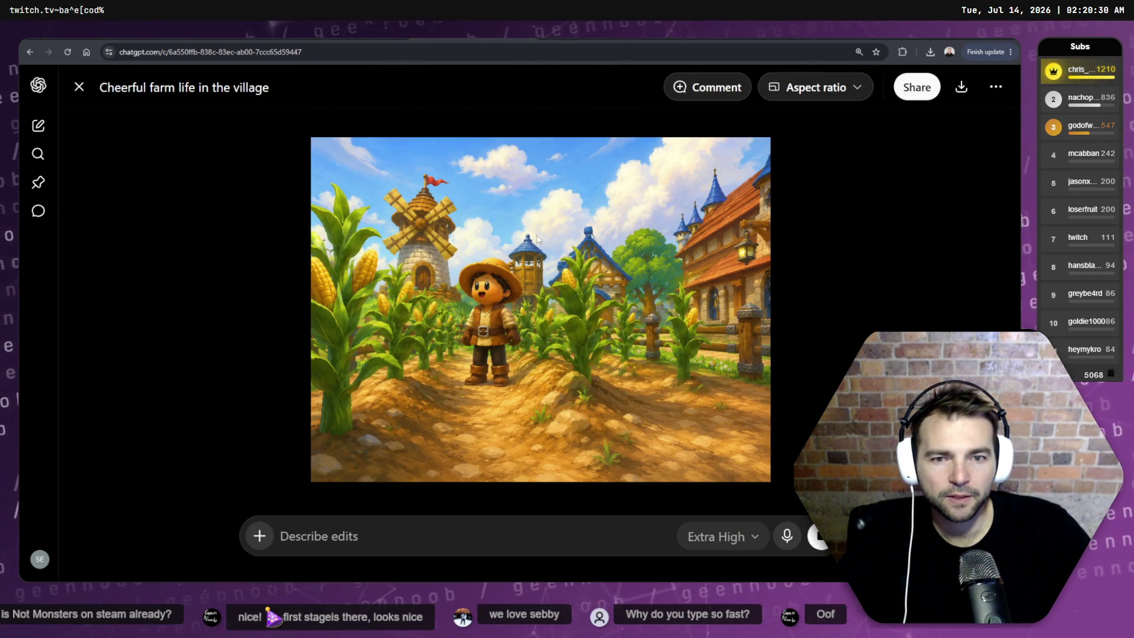
right_click(617, 247)
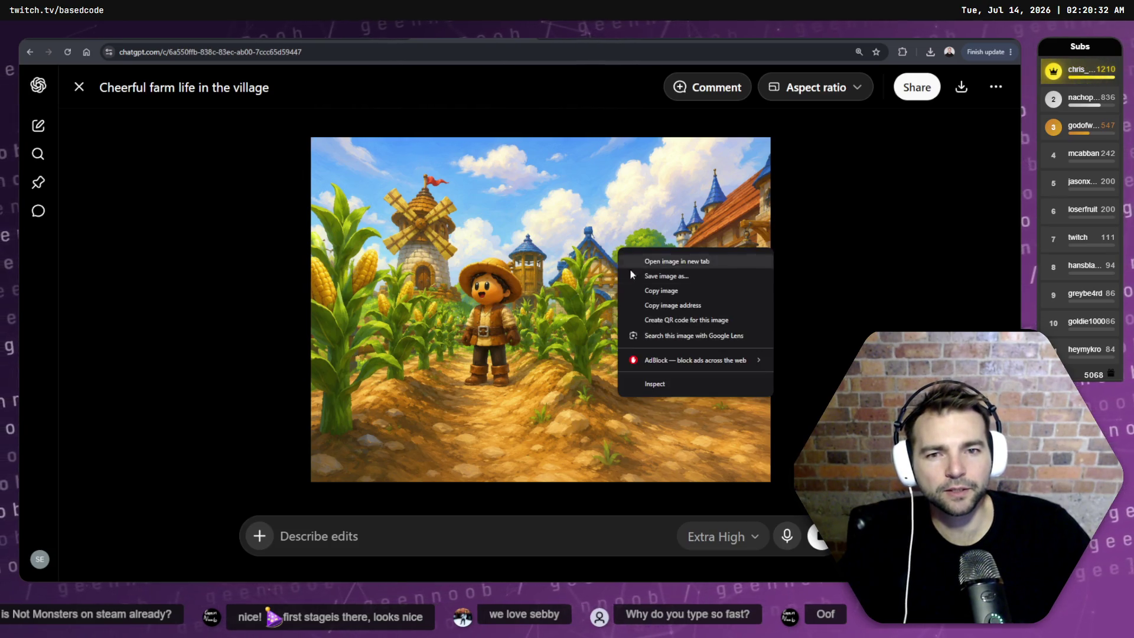
key(Escape)
click(838, 88)
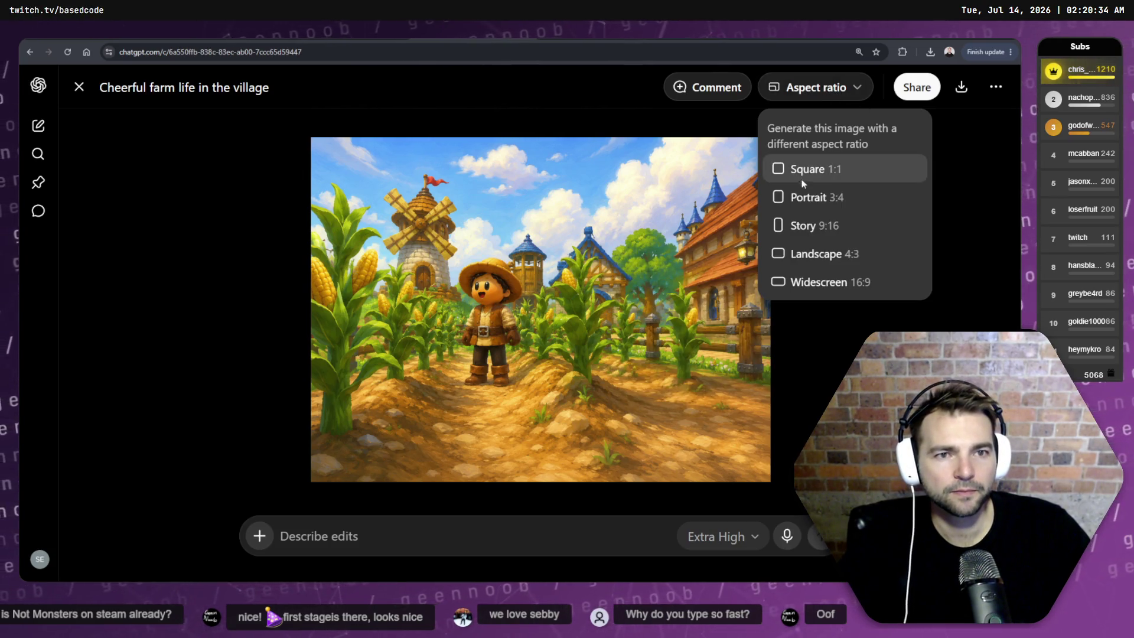
click(794, 281)
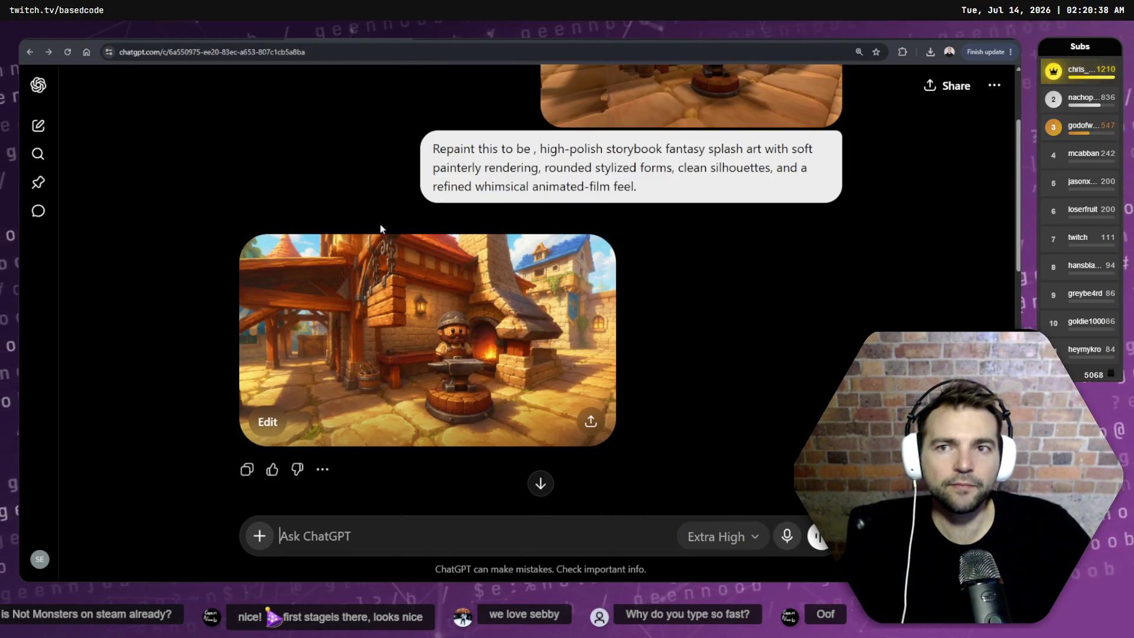
scroll(559, 387, up, 1)
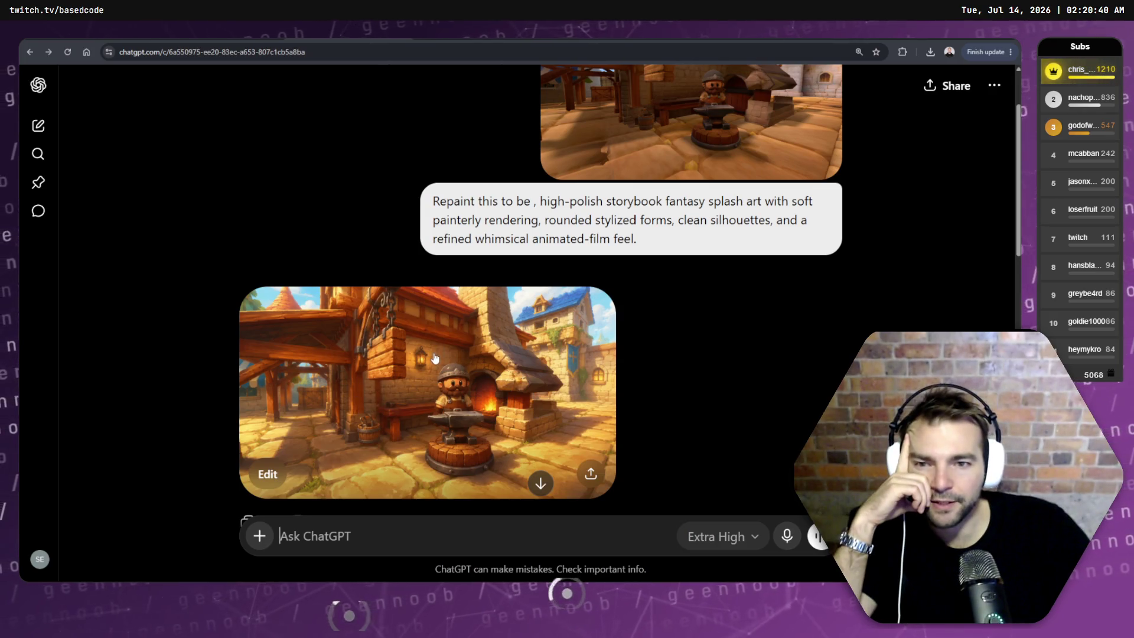
- Go back to the farm image conversation and scroll through it
key(alt+Right)
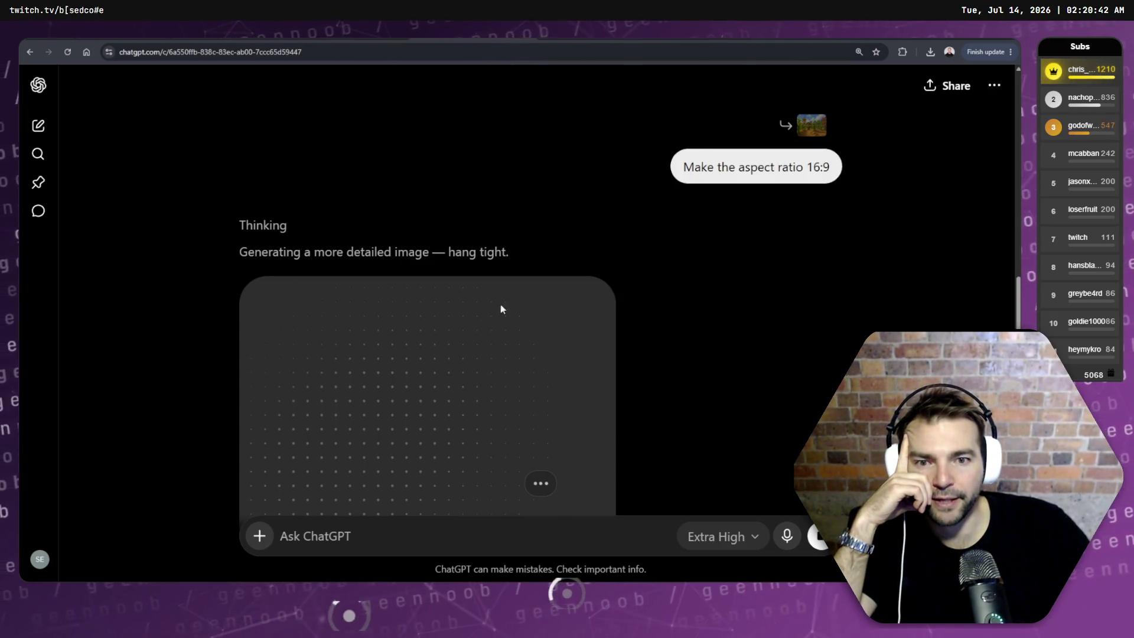
scroll(748, 149, up, 5)
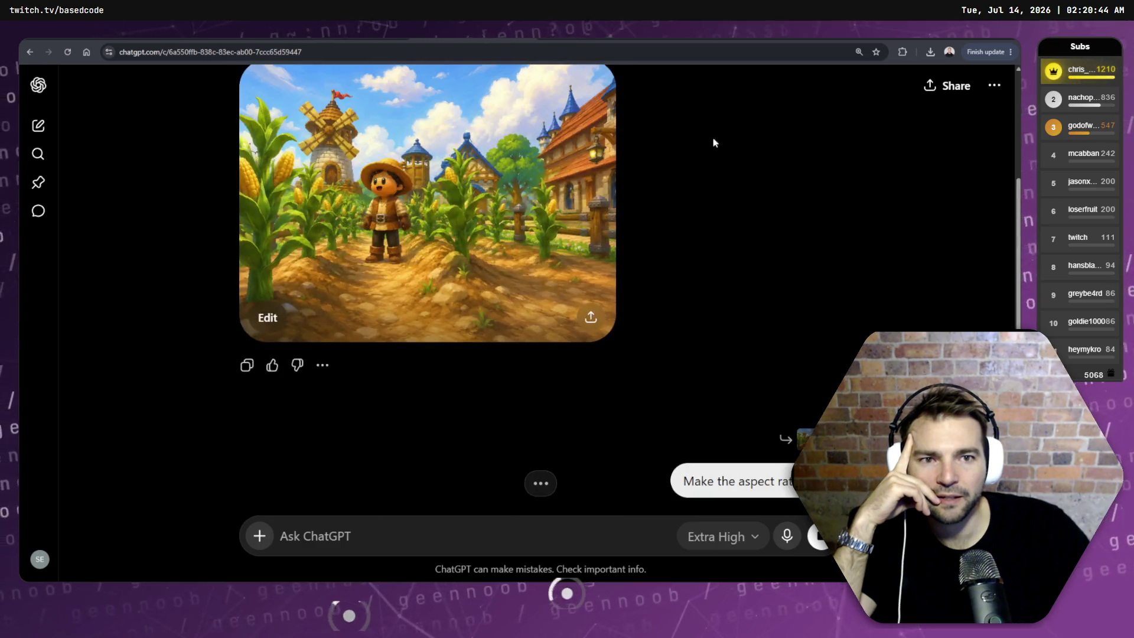
scroll(525, 246, up, 5)
scroll(530, 245, down, 4)
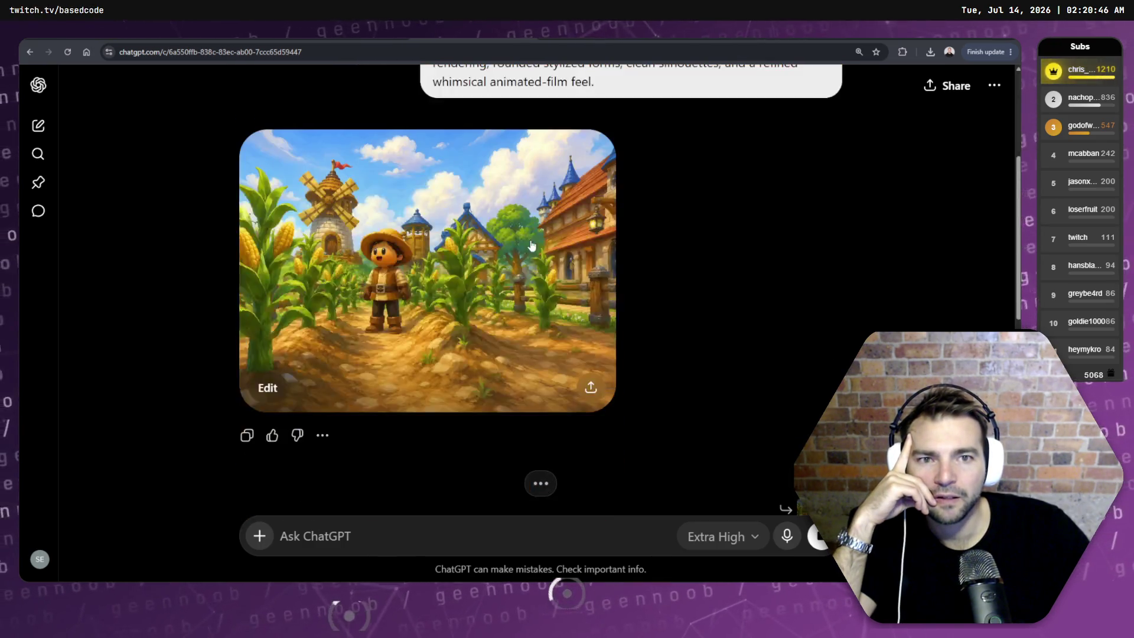
scroll(530, 245, up, 4)
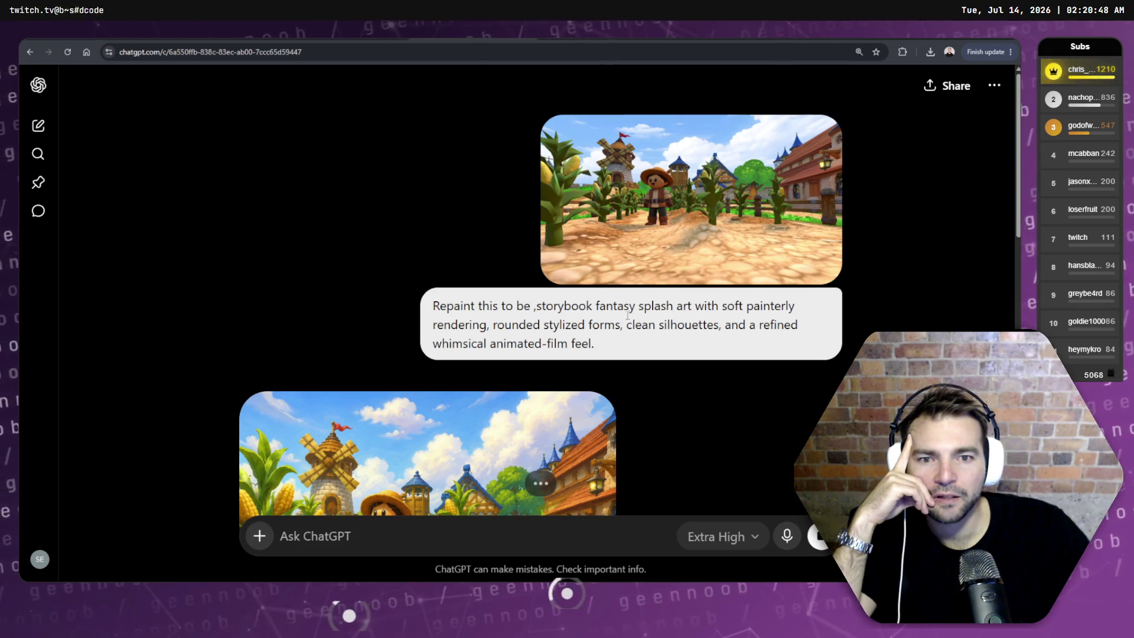
- Start a fresh ChatGPT chat at chatgpt.com in a new tab
key(ctrl+t)
text(chatgpt.com)
key(Return)
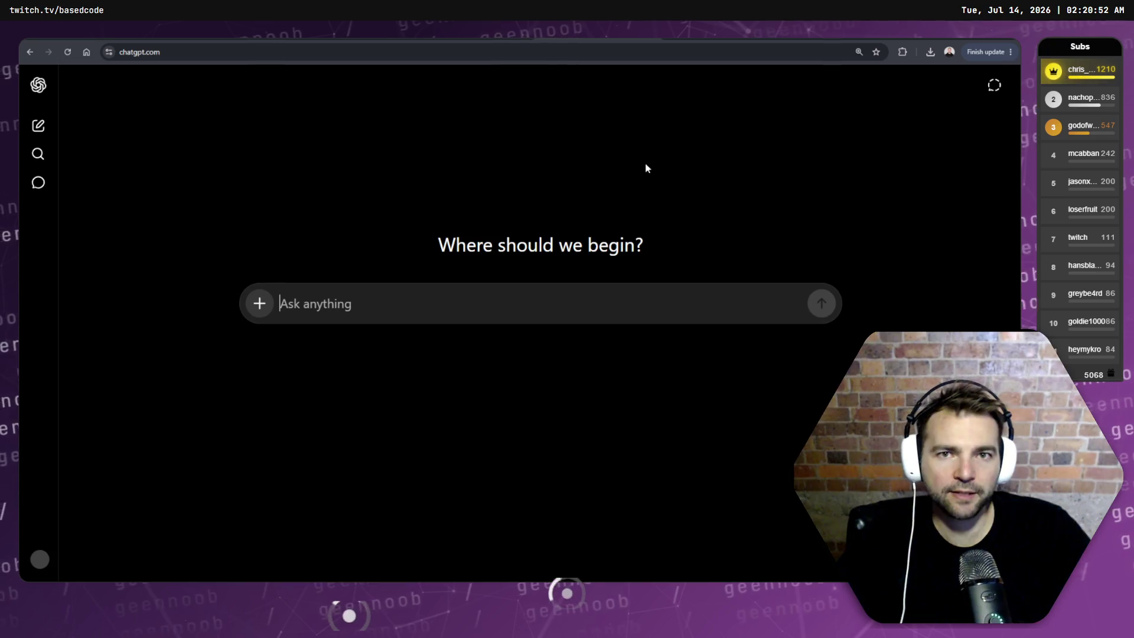
- Attach the NotMonsters_Editor farm screenshot to a new message
click(260, 304)
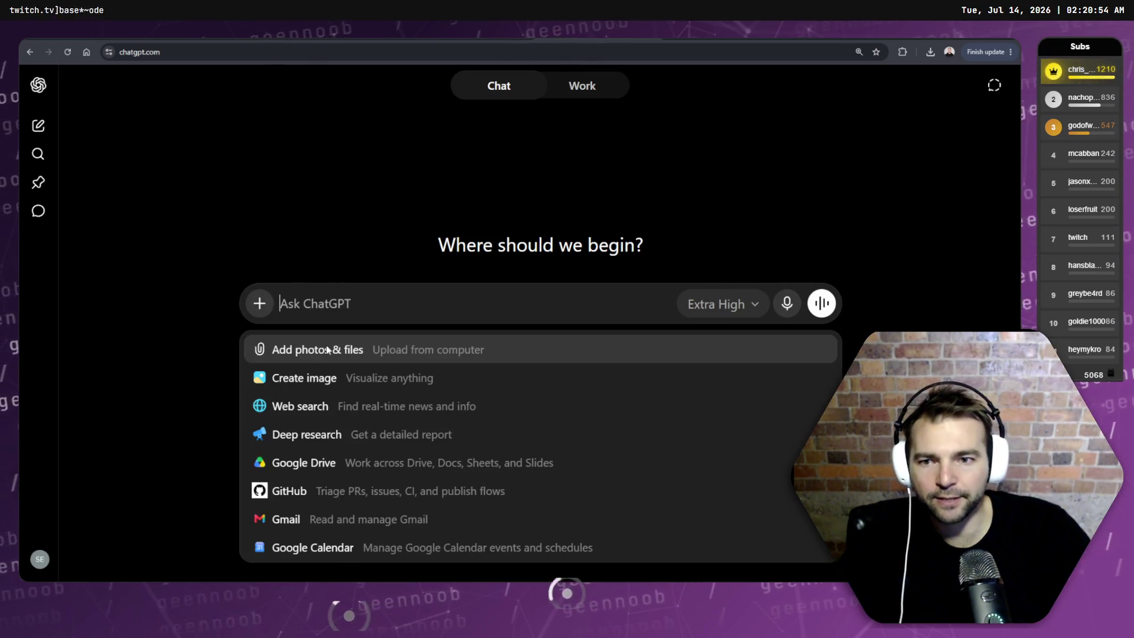
click(328, 350)
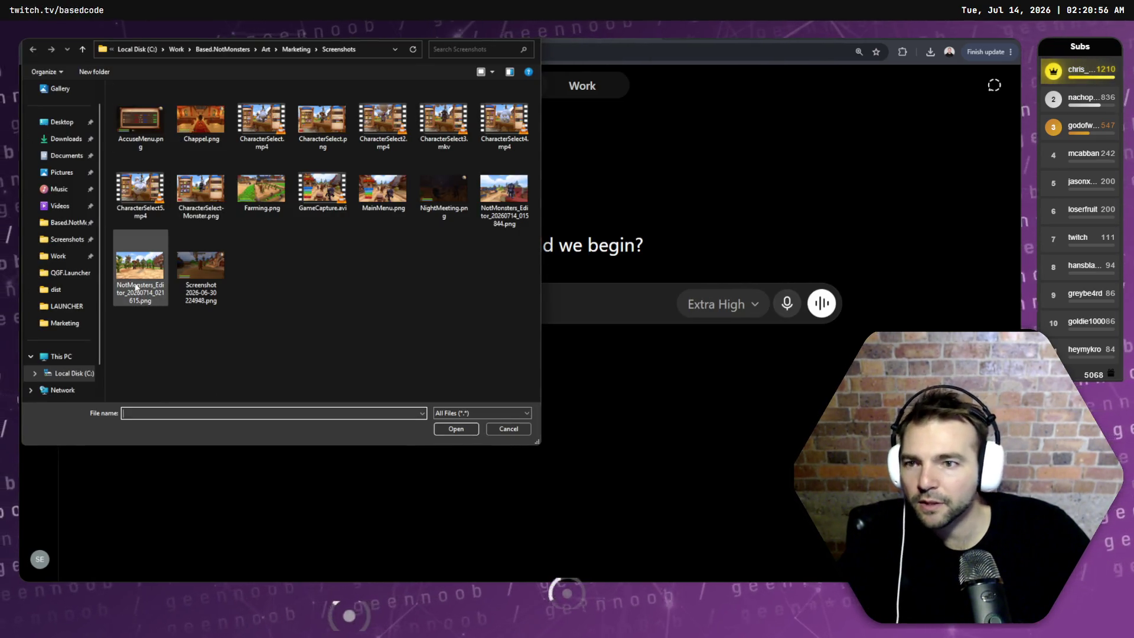
double_click(135, 287)
- Paste the repaint prompt, change 'high-polish storybook' to 'simple', and send it
key(ctrl+v)
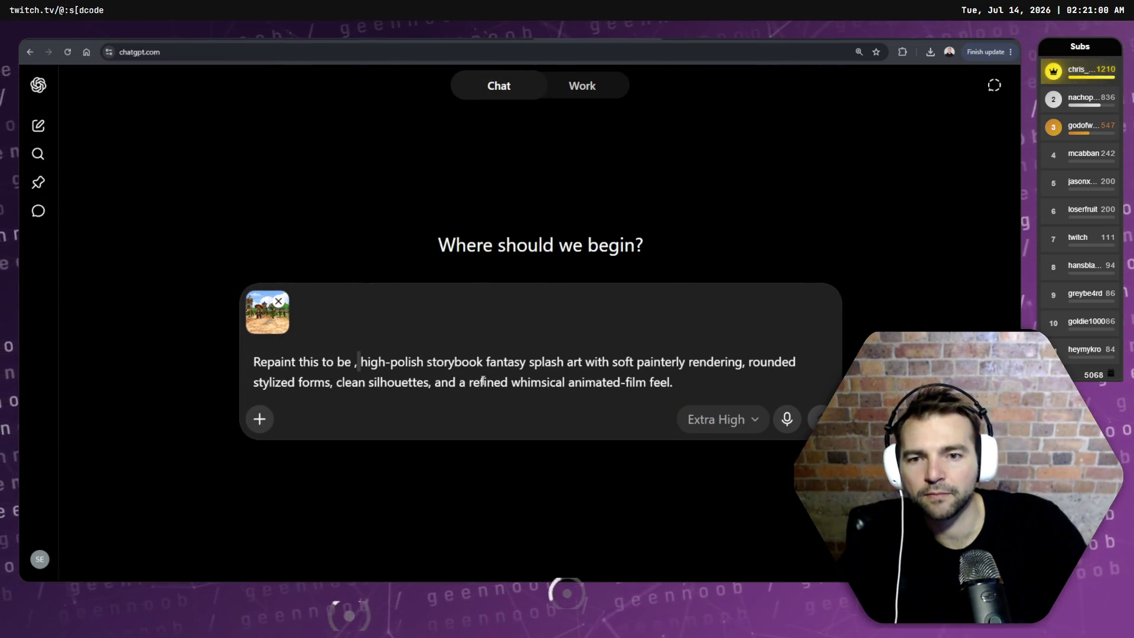
key(shift+Right)
key(shift+Right)
key(shift+Right)
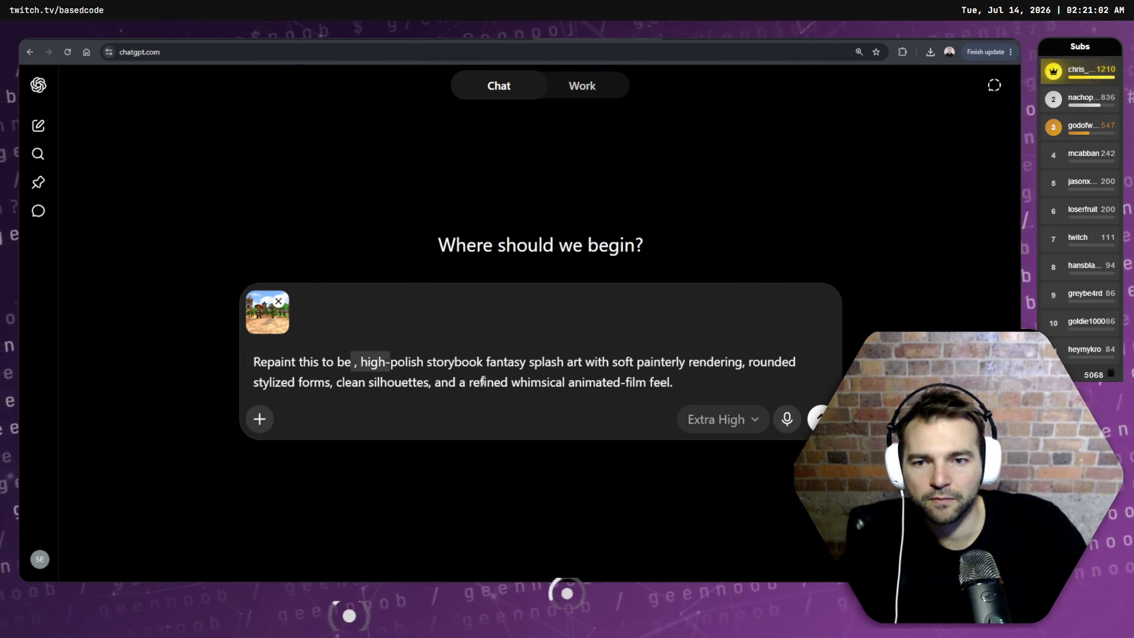
key(BackSpace)
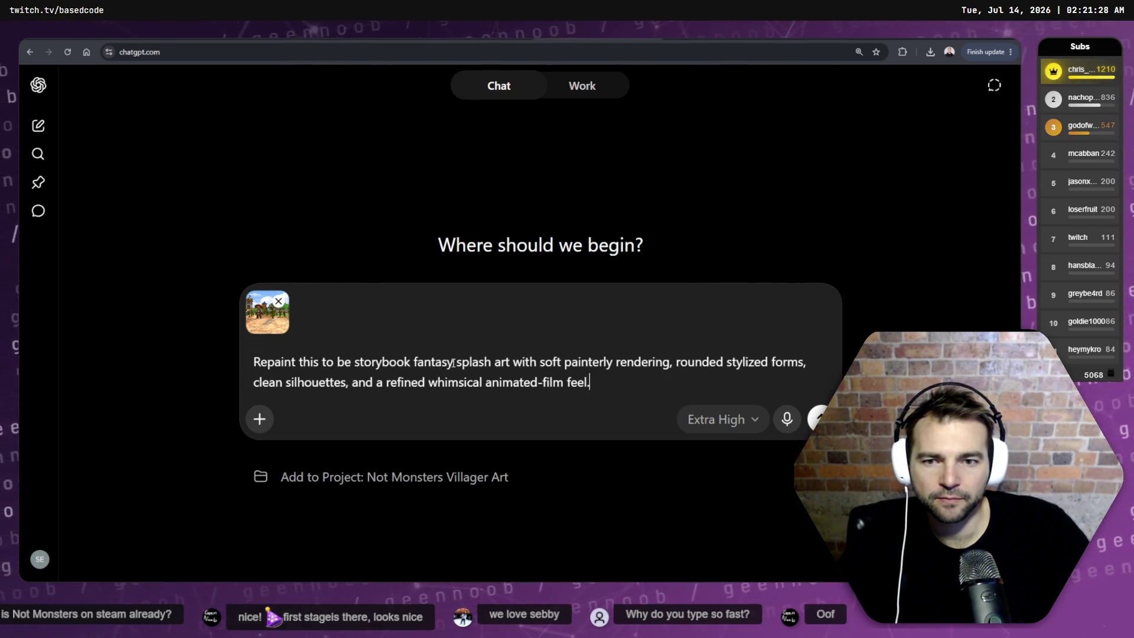
double_click(360, 362)
text(simple)
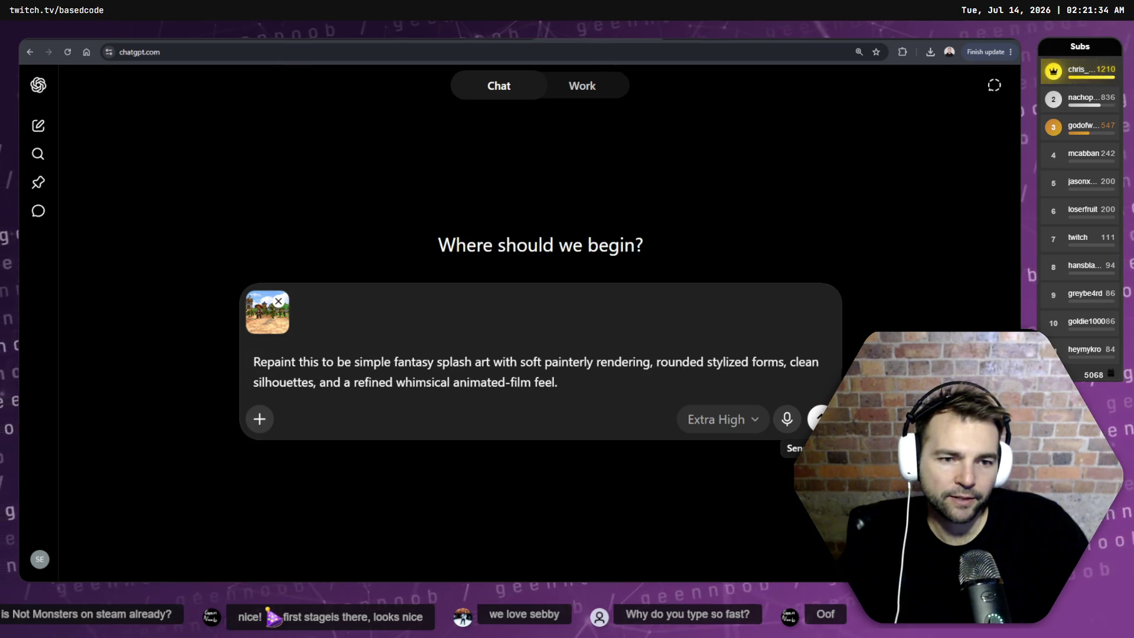
click(817, 419)
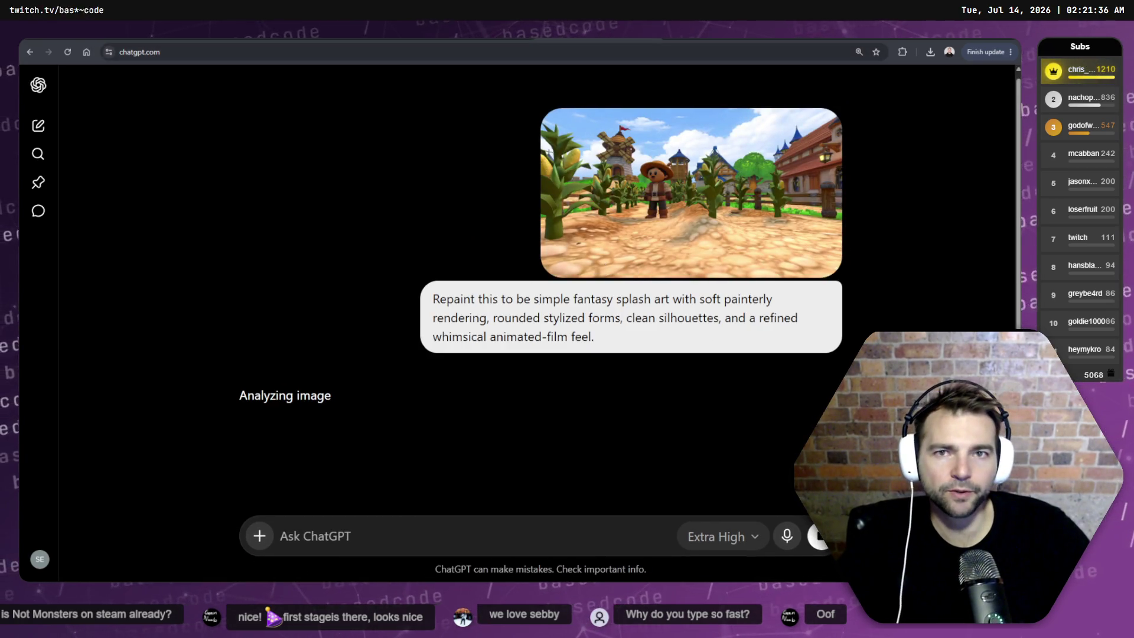
- View the earlier farm image full size, then close the viewer
scroll(461, 236, down, 1)
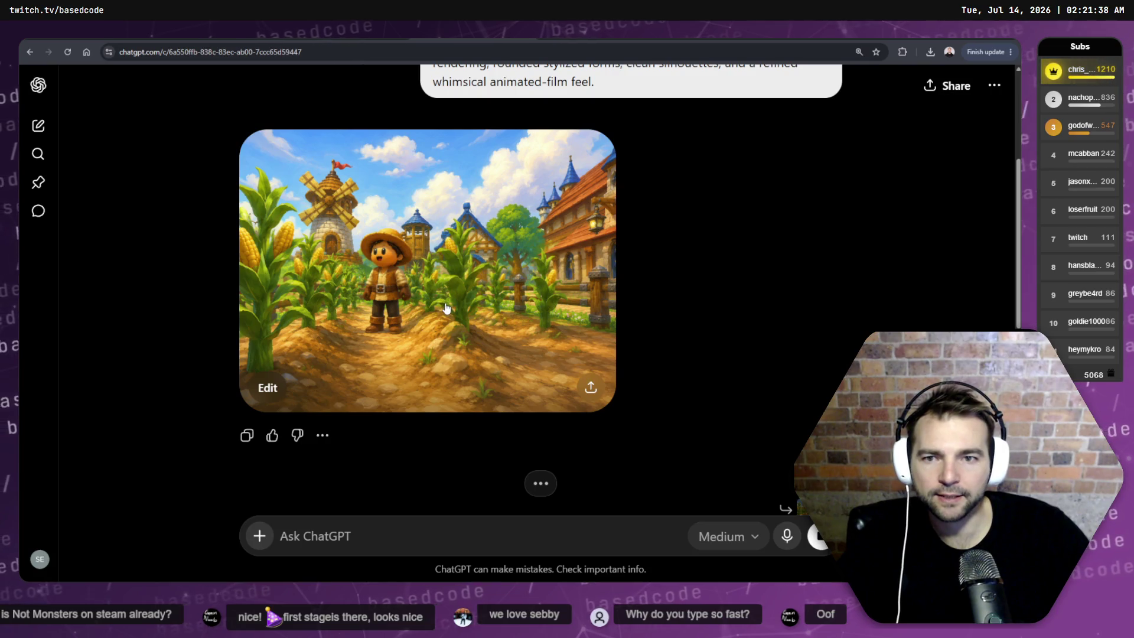
click(447, 307)
key(Escape)
scroll(666, 251, up, 5)
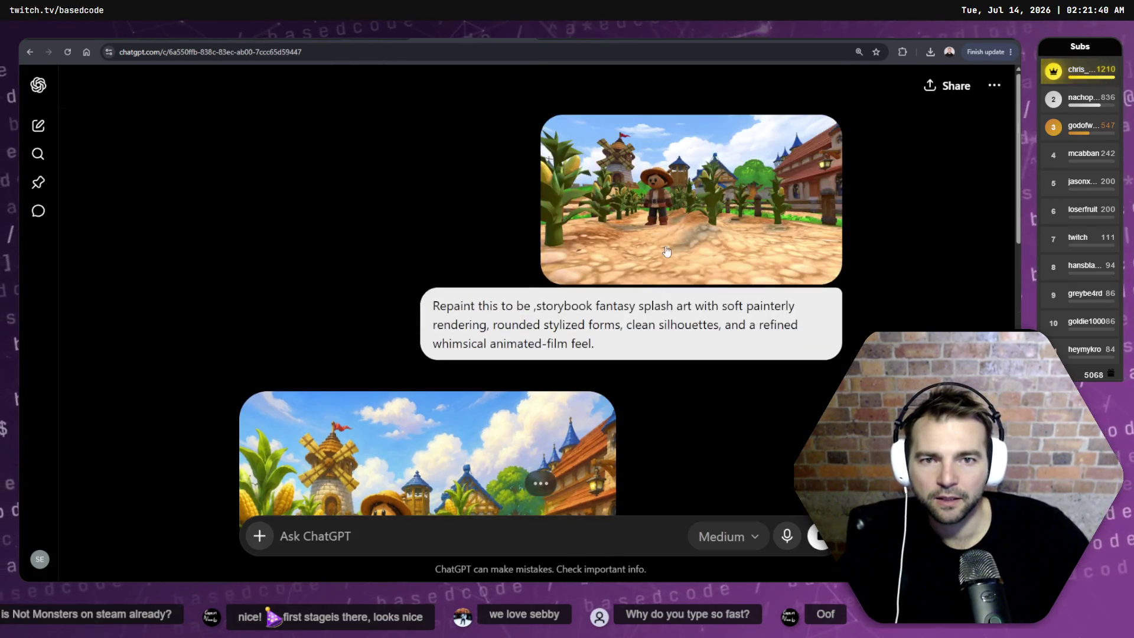
- Cycle through the open conversation tabs over to the Runway generations page
key(ctrl+Tab)
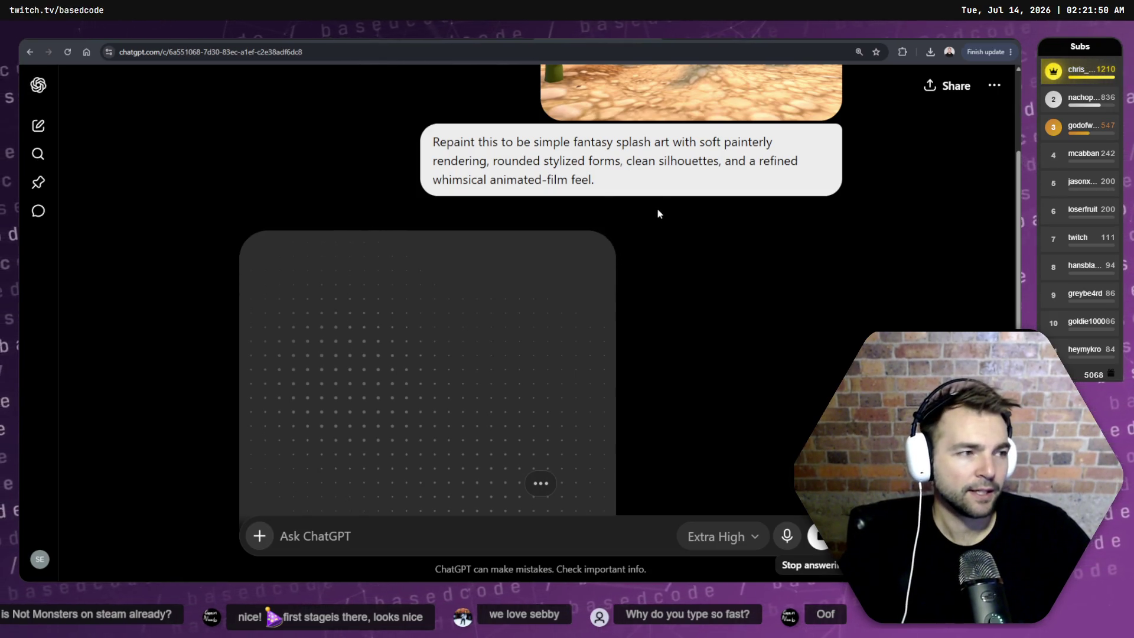
key(ctrl+Tab)
key(ctrl+Tab)
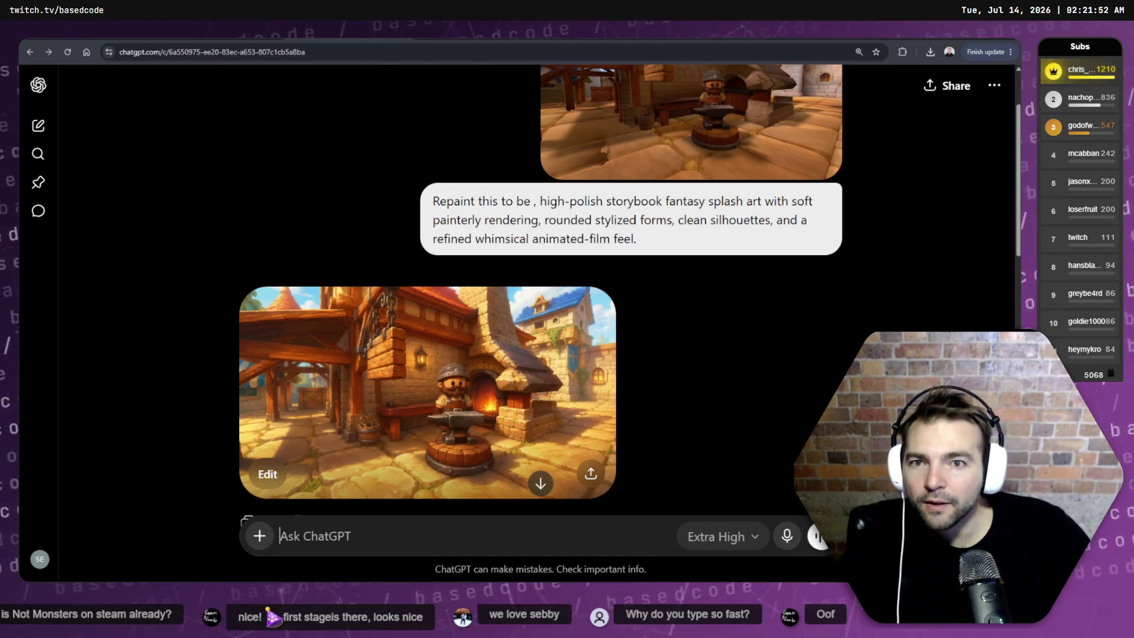
key(ctrl+Tab)
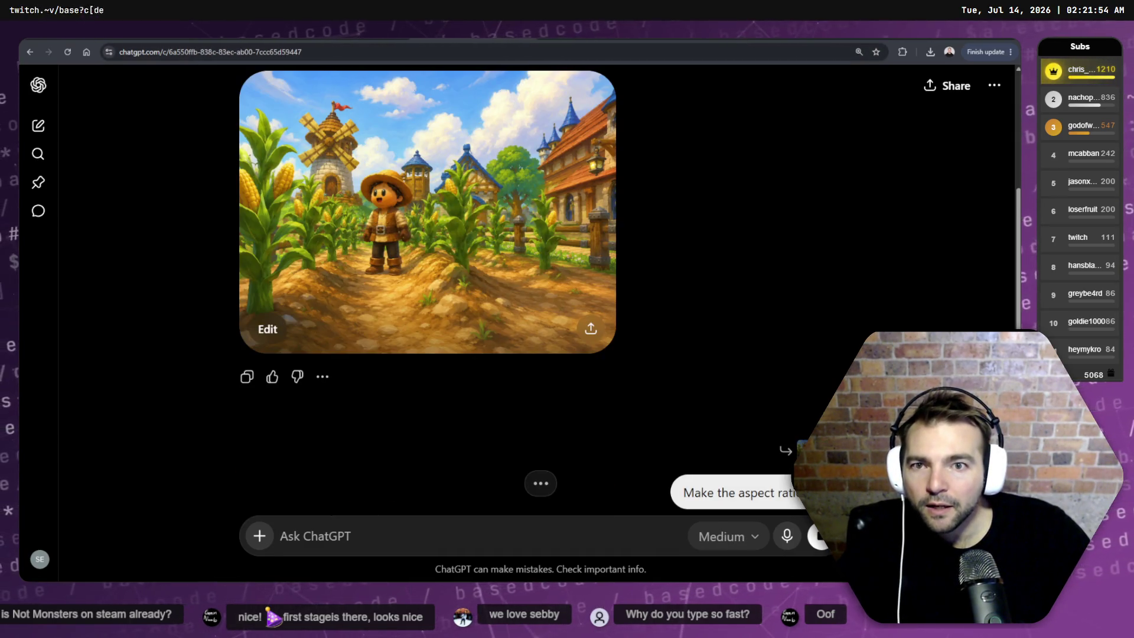
key(ctrl+Tab)
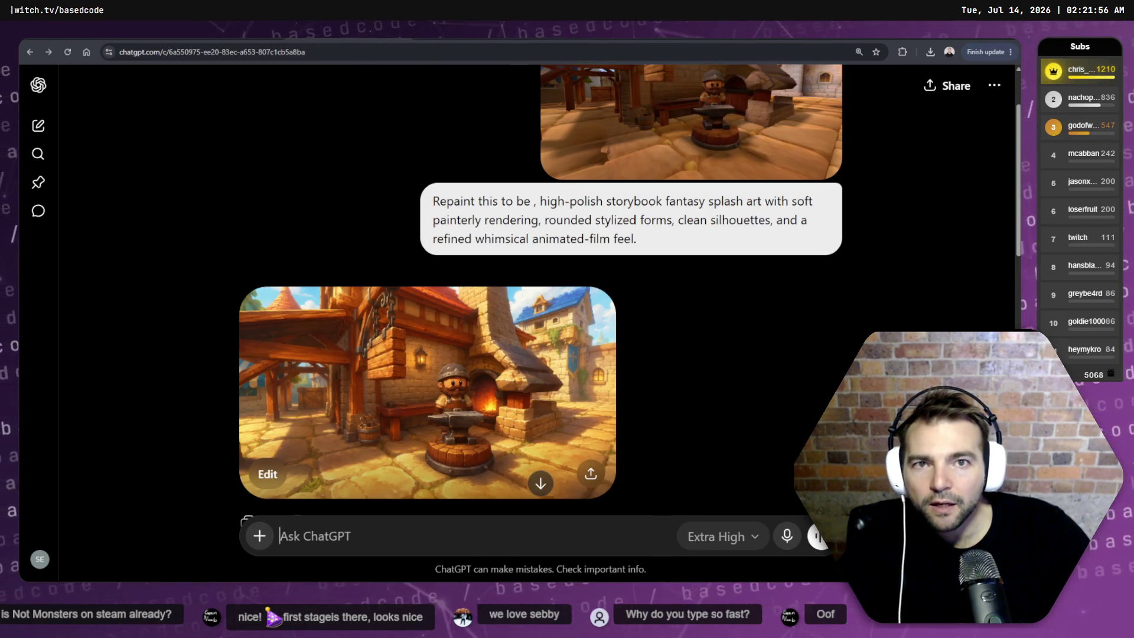
key(ctrl+Tab)
key(ctrl+shift+Tab)
key(ctrl+Tab)
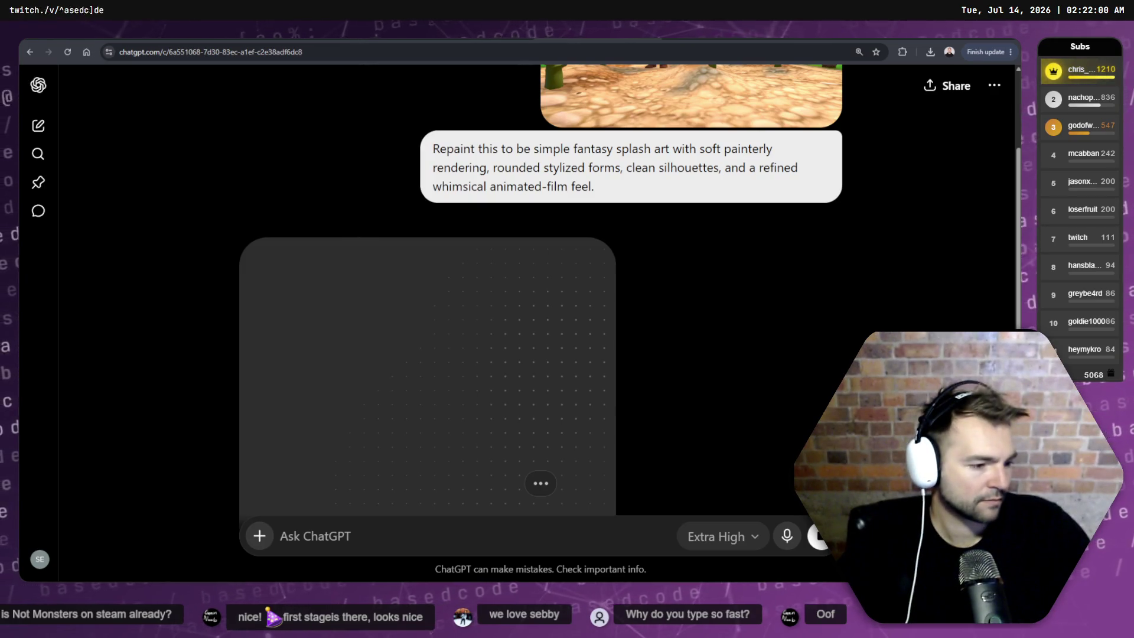
key(ctrl+Tab)
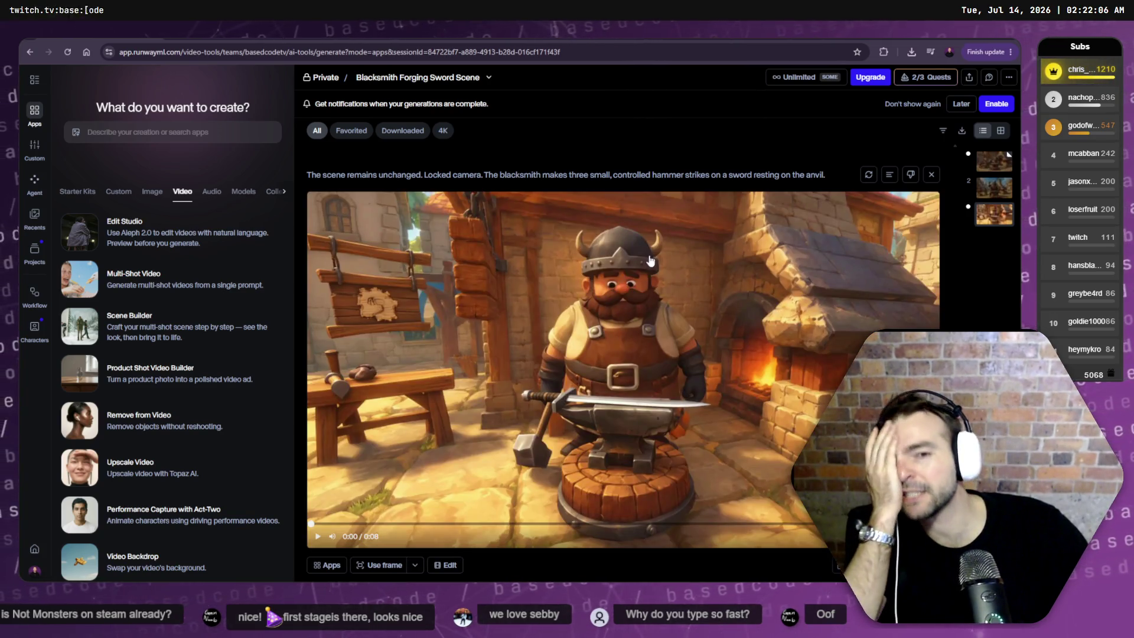
- View the second blacksmith generation, then play the latest hammer-strike clip and pause at 0:03
click(995, 192)
scroll(1000, 236, up, 3)
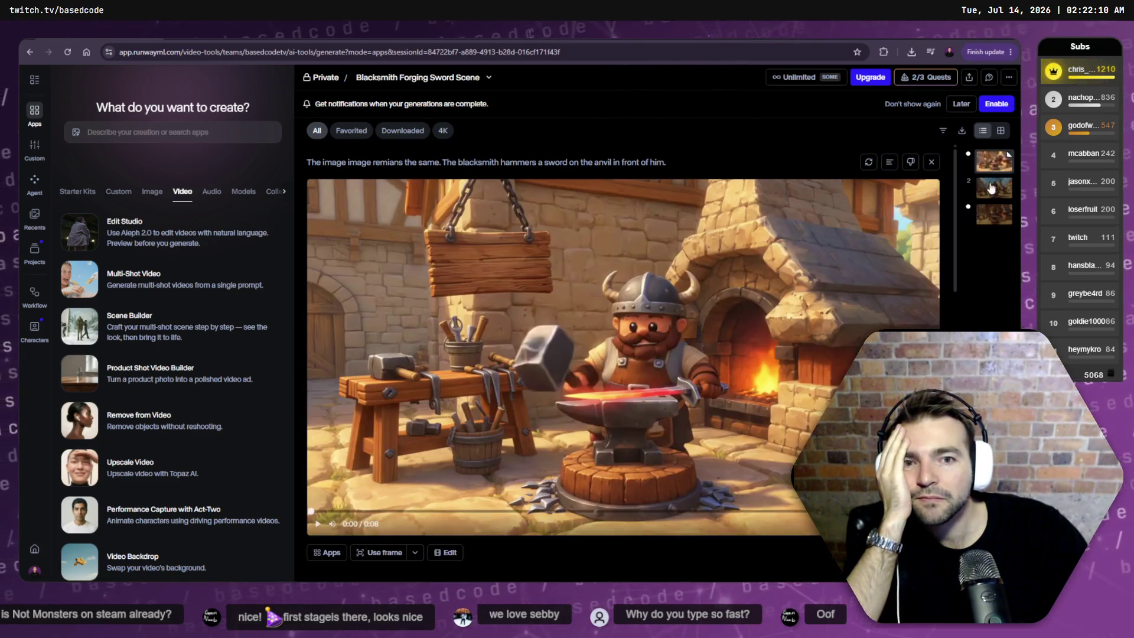
scroll(1000, 236, down, 3)
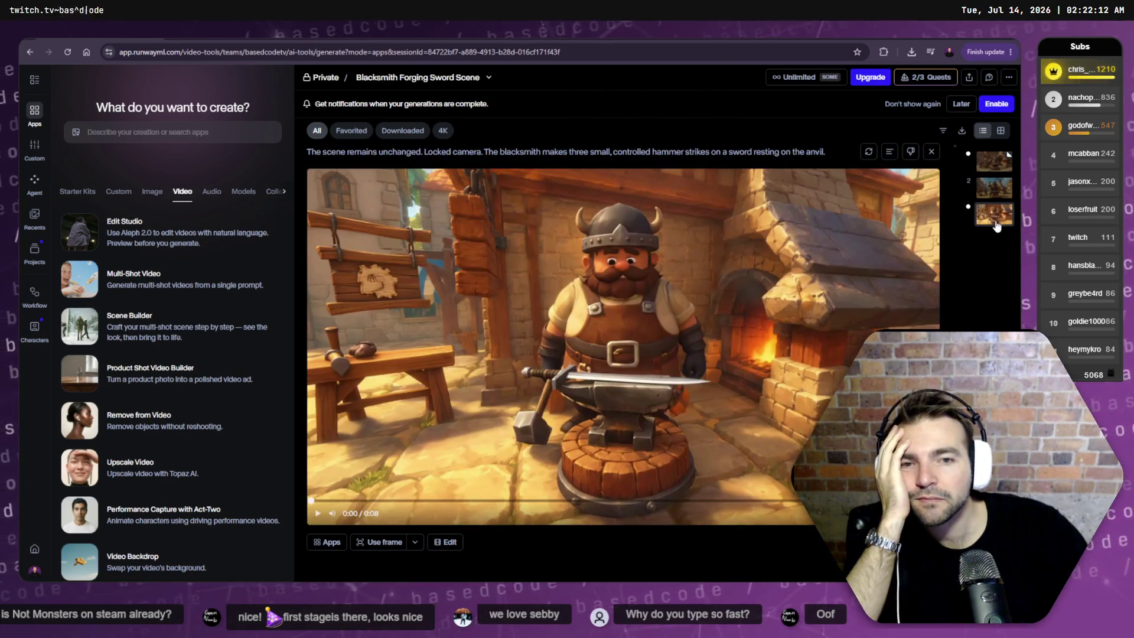
scroll(177, 369, down, 6)
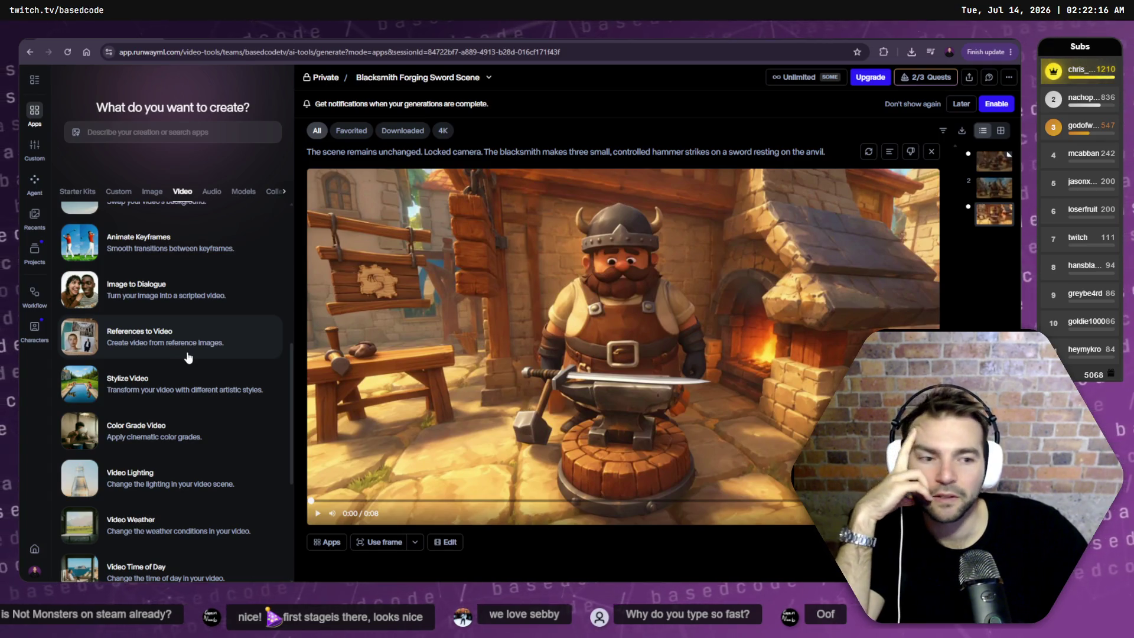
click(486, 441)
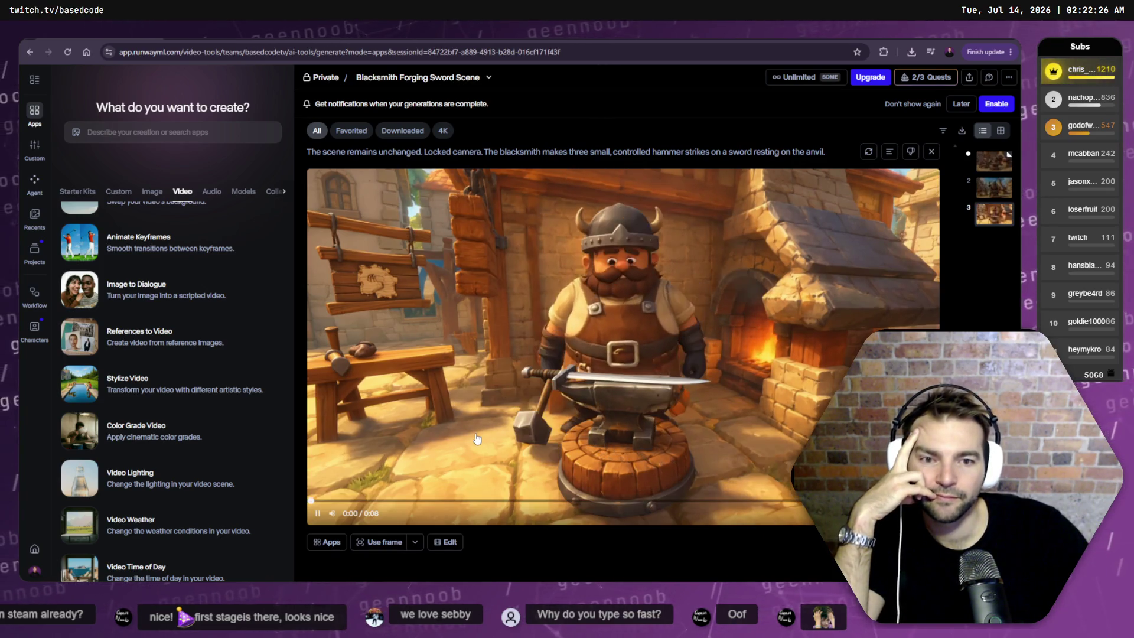
click(315, 516)
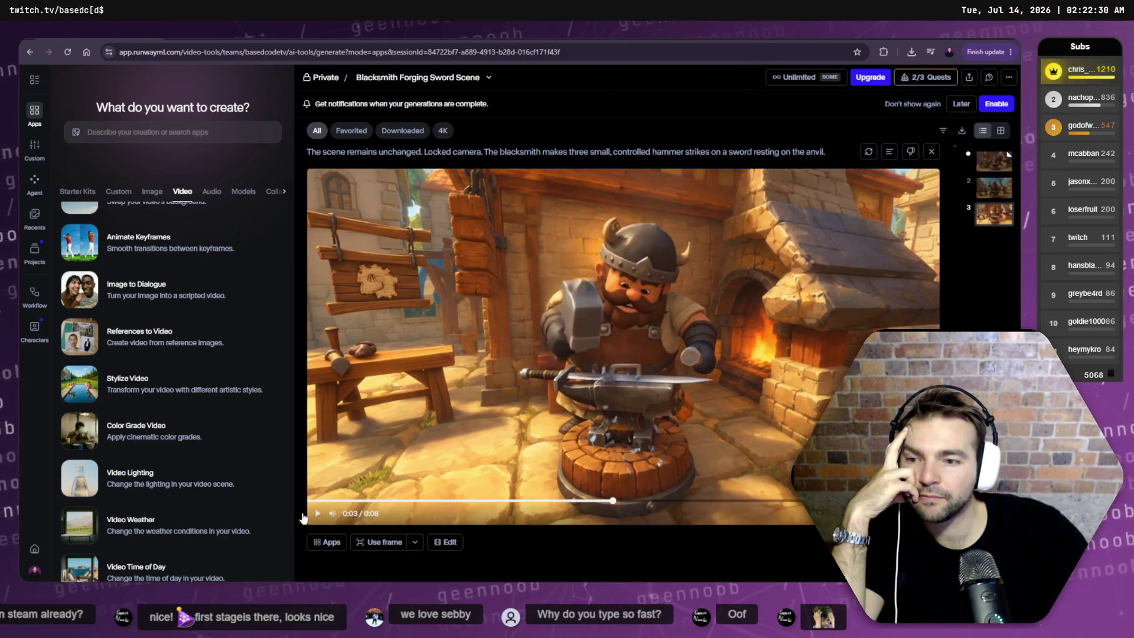
scroll(186, 485, down, 5)
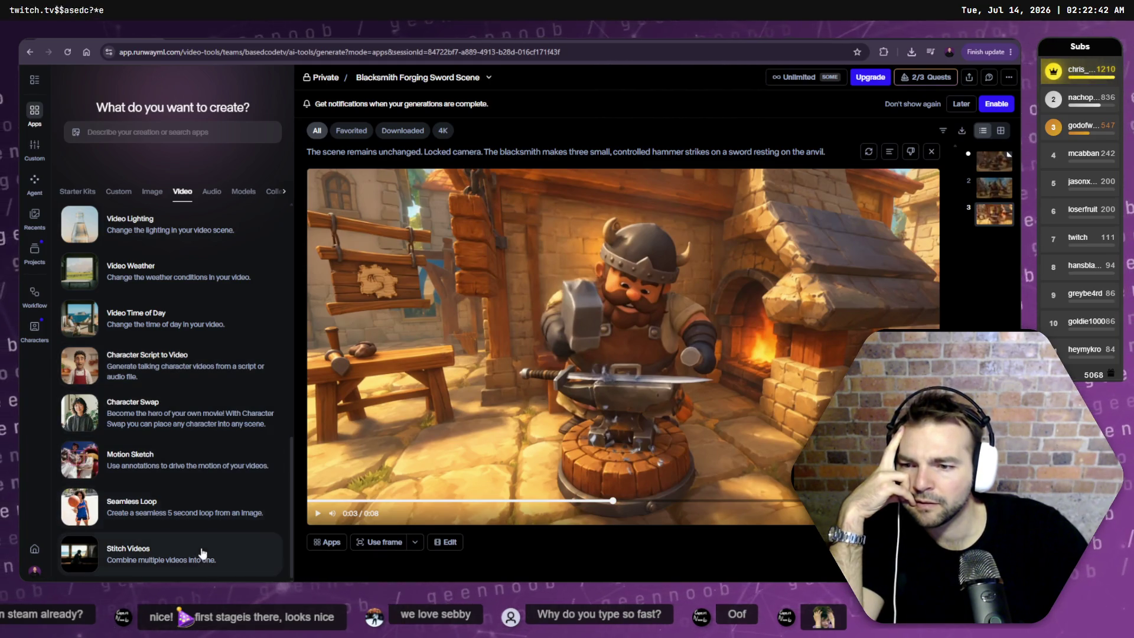
- Scroll the Video apps list back to the top and launch Edit Studio
scroll(239, 558, up, 5)
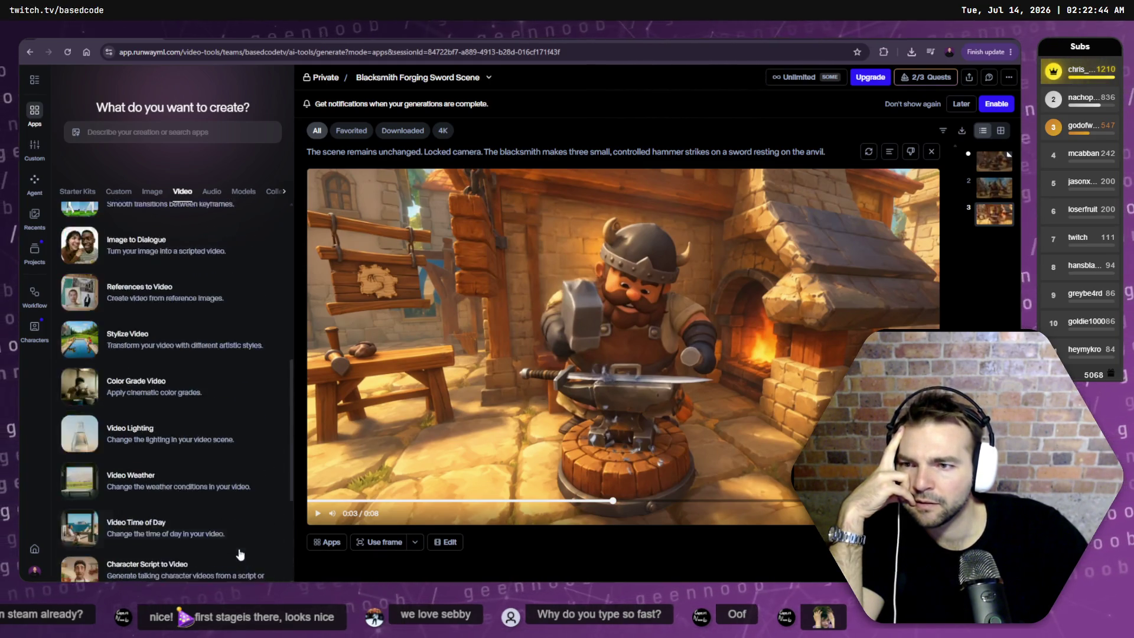
scroll(190, 415, up, 1)
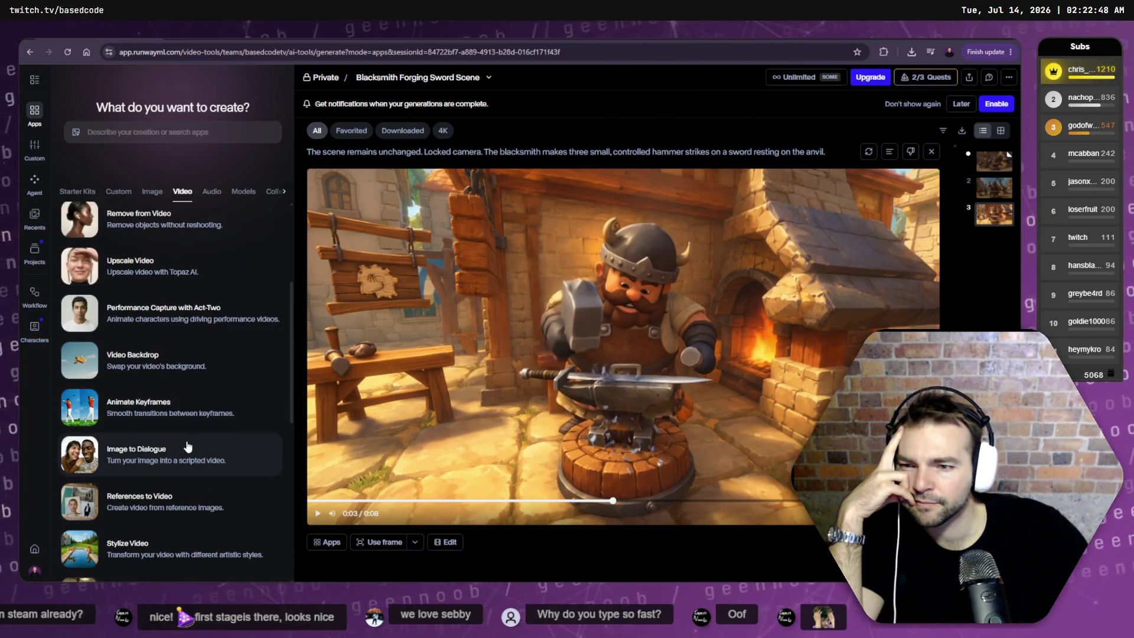
scroll(189, 383, up, 2)
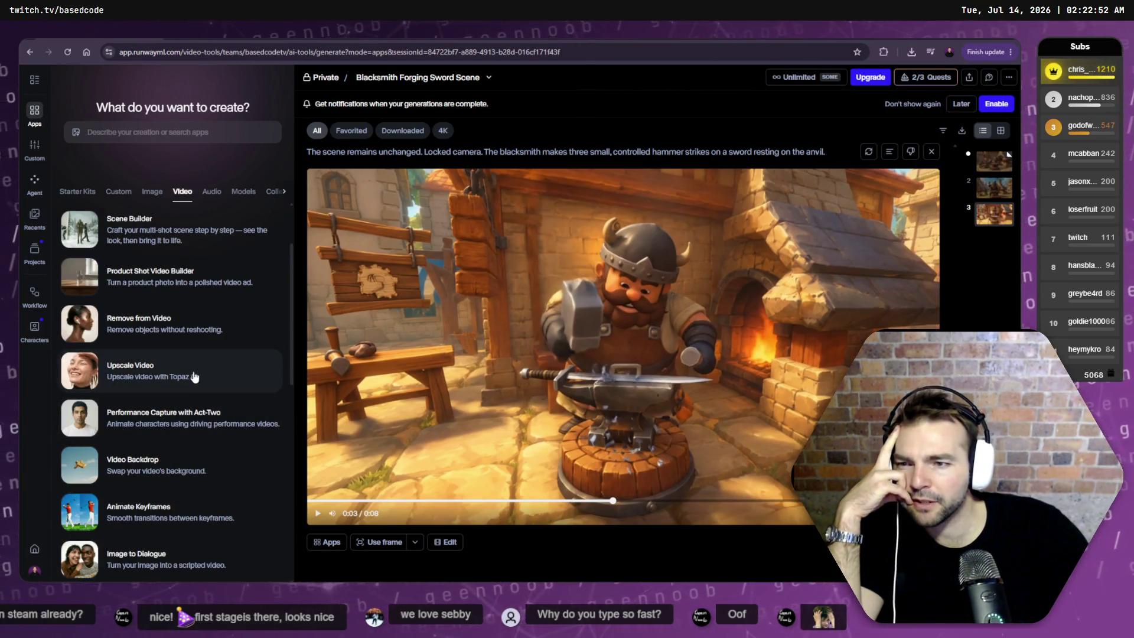
scroll(194, 377, up, 1)
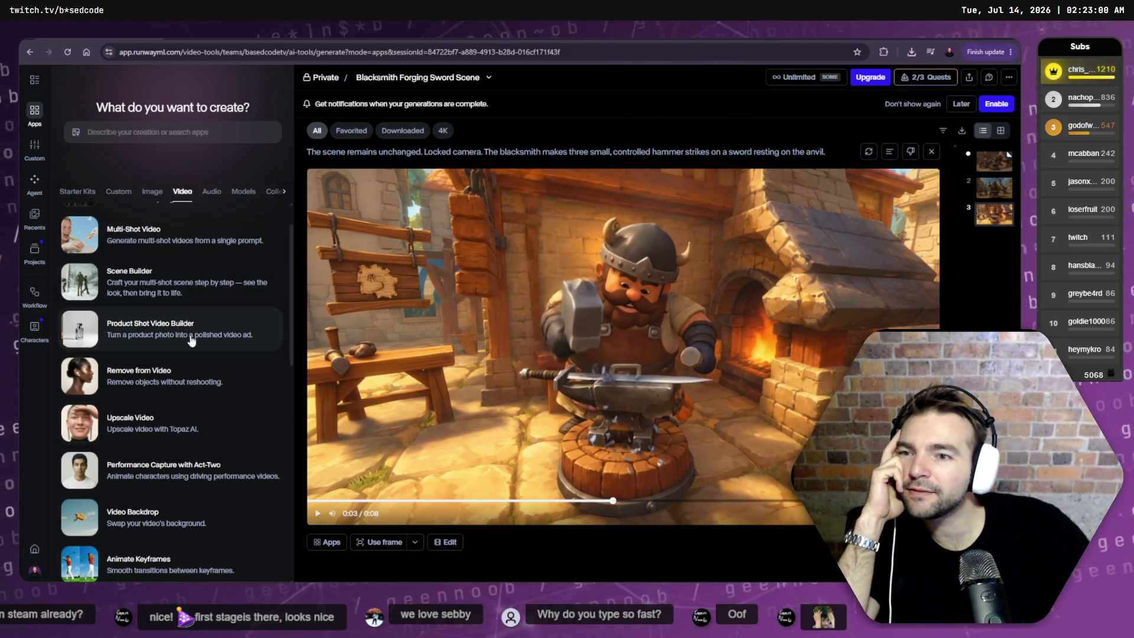
scroll(208, 341, up, 1)
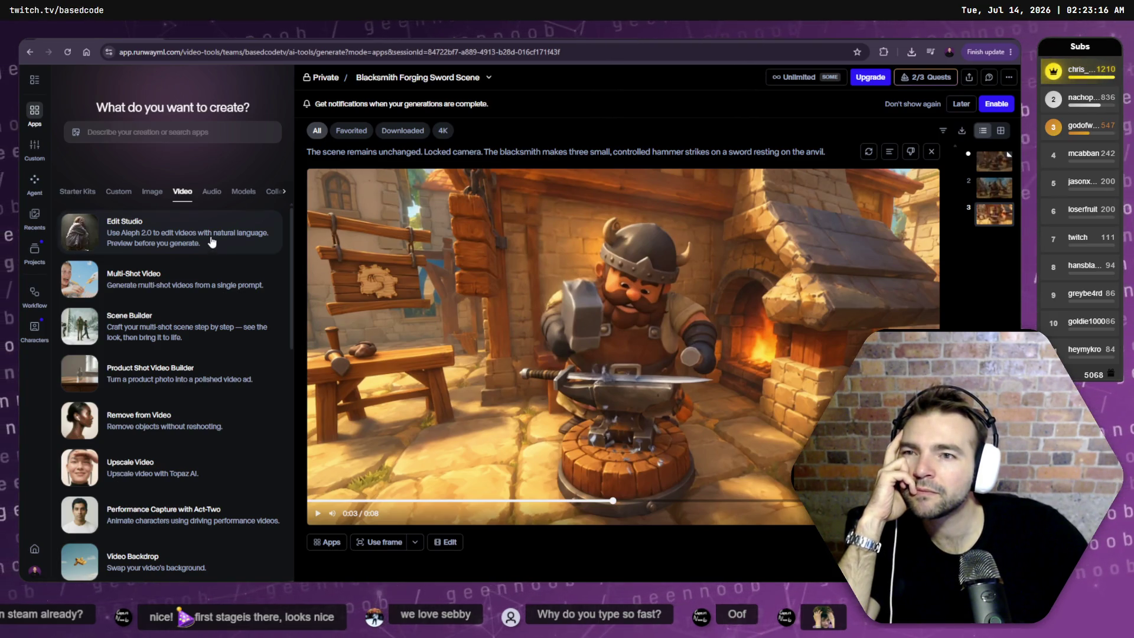
click(187, 244)
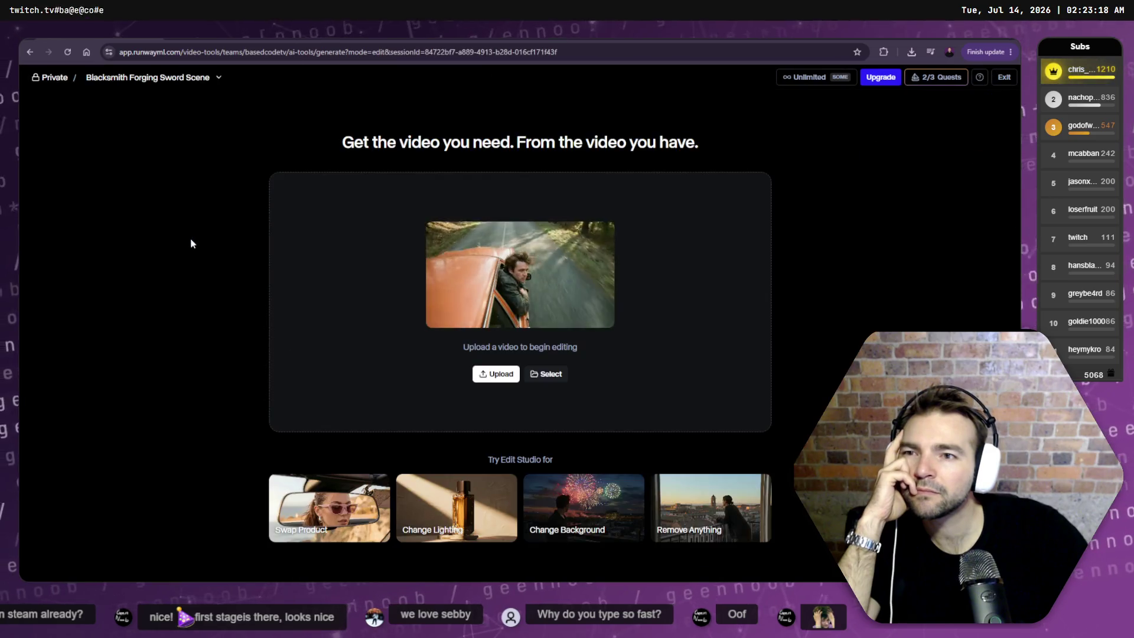
click(493, 374)
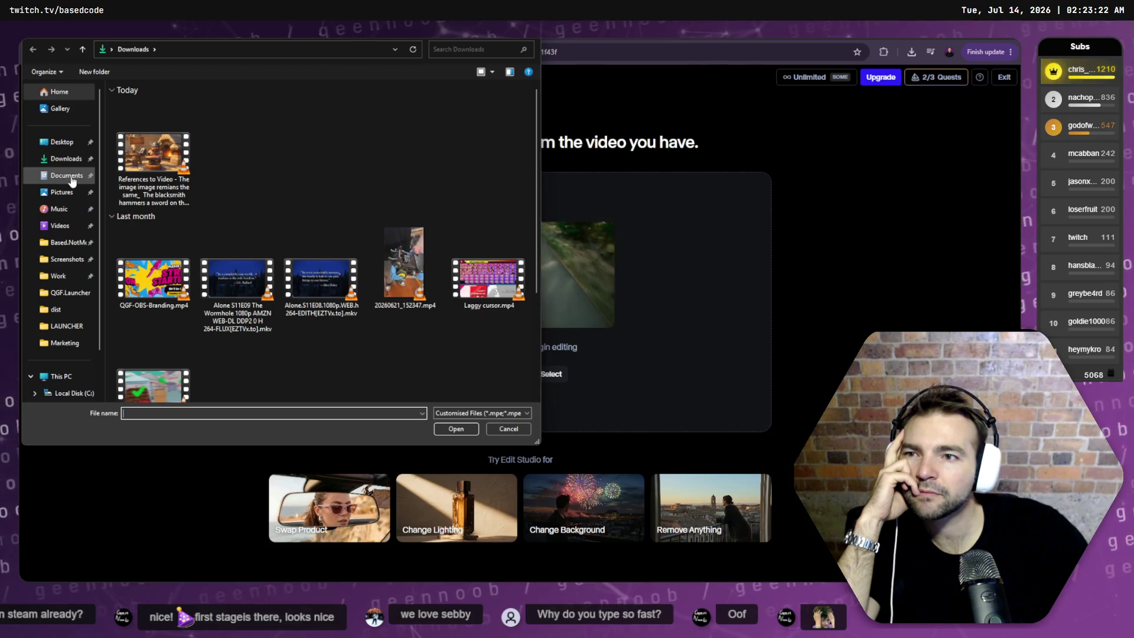
click(60, 227)
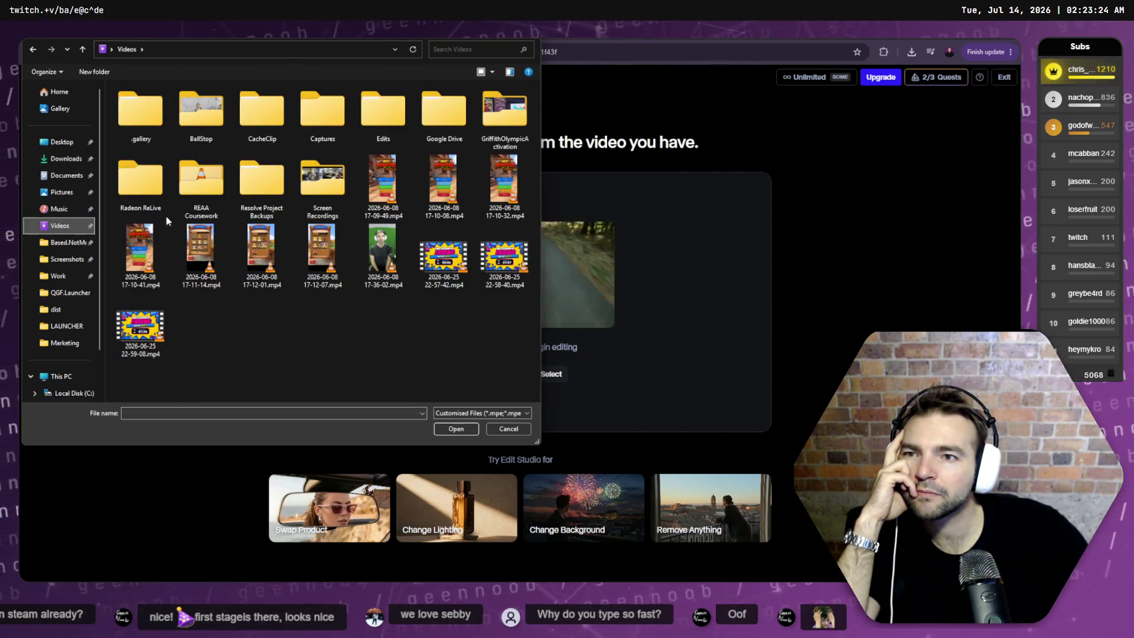
click(67, 260)
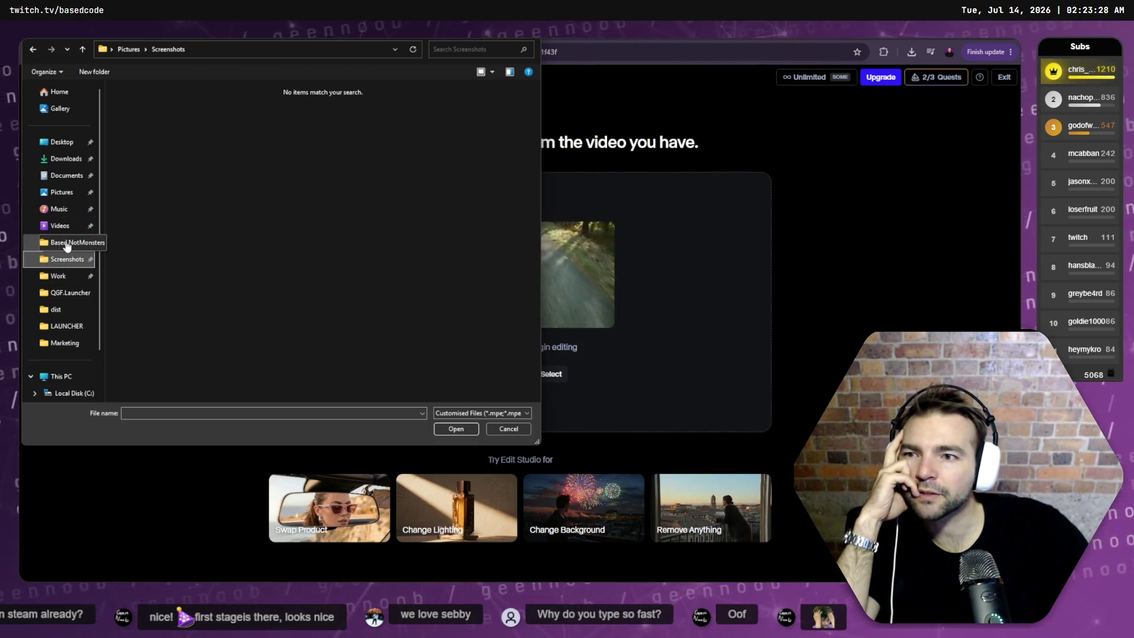
click(59, 276)
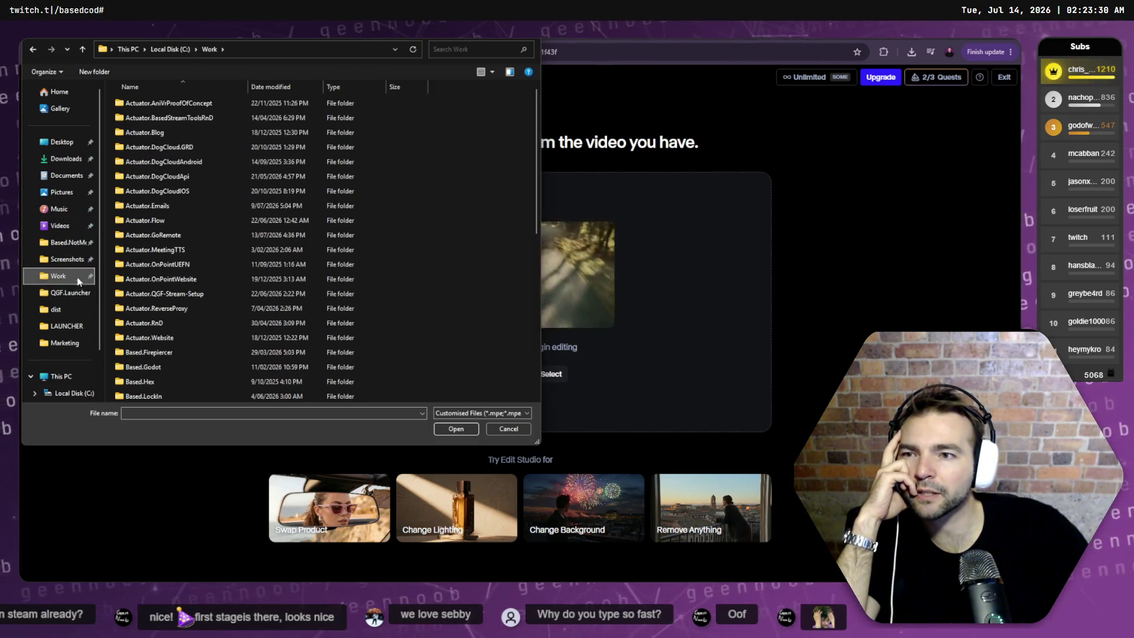
click(65, 242)
double_click(144, 133)
double_click(145, 134)
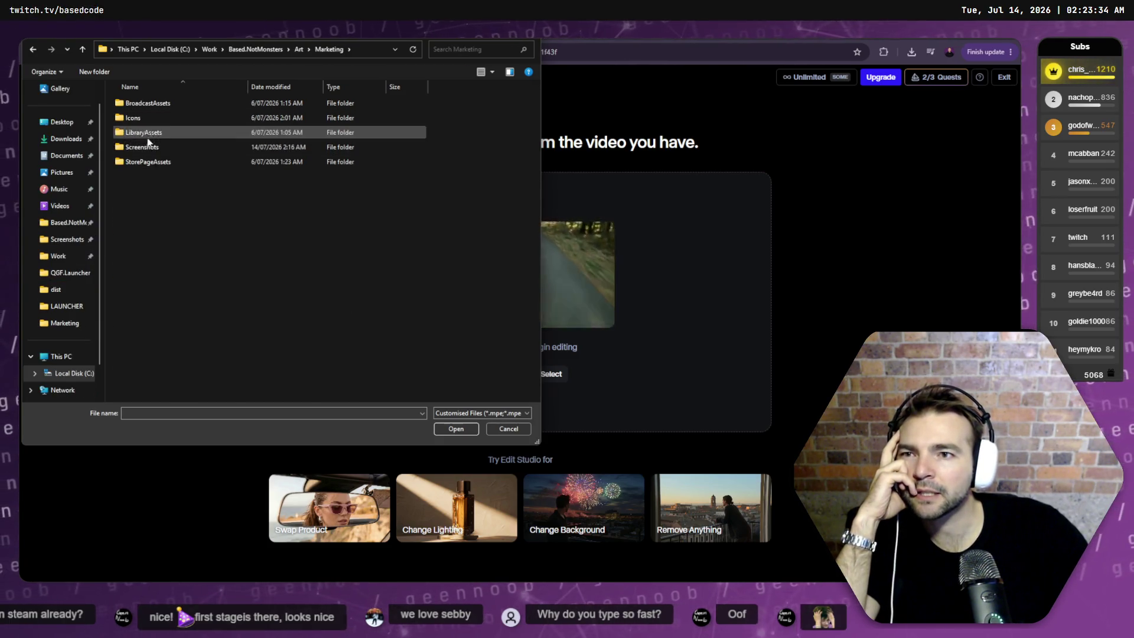
double_click(144, 147)
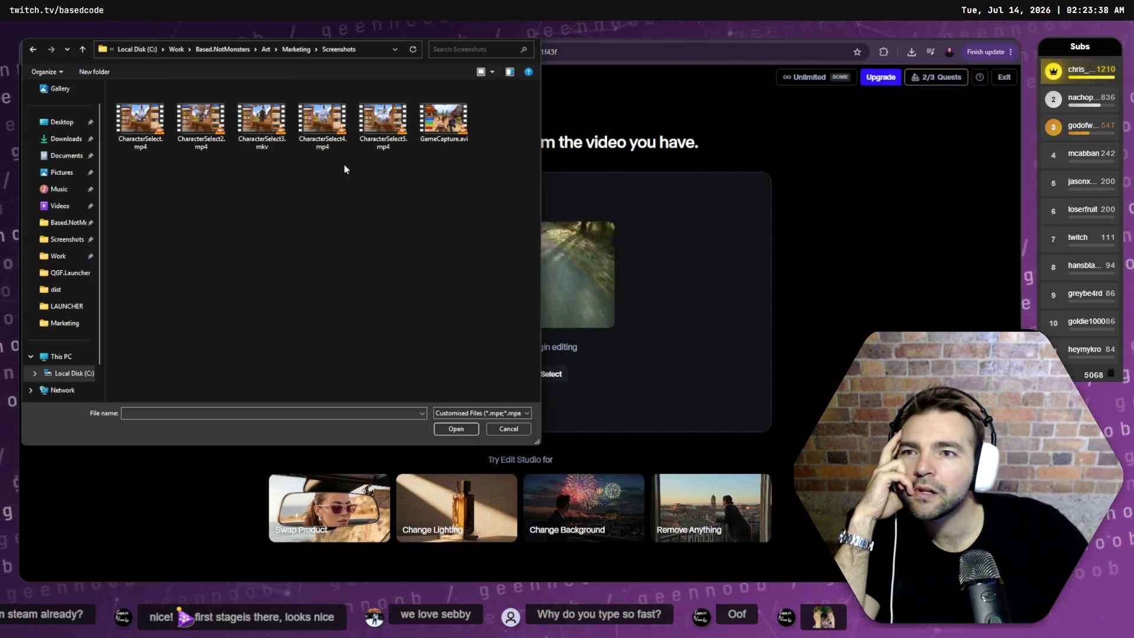
click(511, 433)
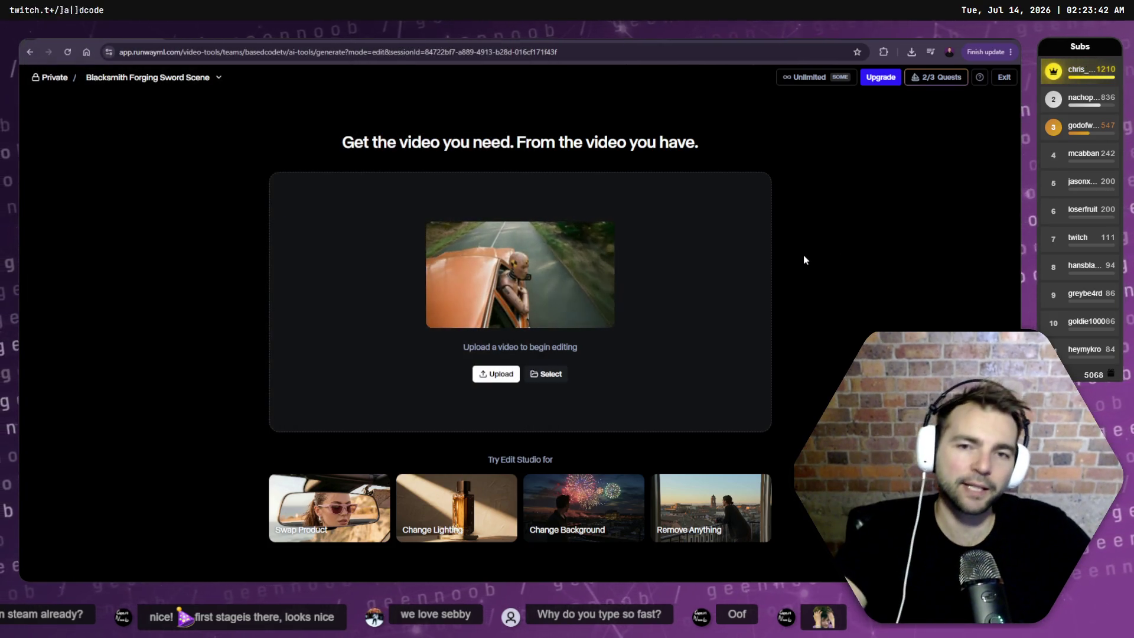
- Go back from Edit Studio to the generations page and dismiss the help menu
click(30, 52)
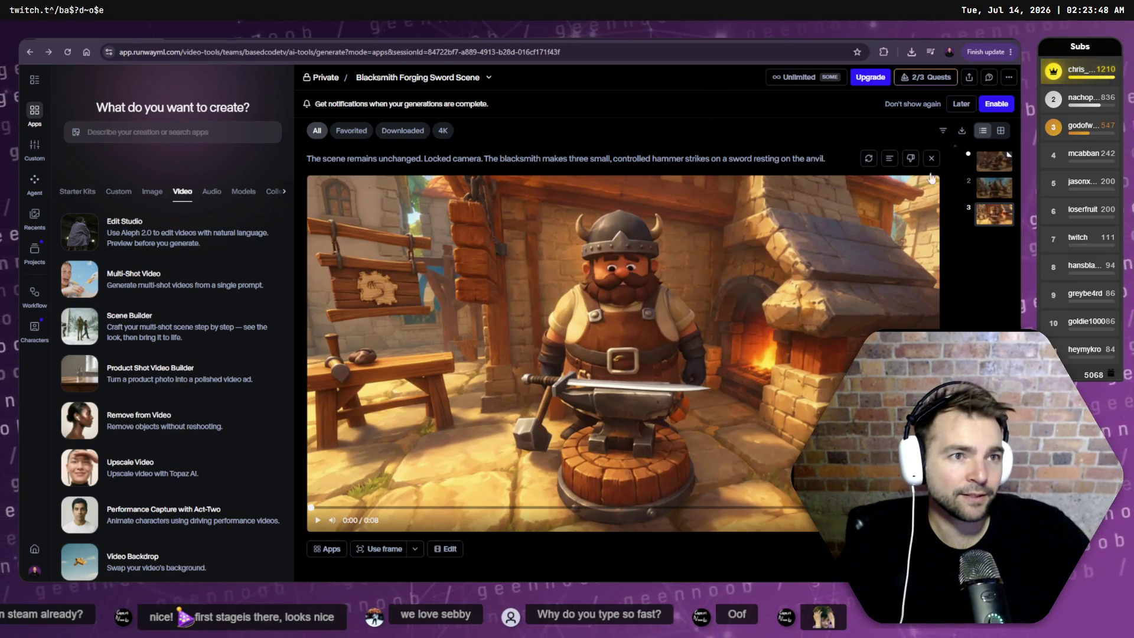
click(1008, 76)
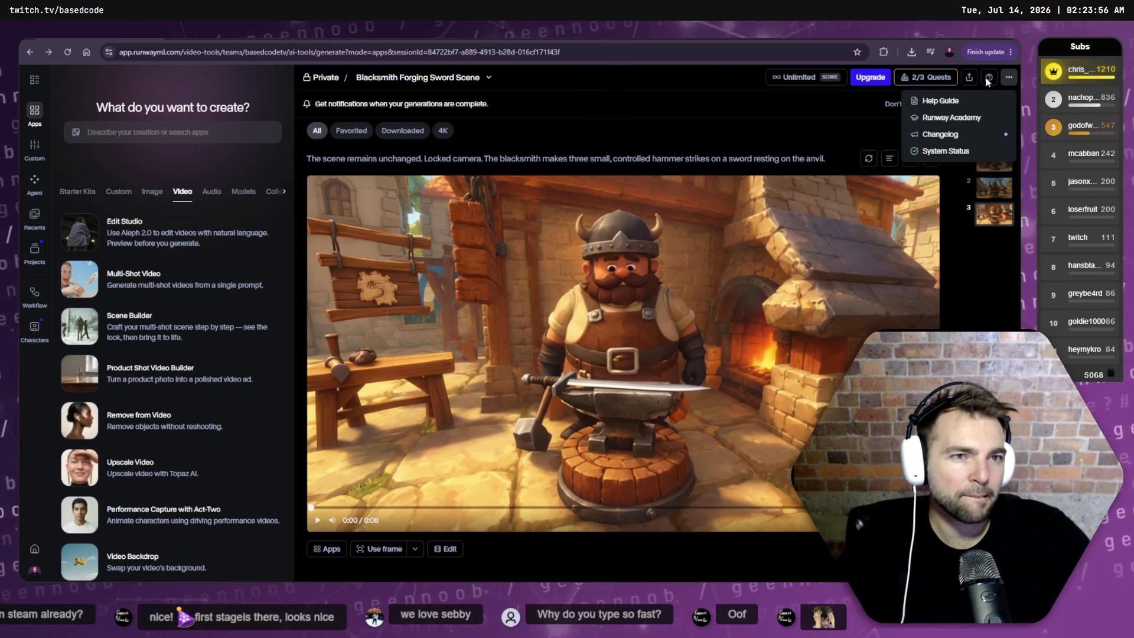
click(998, 323)
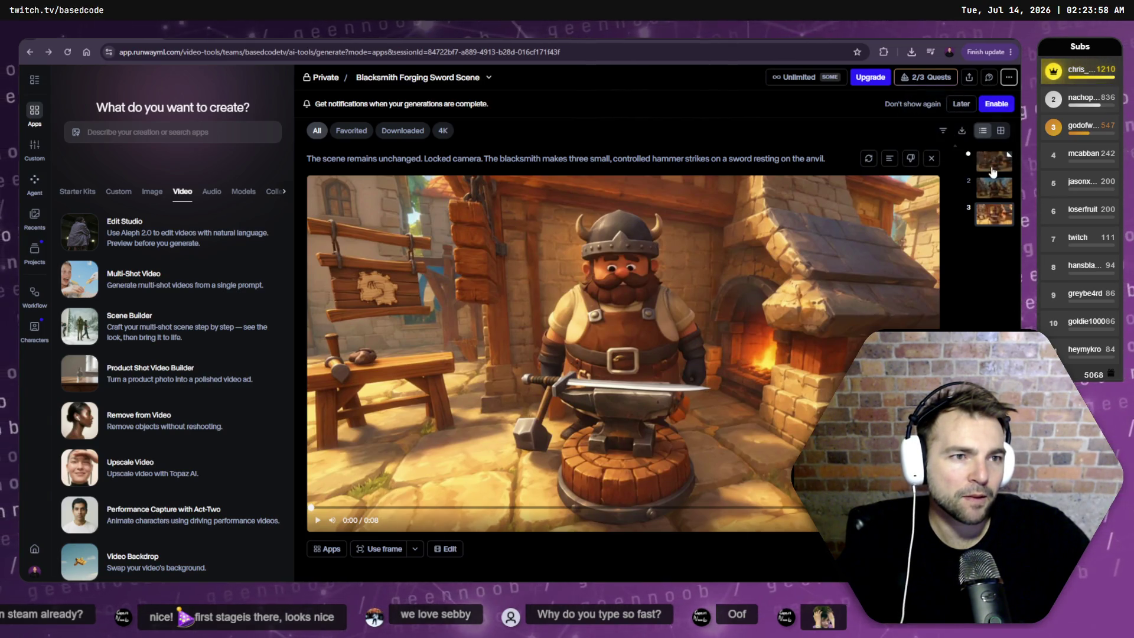
- Step through the three blacksmith generations to the latest hammer-strike clip, then return to ChatGPT
click(993, 161)
click(992, 190)
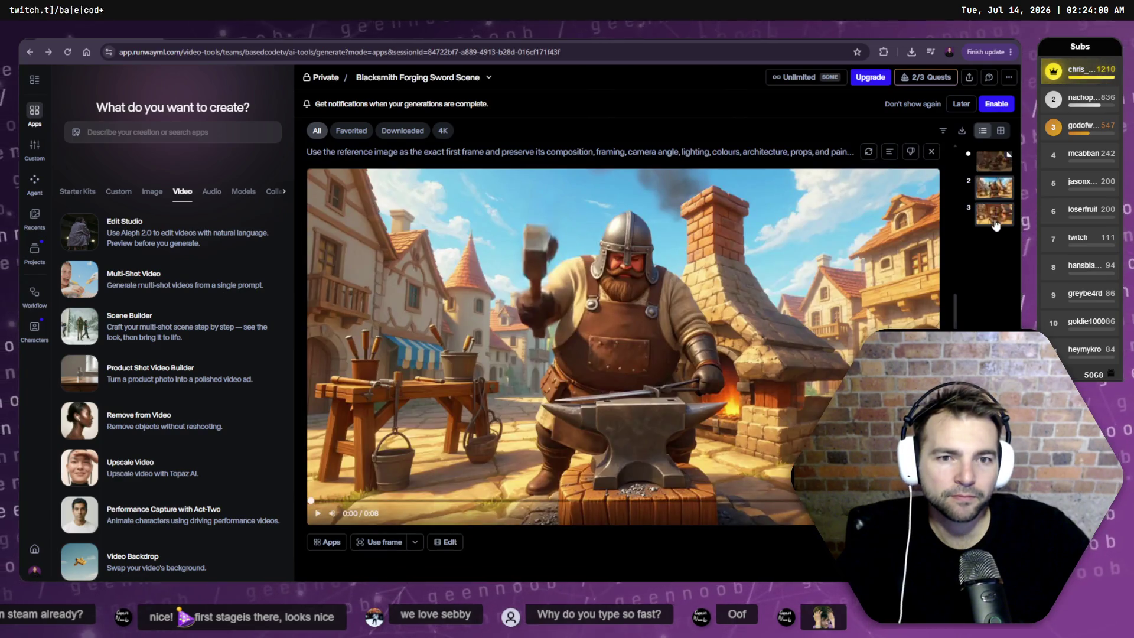
click(994, 214)
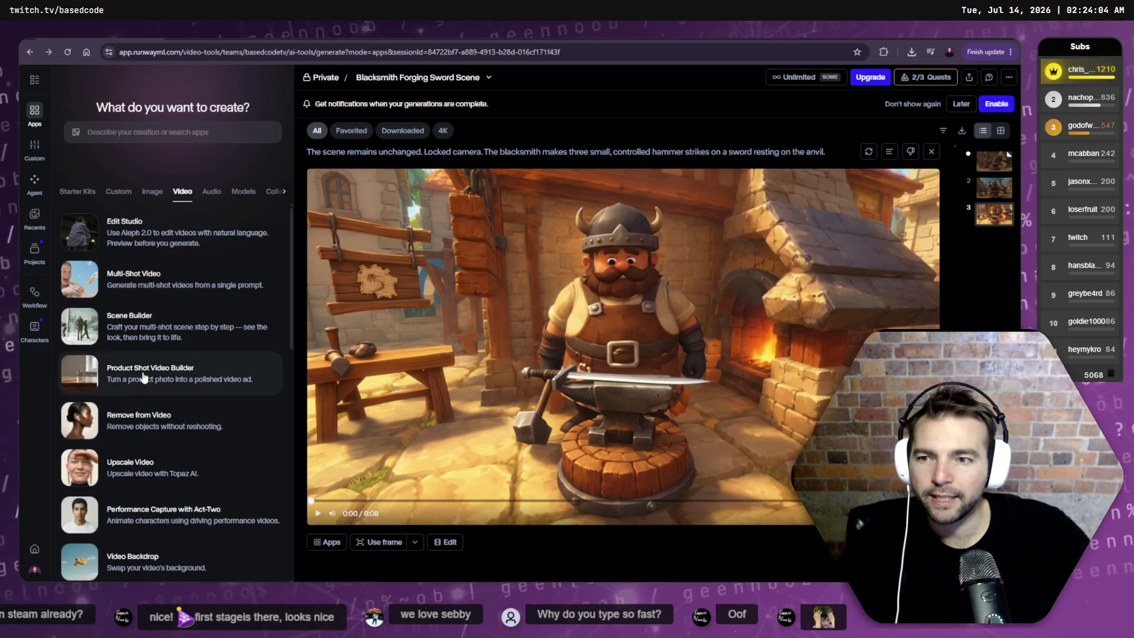
scroll(136, 439, down, 1)
scroll(176, 518, down, 1)
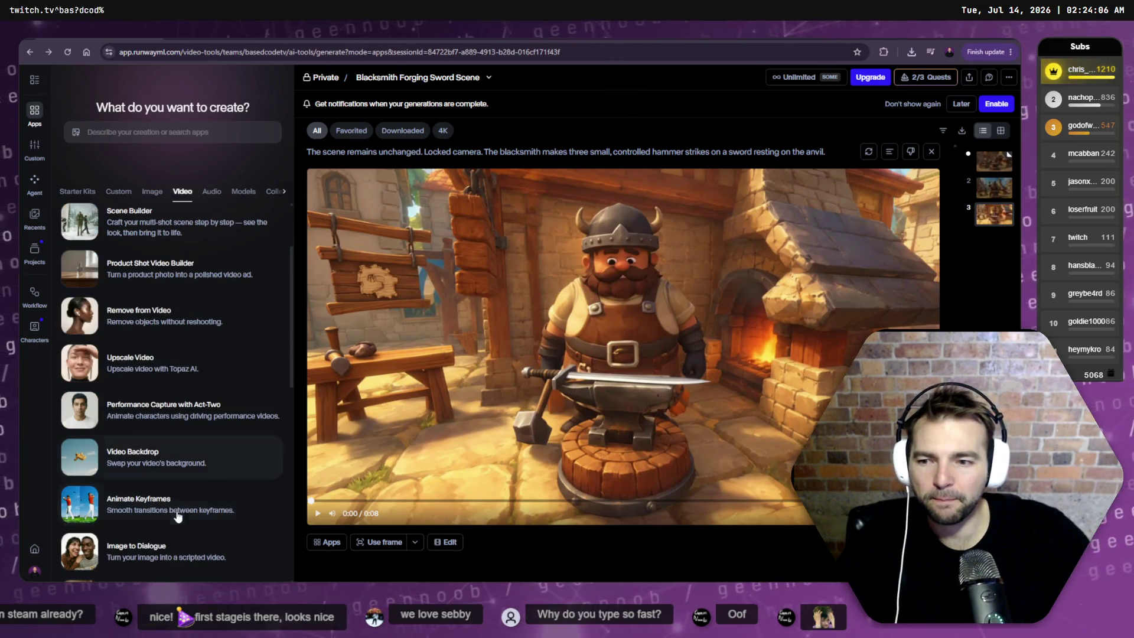
scroll(177, 509, down, 1)
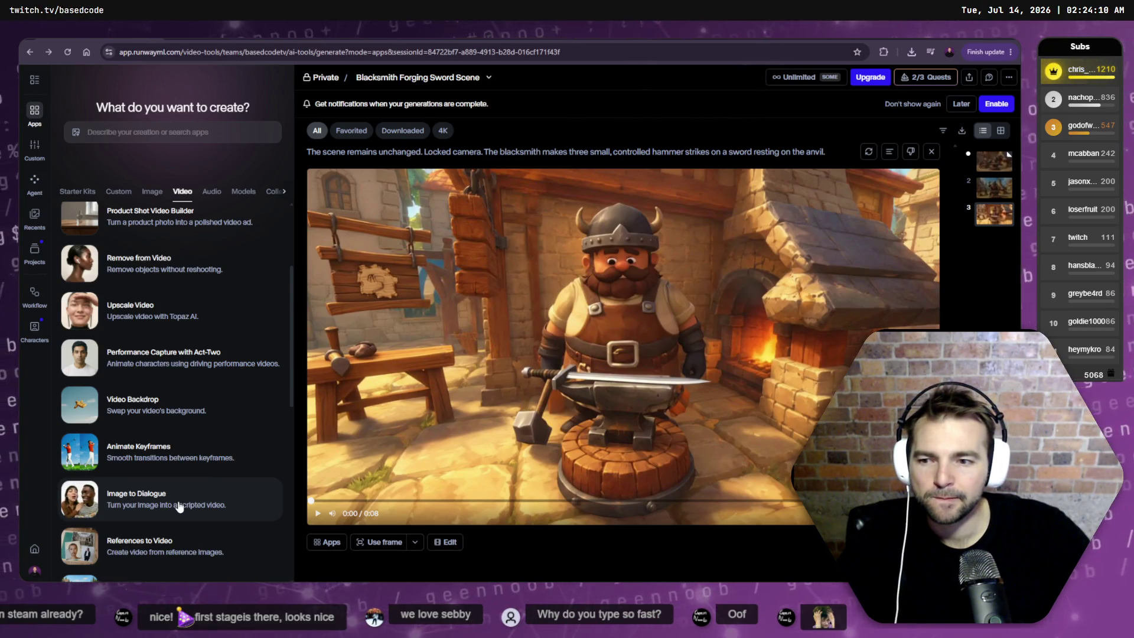
scroll(179, 507, down, 1)
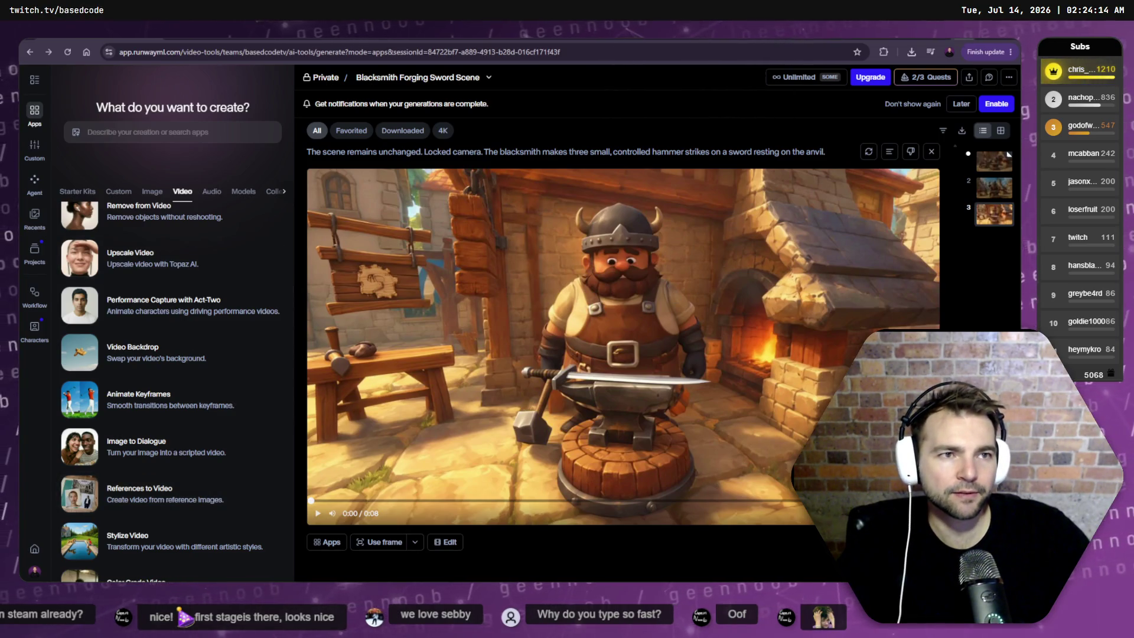
key(ctrl+Tab)
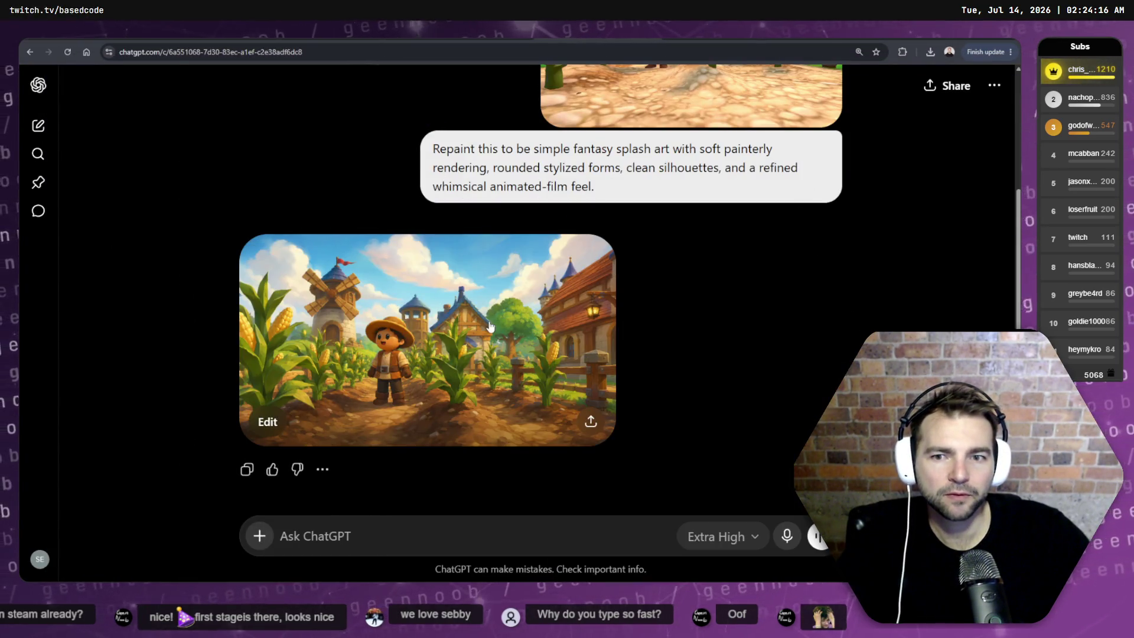
- View the finished splash-art farm repaint full size, then close the viewer
click(489, 326)
right_click(521, 240)
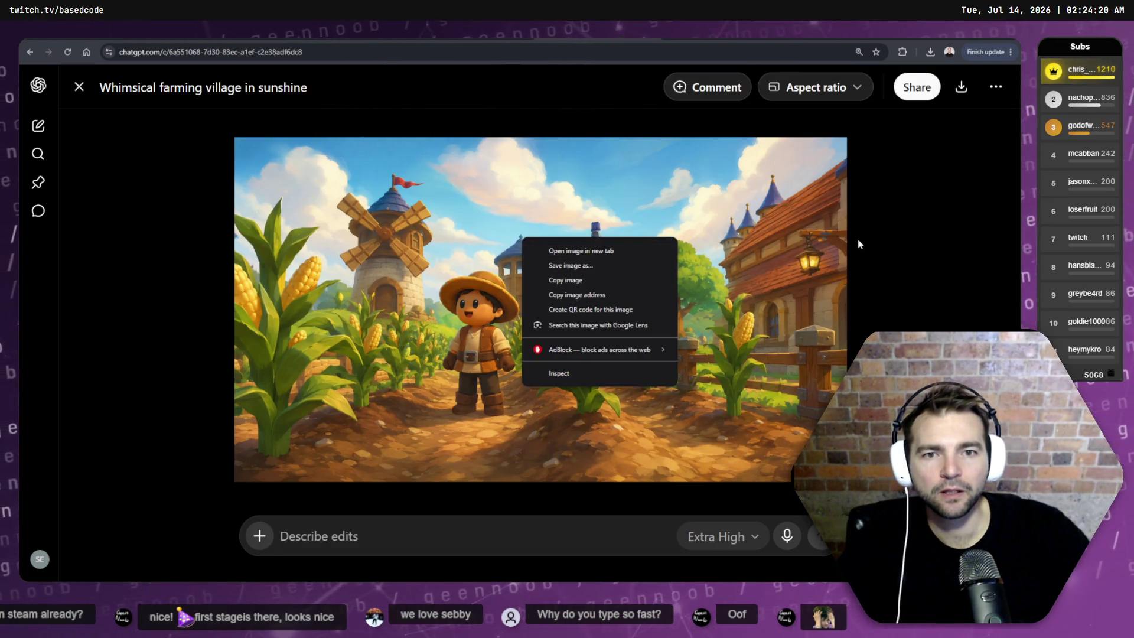
click(892, 219)
key(Escape)
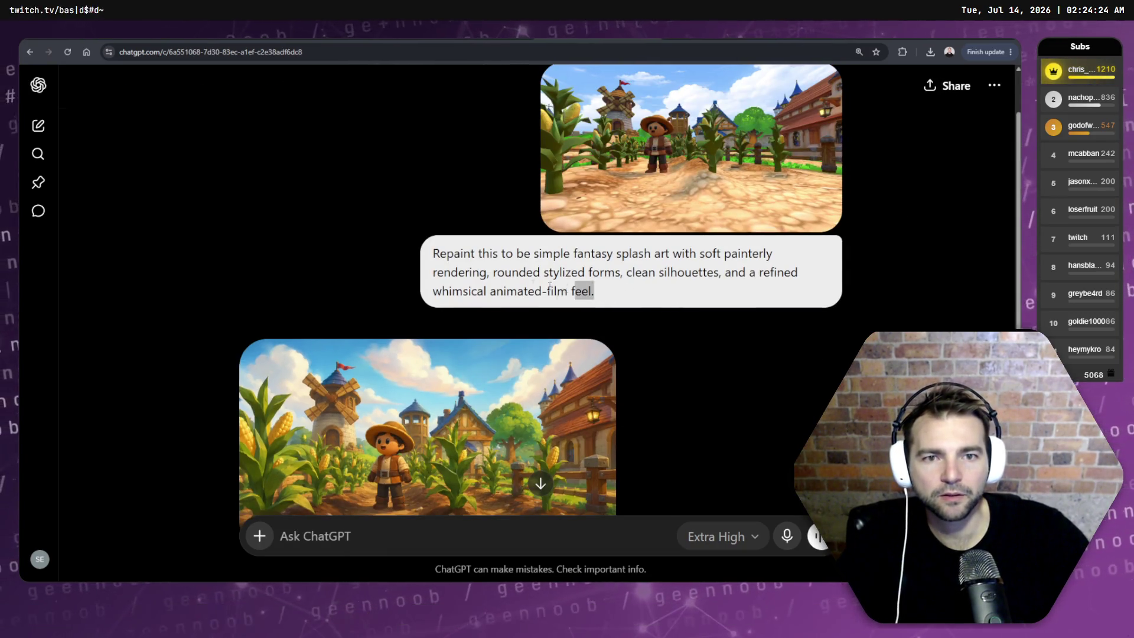
- Copy the full splash-art repaint prompt text and switch to the tldraw storyboard
drag(566, 289, 422, 258)
right_click(473, 251)
click(495, 265)
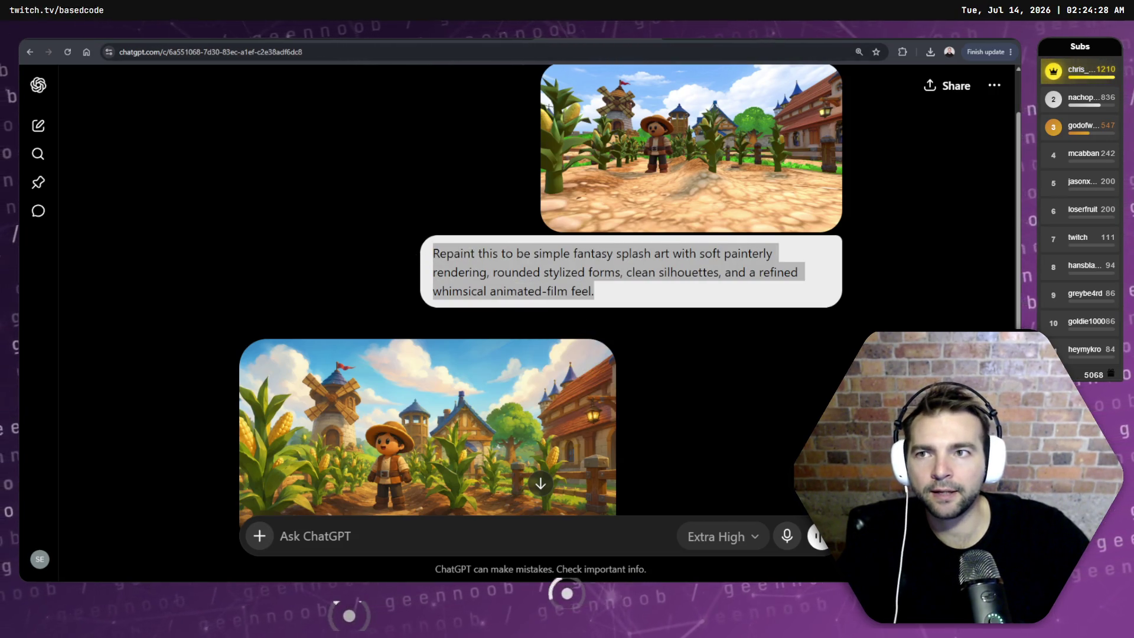
key(alt+Tab)
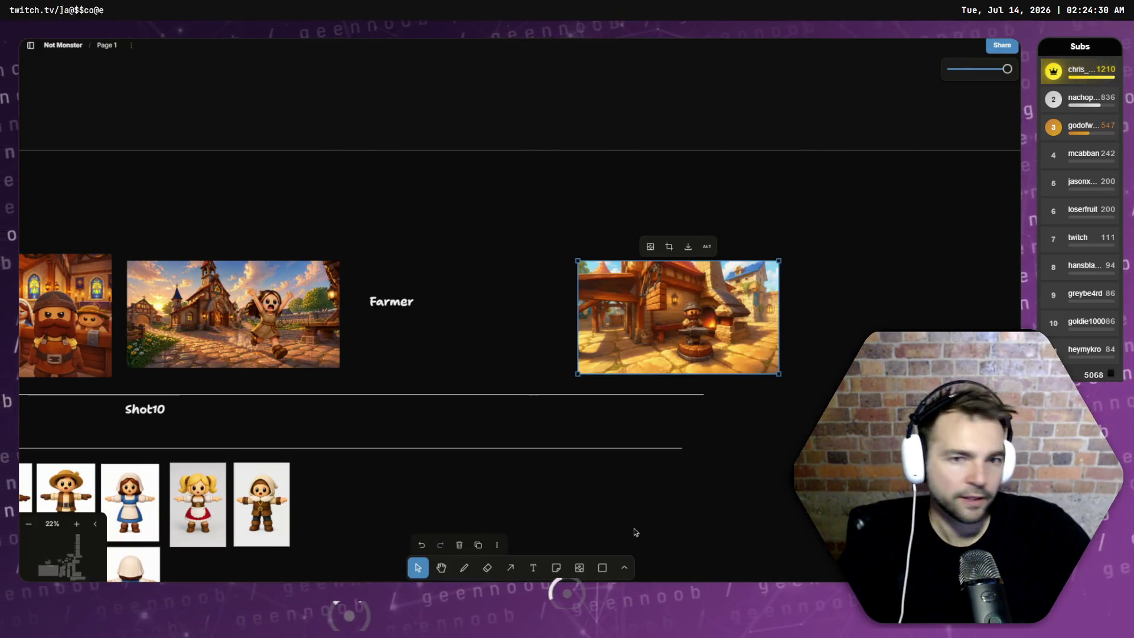
- Paste the copied splash-art prompt over the text line above the Shot2–Shot5 row
scroll(730, 296, left, 10)
scroll(730, 296, left, 10)
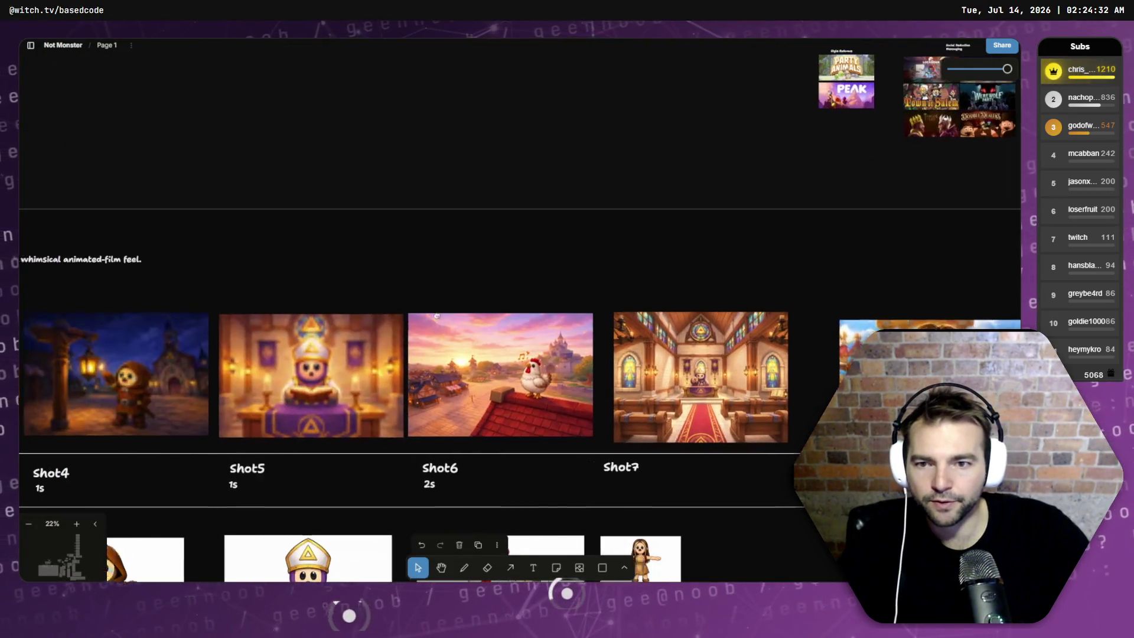
click(308, 247)
double_click(315, 240)
key(ctrl+v)
click(467, 272)
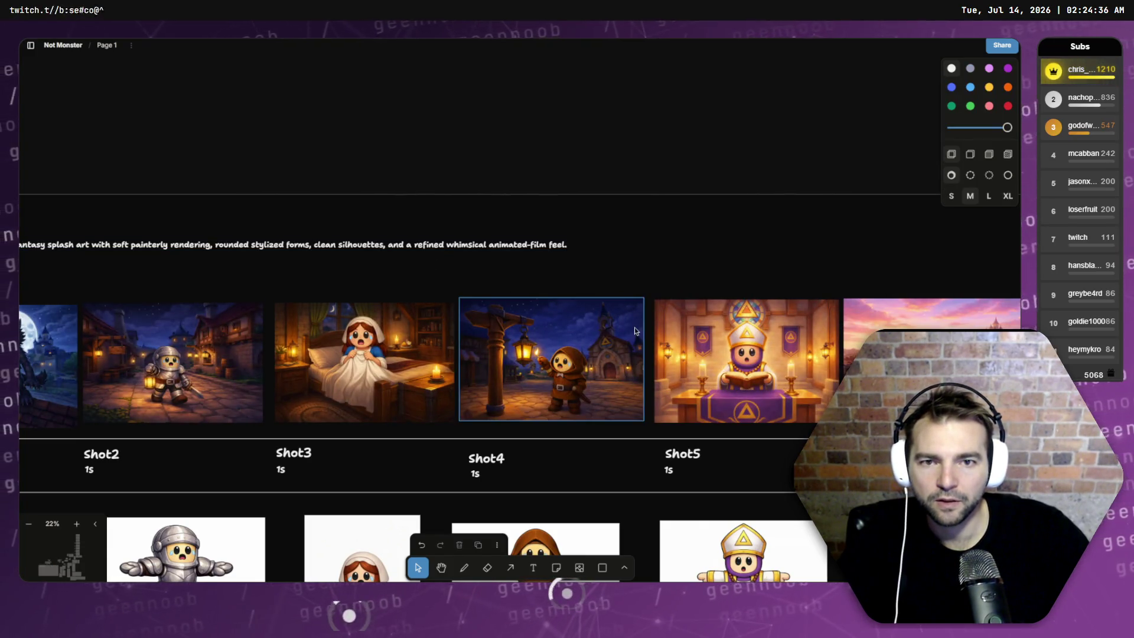
key(alt+Tab)
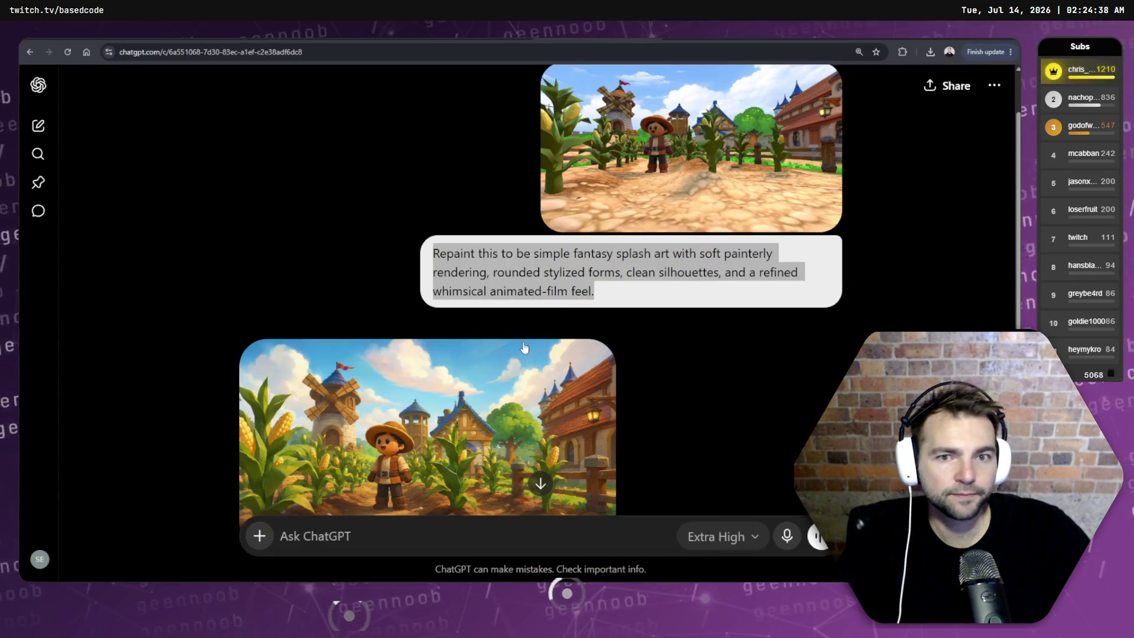
- Open the 'Whimsical farming village in sunshine' image full size and copy it
click(725, 345)
scroll(725, 345, down, 2)
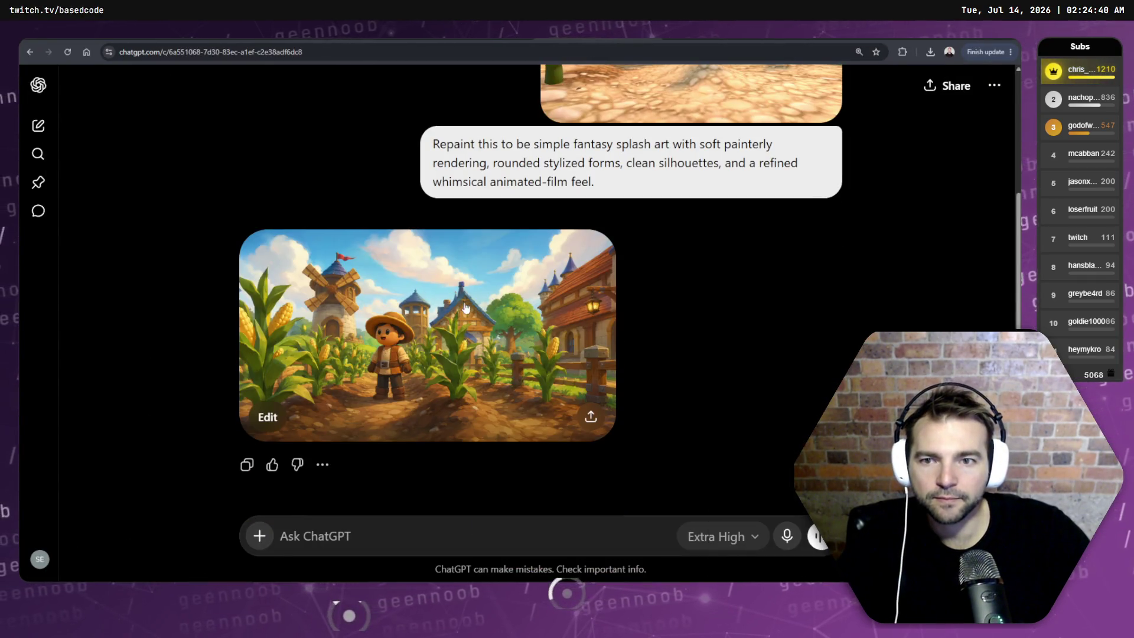
click(466, 308)
right_click(518, 317)
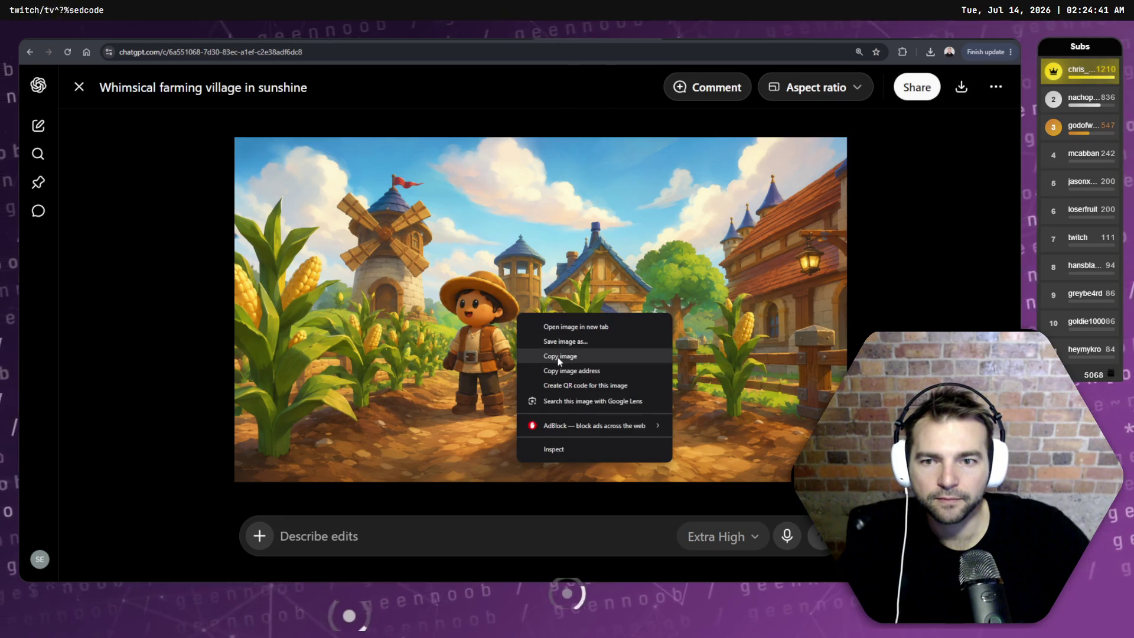
click(588, 358)
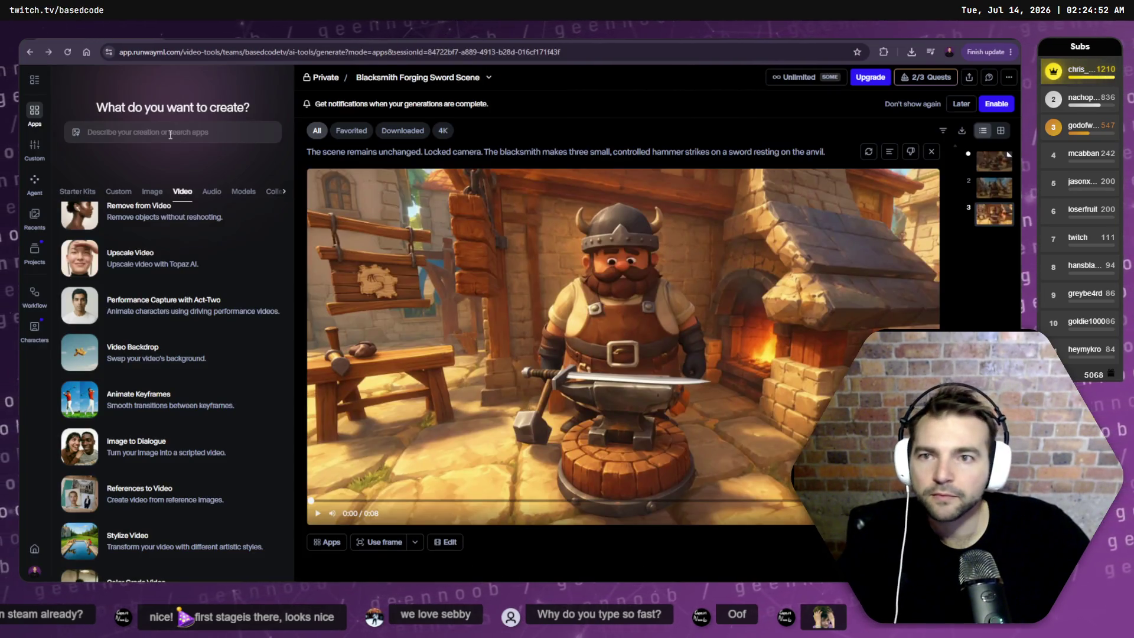
- Open Runway's References to Video app and browse Screenshots for a reference image, then cancel
scroll(183, 455, down, 1)
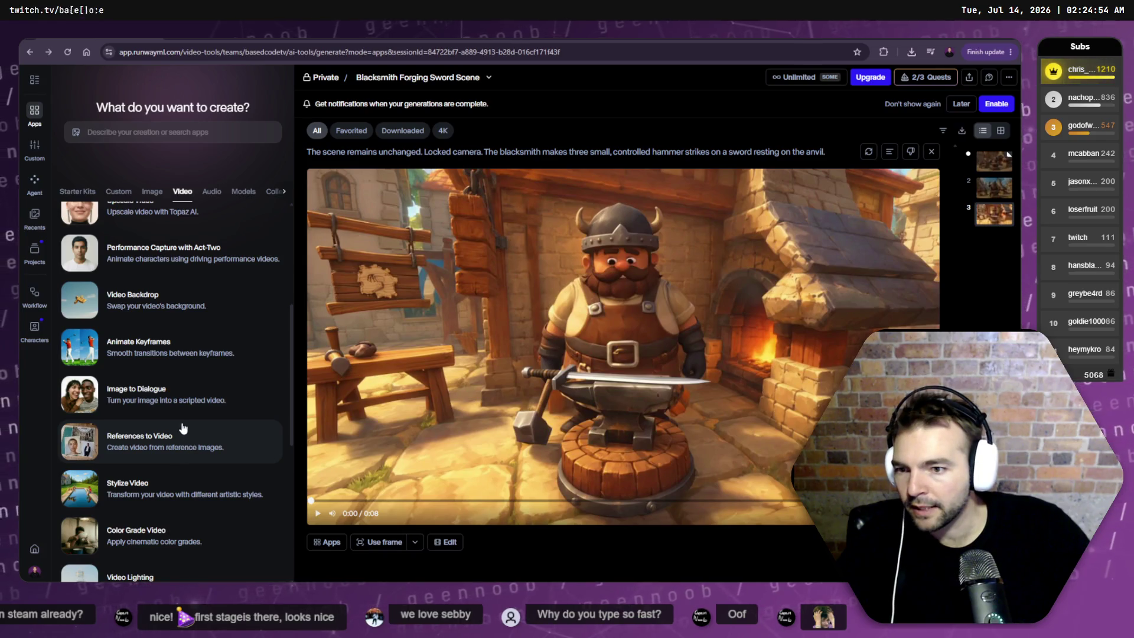
click(215, 441)
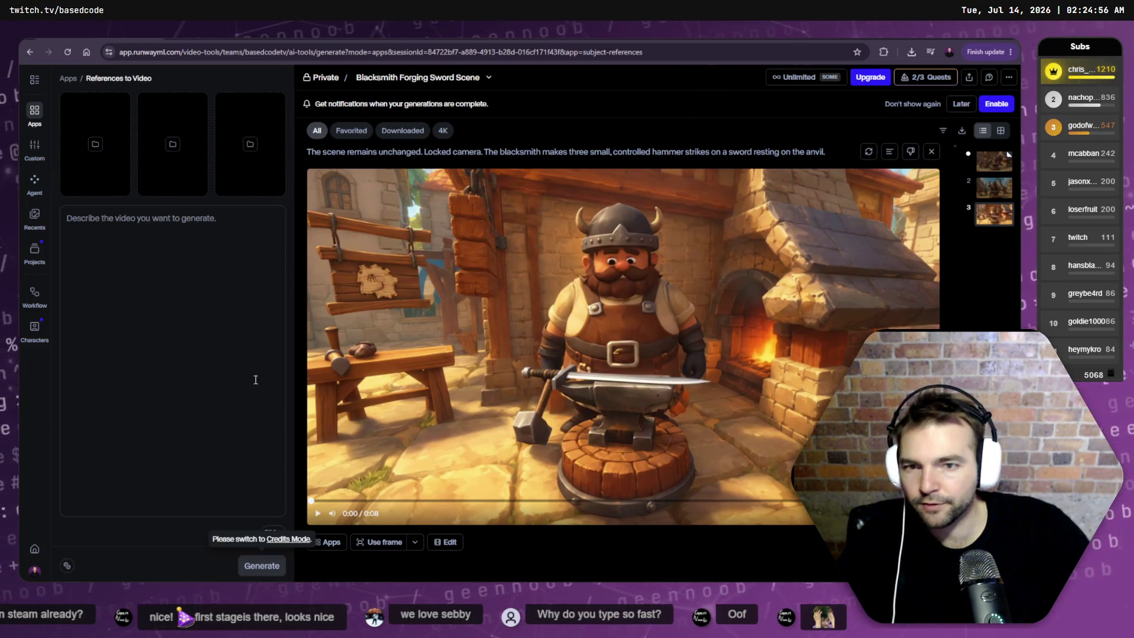
click(112, 159)
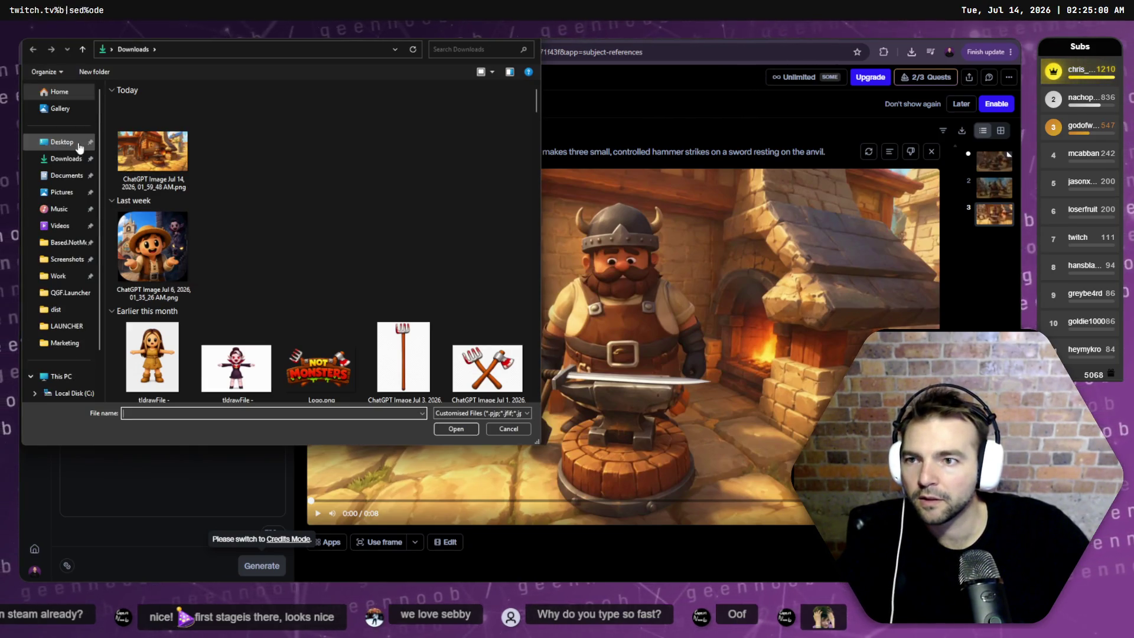
click(66, 260)
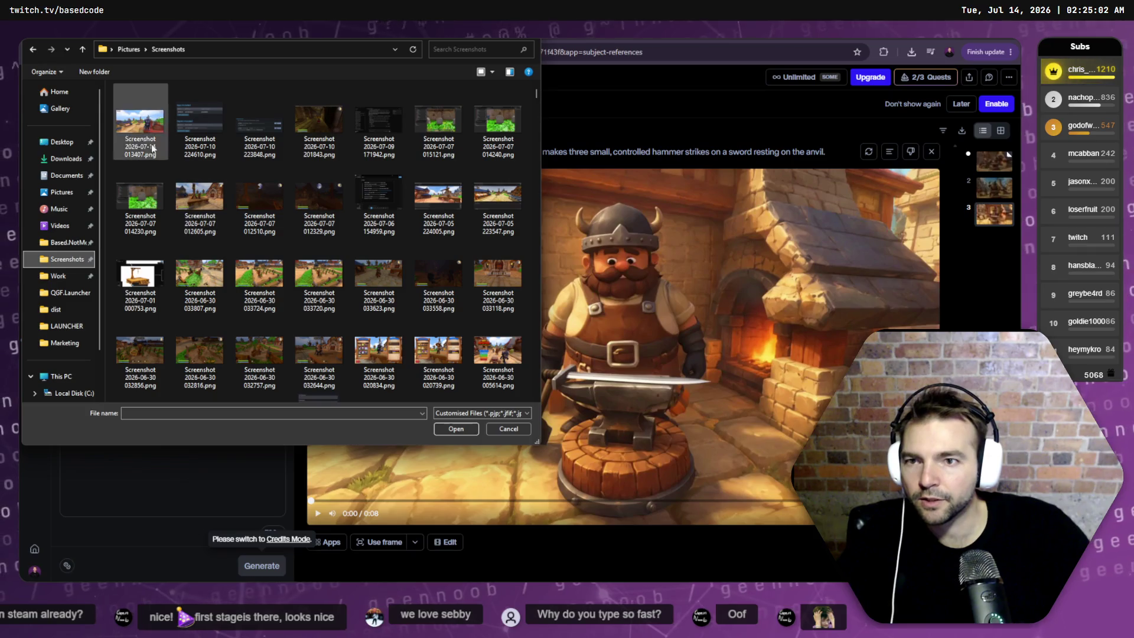
click(511, 432)
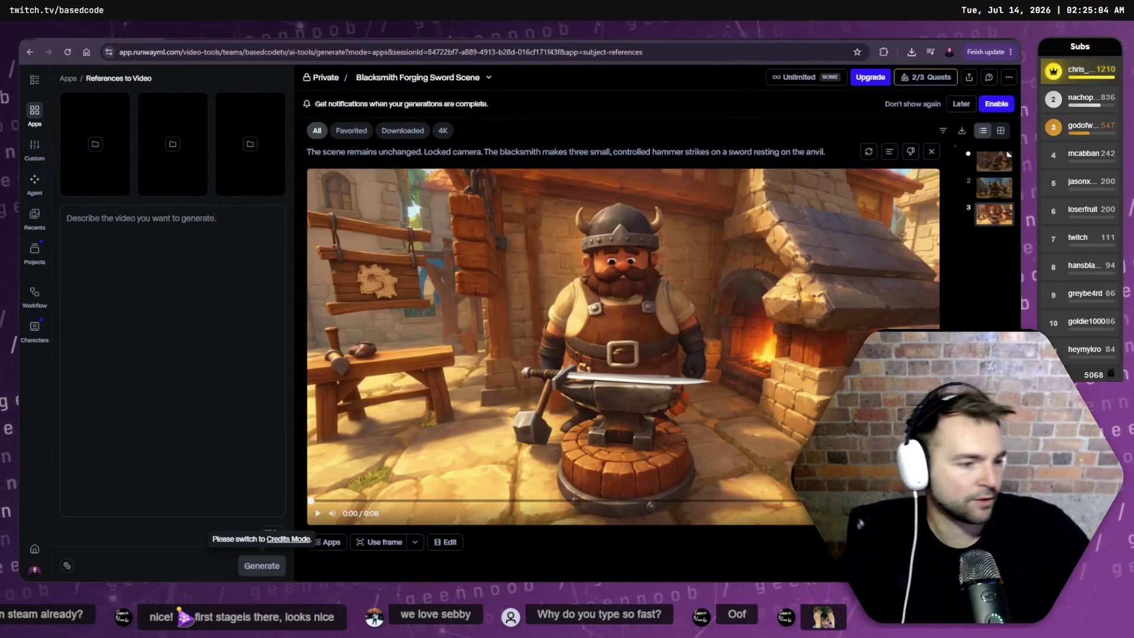
key(ctrl+Tab)
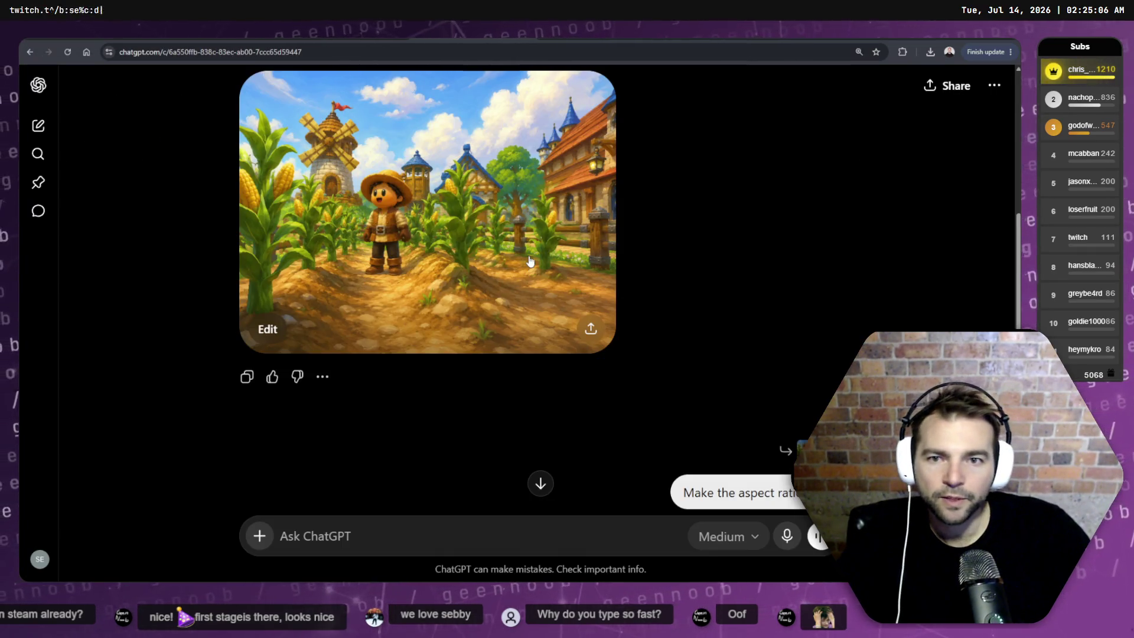
- View the cornfield and 16:9 farm images full size and check their options
click(530, 262)
key(Escape)
scroll(632, 321, down, 5)
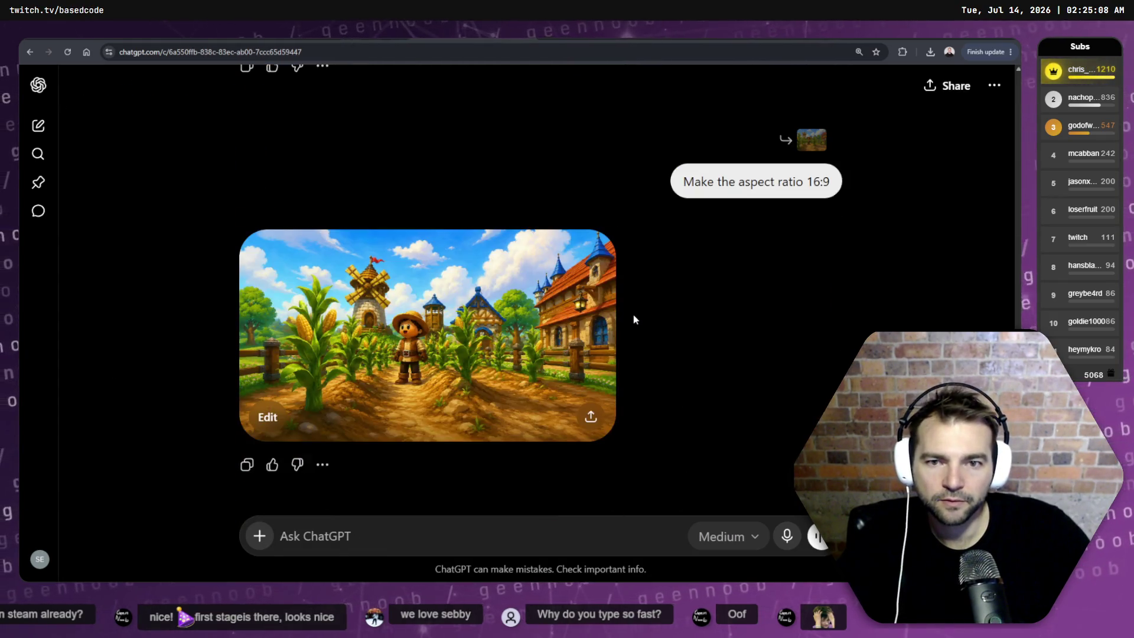
scroll(562, 284, up, 4)
scroll(513, 382, down, 4)
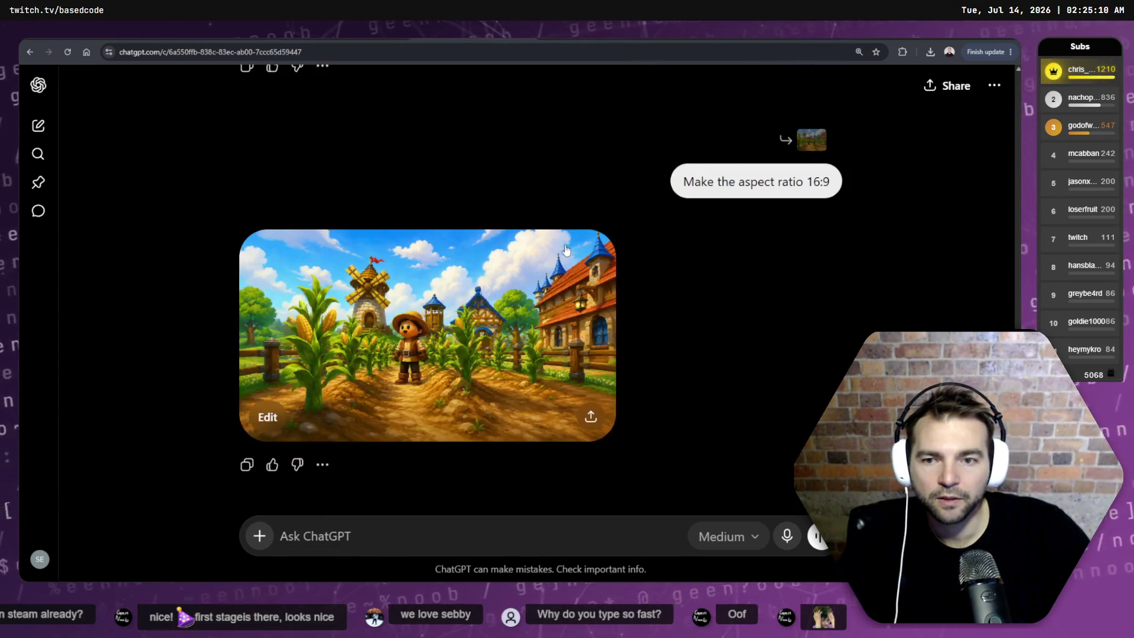
click(513, 382)
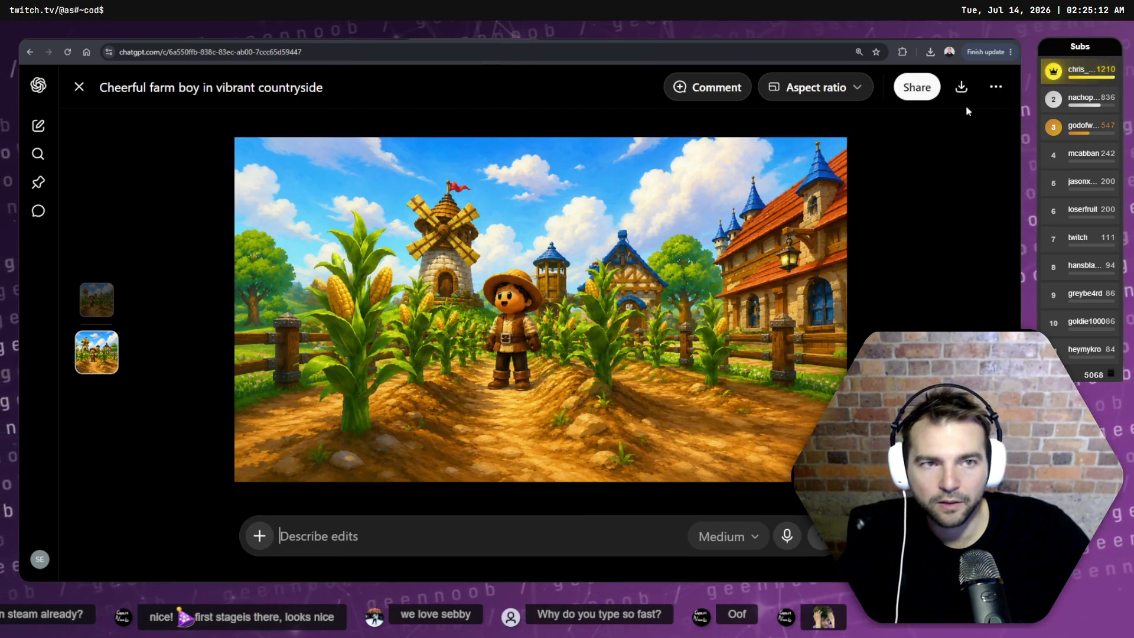
click(1004, 88)
key(Escape)
- Delete the 16:9 farm chat and download the whimsical farming village image
click(995, 86)
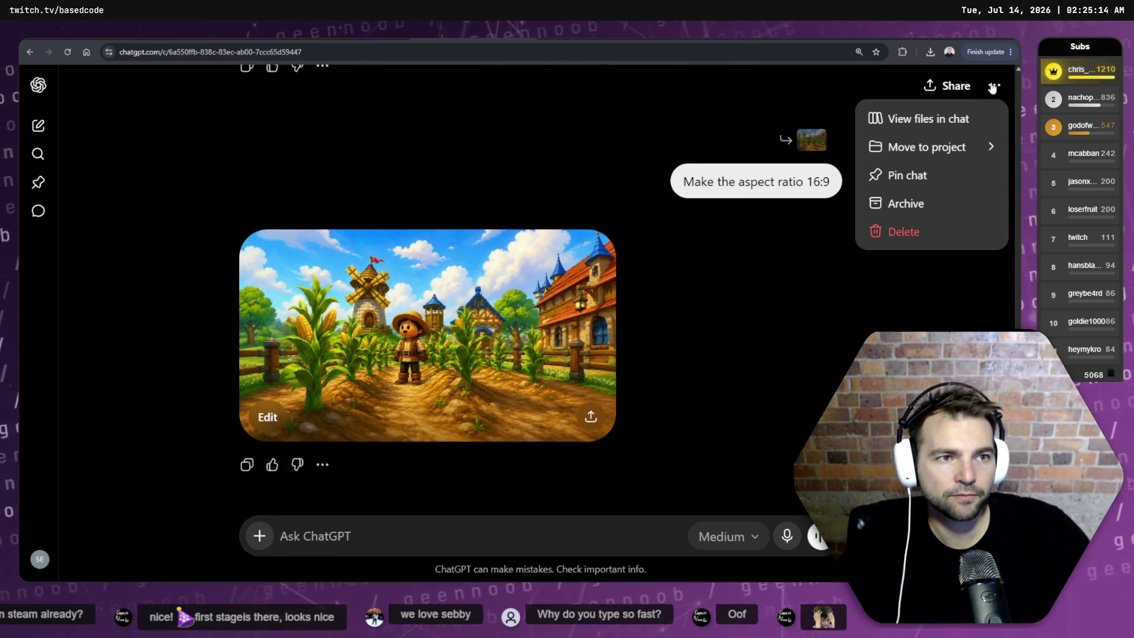
click(868, 236)
click(661, 347)
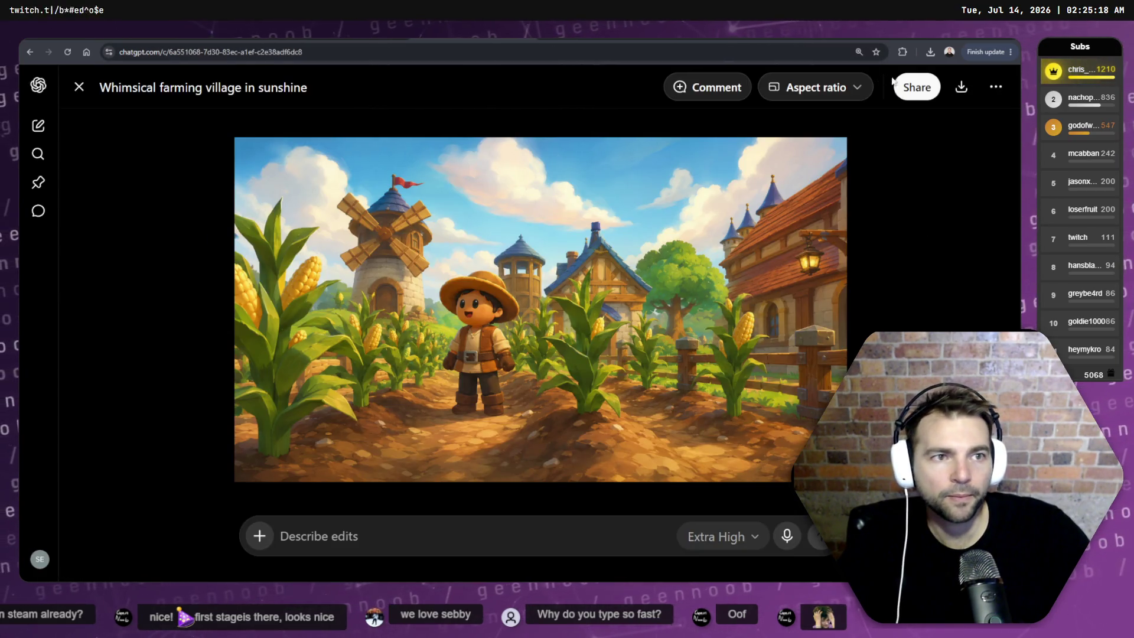
click(961, 87)
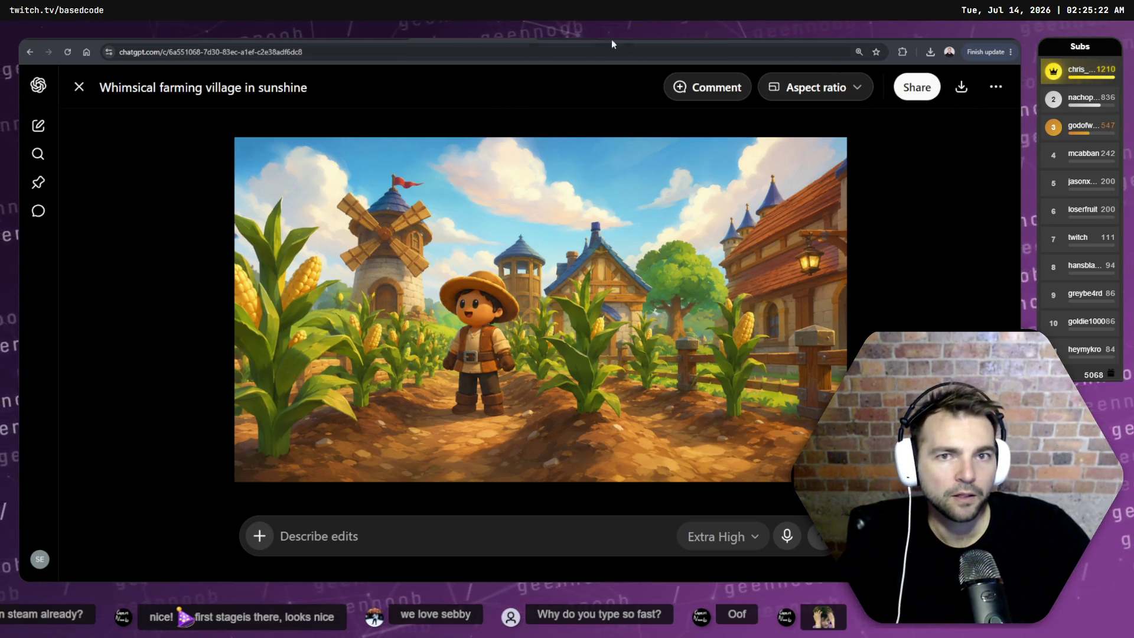
key(alt+Tab)
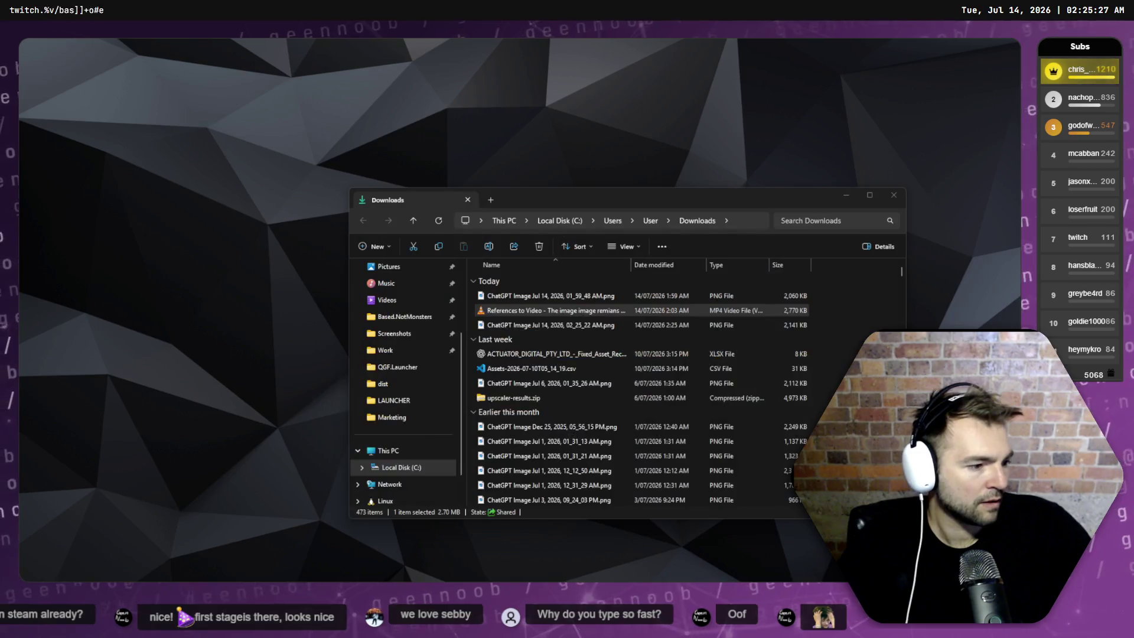
- Drag a downloaded image onto the tldraw canvas, then undo the wrong image
click(735, 626)
mouse_move(520, 295)
mouse_down()
mouse_move(590, 278)
mouse_move(691, 94)
mouse_up()
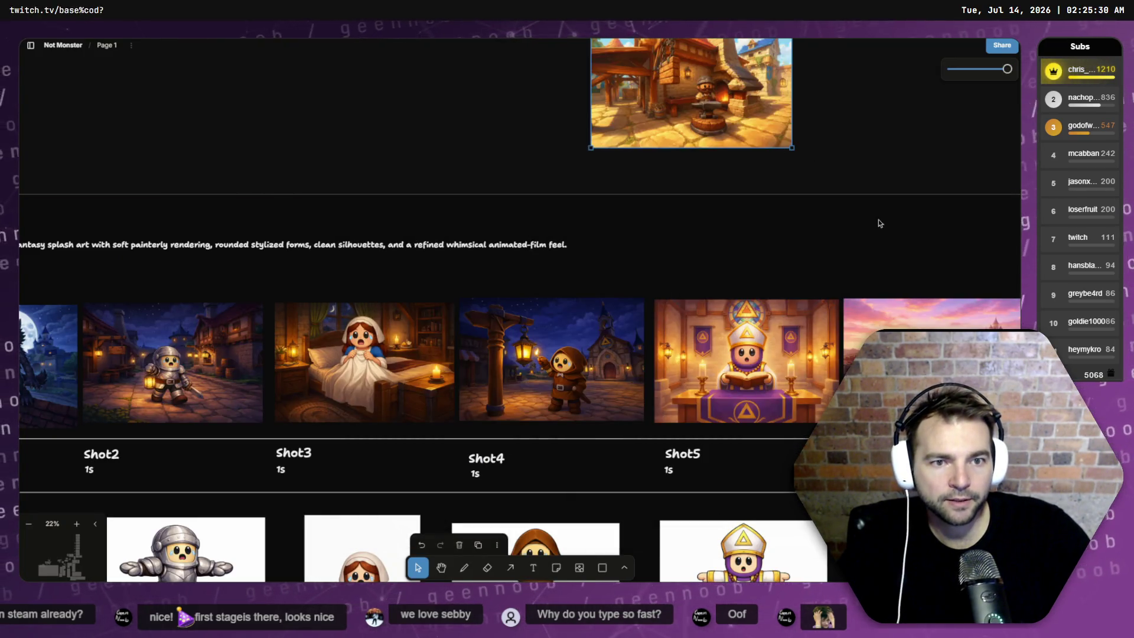
scroll(482, 317, down, 5)
key(ctrl+z)
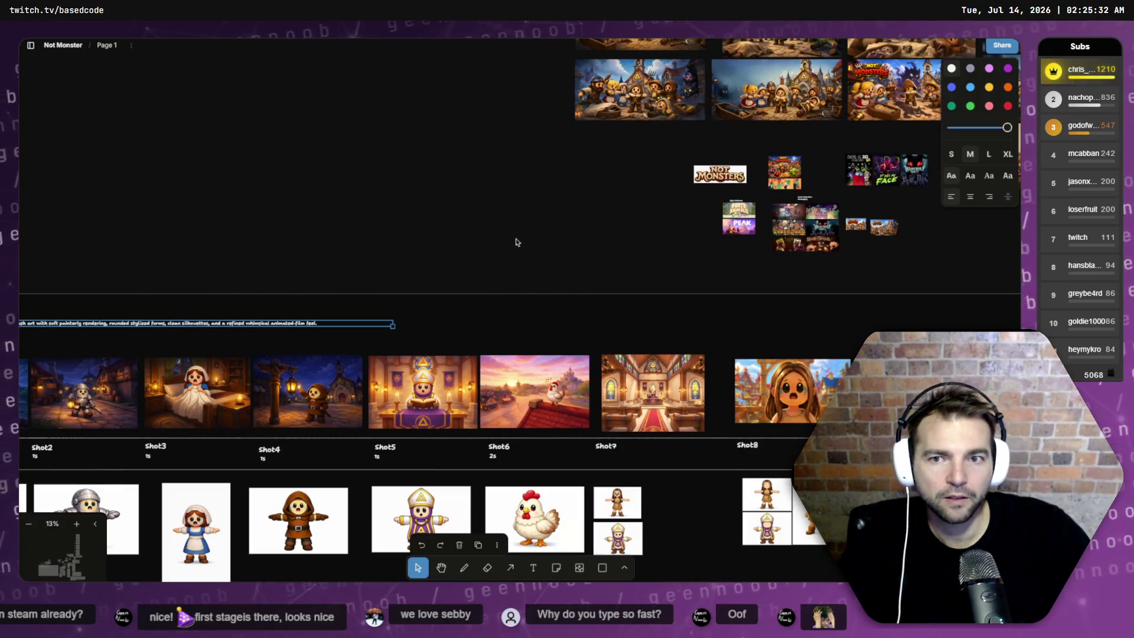
scroll(713, 362, right, 10)
scroll(713, 361, down, 2)
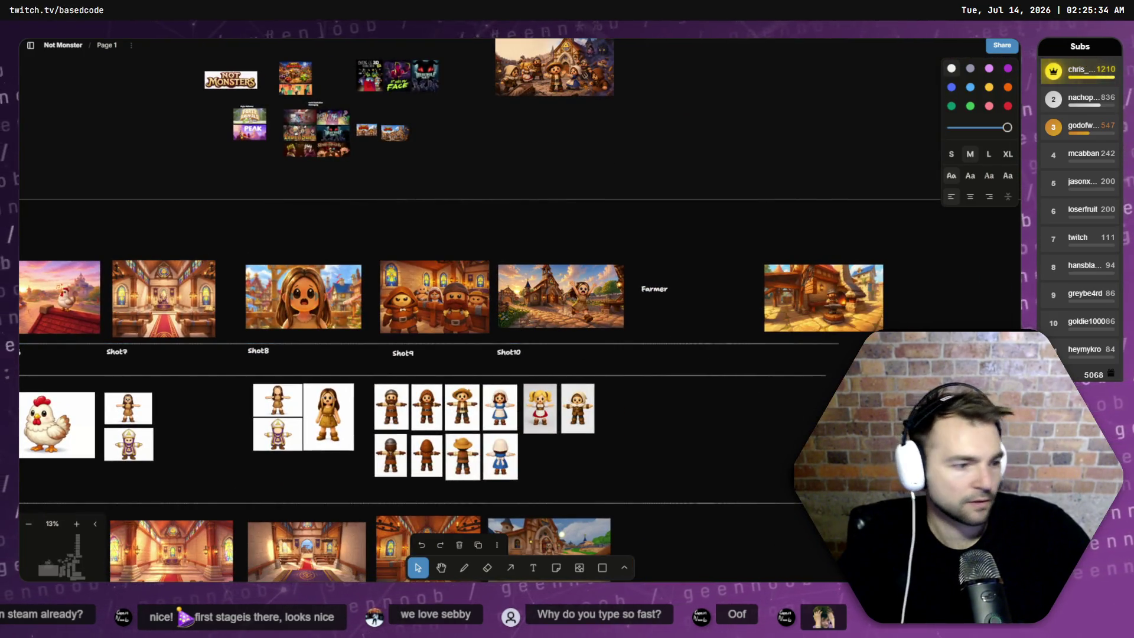
- Place the new farming village image on the canvas beside Shot10, off the Farmer label
key(alt+Tab)
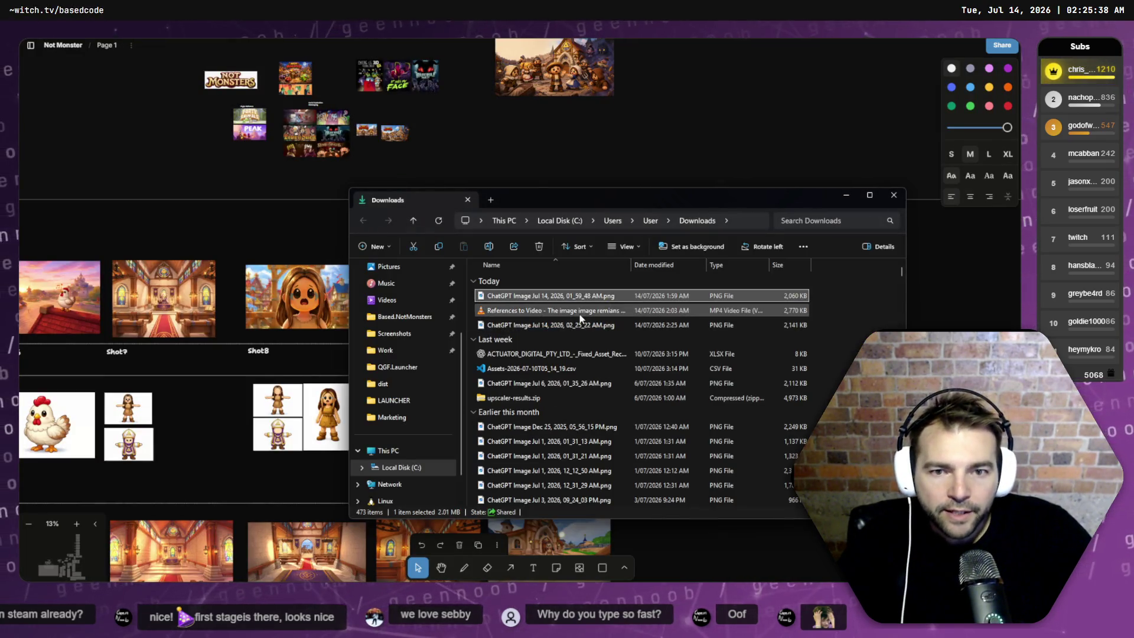
click(581, 324)
mouse_move(598, 193)
mouse_down()
mouse_move(737, 137)
mouse_move(707, 321)
mouse_move(716, 272)
mouse_move(788, 292)
mouse_up()
click(653, 287)
drag(653, 287, 718, 223)
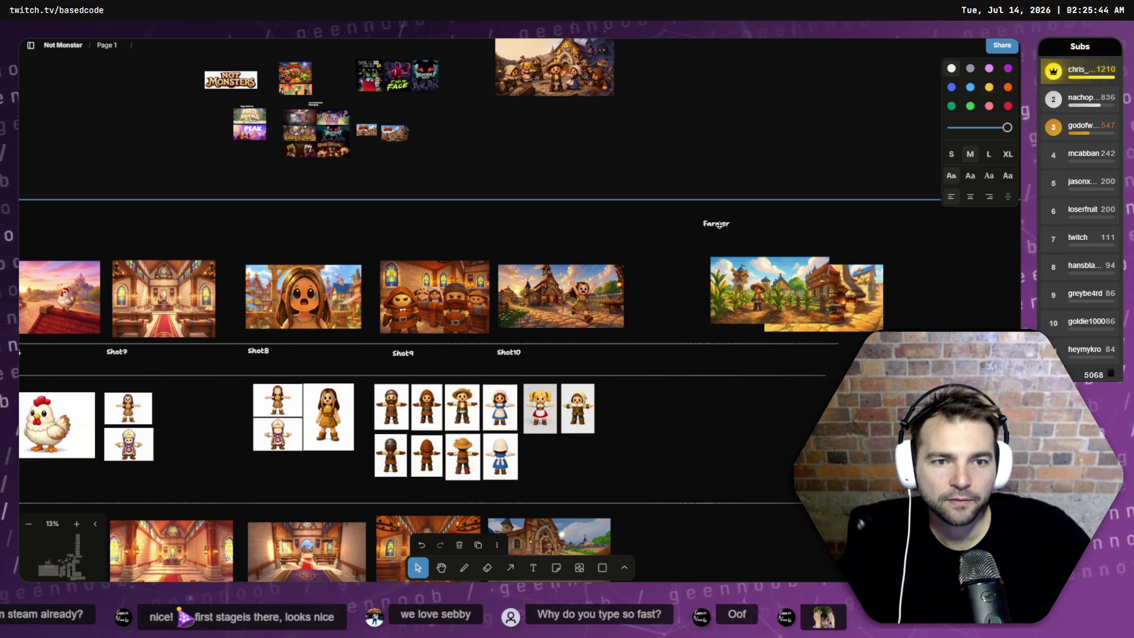
drag(732, 313, 685, 319)
- Pan along the Farmer row to bring Shot10 and the church image into view
scroll(775, 302, up, 10)
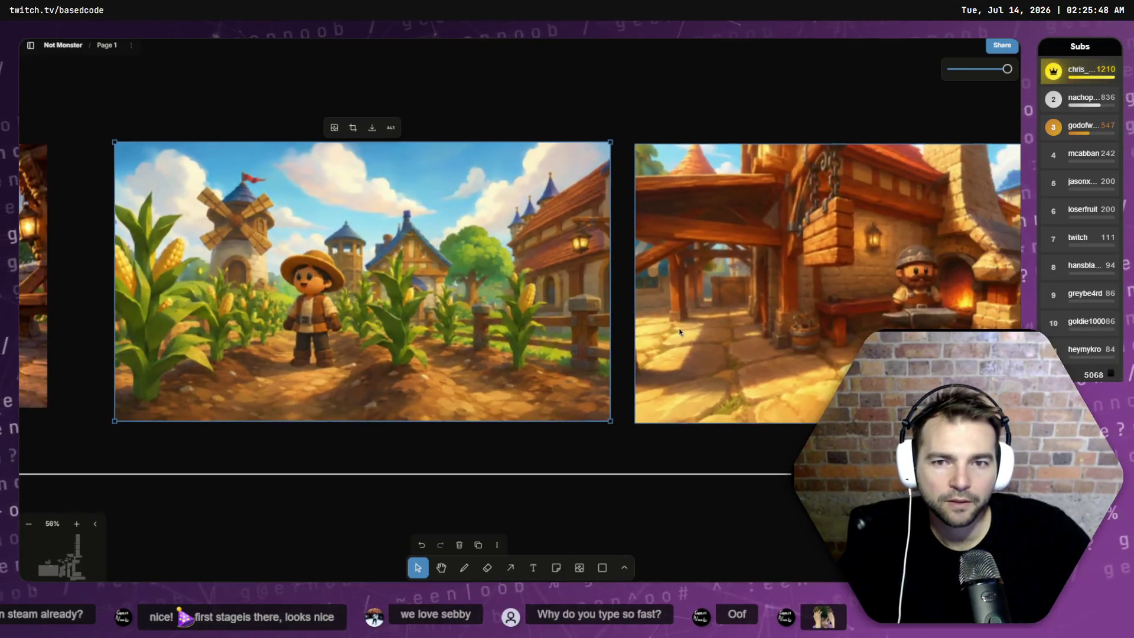
scroll(679, 332, down, 5)
click(788, 345)
drag(788, 345, 694, 356)
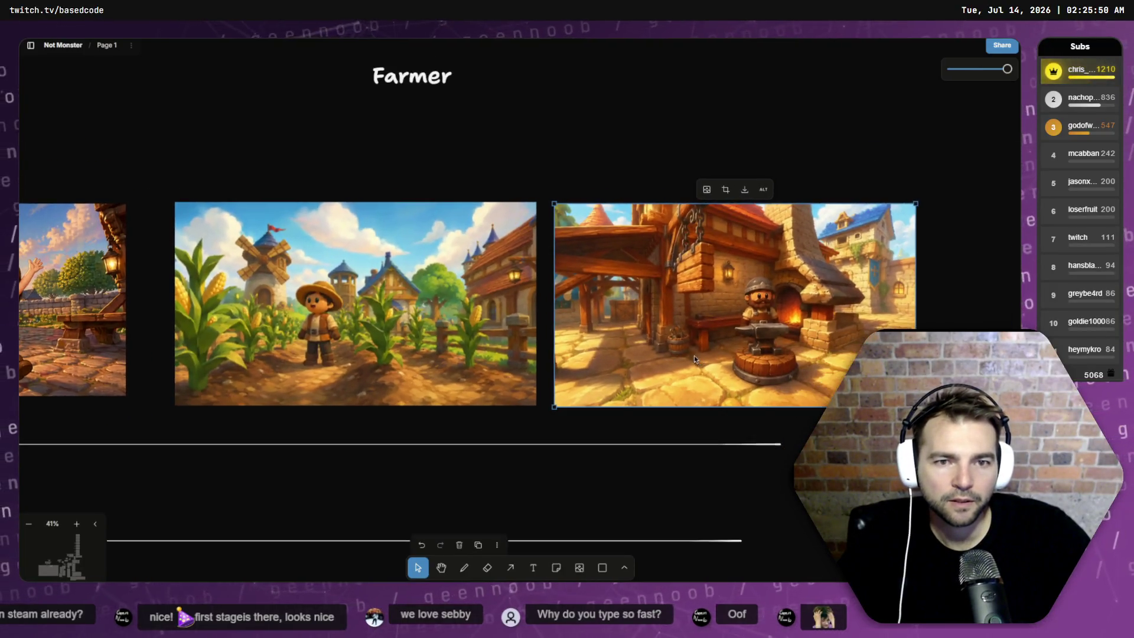
drag(449, 349, 779, 347)
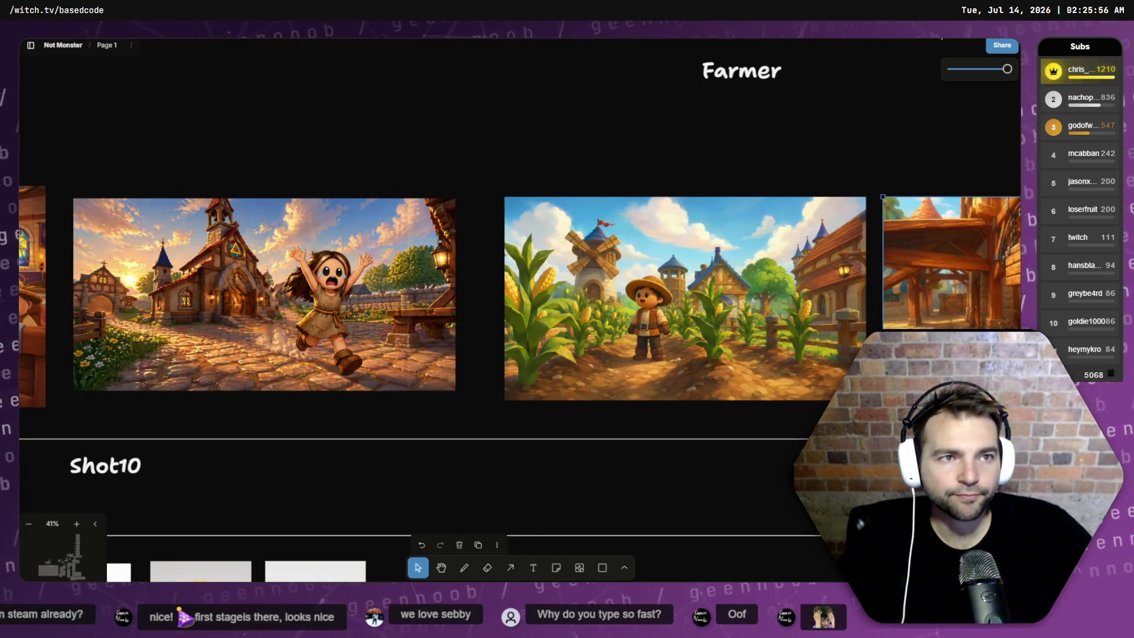
key(alt+Tab)
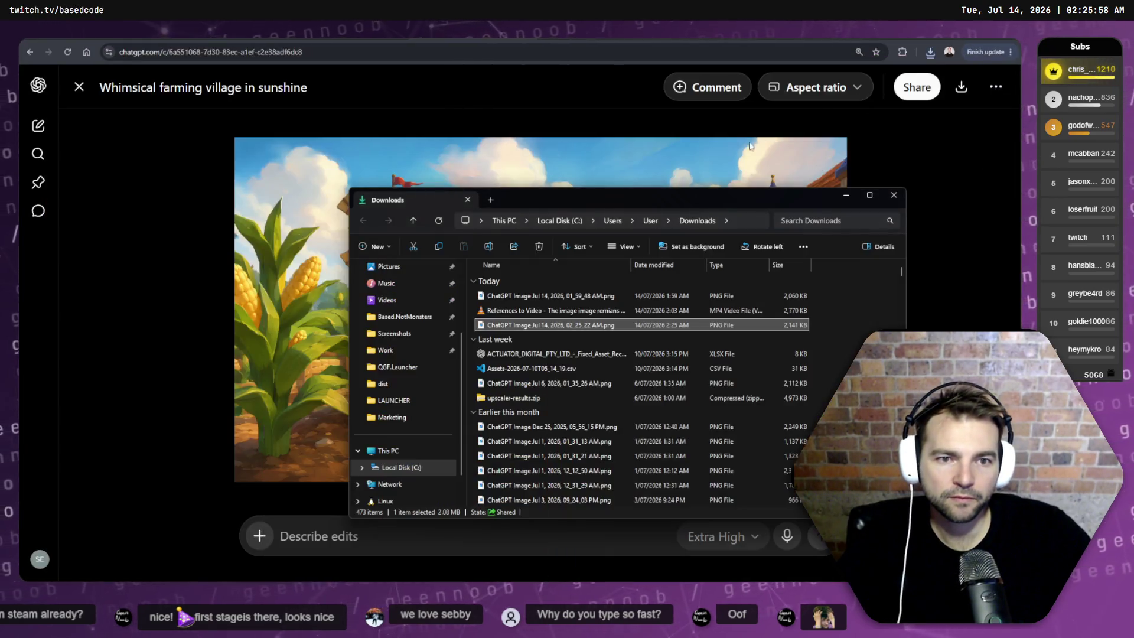
- Cycle through the blacksmith chat and Flow media windows back to the farm-village image
key(alt+Tab)
key(alt+Tab)
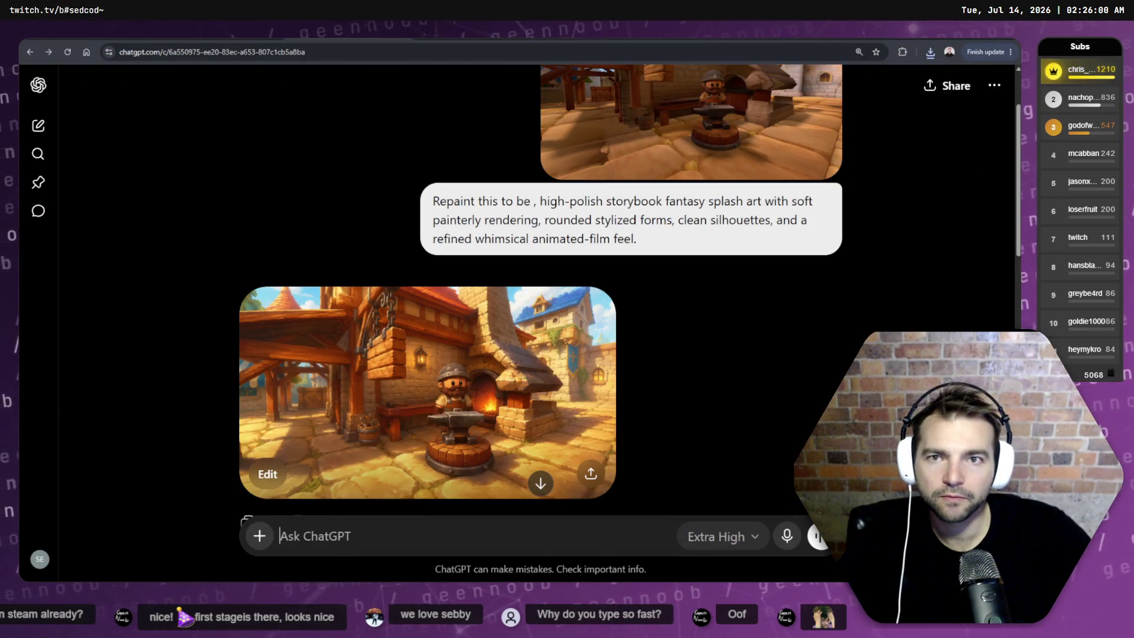
key(alt+Tab)
key(alt+Tab)
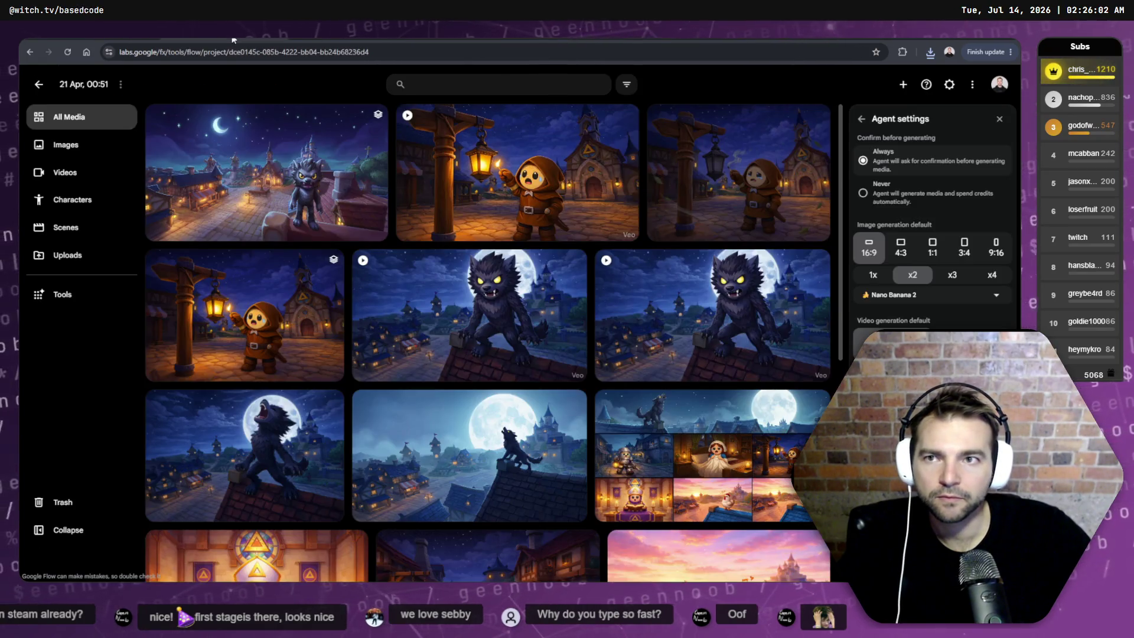
key(alt+Tab)
key(alt+Tab)
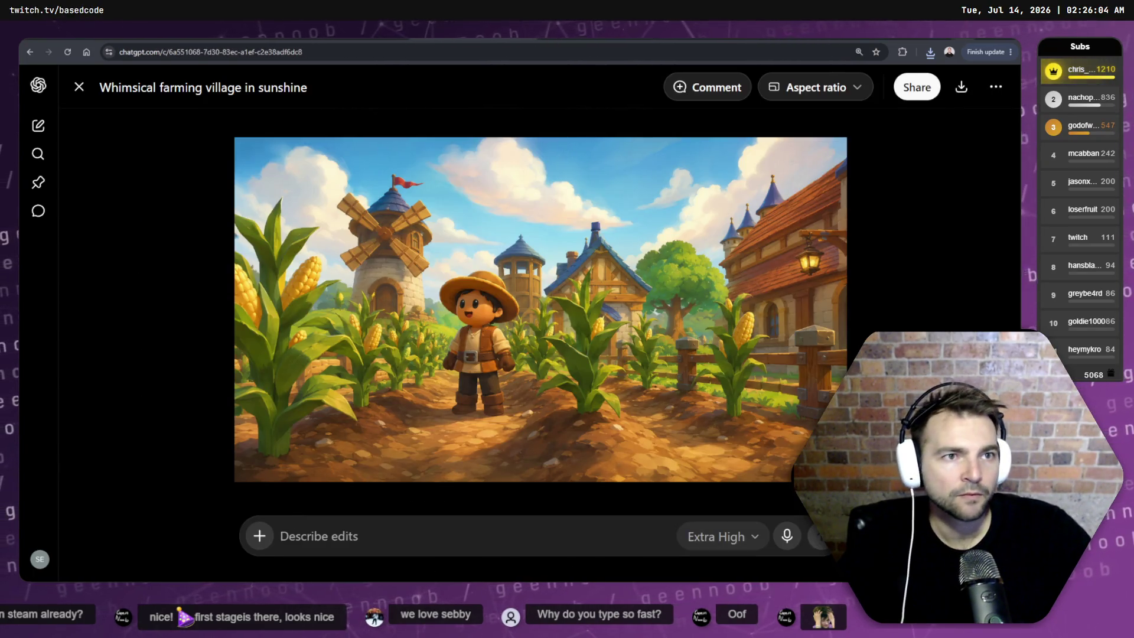
key(alt+Tab)
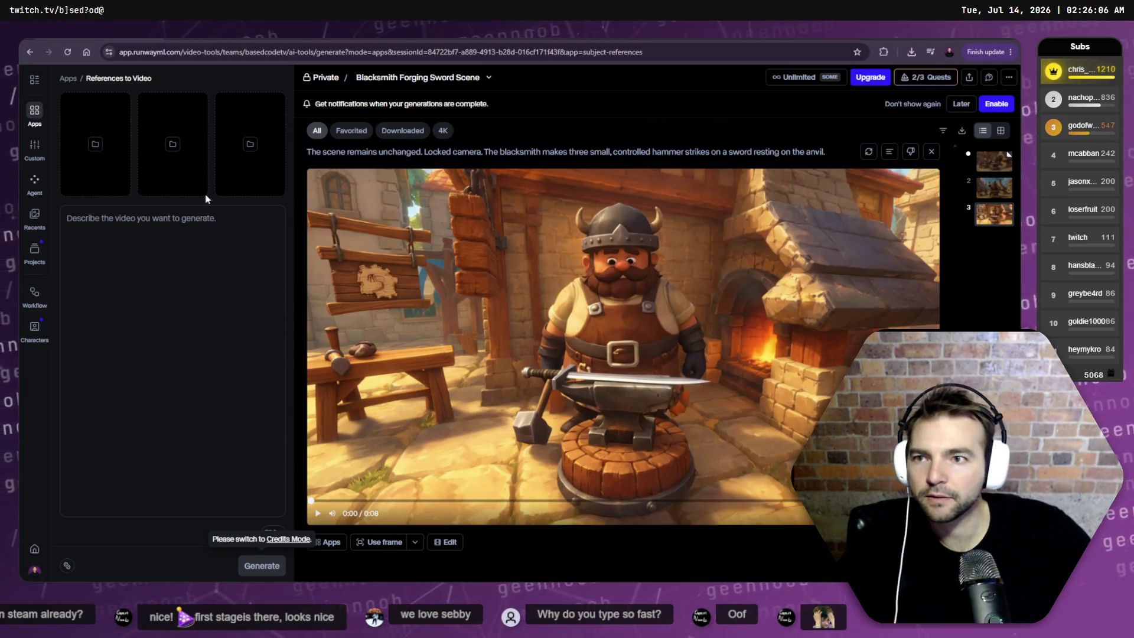
- Upload the Jul 14 farm-village image as the first reference and use Credits Mode at 720p
click(178, 189)
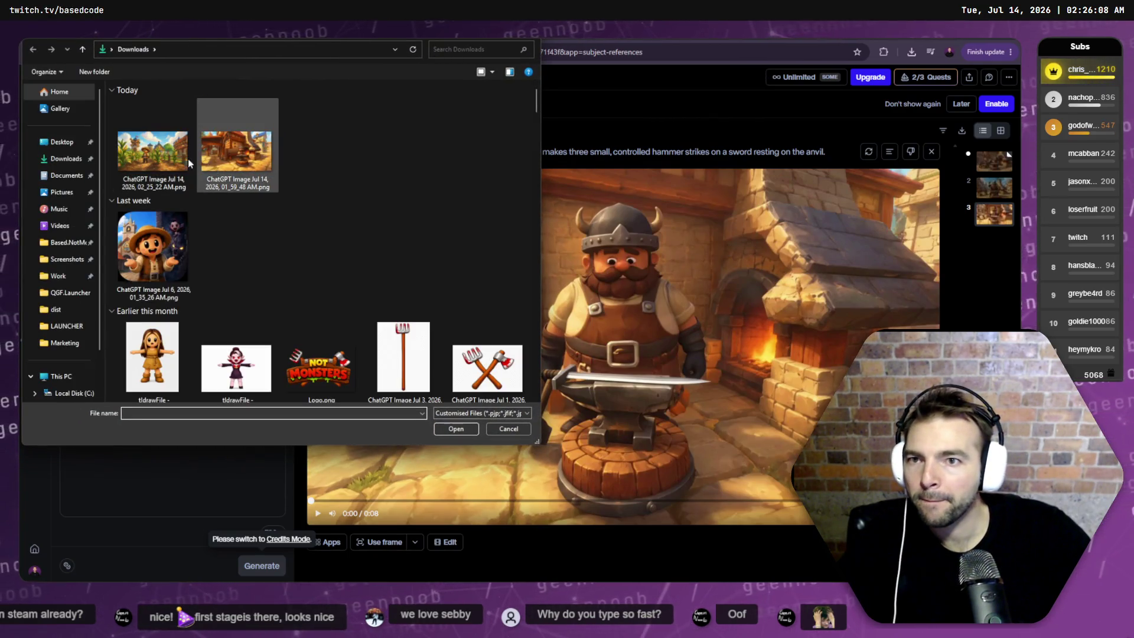
double_click(149, 155)
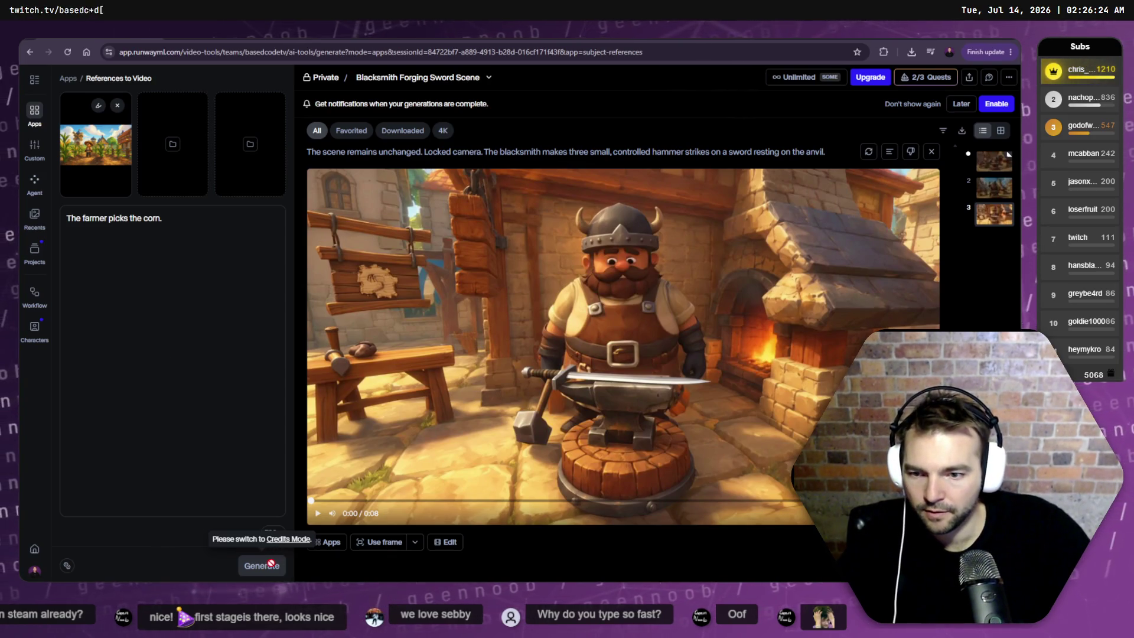
click(288, 538)
click(274, 533)
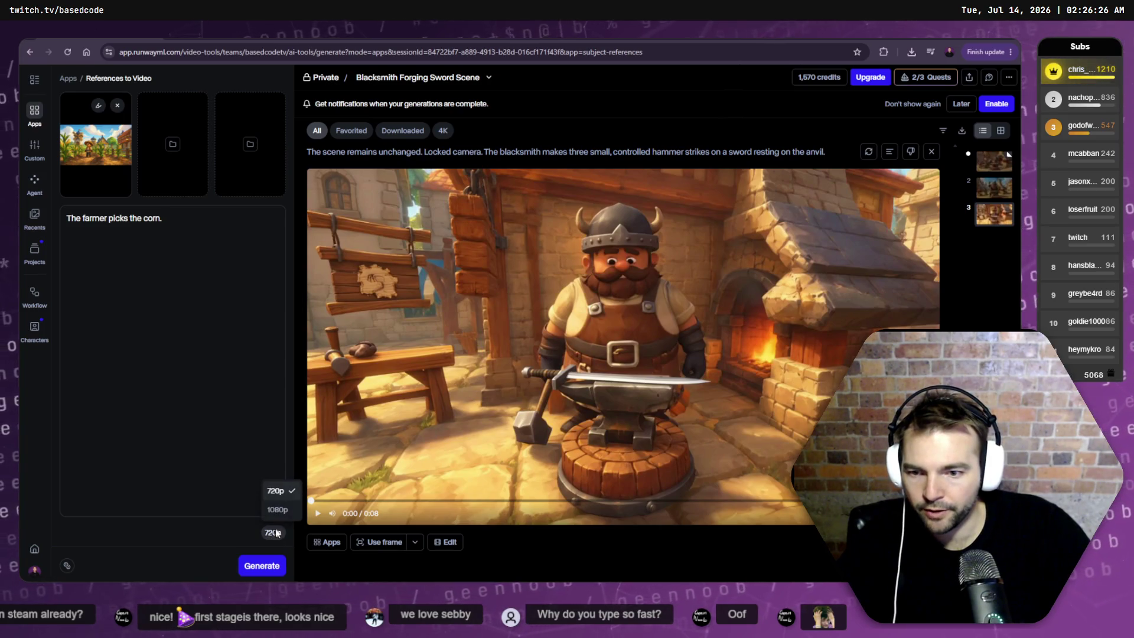
click(284, 493)
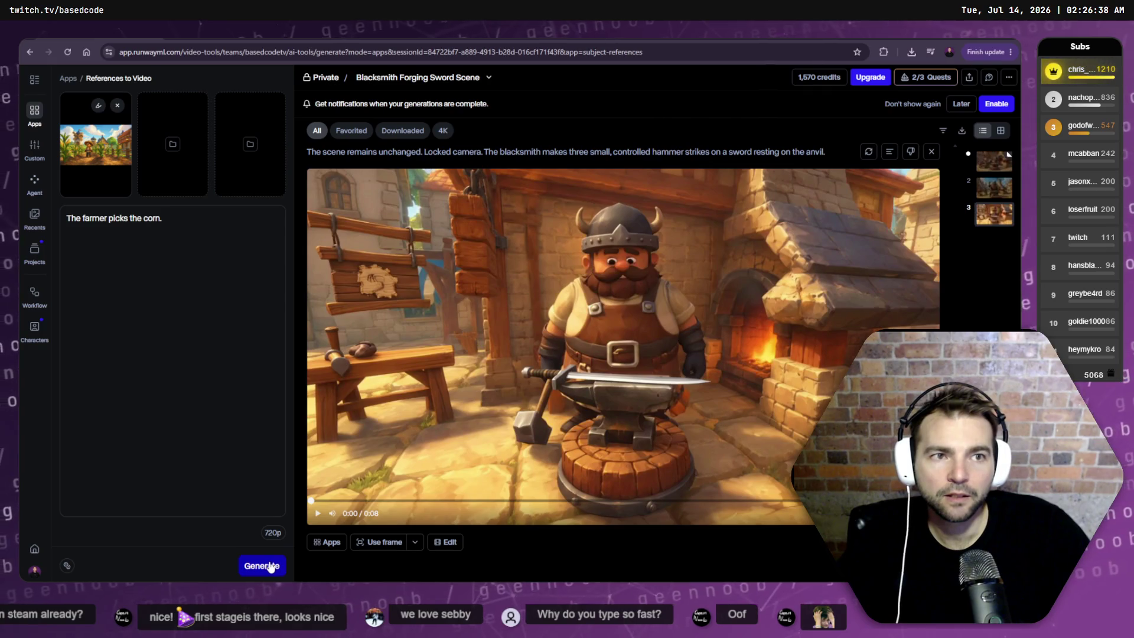
- Enter the prompt 'The farmer picks the corn.' and start a new untitled session
click(166, 248)
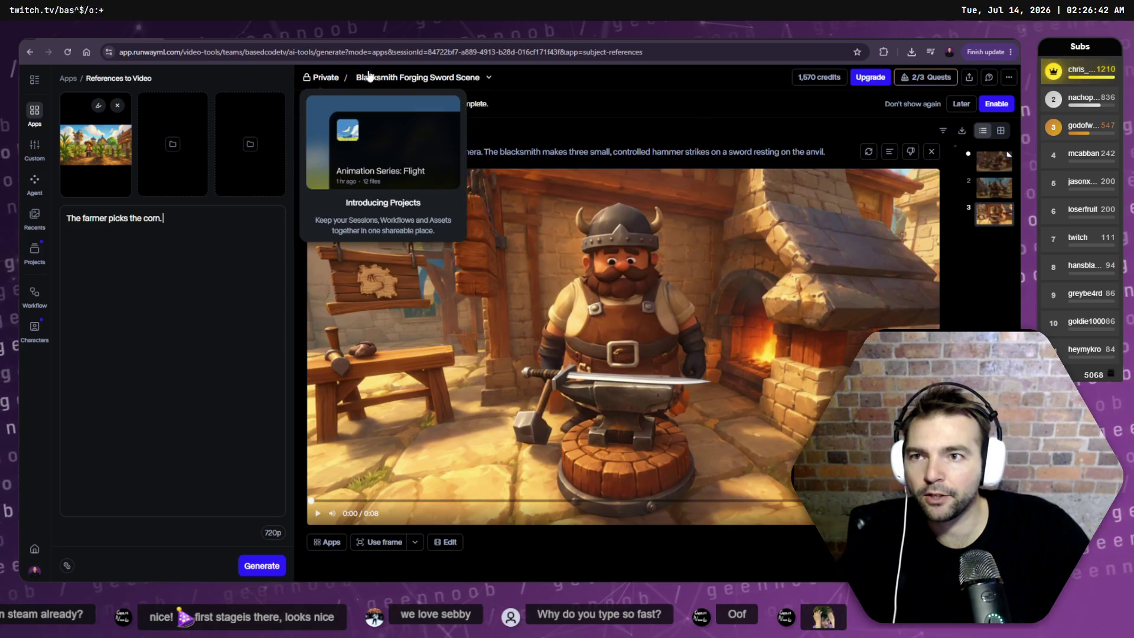
click(489, 76)
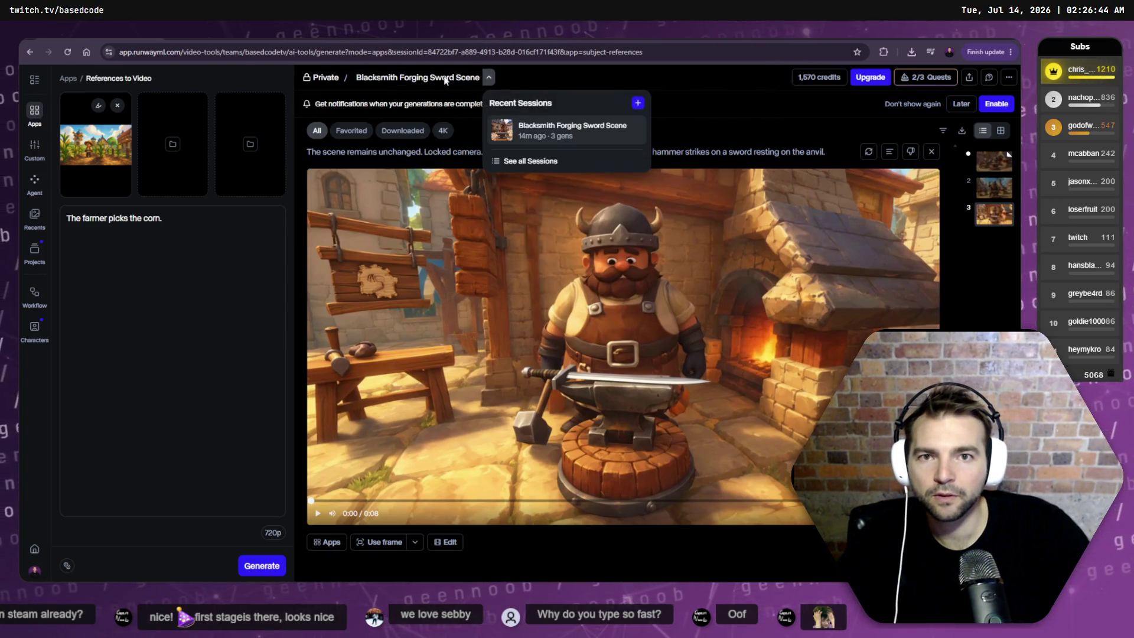
click(638, 104)
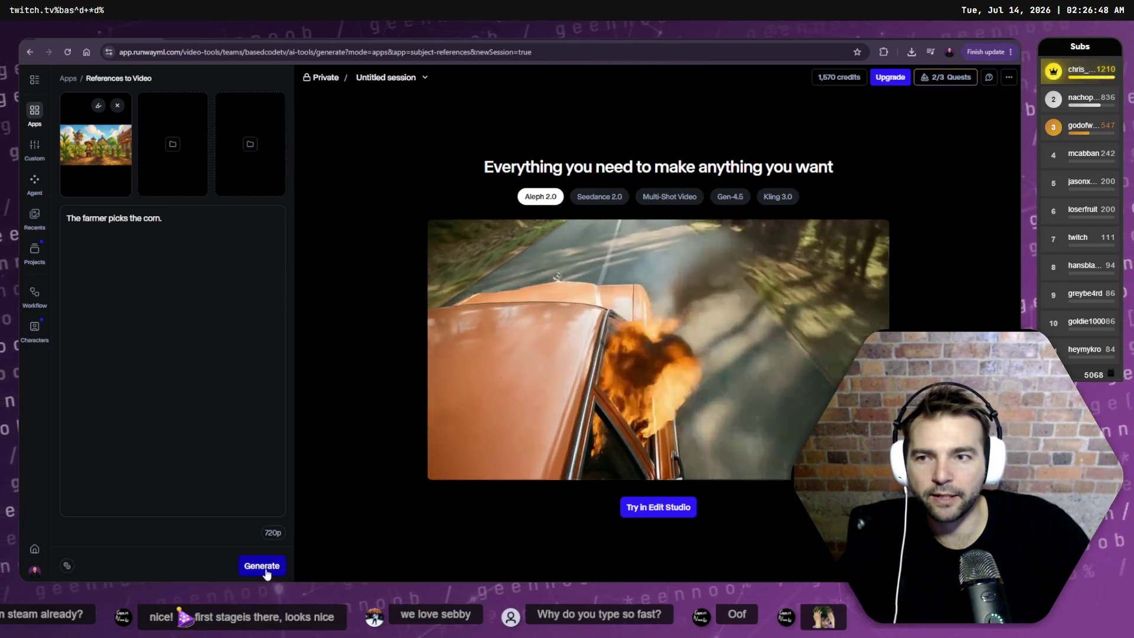
- Generate the Farmer Picks the Corn video from the farm reference image and prompt
click(272, 573)
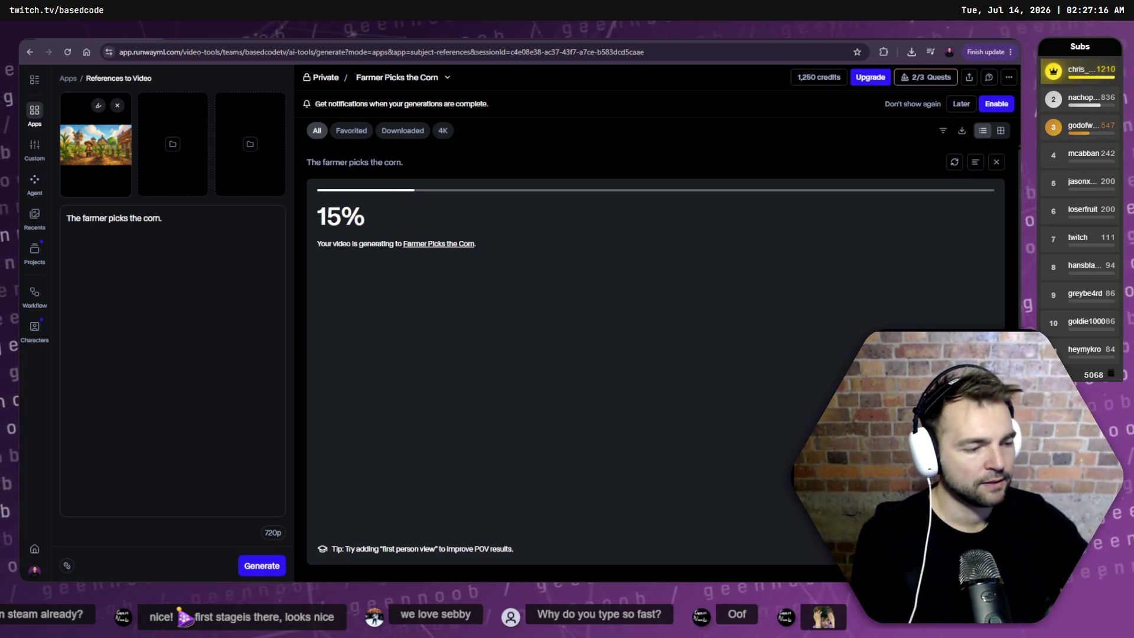
key(alt+Tab)
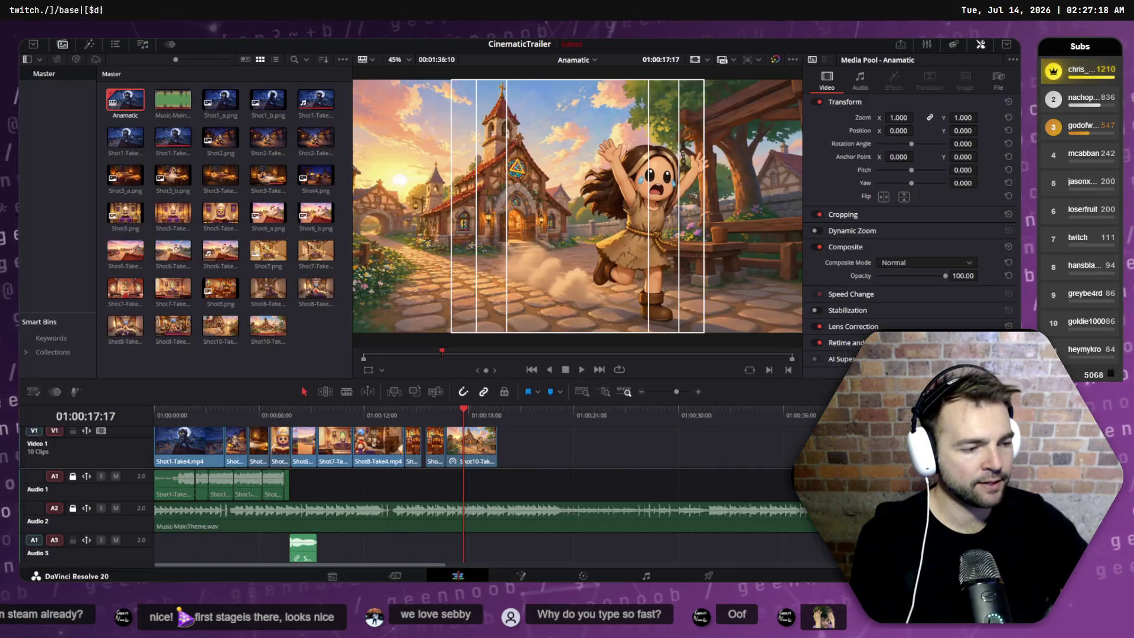
- Fly the Godot camera past the cornfield and fence into the town square up to the gallows
key(alt+Tab)
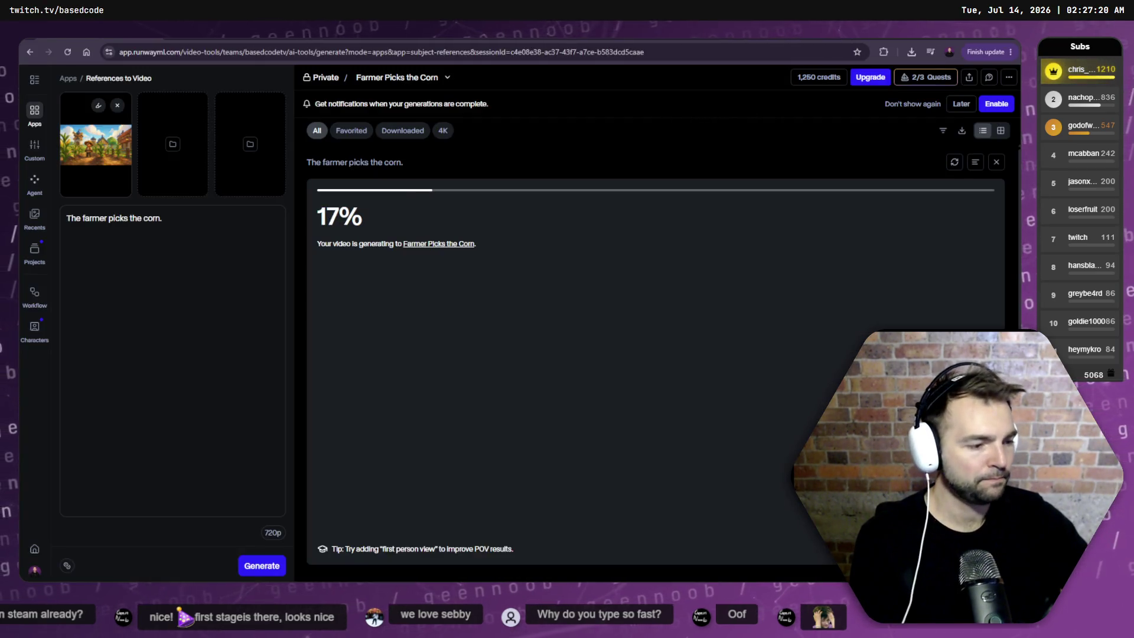
key(alt+Tab)
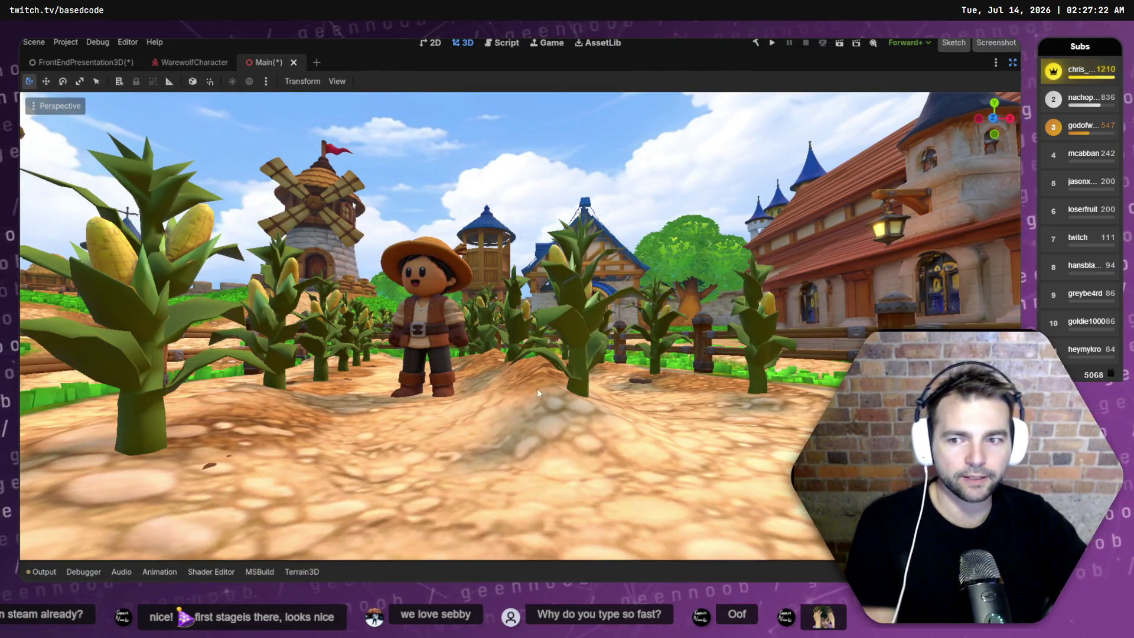
key(w)
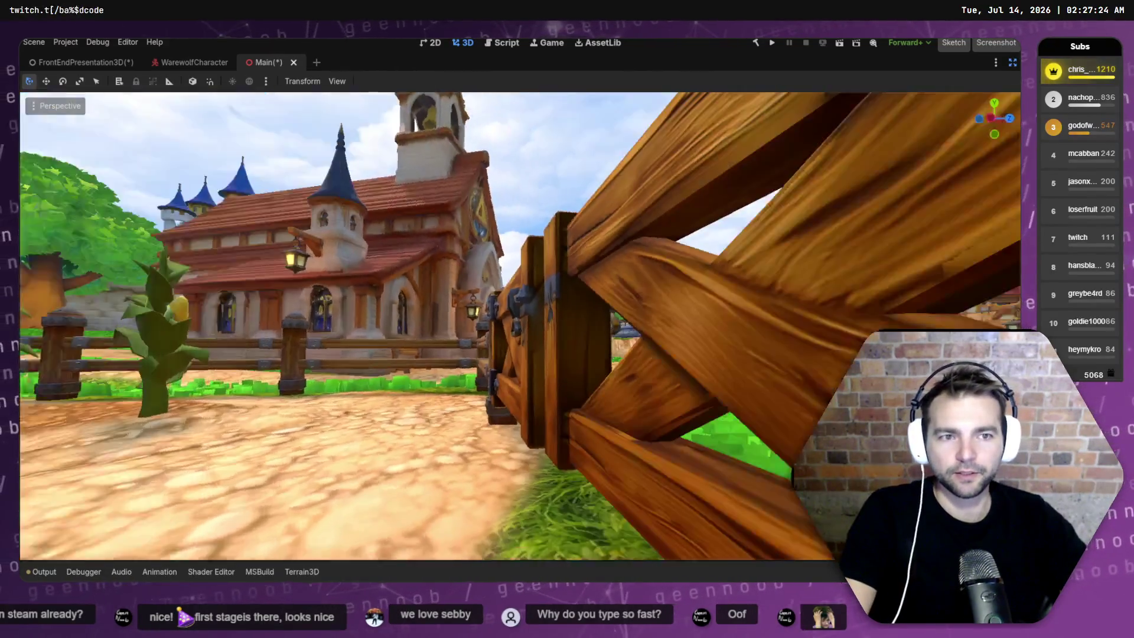
key(w)
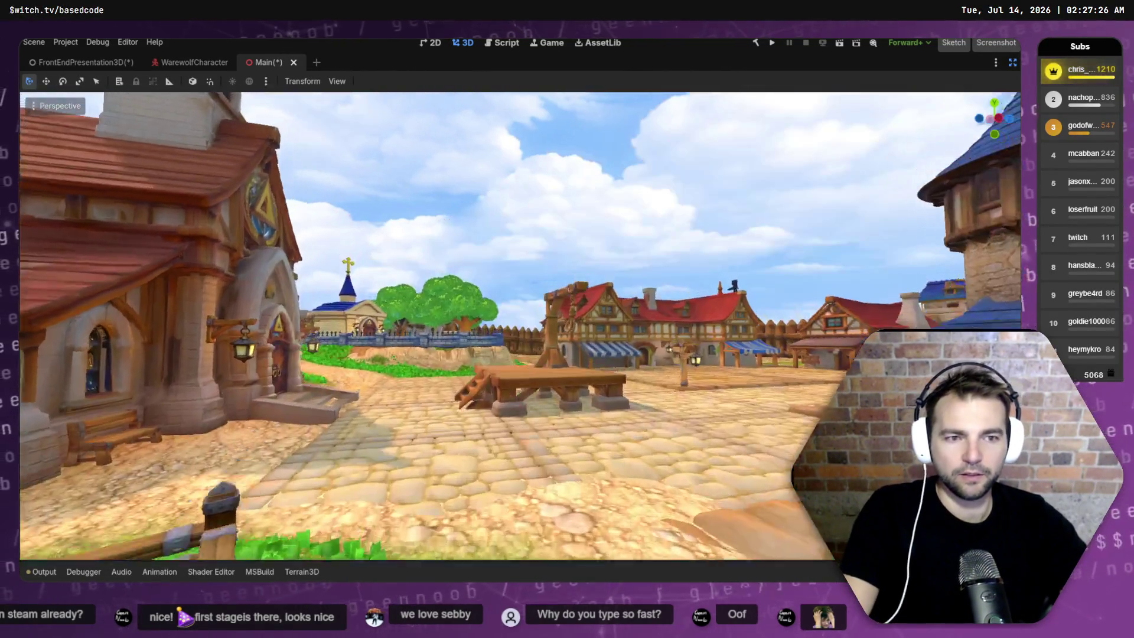
key(w)
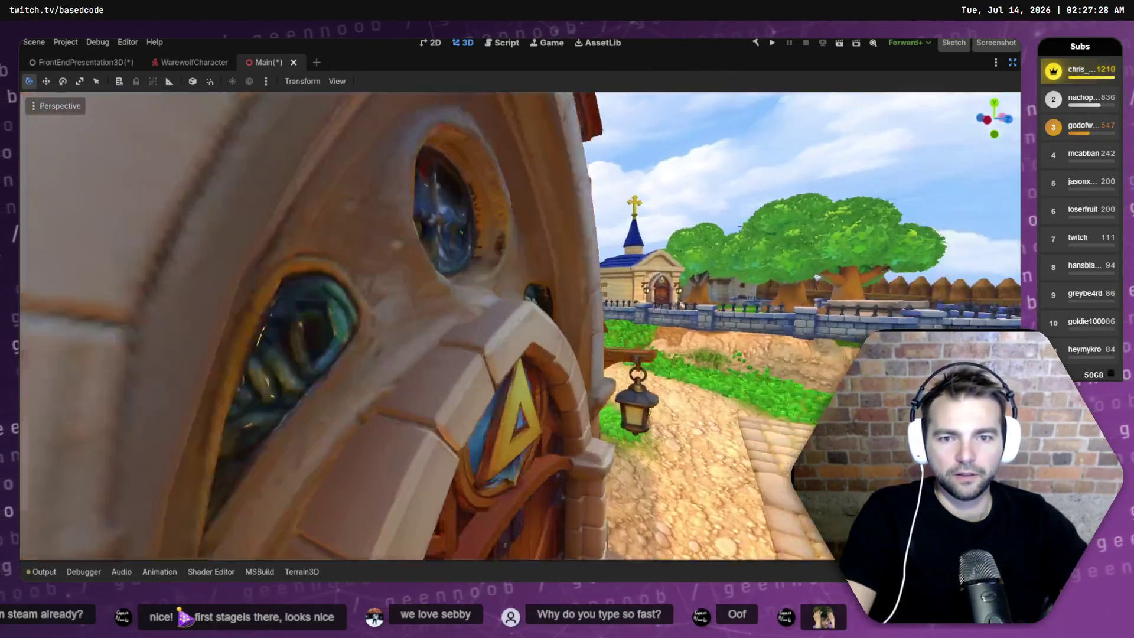
key(w)
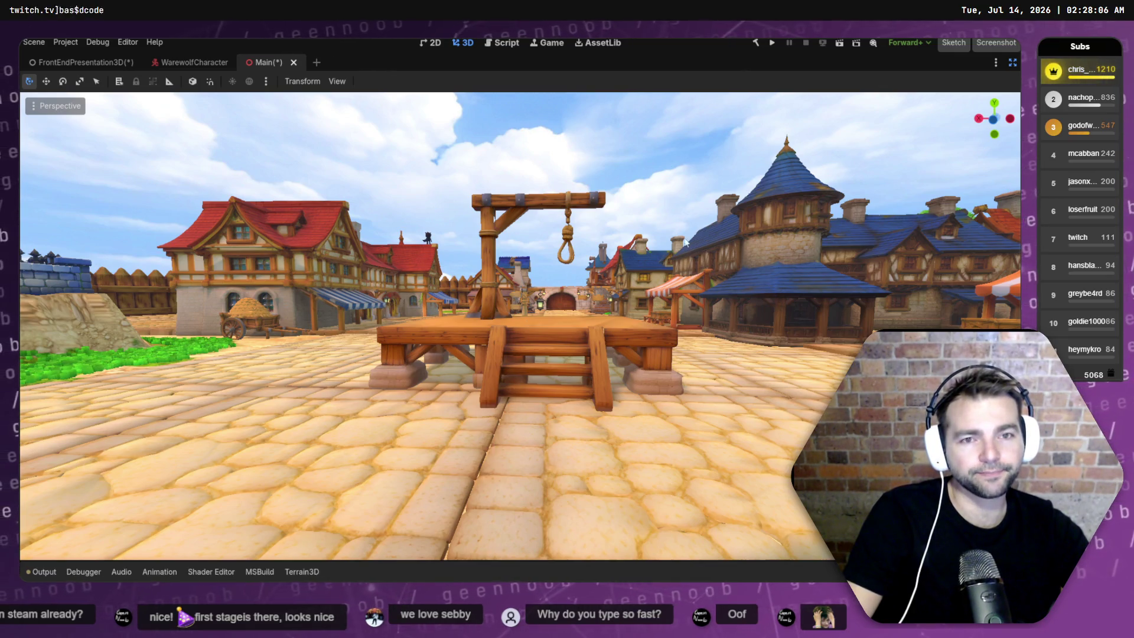
key(alt+Tab)
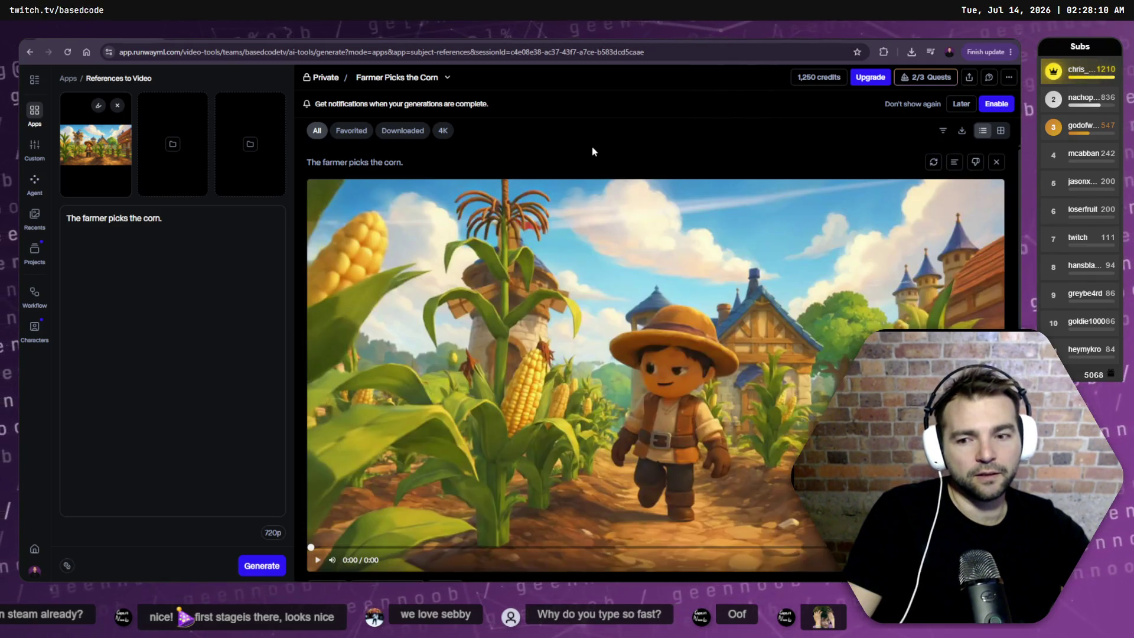
click(643, 319)
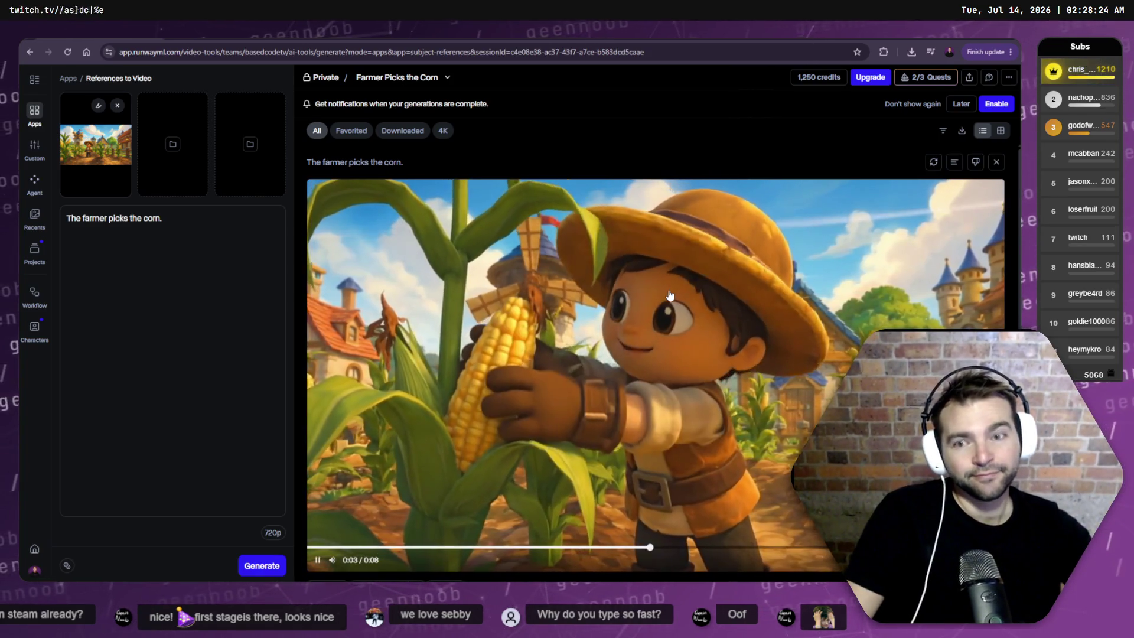
scroll(585, 353, down, 2)
click(601, 507)
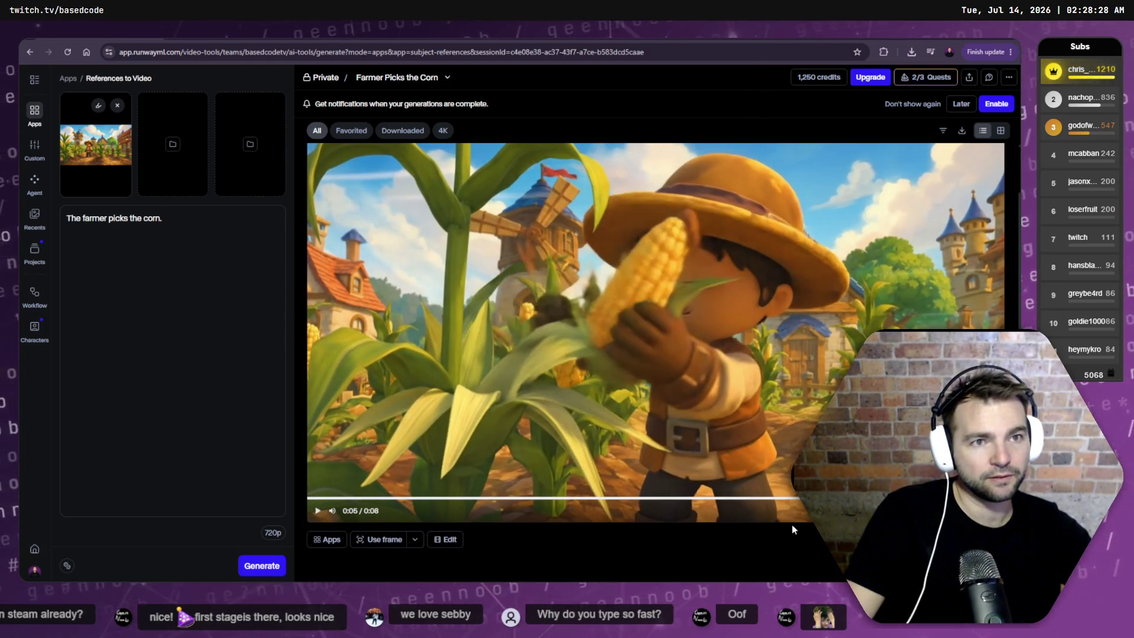
click(270, 535)
click(257, 532)
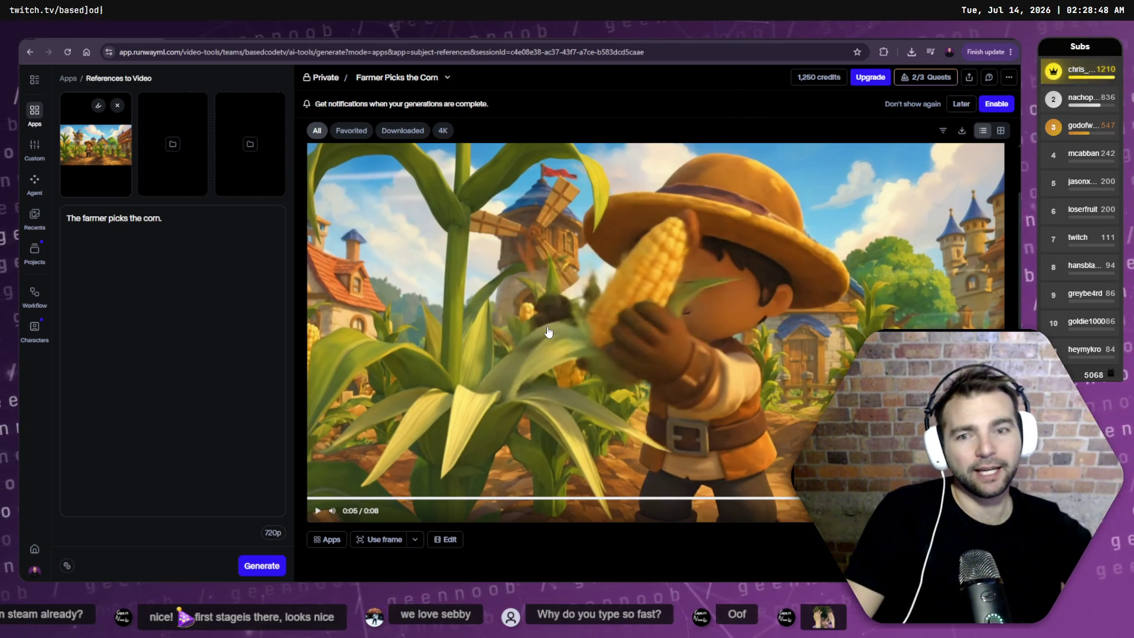
click(311, 497)
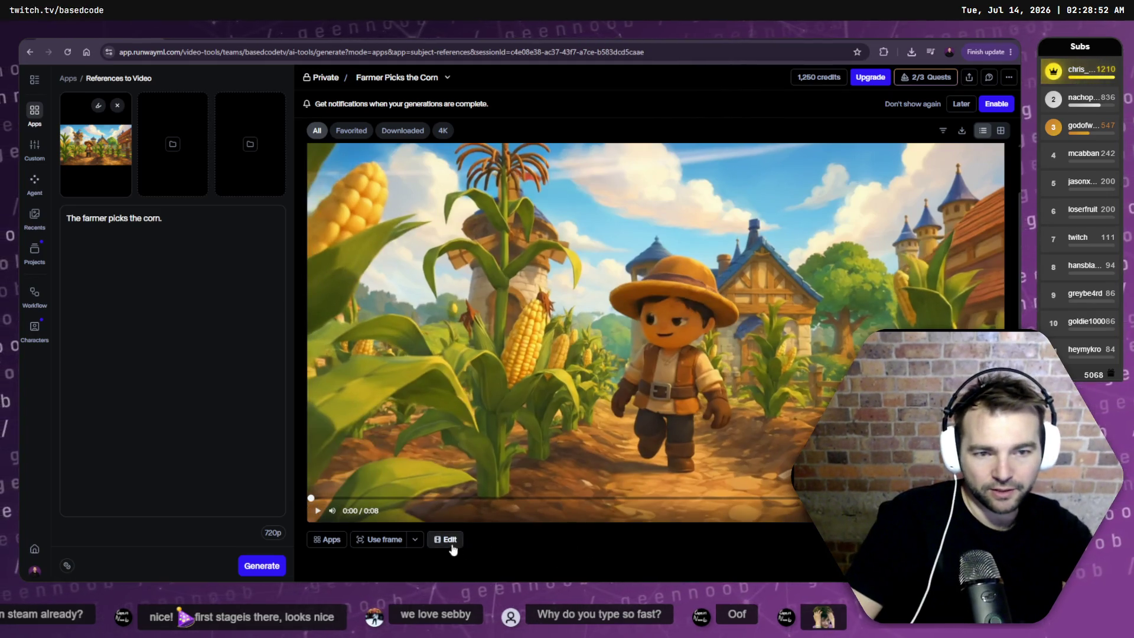
click(317, 511)
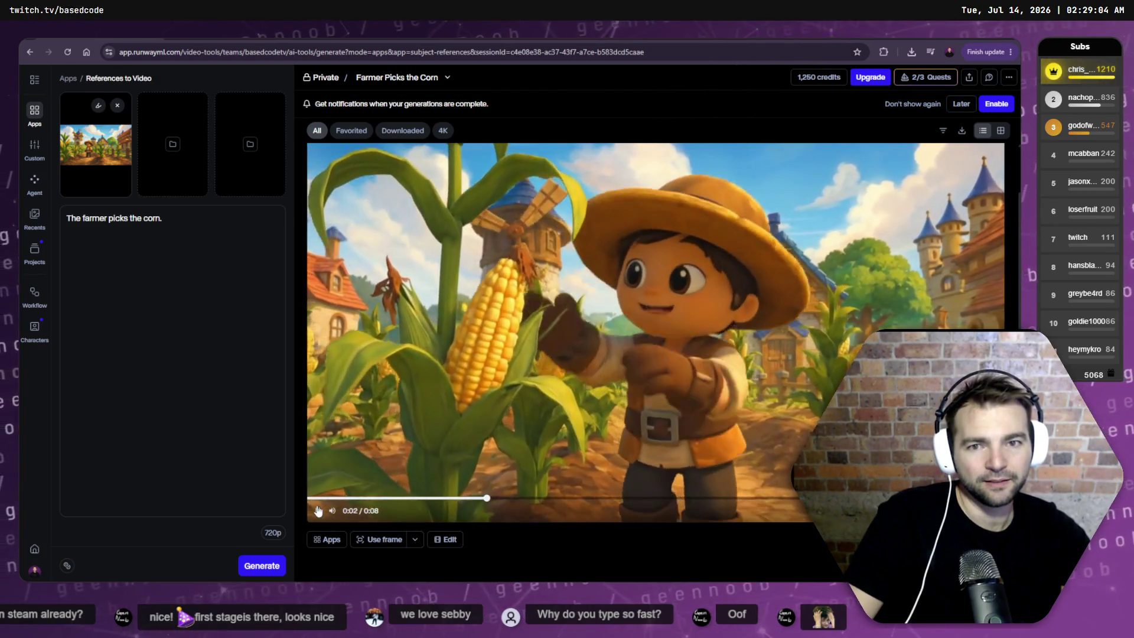
click(448, 457)
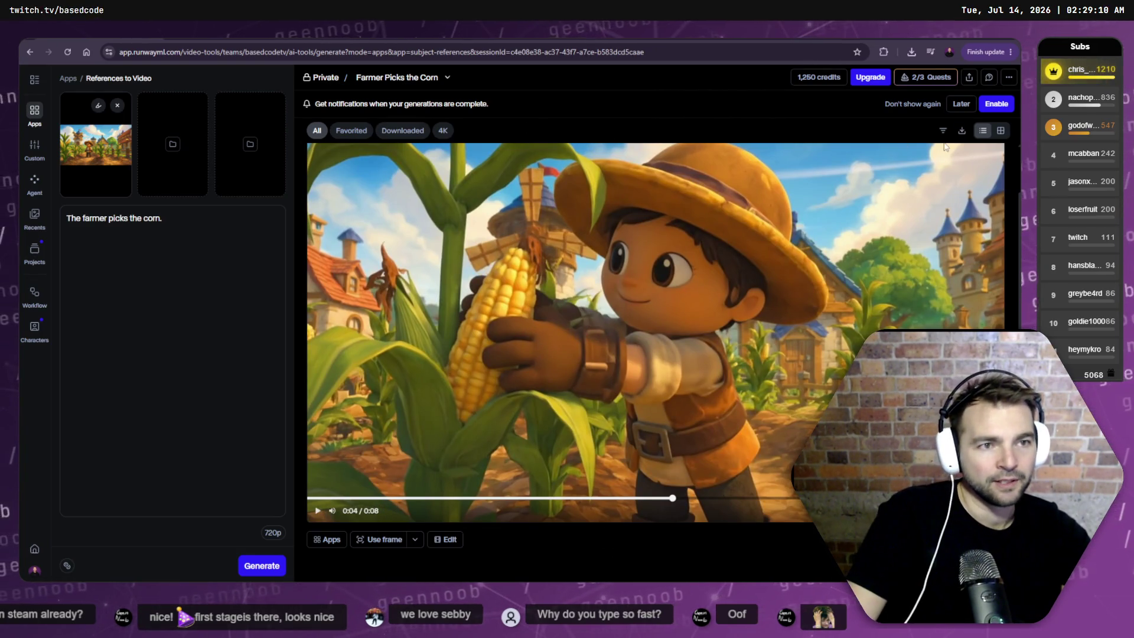
scroll(946, 146, up, 1)
scroll(655, 354, down, 1)
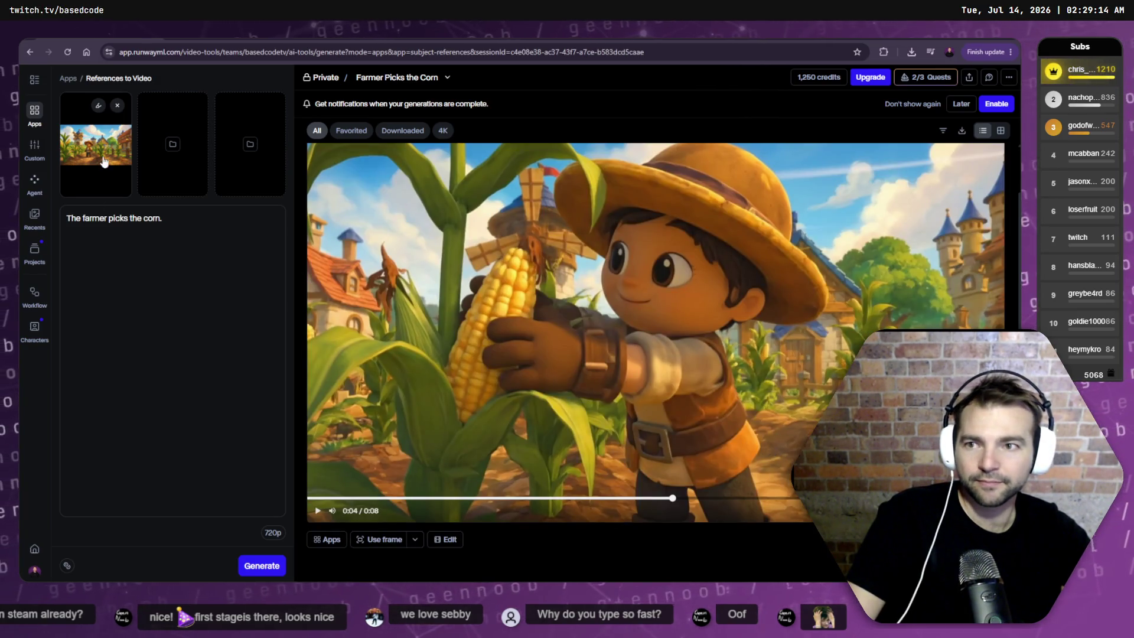
click(104, 161)
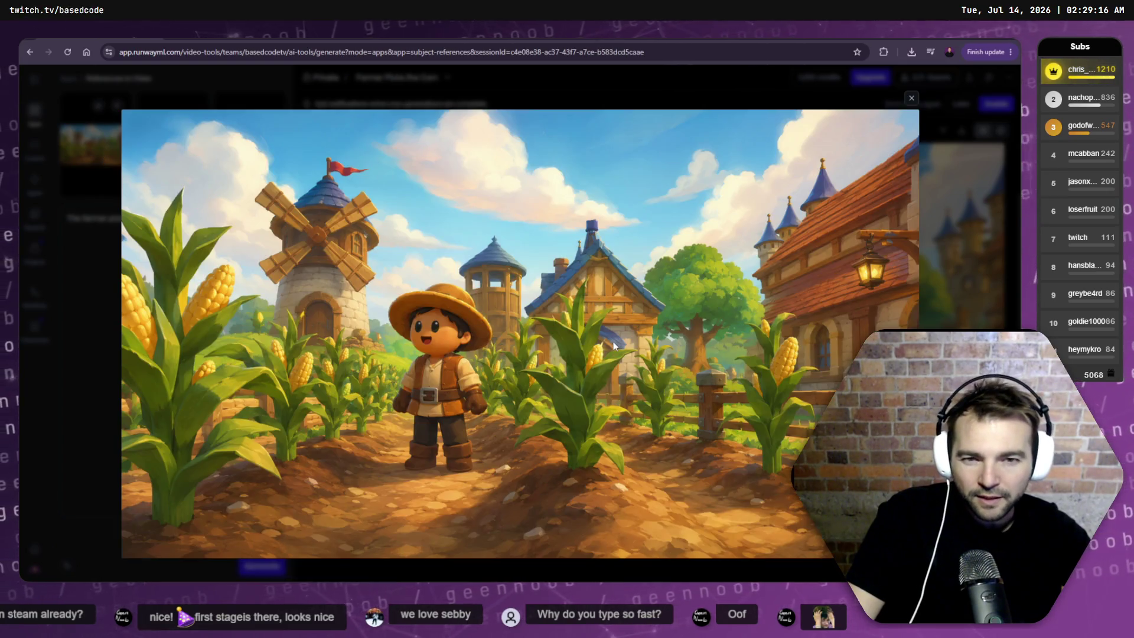
key(Escape)
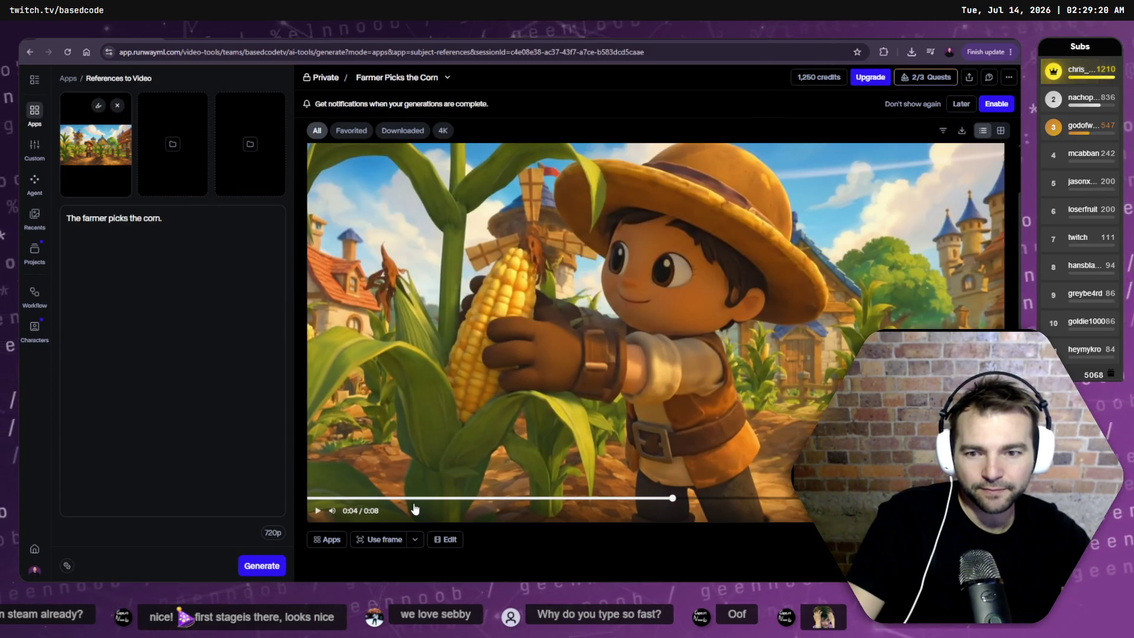
click(311, 498)
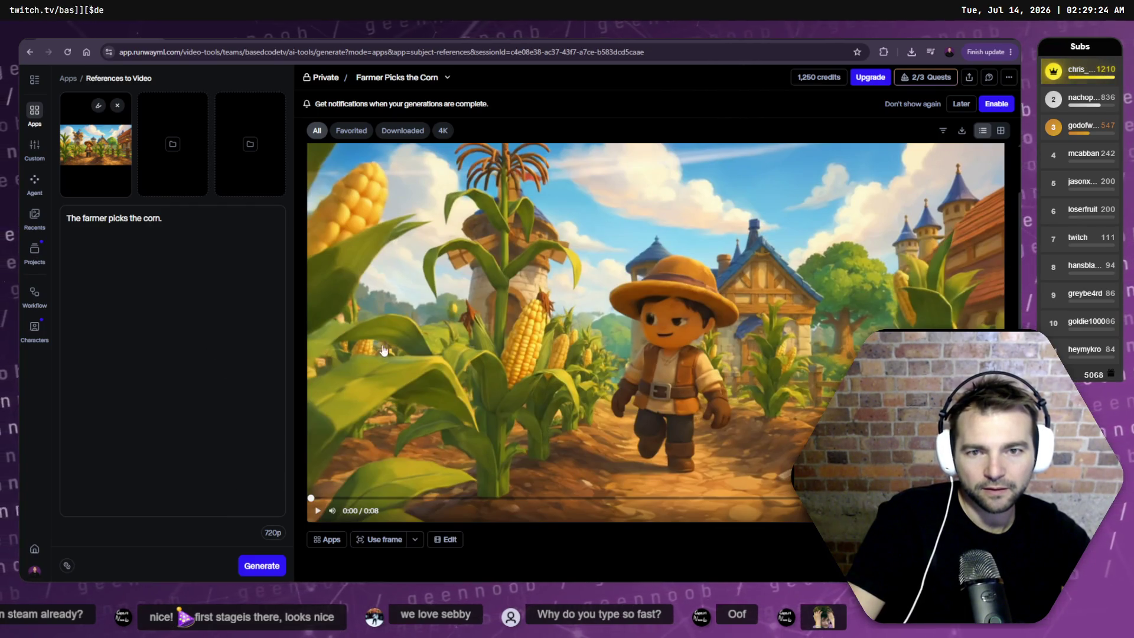
click(87, 137)
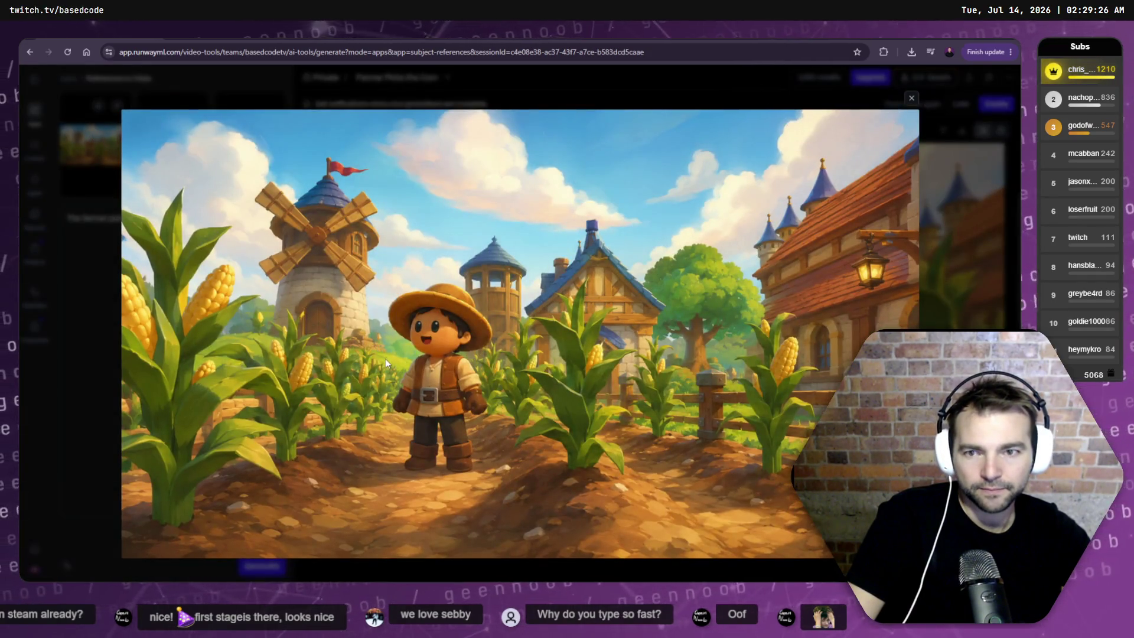
key(Escape)
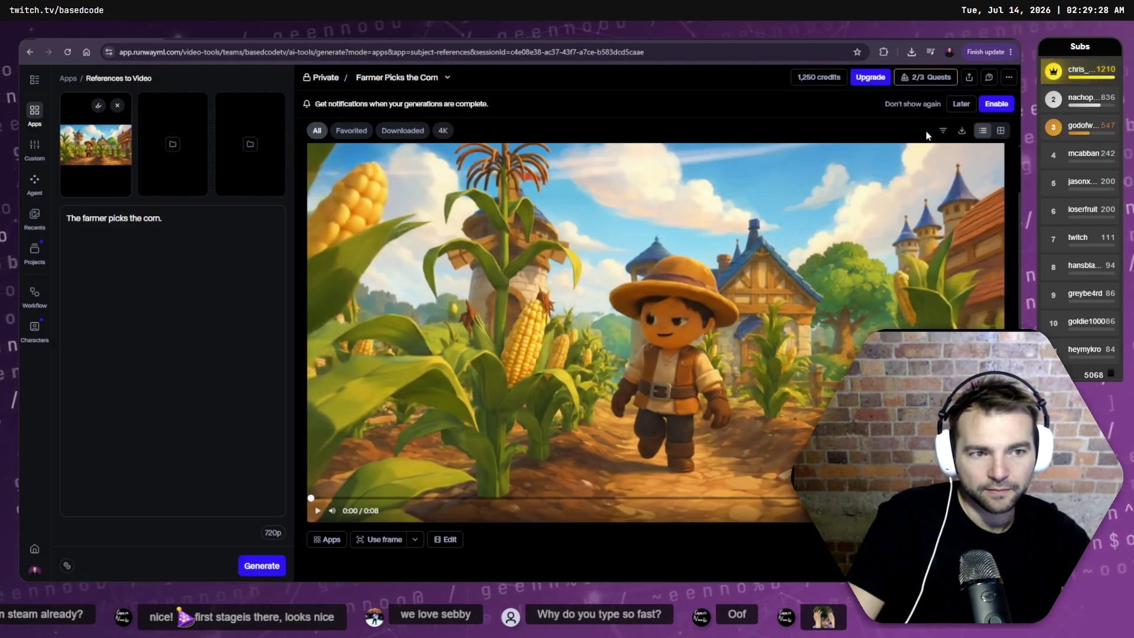
click(109, 157)
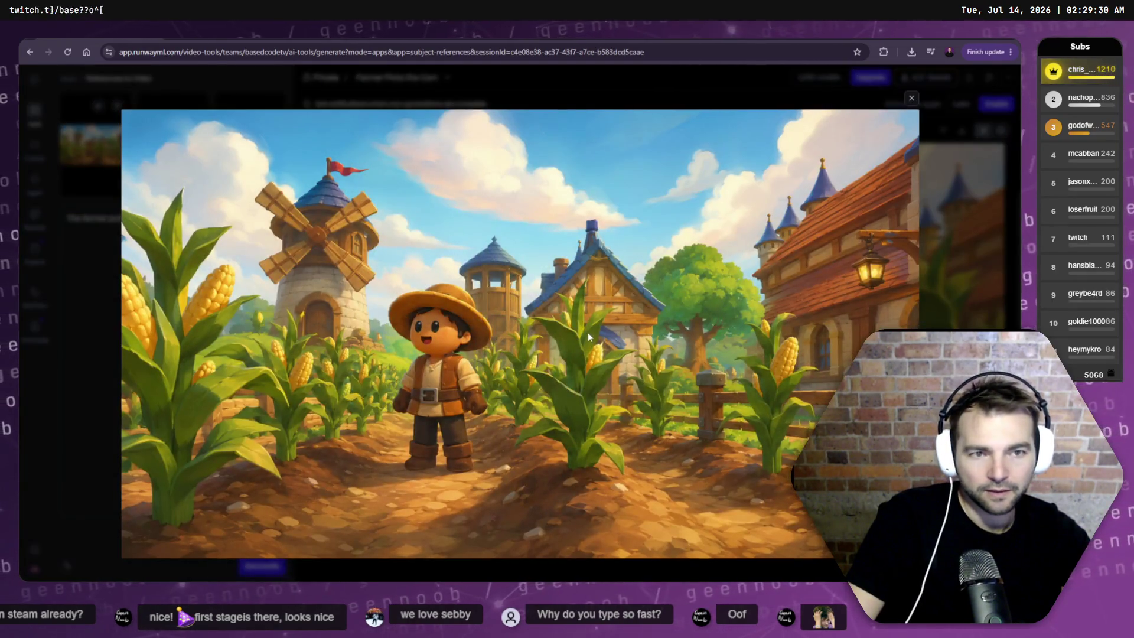
key(Escape)
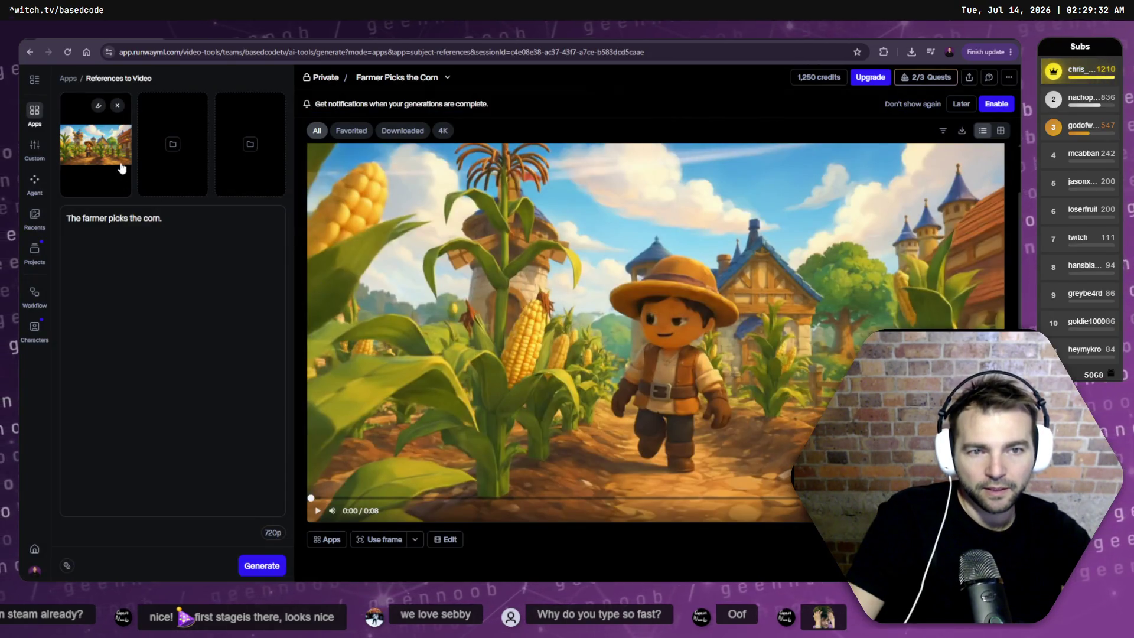
click(121, 166)
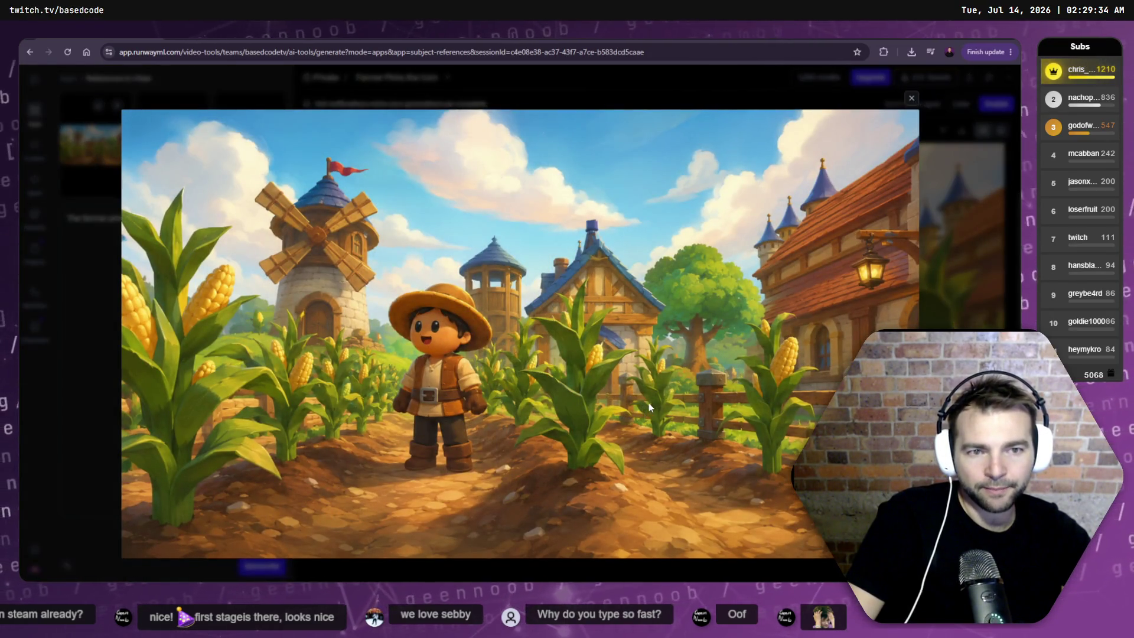
key(Escape)
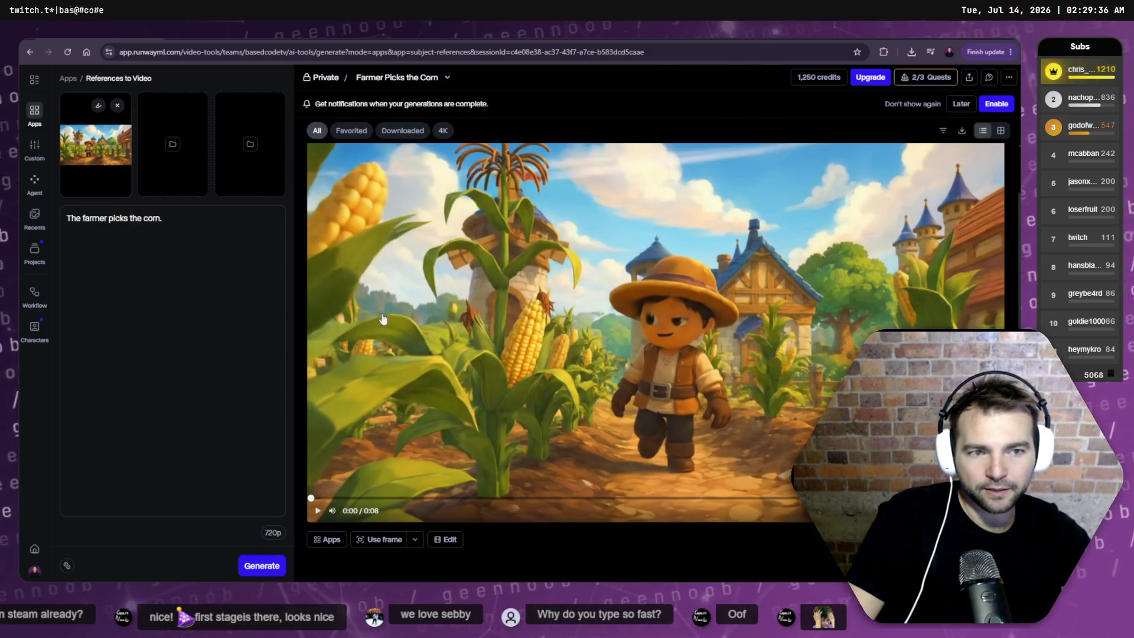
click(119, 163)
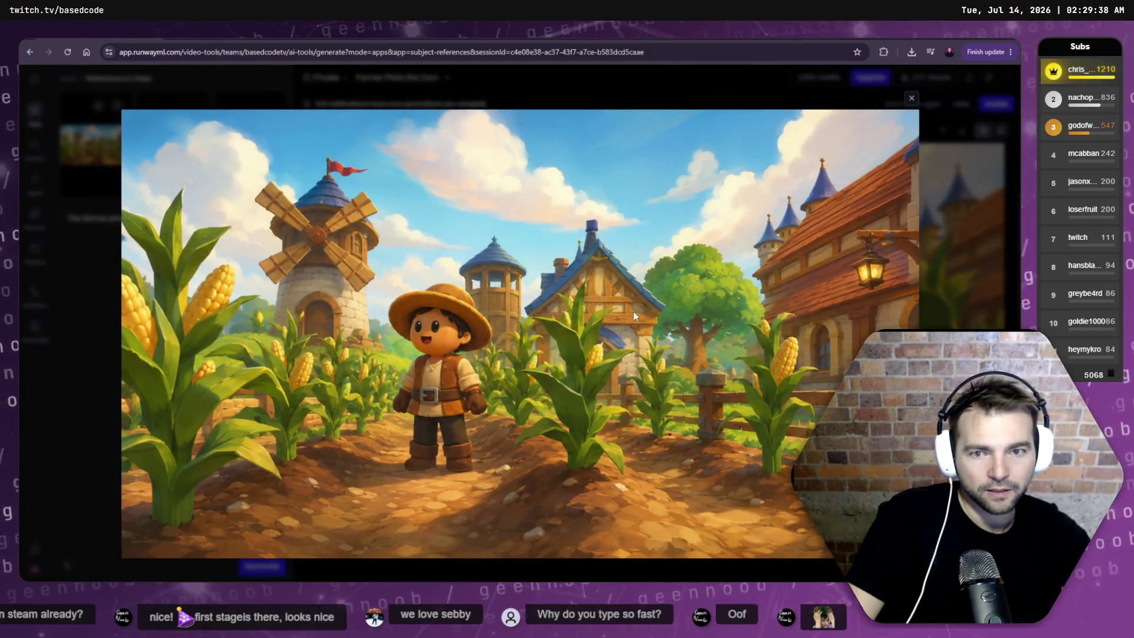
key(Escape)
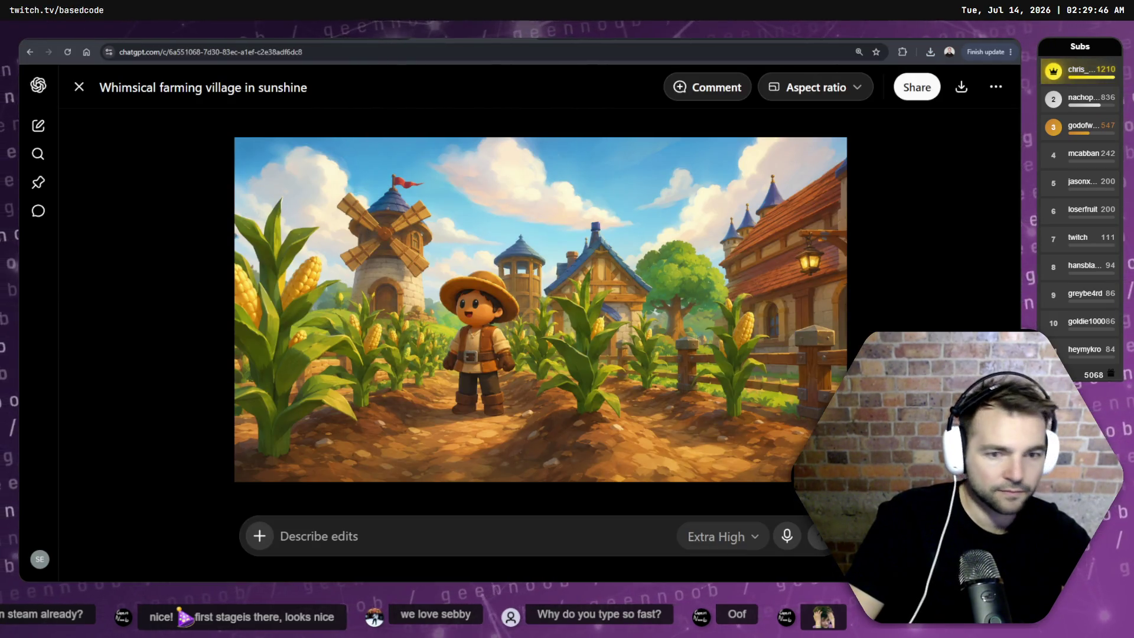
- Close the image viewer and scroll through the farming-village repaint prompt and image
key(Escape)
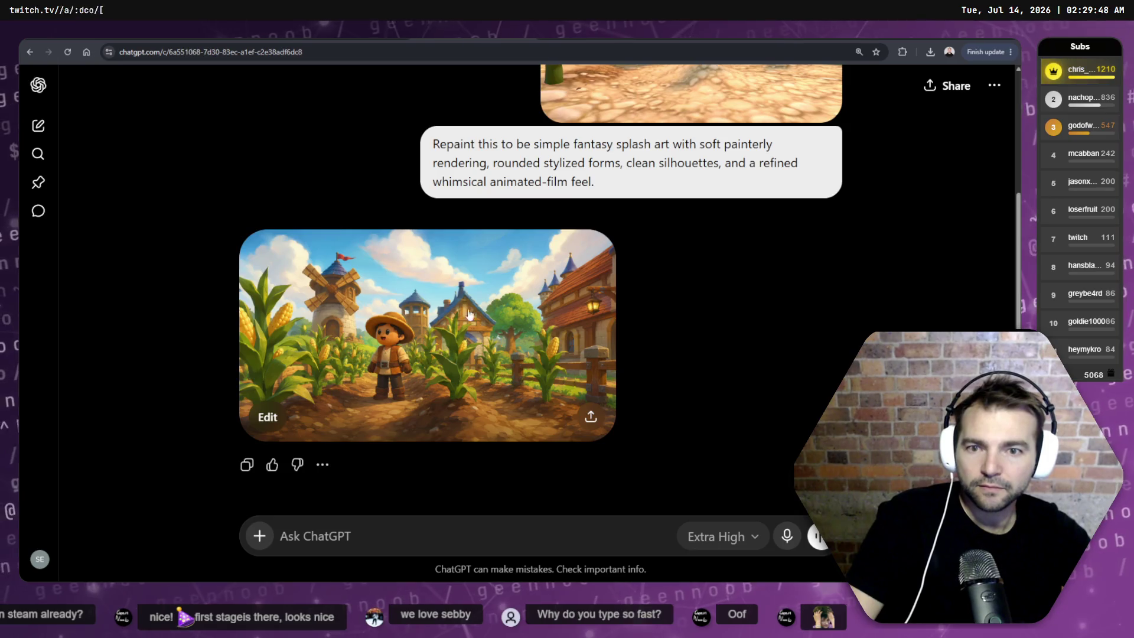
scroll(501, 370, up, 3)
scroll(513, 362, down, 3)
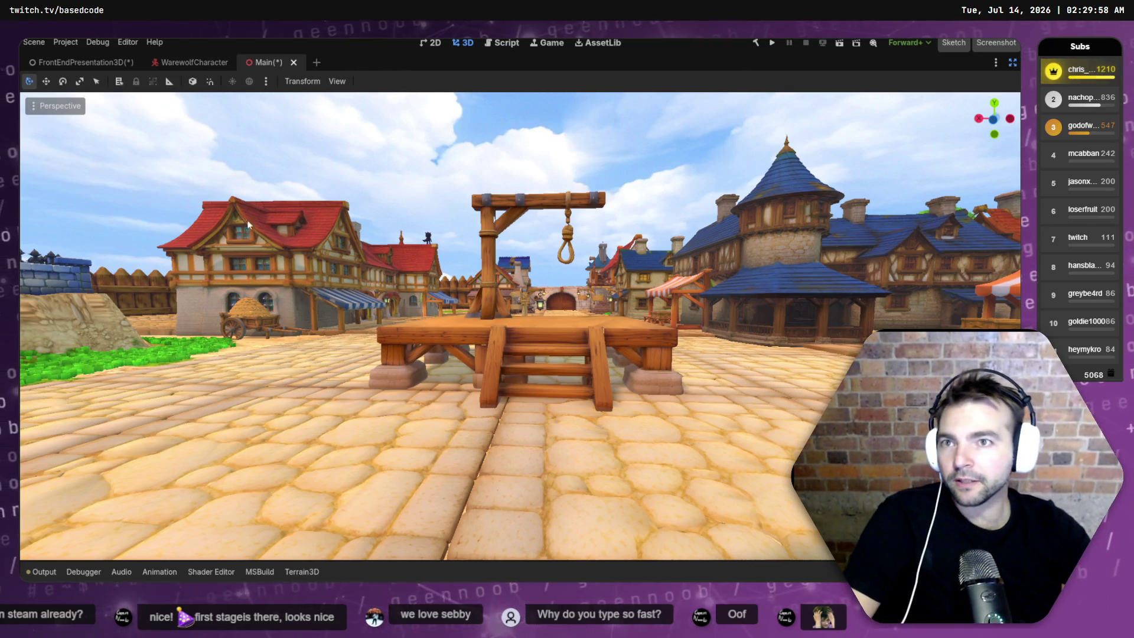
- Restore the editor docks, filter FileSystem for 'Chap', and open ChapelSpace.tscn to look down its aisle
click(1011, 64)
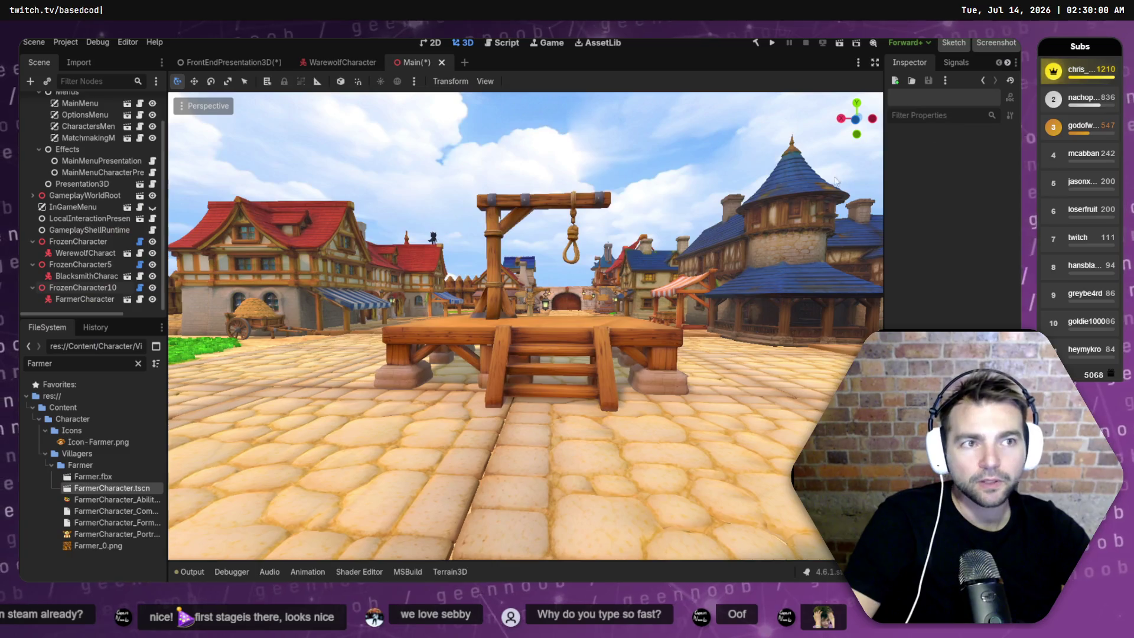
click(137, 363)
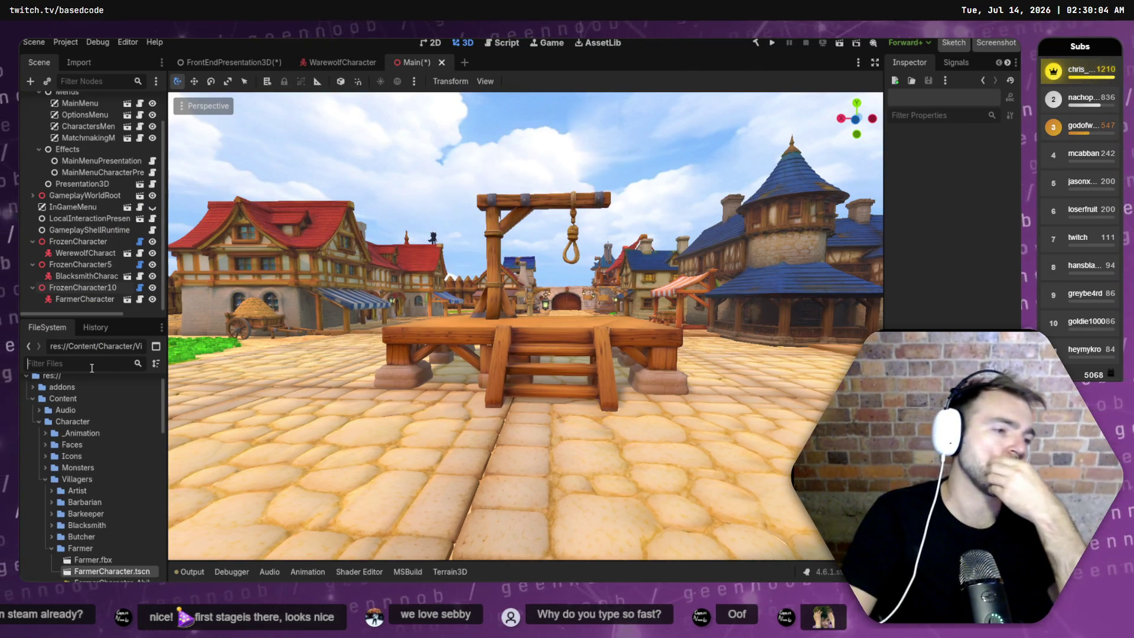
text(Chappel)
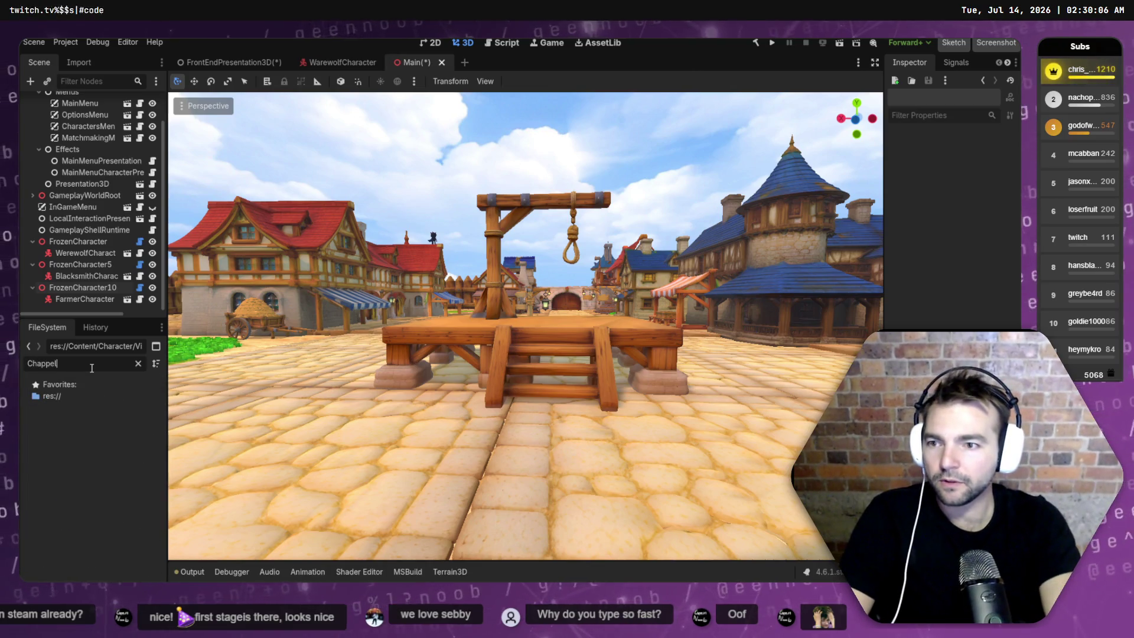
key(BackSpace)
key(BackSpace)
key(BackSpace)
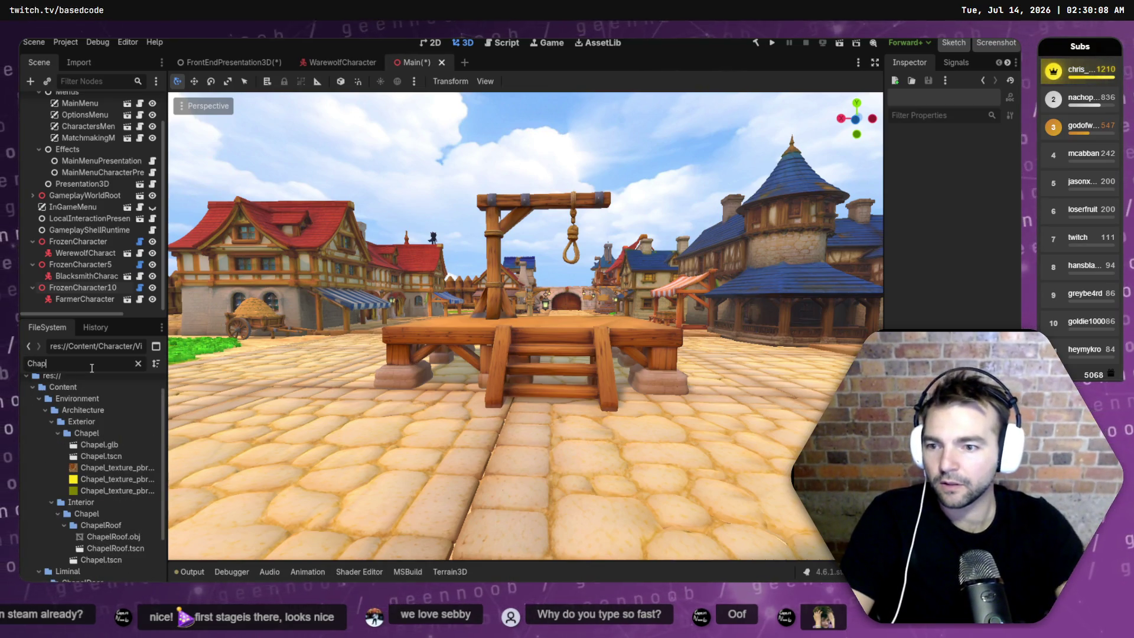
scroll(110, 477, down, 2)
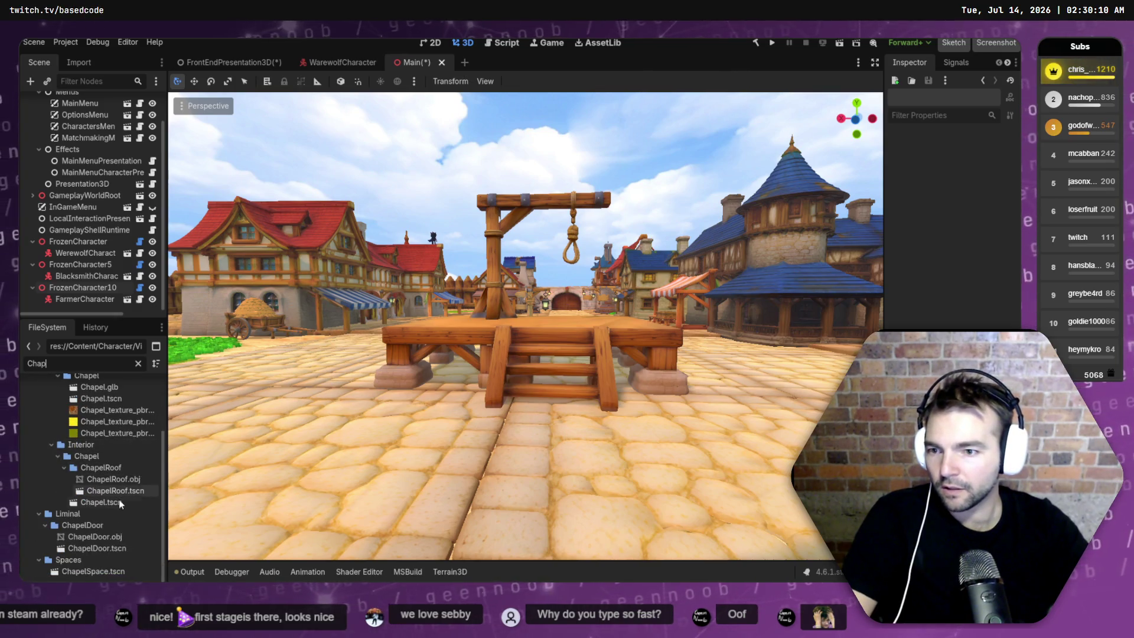
scroll(115, 547, up, 3)
scroll(106, 462, down, 3)
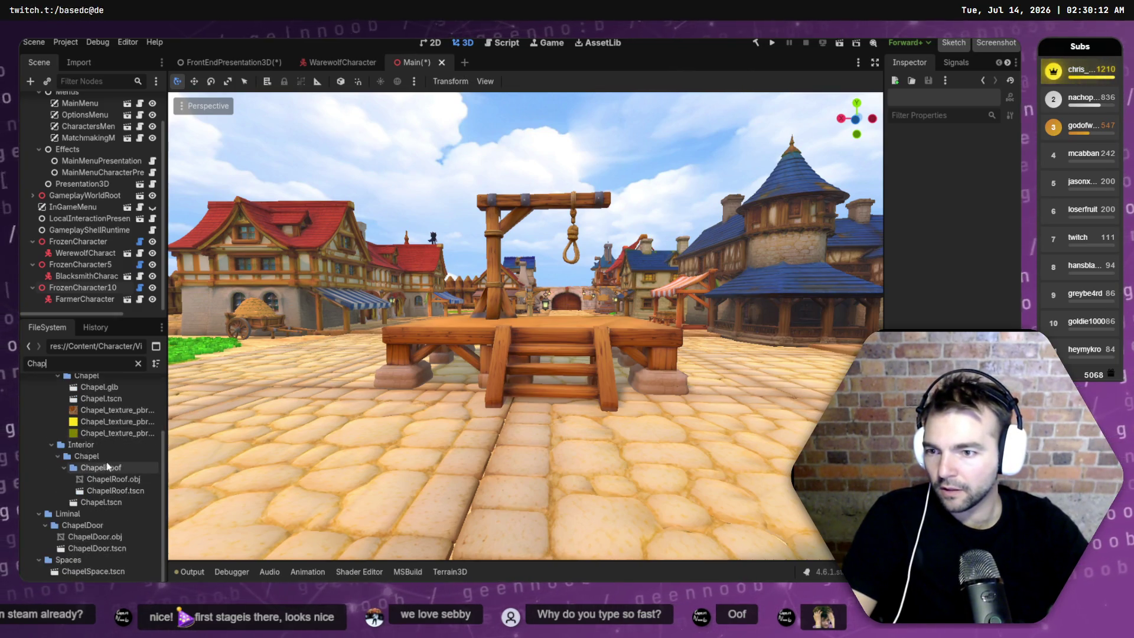
double_click(84, 572)
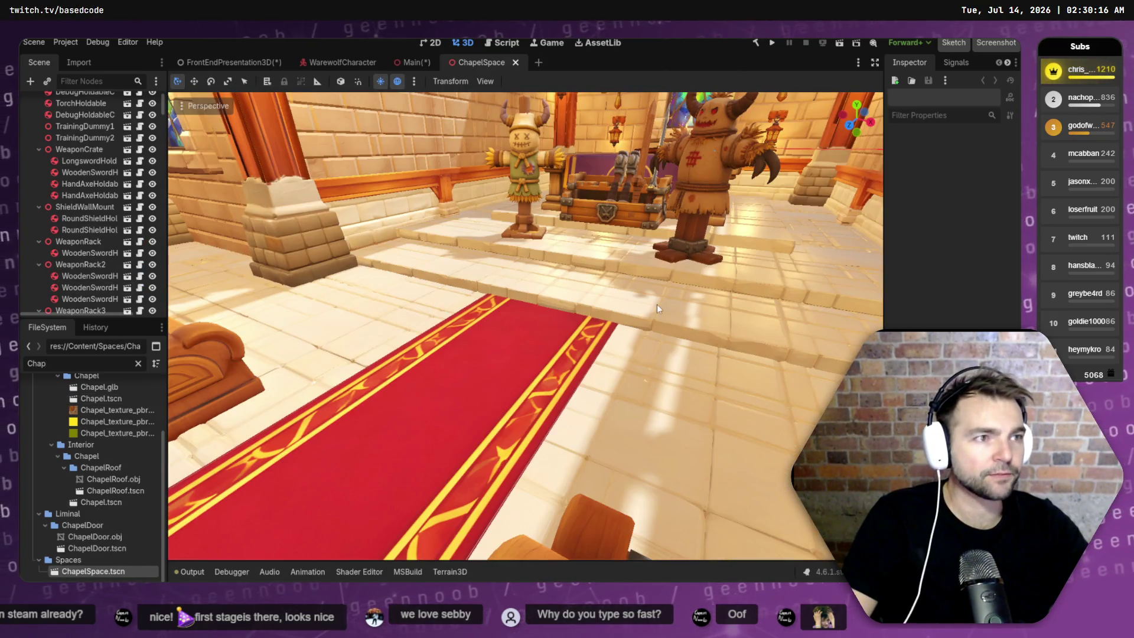
mouse_move(702, 241)
mouse_down()
mouse_move(620, 241)
mouse_move(708, 241)
mouse_move(661, 236)
mouse_move(637, 213)
mouse_move(685, 224)
mouse_move(602, 248)
mouse_move(585, 234)
mouse_up()
key(w)
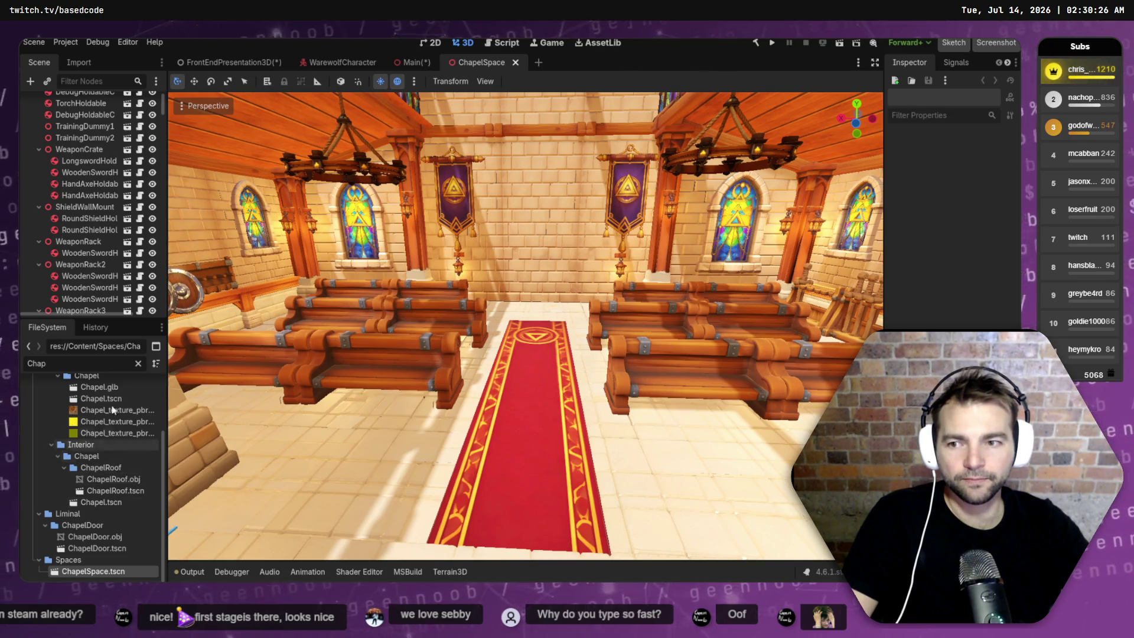
- Filter for 'Outside', open OutsideSpace.tscn, fly through the chapel doorway and back, then close it
double_click(89, 363)
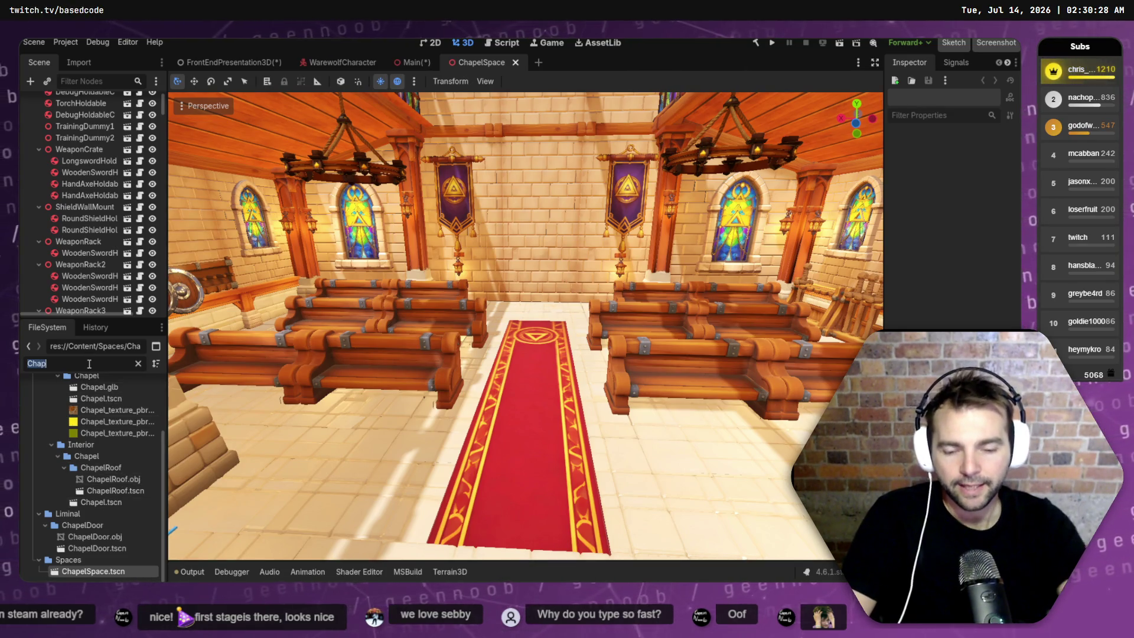
text(Outside)
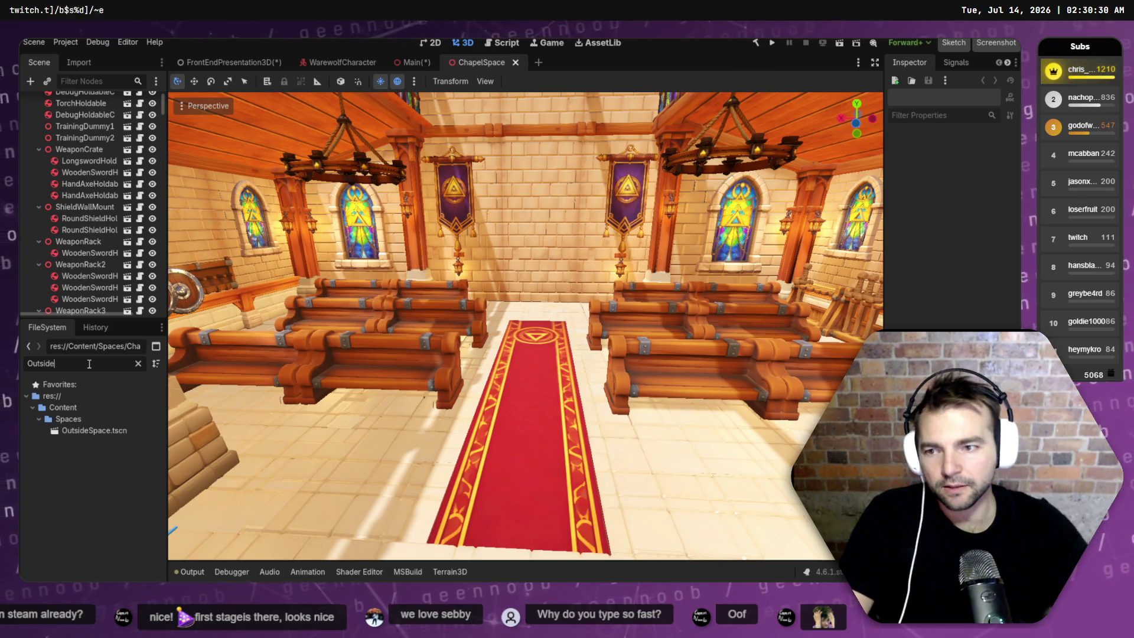
double_click(88, 430)
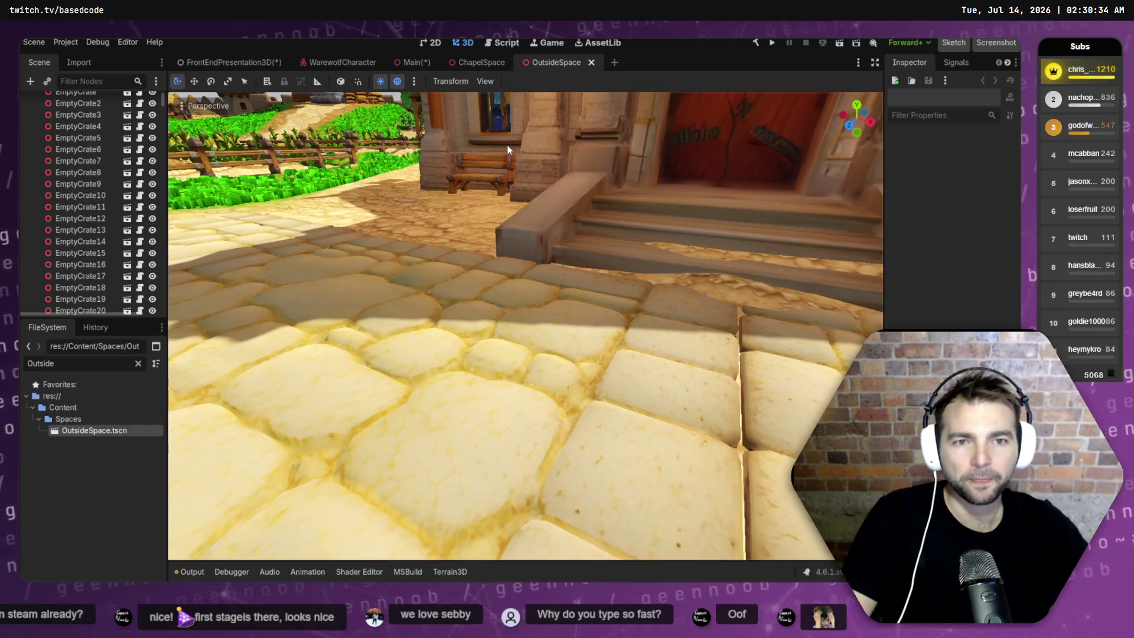
key(w)
key(w)
key(s)
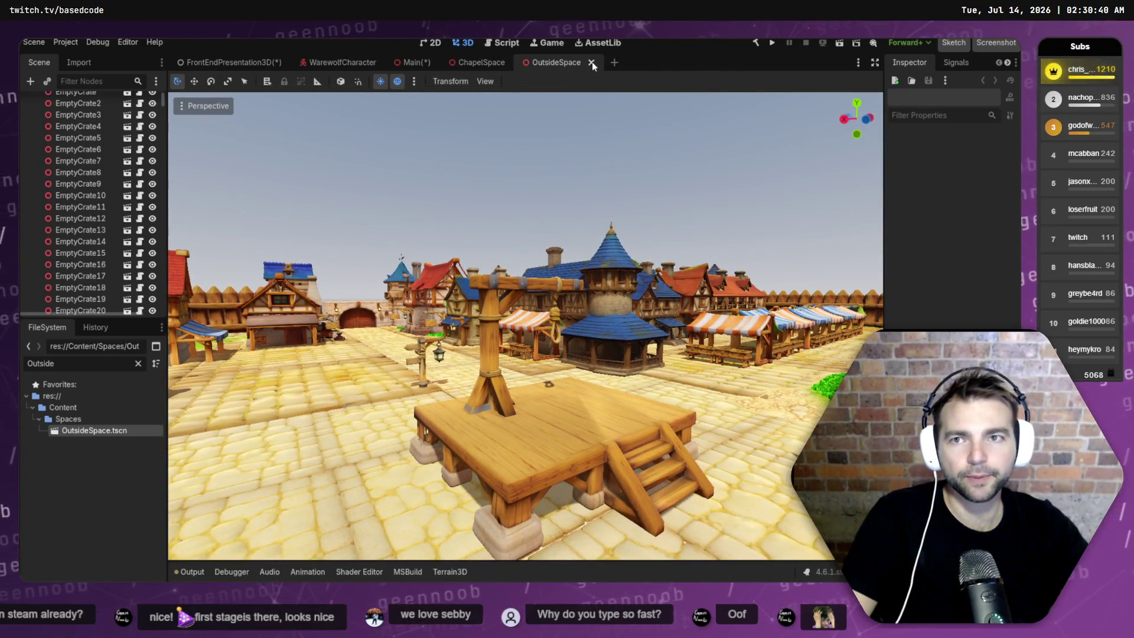
click(591, 62)
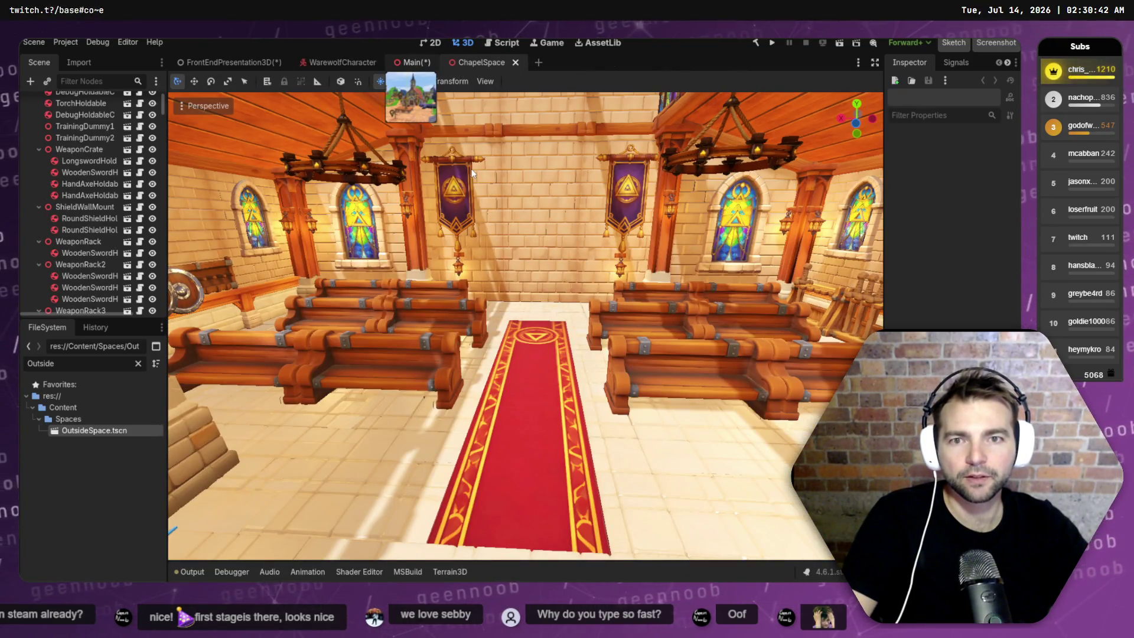
- Check the Main scene, then collapse FrozenCharacter through FrozenCharacter5 in FrontEndPresentation3D
click(413, 62)
key(w)
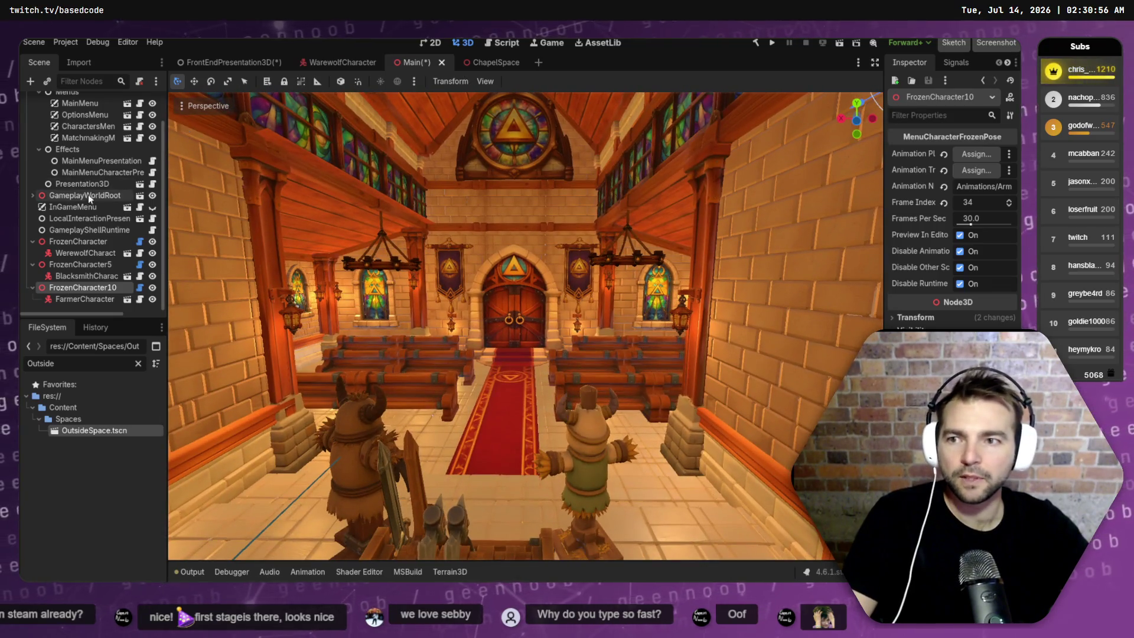
click(233, 63)
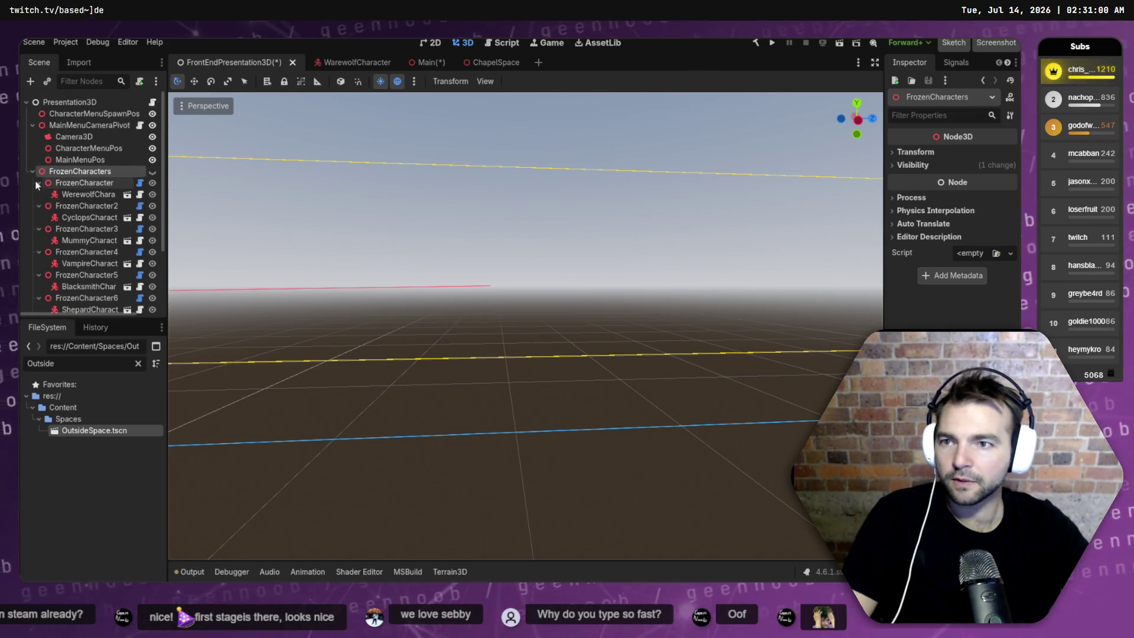
click(37, 205)
click(37, 183)
click(38, 206)
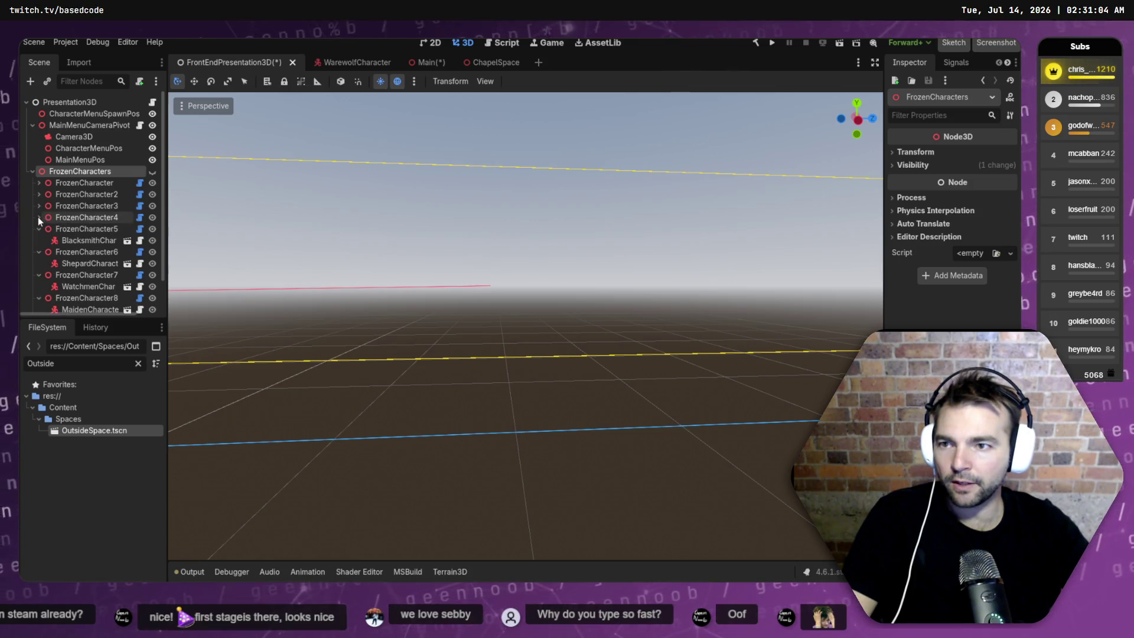
click(38, 217)
click(38, 228)
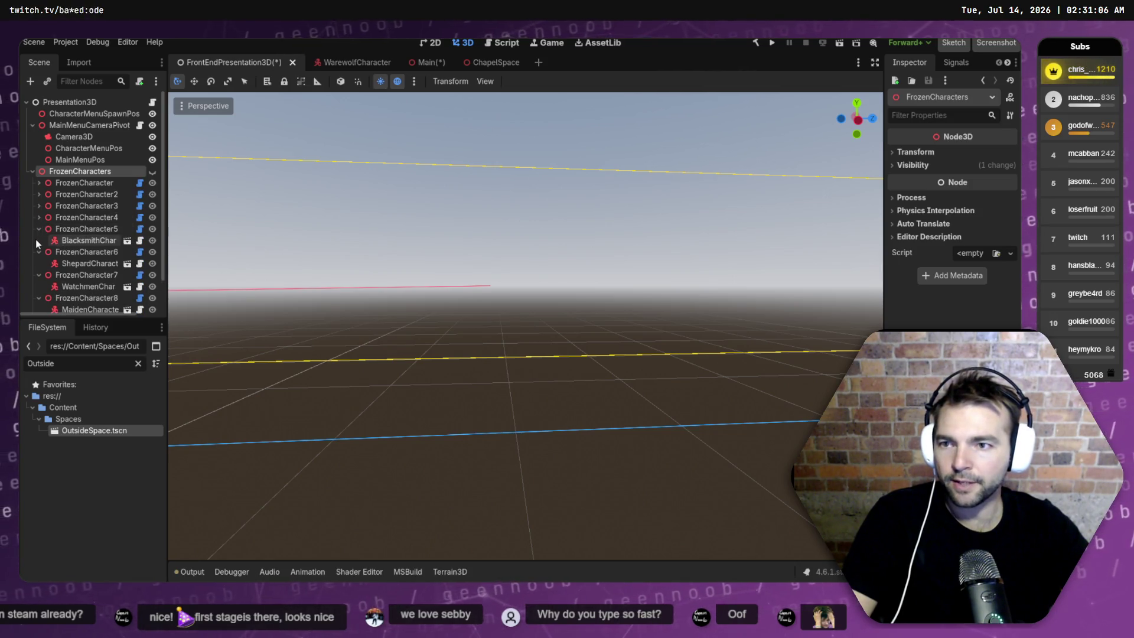
- Multi-select FrozenCharacter5 through FrozenCharacter9, collapsing each one's child rows
click(50, 228)
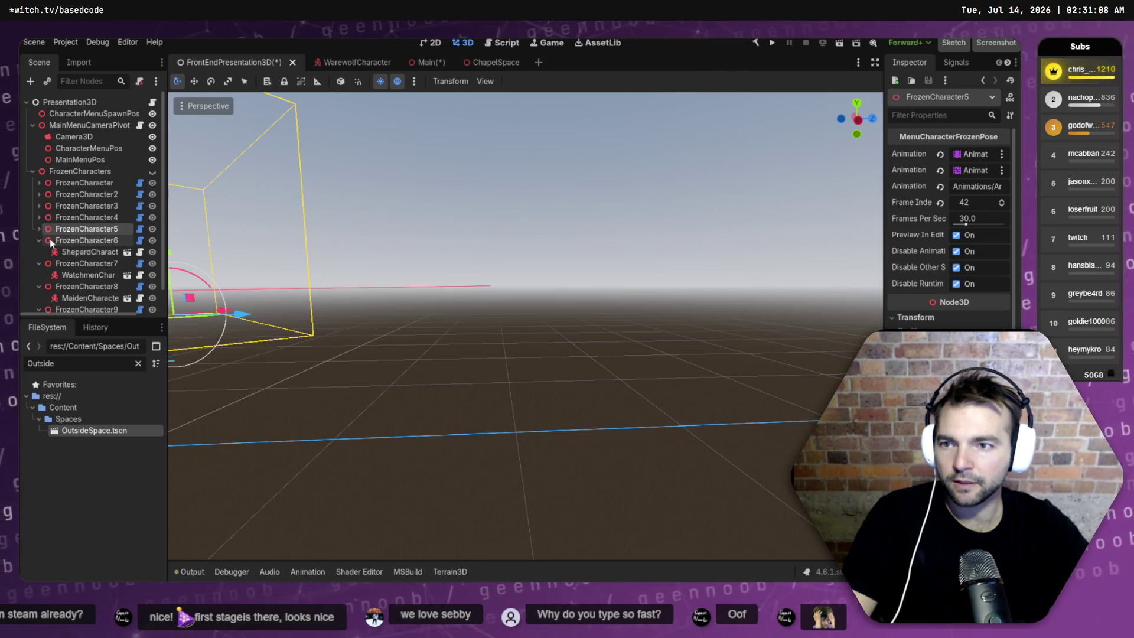
click(38, 240)
shift+click(71, 240)
shift+click(71, 252)
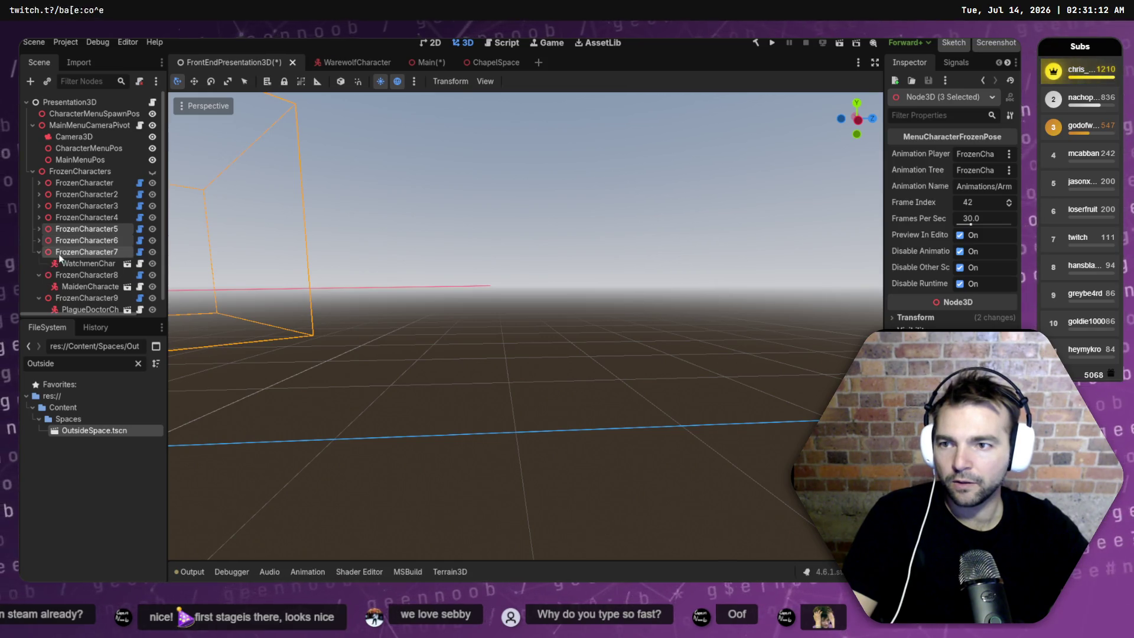
click(36, 251)
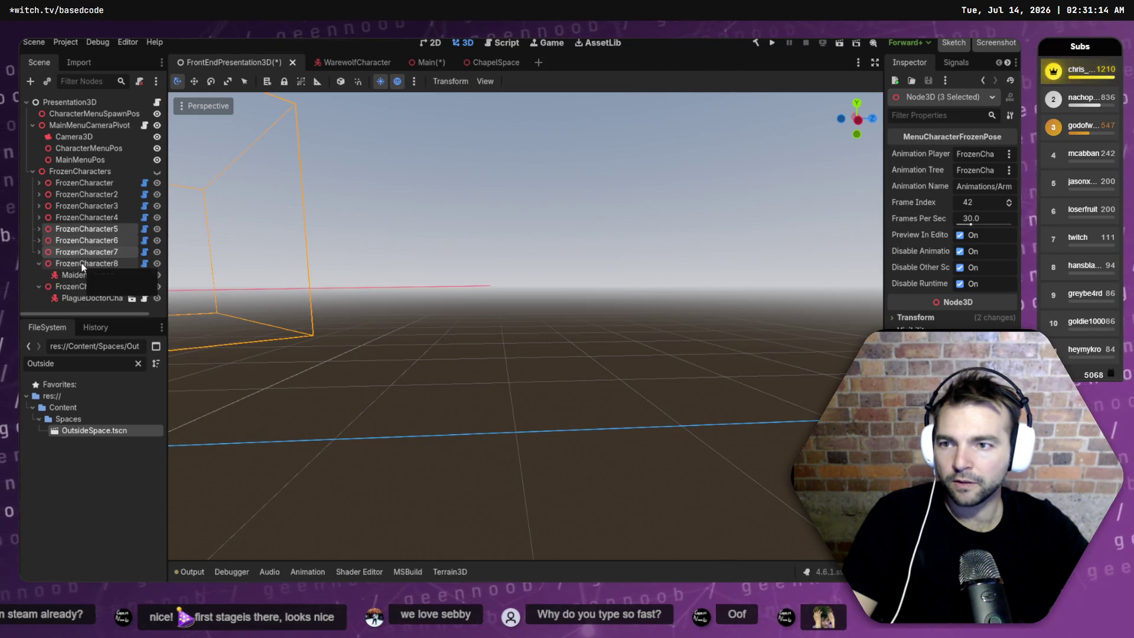
shift+click(71, 264)
click(39, 263)
shift+click(81, 275)
click(39, 275)
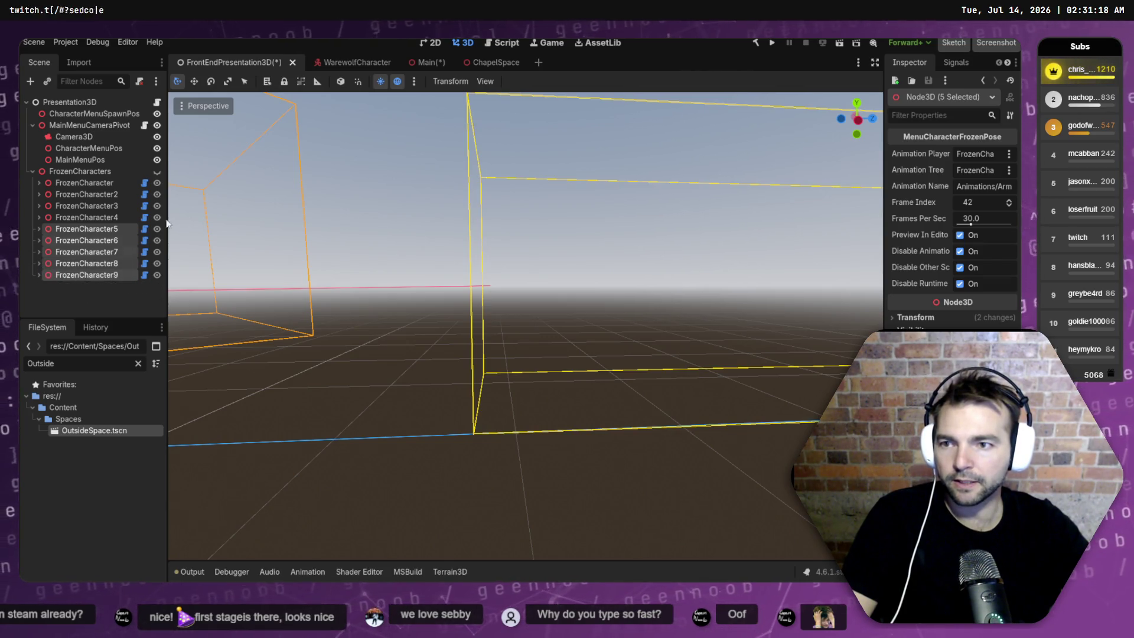
- Return to the Main scene and paste in the five frozen characters
click(491, 62)
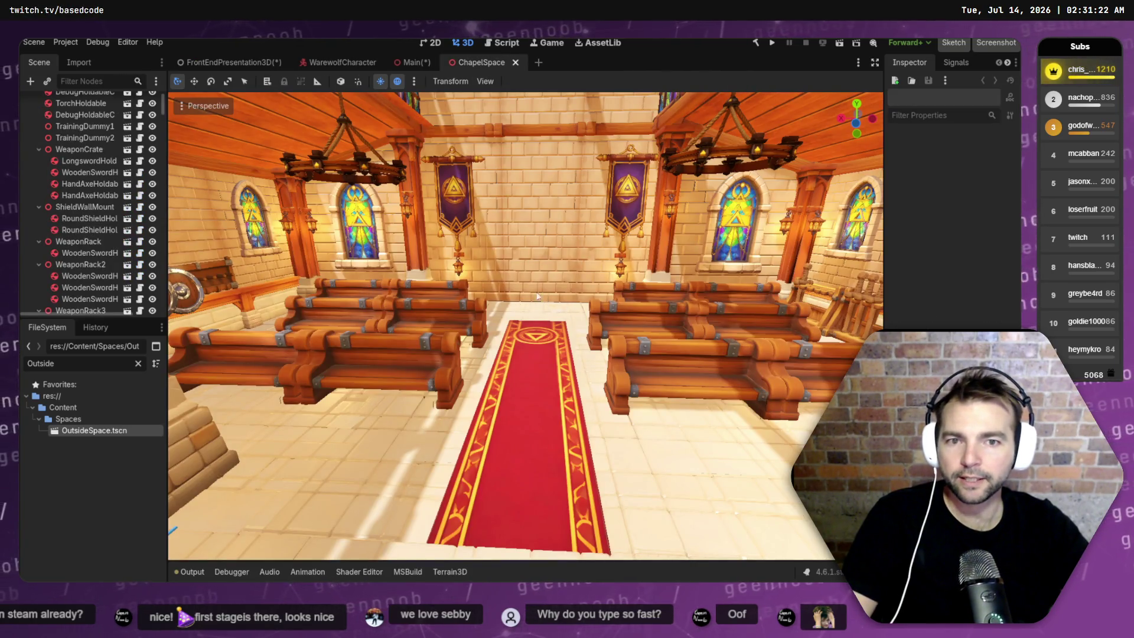
scroll(92, 256, down, 10)
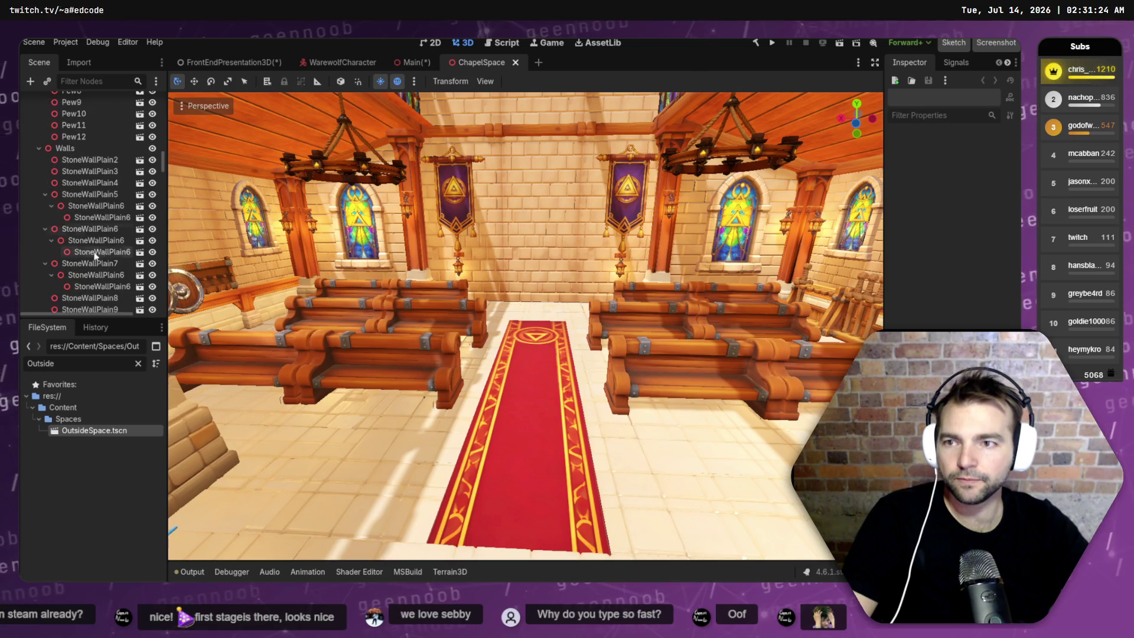
mouse_move(412, 68)
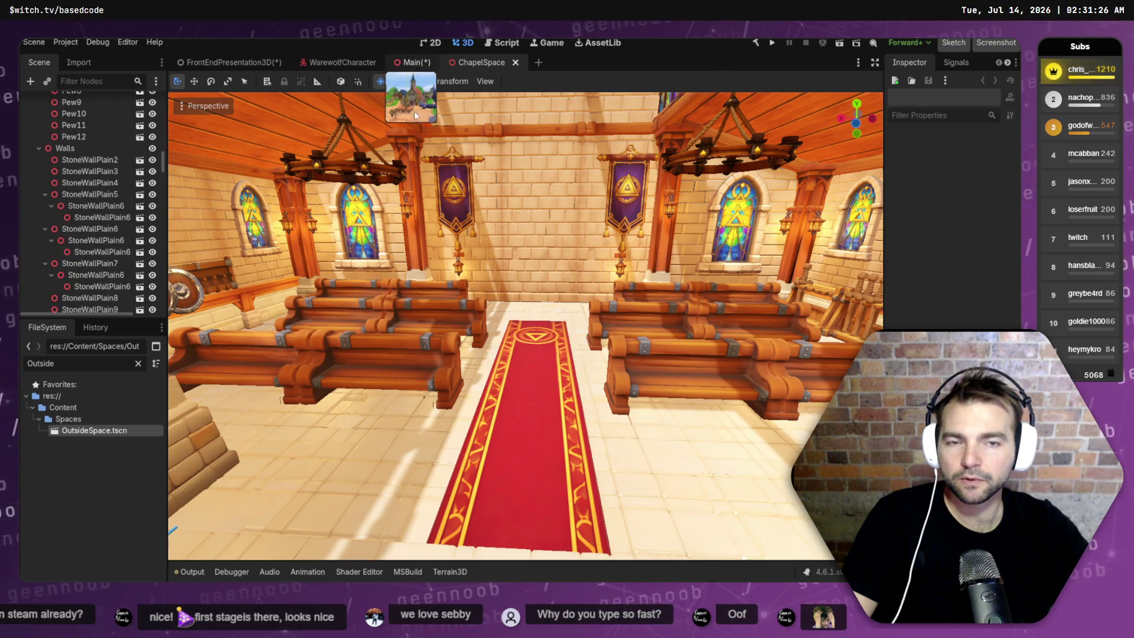
click(413, 63)
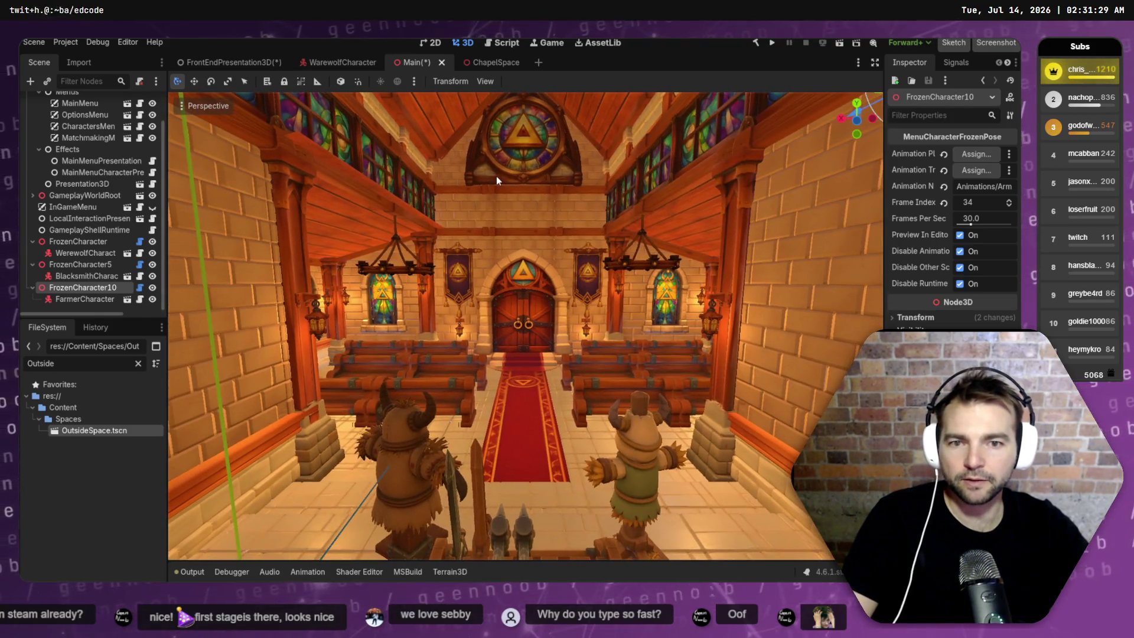
click(496, 176)
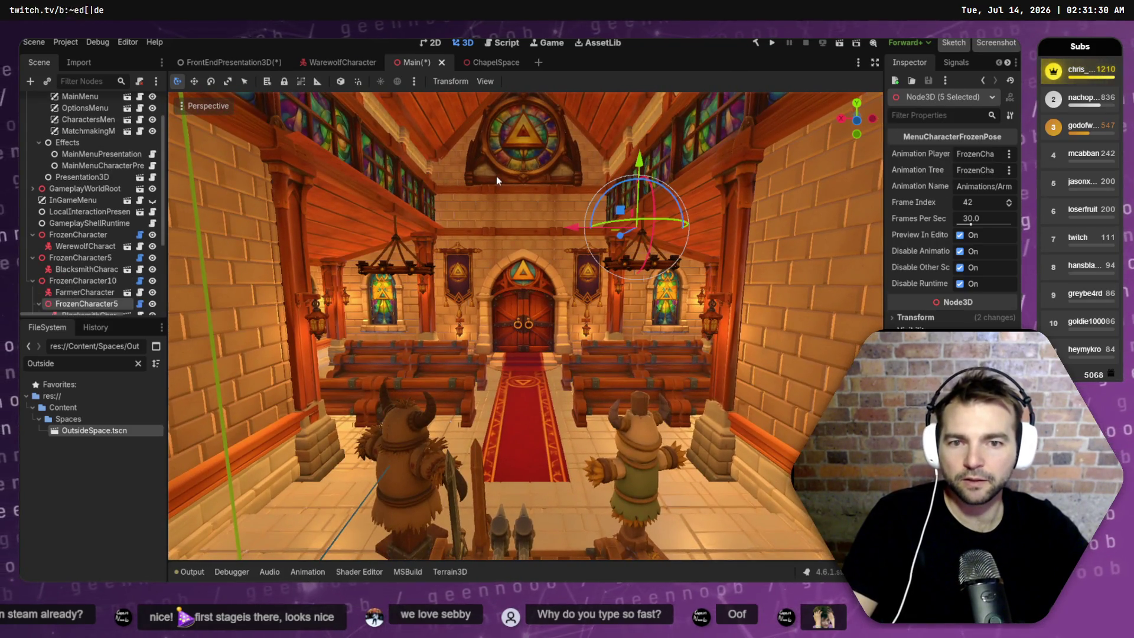
- Lower the five characters, then move them up into the chapel and along X over the aisle
mouse_move(638, 172)
mouse_down()
mouse_move(635, 275)
mouse_move(600, 339)
mouse_move(603, 360)
mouse_move(567, 375)
mouse_move(576, 366)
mouse_move(491, 338)
mouse_move(568, 434)
mouse_move(586, 530)
mouse_move(596, 532)
mouse_up()
key(s)
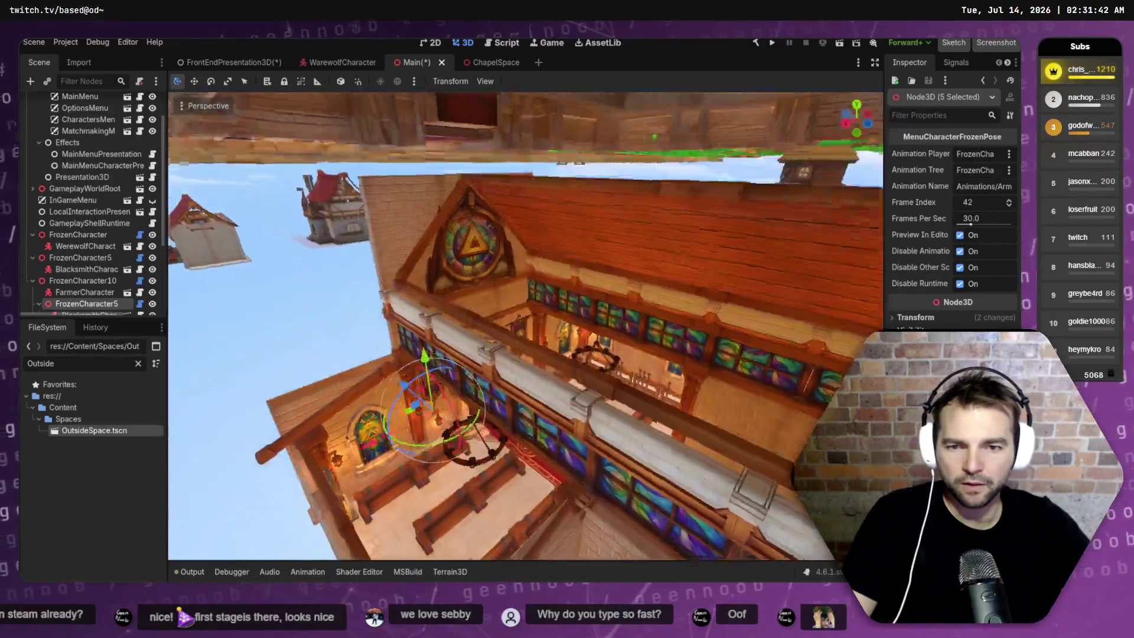
key(q)
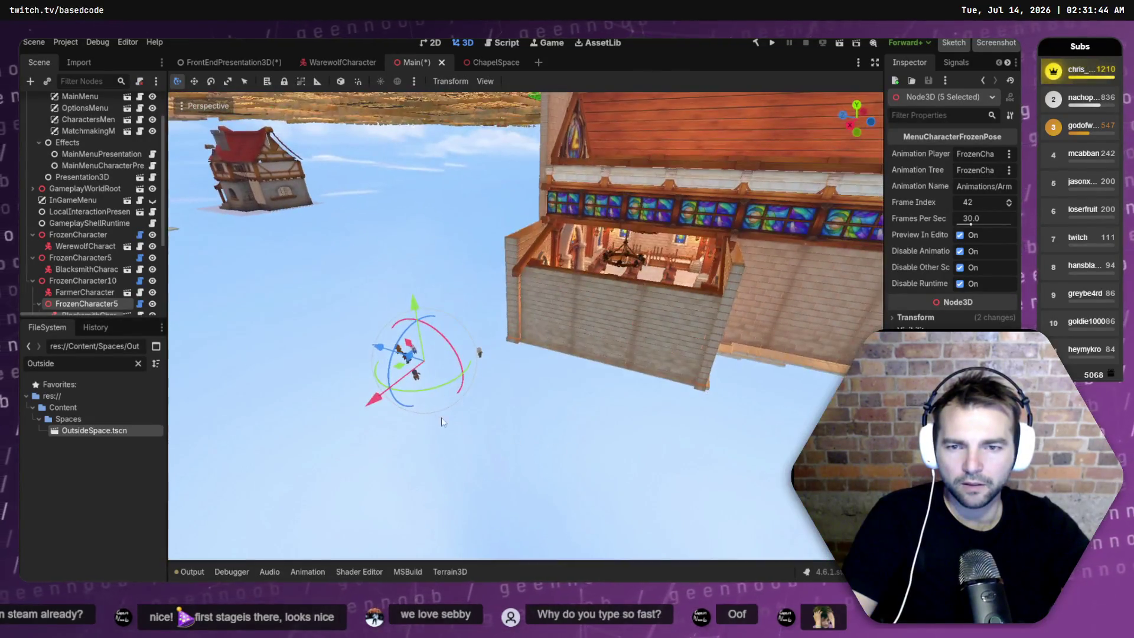
mouse_move(386, 362)
mouse_down()
mouse_move(437, 395)
mouse_move(593, 455)
mouse_move(582, 442)
mouse_move(599, 425)
mouse_up()
drag(636, 357, 677, 189)
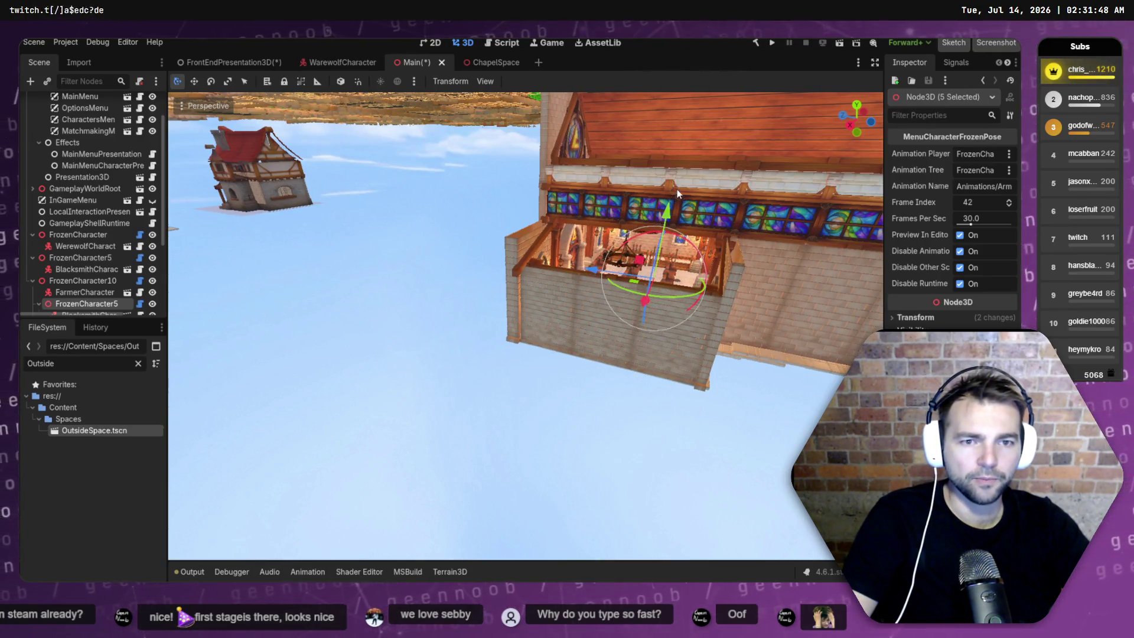
key(f)
mouse_move(690, 229)
mouse_down()
mouse_move(596, 177)
mouse_move(614, 201)
mouse_move(706, 245)
mouse_up()
drag(655, 317, 417, 314)
- Confirm the Y-axis move and collapse FrozenCharacter5–7 in the Scene tree
key(y)
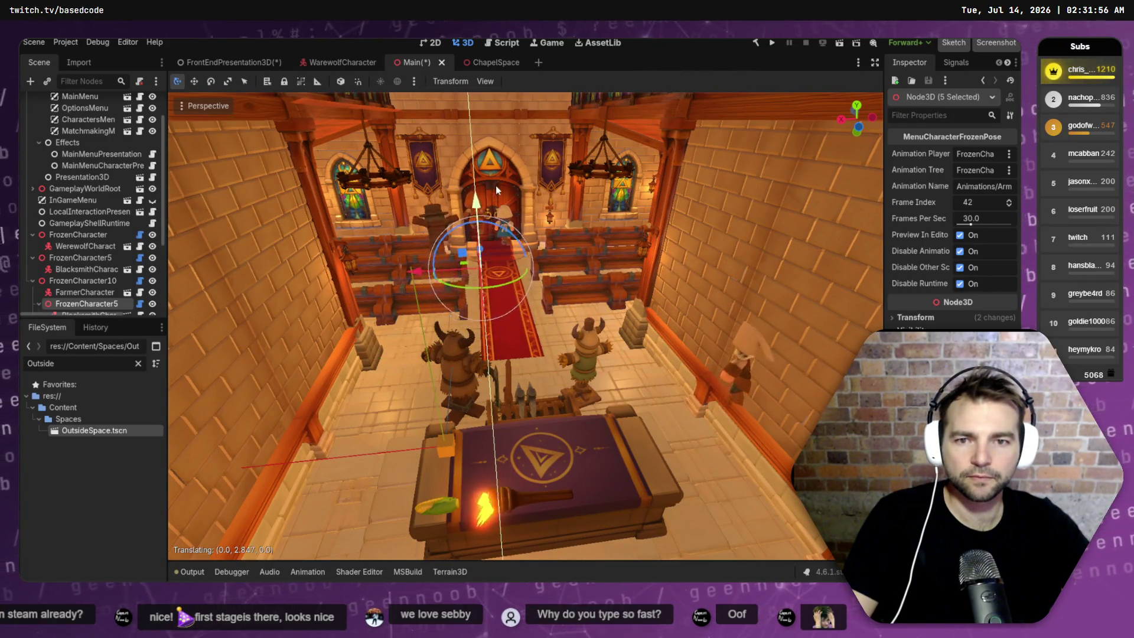
click(501, 219)
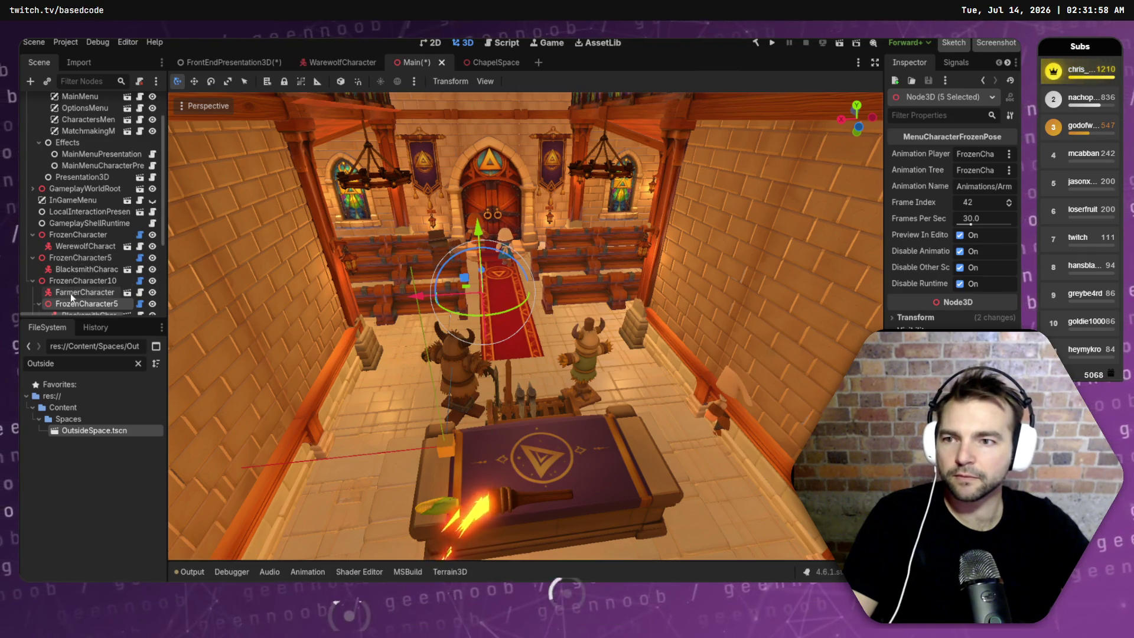
click(34, 302)
scroll(34, 302, down, 2)
click(38, 265)
click(38, 275)
- Inspect the MaidenCharacter and FarmerCharacter nodes, framing the farmer in the cornfield
click(38, 296)
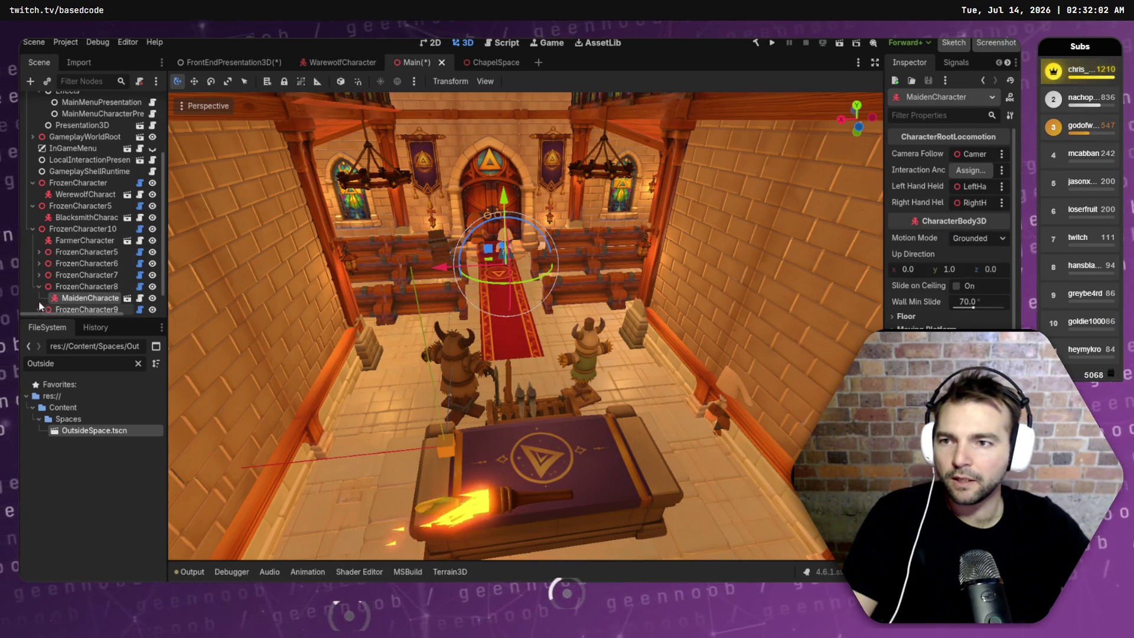
click(37, 286)
scroll(983, 319, down, 1)
scroll(982, 319, up, 1)
click(74, 242)
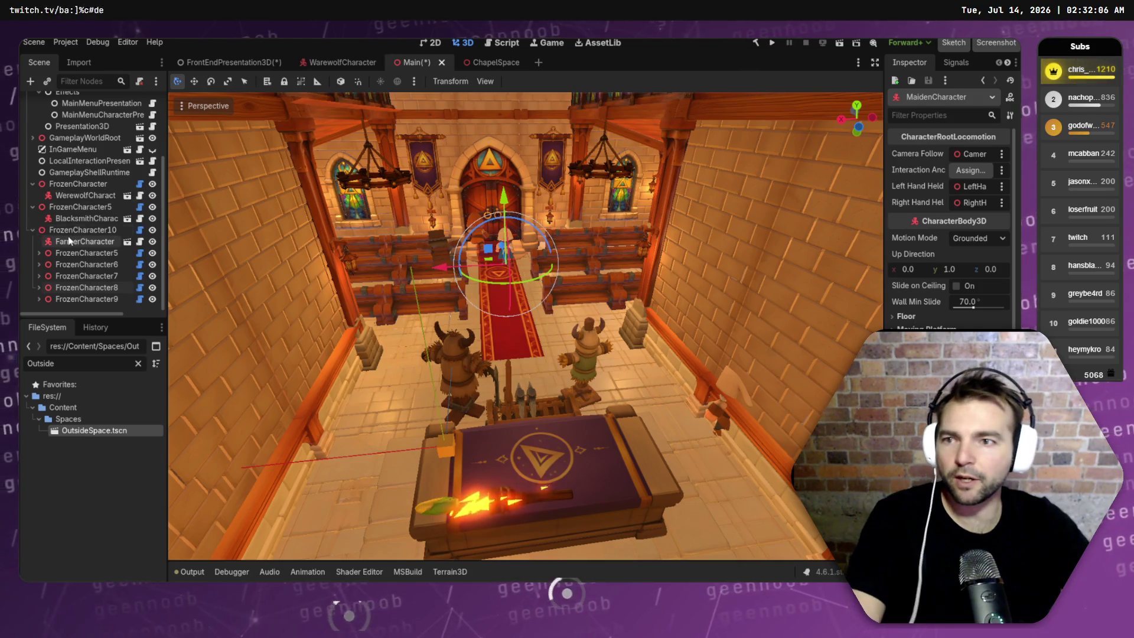
click(73, 253)
click(78, 242)
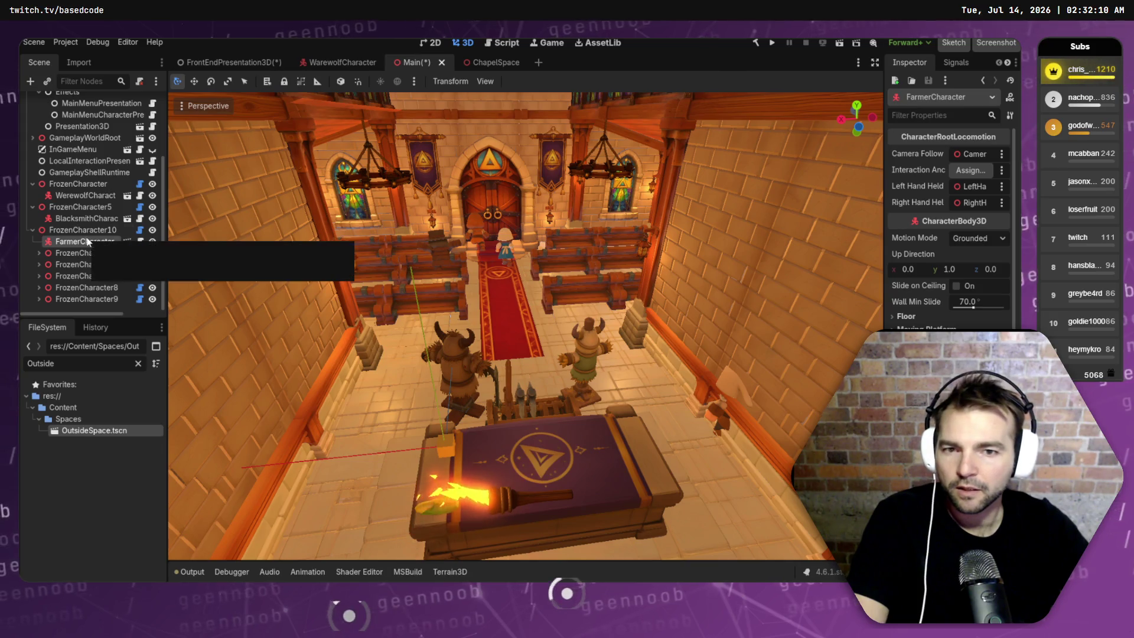
key(f)
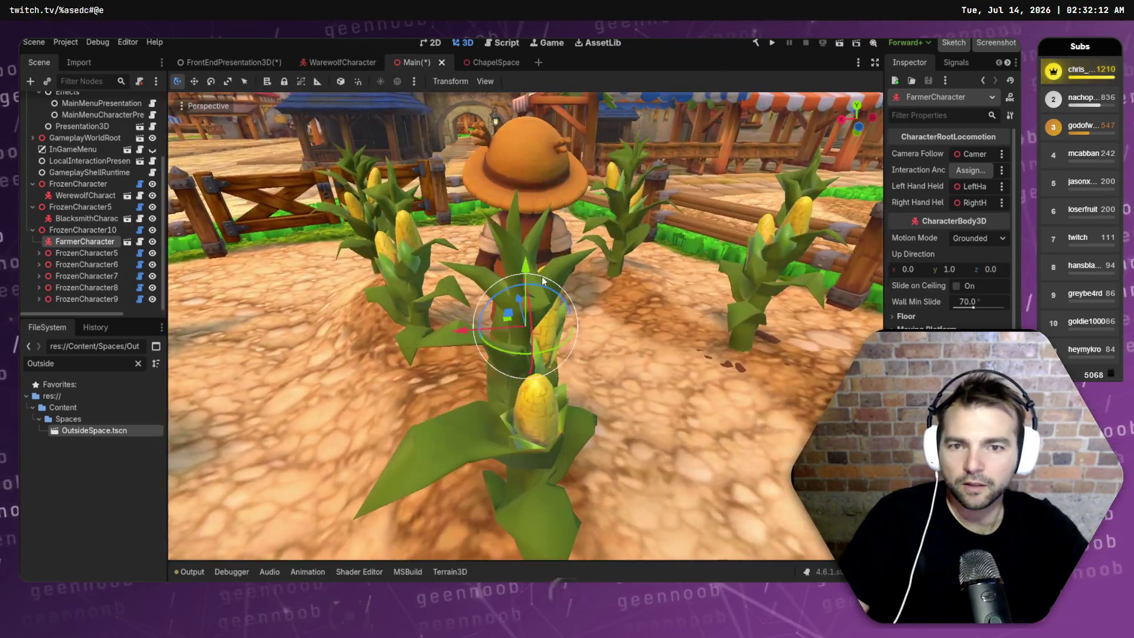
- Select FrozenCharacter5–9 and drag them out from under FrozenCharacter10 in the Scene tree
click(70, 230)
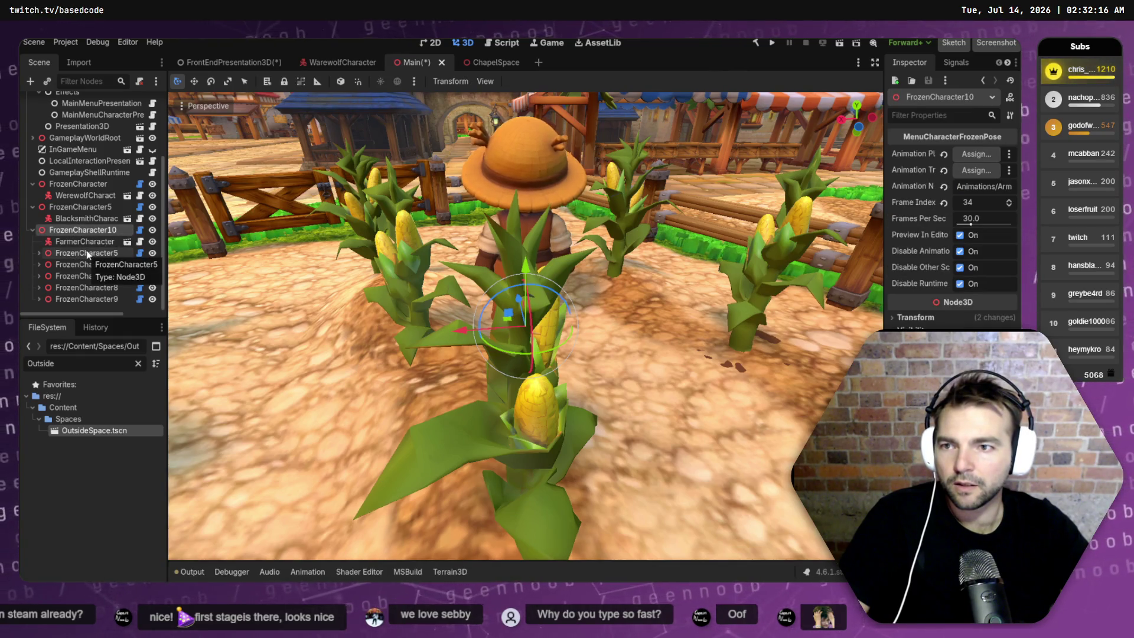
click(71, 253)
shift+click(86, 299)
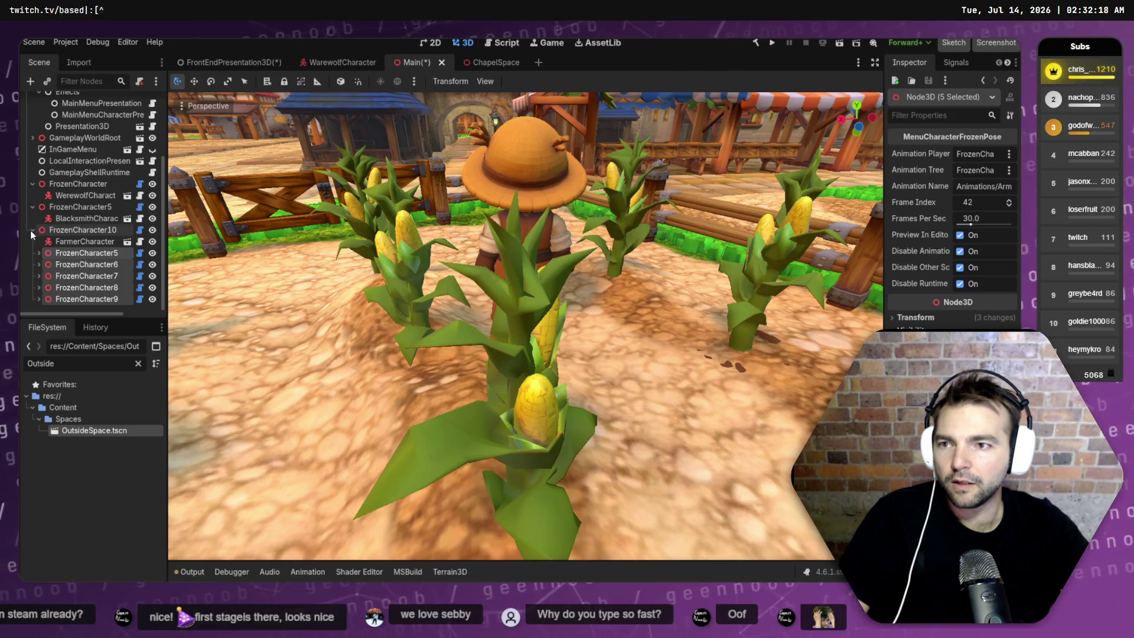
scroll(54, 254, up, 3)
click(32, 299)
scroll(87, 302, down, 3)
mouse_move(88, 299)
mouse_down()
mouse_move(10, 234)
mouse_move(24, 233)
mouse_up()
click(38, 273)
click(34, 208)
click(32, 185)
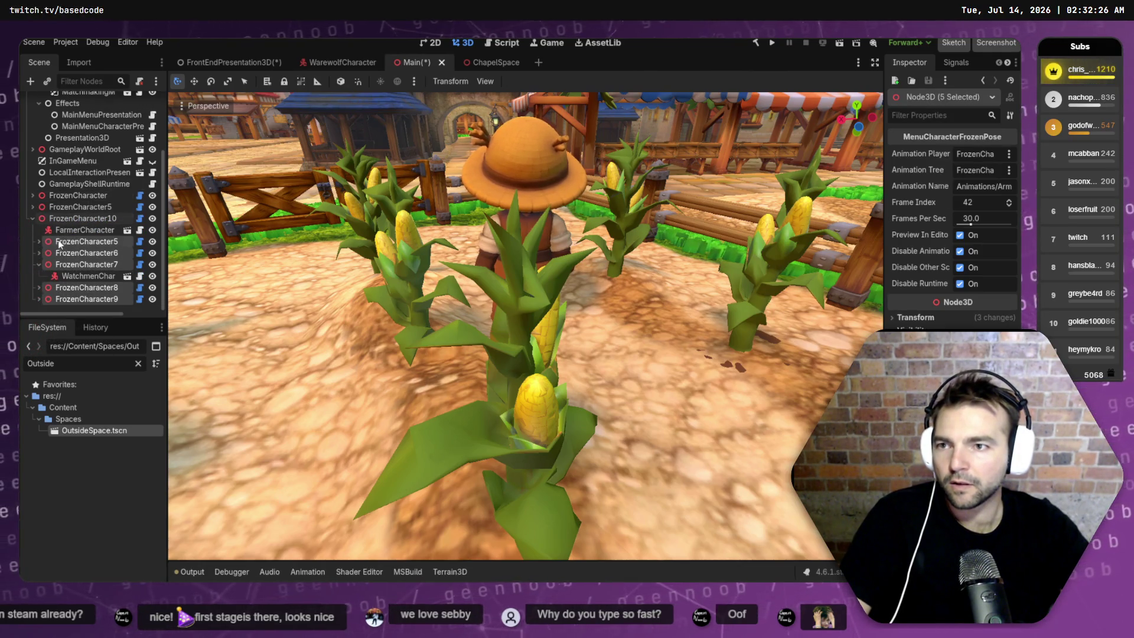
drag(65, 241, 54, 196)
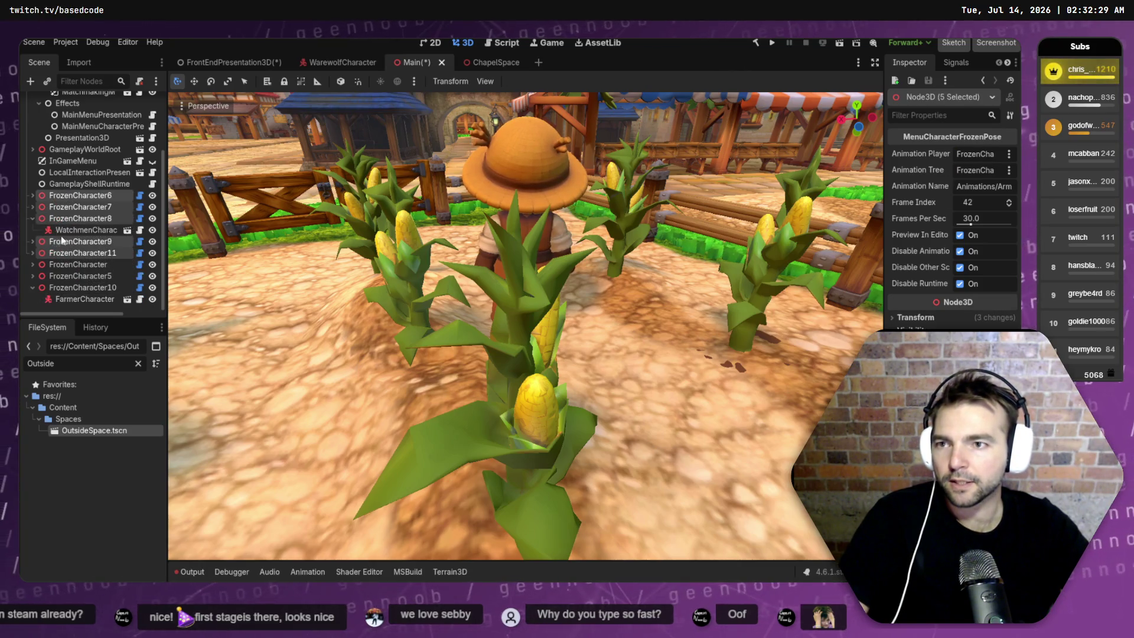
click(33, 218)
- Frame the five characters and slide them right along X inside the chapel
key(f)
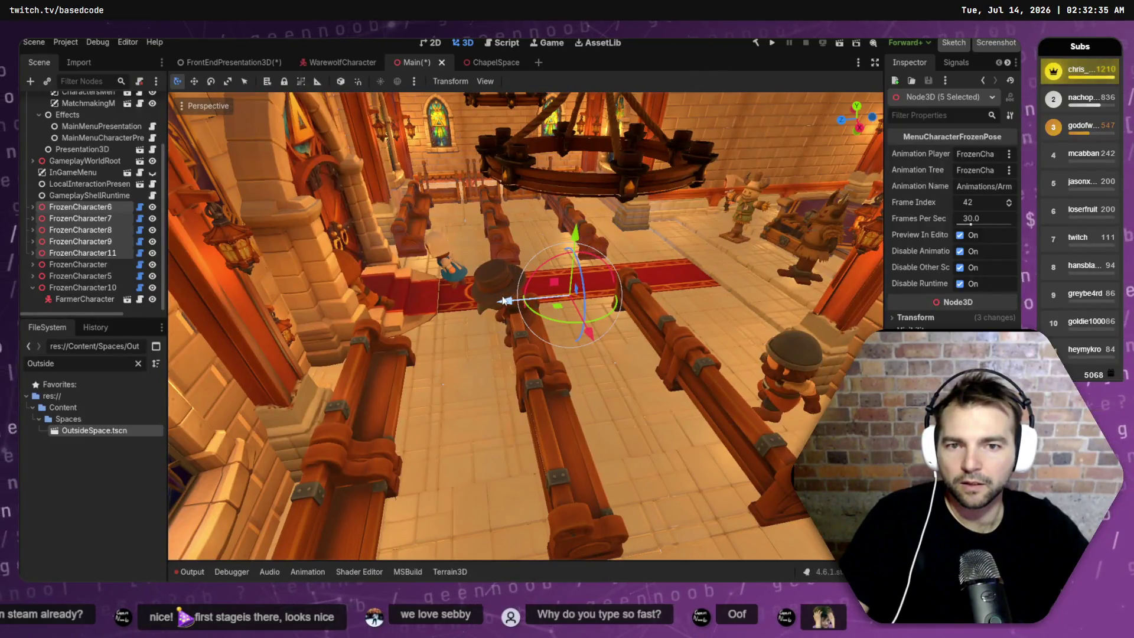
drag(504, 300, 596, 296)
drag(653, 328, 602, 266)
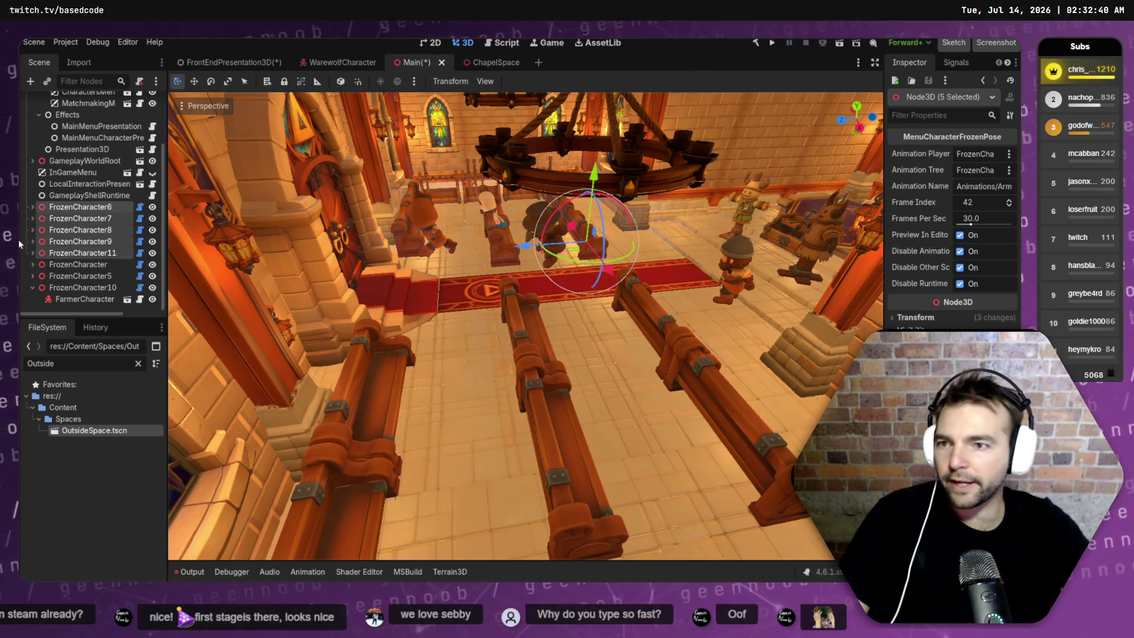
- Set FrozenCharacter6's Animation Name to Armature|idle
click(28, 205)
click(87, 219)
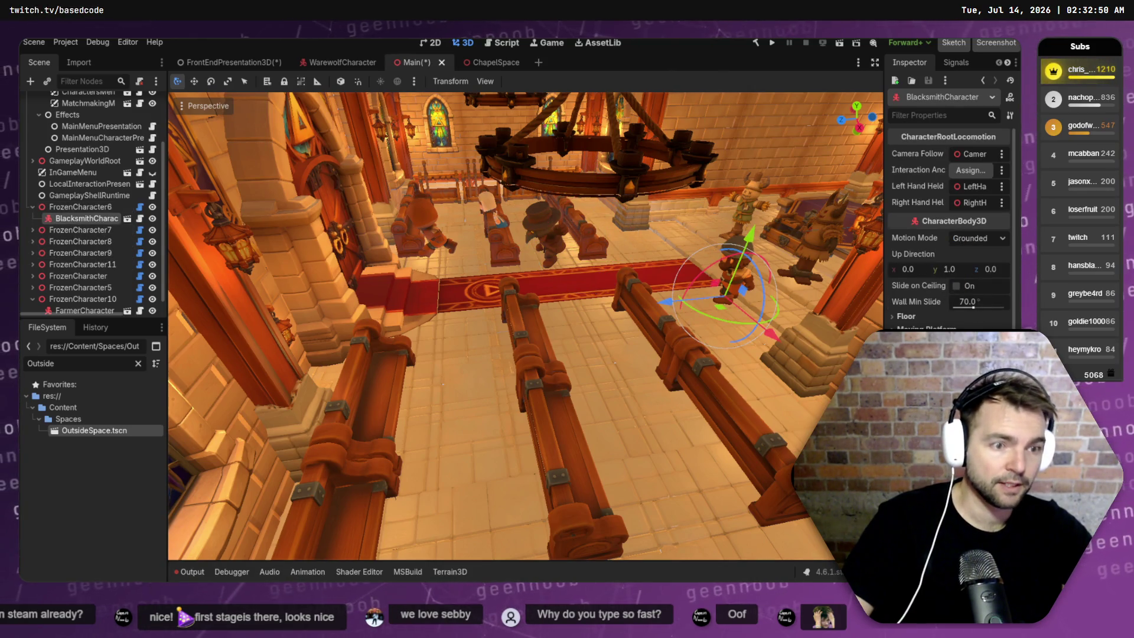
scroll(969, 267, down, 1)
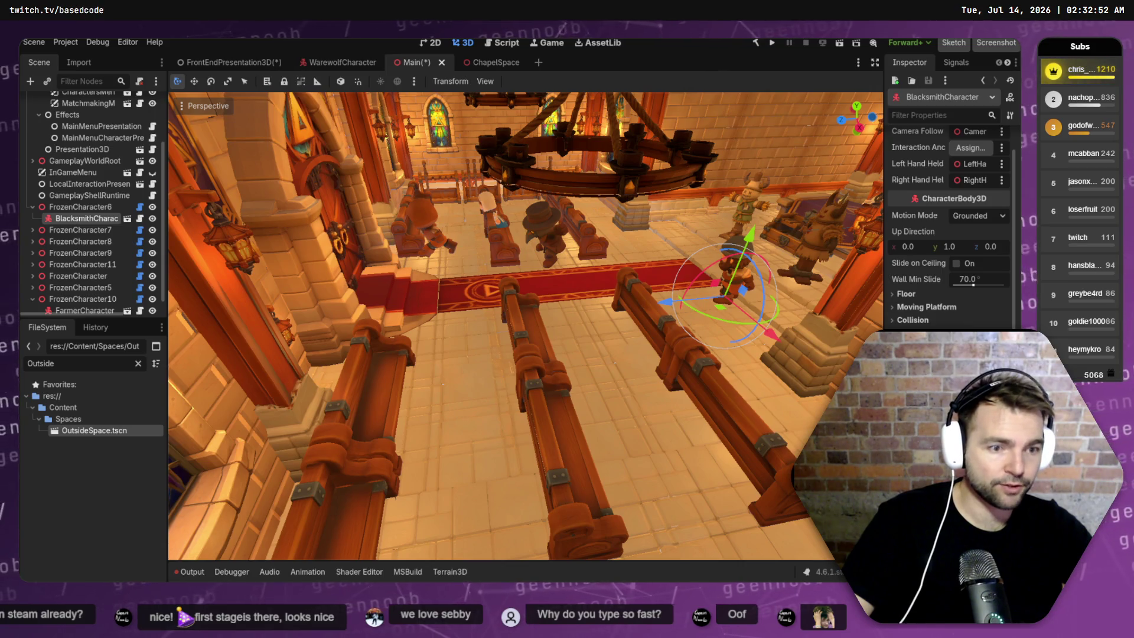
scroll(948, 237, up, 1)
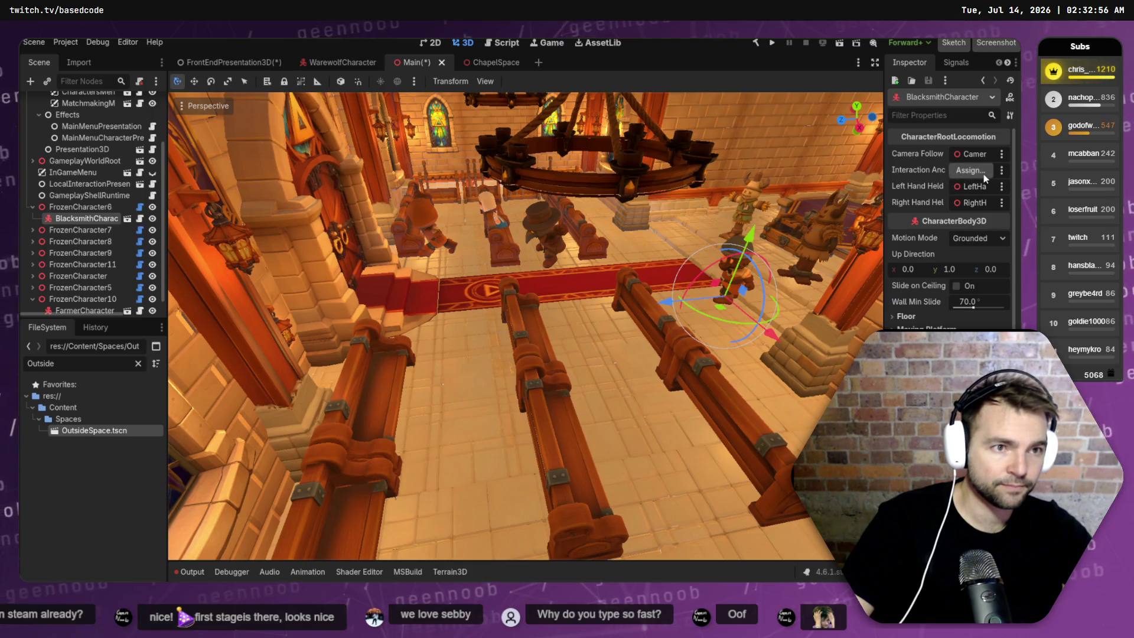
click(72, 206)
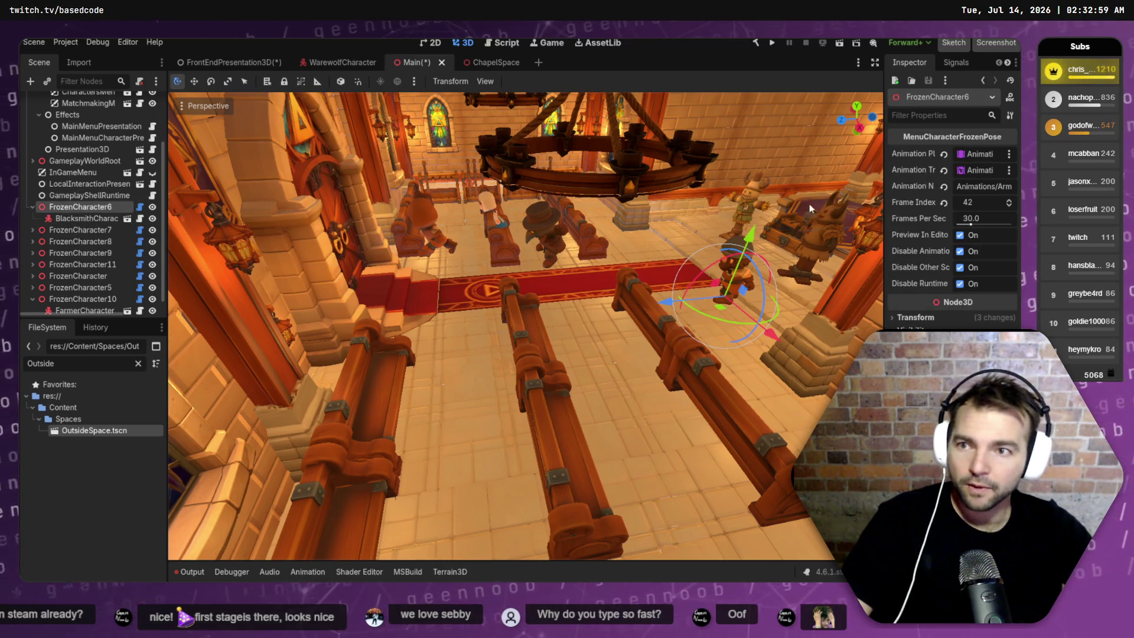
click(990, 187)
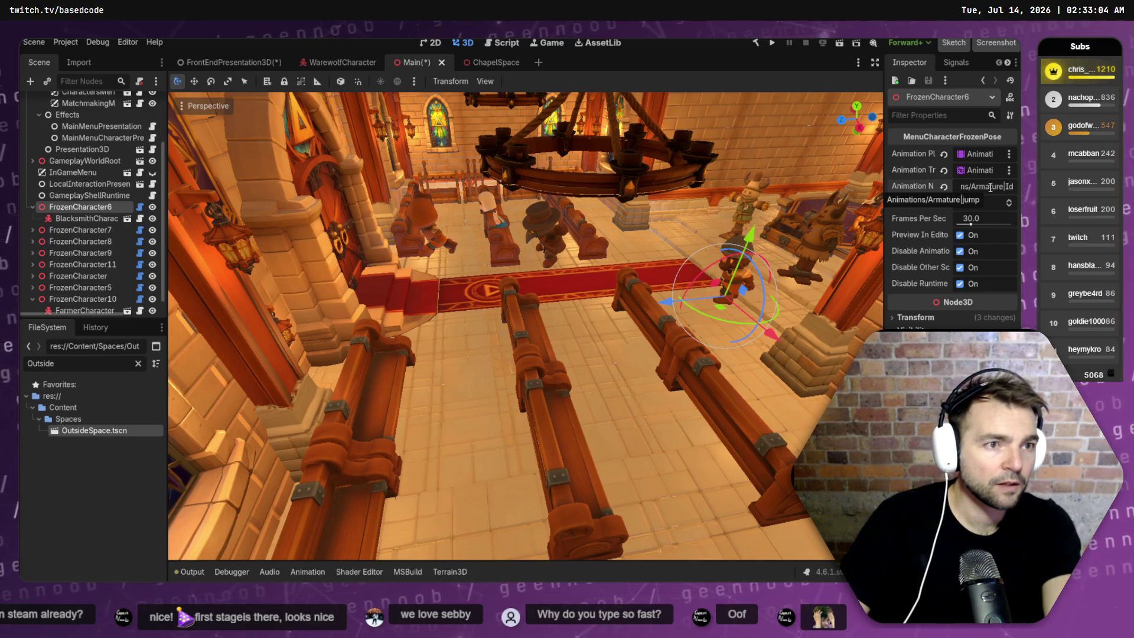
text(idle)
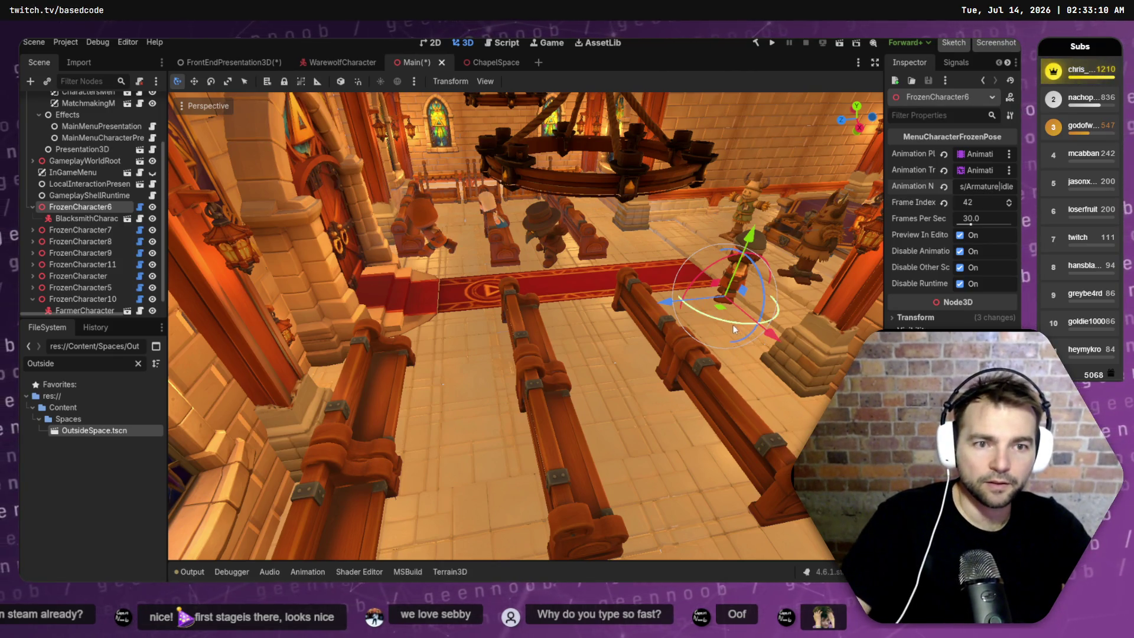
- Move the blacksmith across the floor onto the middle pew
key(w)
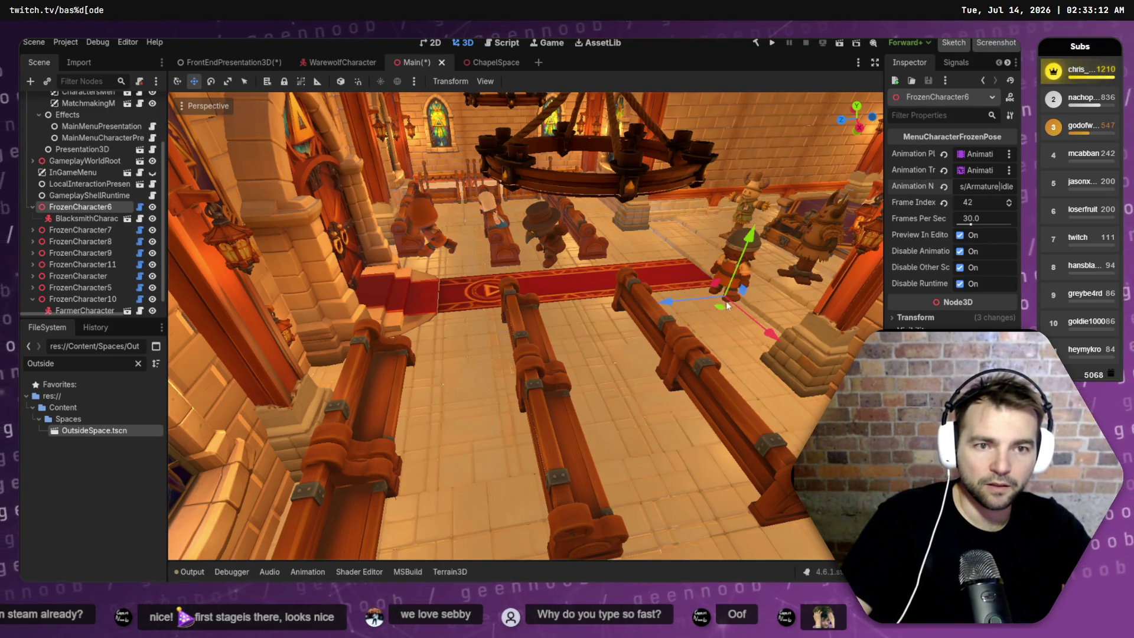
drag(720, 310, 561, 370)
drag(564, 375, 531, 368)
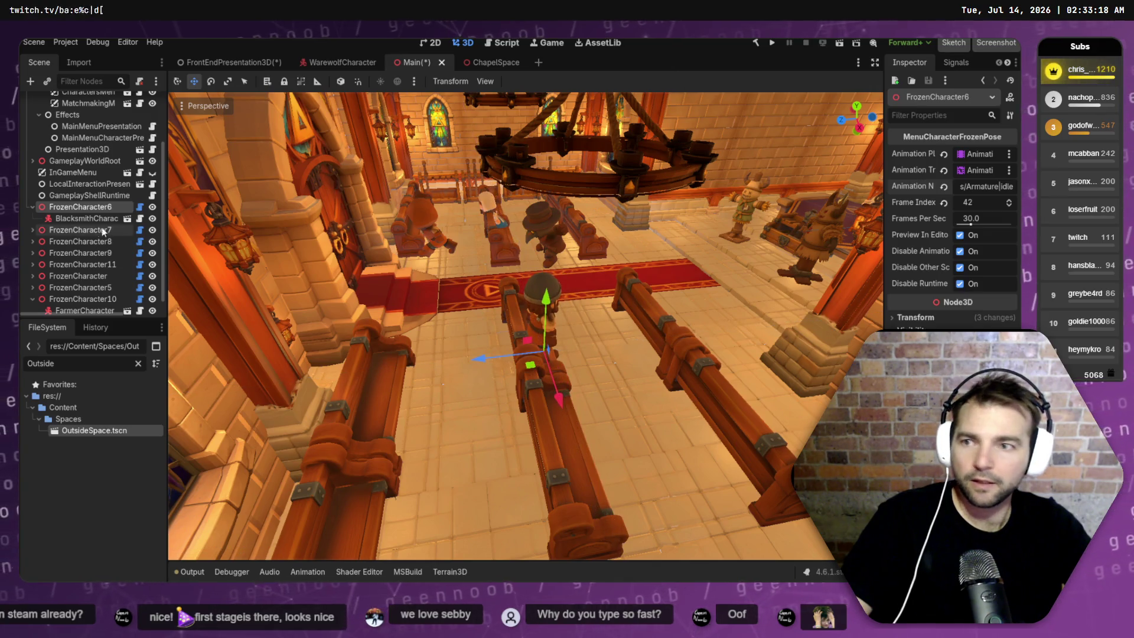
- Select the ShepardCharacter inside FrozenCharacter7 and drag it toward the central pews
click(32, 230)
click(77, 242)
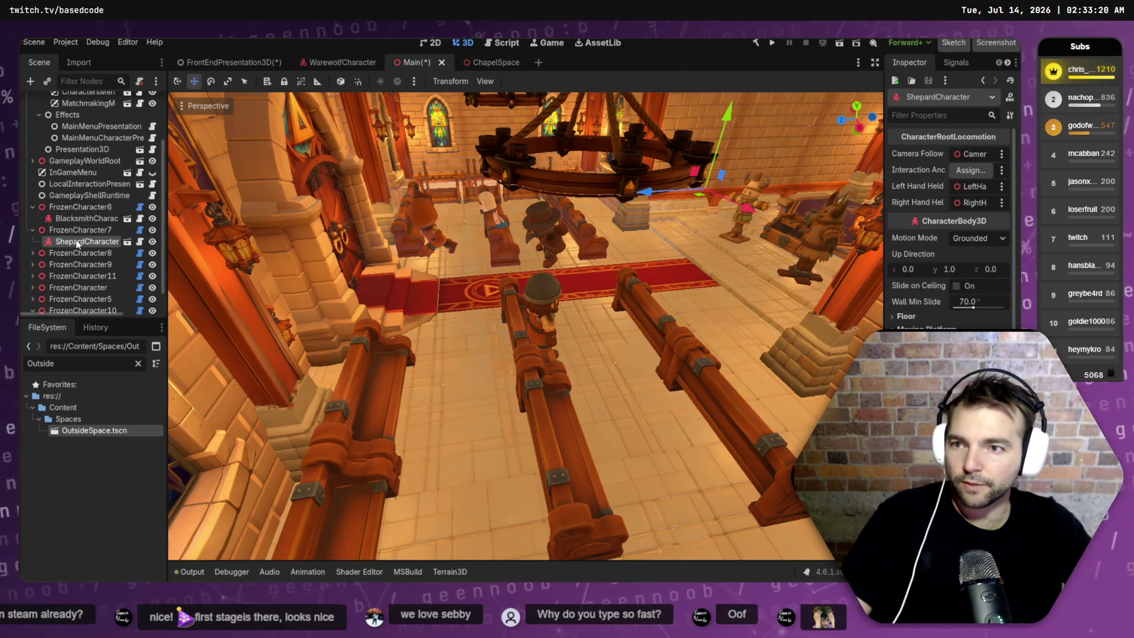
mouse_move(703, 201)
mouse_down()
mouse_move(715, 248)
mouse_move(585, 413)
mouse_up()
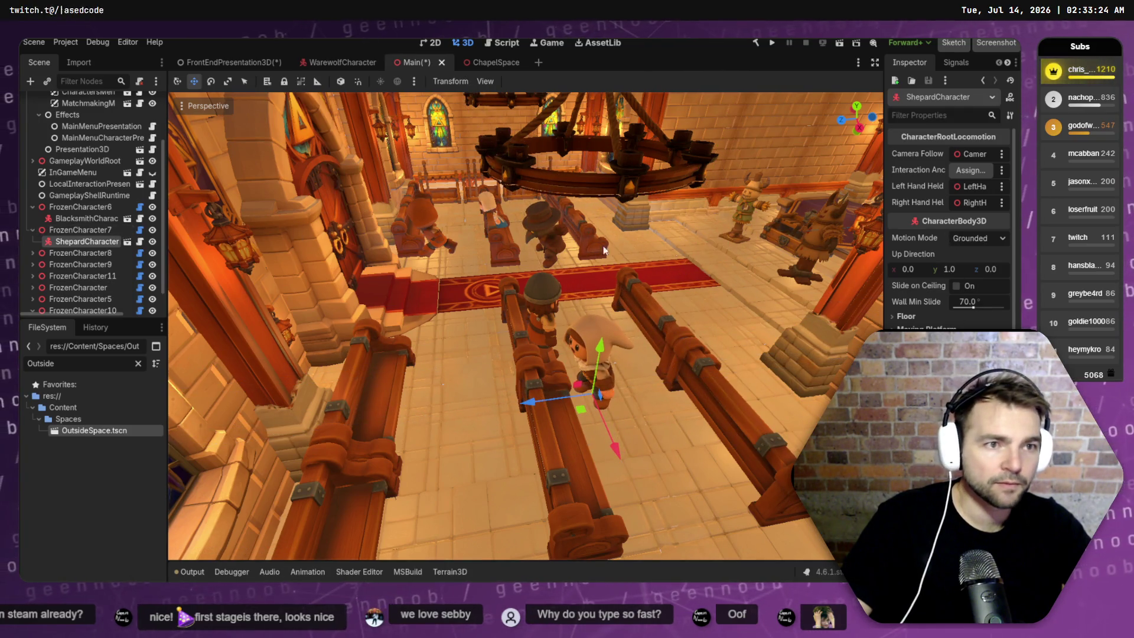
click(80, 230)
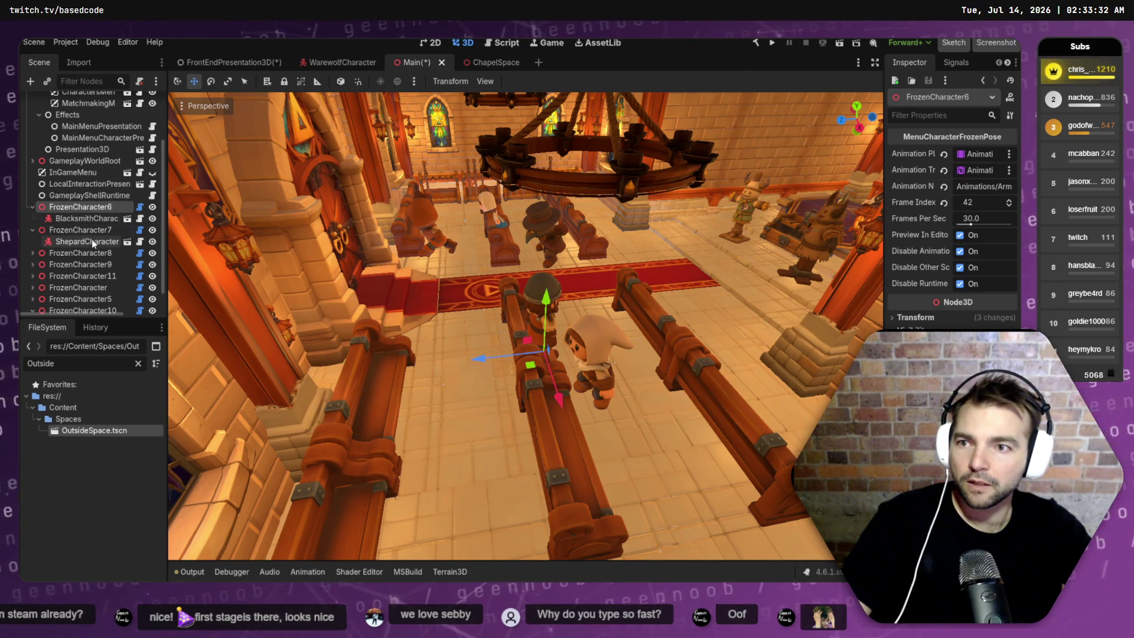
- Rotate FrozenCharacter7 by -120° and shift it along the X axis
key(e)
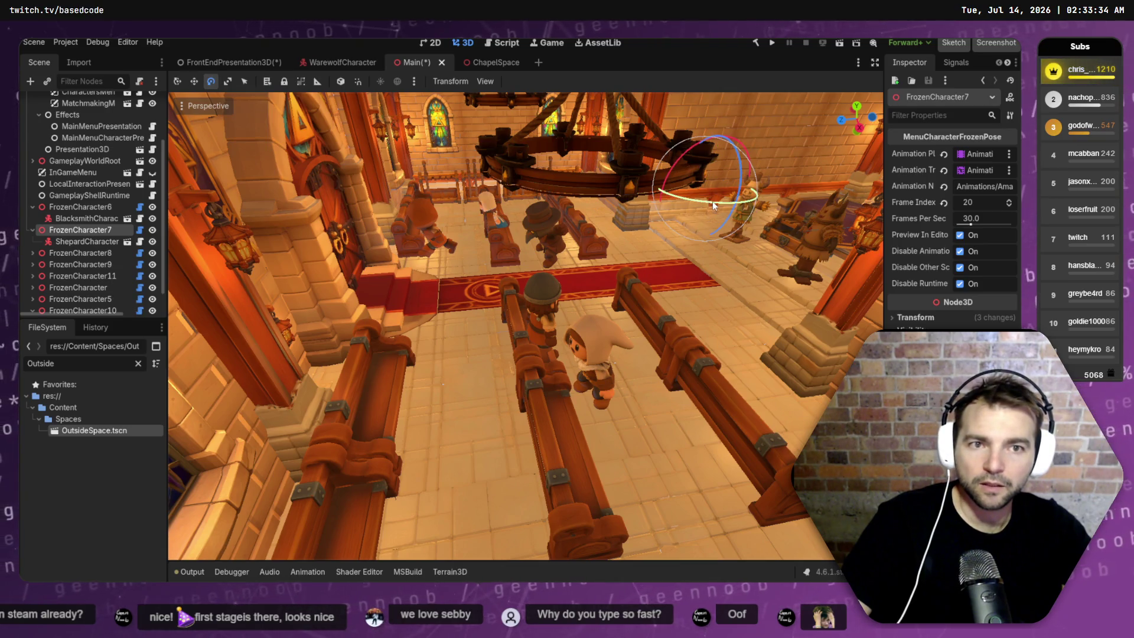
drag(706, 204, 625, 190)
drag(575, 158, 715, 200)
key(w)
key(g)
key(Escape)
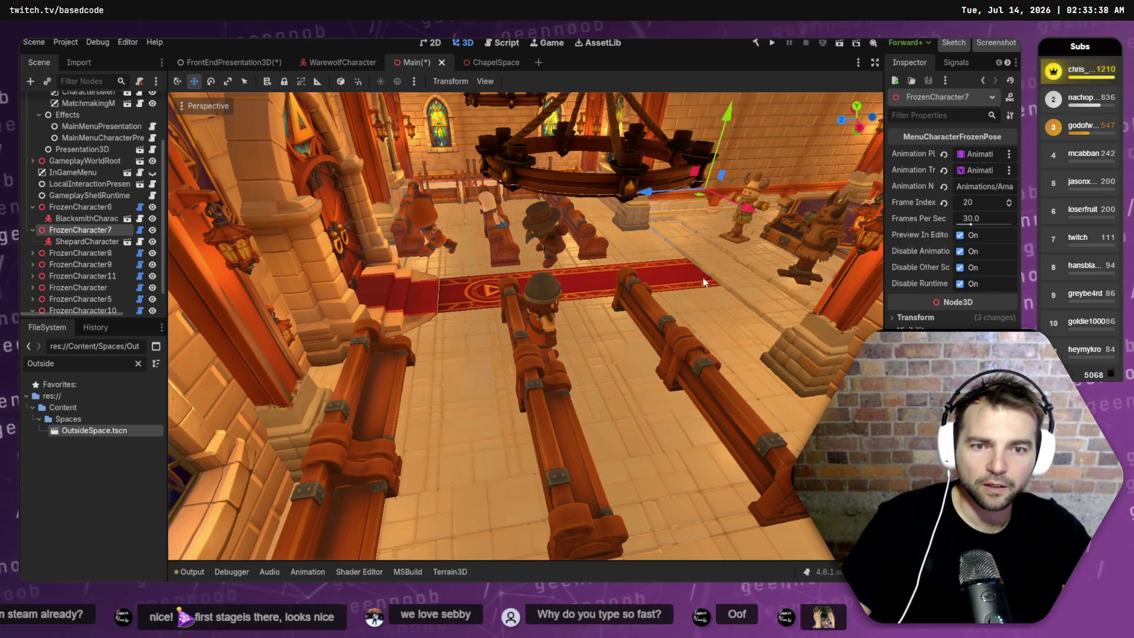
mouse_move(701, 199)
mouse_down()
mouse_move(580, 469)
mouse_move(473, 307)
mouse_move(664, 281)
mouse_move(712, 206)
mouse_up()
mouse_move(647, 192)
mouse_down()
mouse_move(397, 217)
mouse_move(456, 360)
mouse_move(465, 435)
mouse_move(397, 136)
mouse_move(399, 155)
mouse_move(531, 236)
mouse_move(726, 301)
mouse_move(784, 339)
mouse_move(738, 330)
mouse_move(697, 355)
mouse_move(708, 265)
mouse_move(679, 307)
mouse_move(650, 254)
mouse_move(685, 295)
mouse_move(809, 328)
mouse_up()
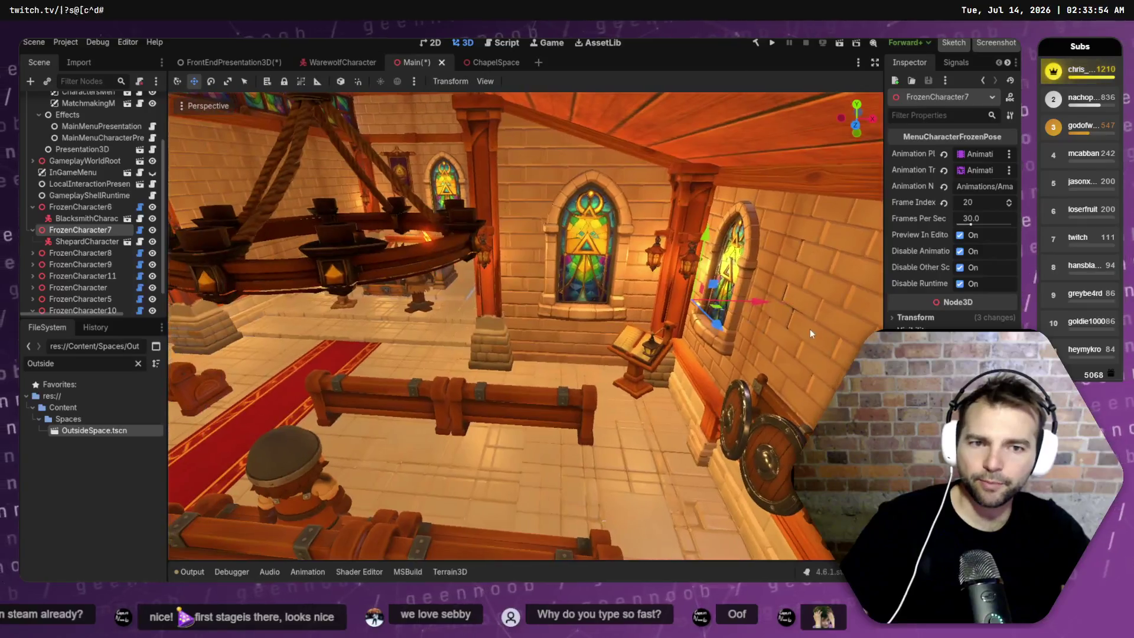
- Lower FrozenCharacter7 on Y, slide it left and seat it on the pew
click(65, 243)
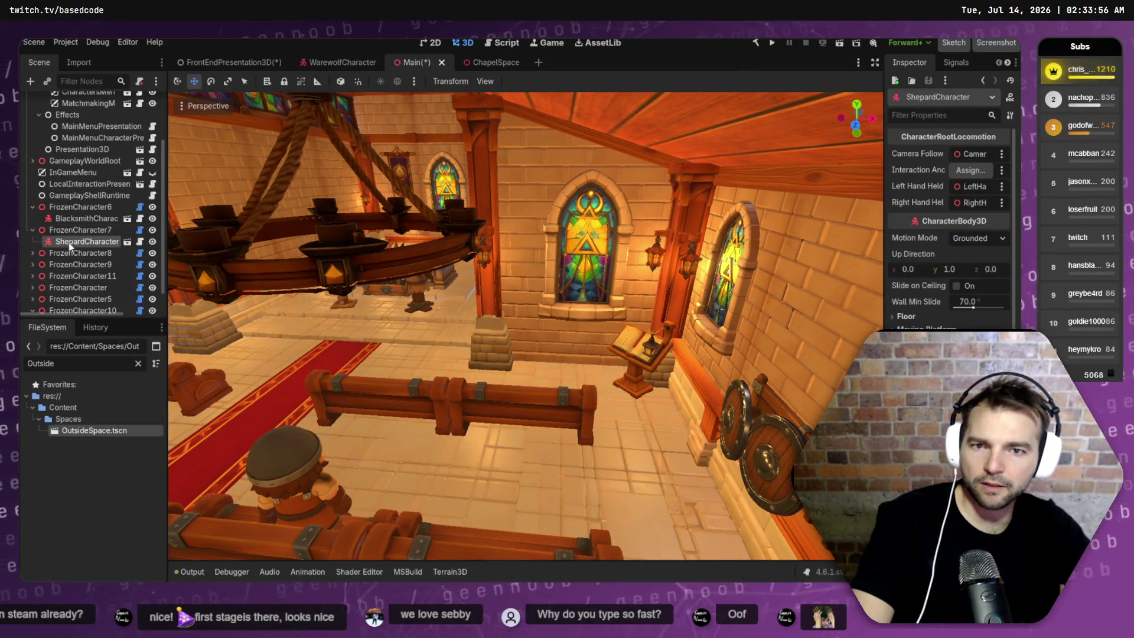
mouse_move(642, 307)
mouse_down()
mouse_move(617, 289)
mouse_move(650, 307)
mouse_up()
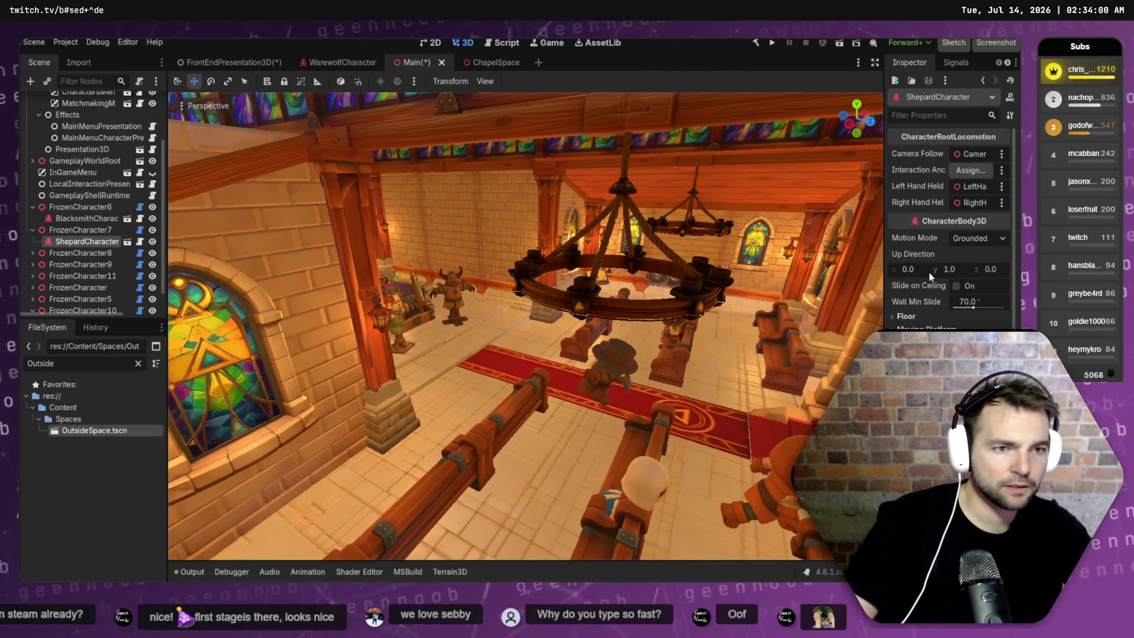
scroll(950, 270, down, 2)
scroll(951, 269, up, 2)
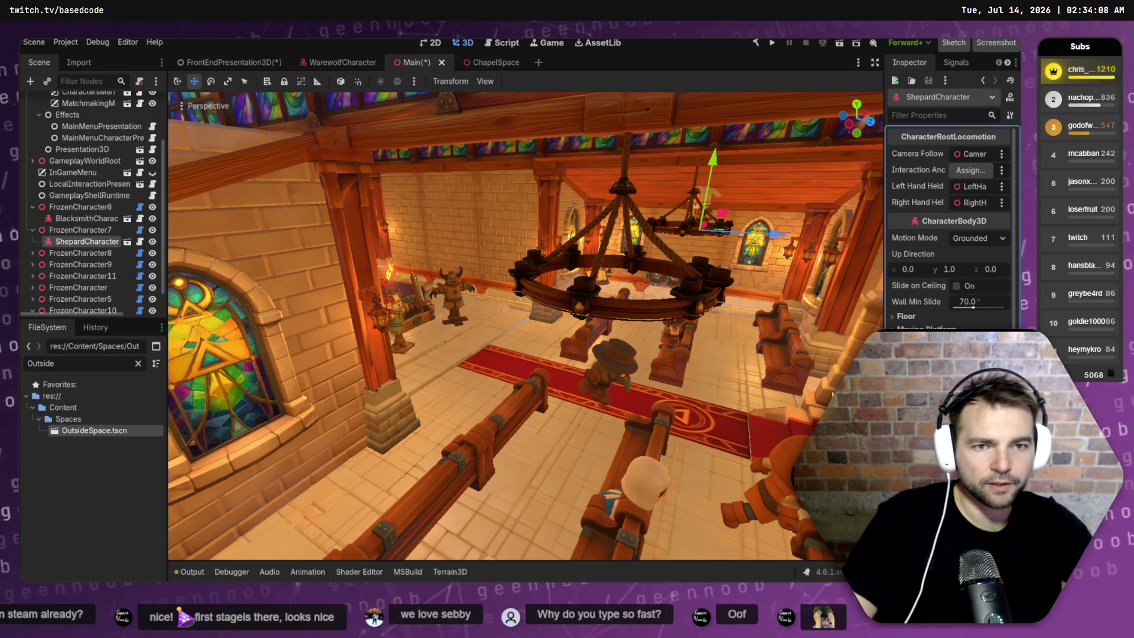
click(647, 144)
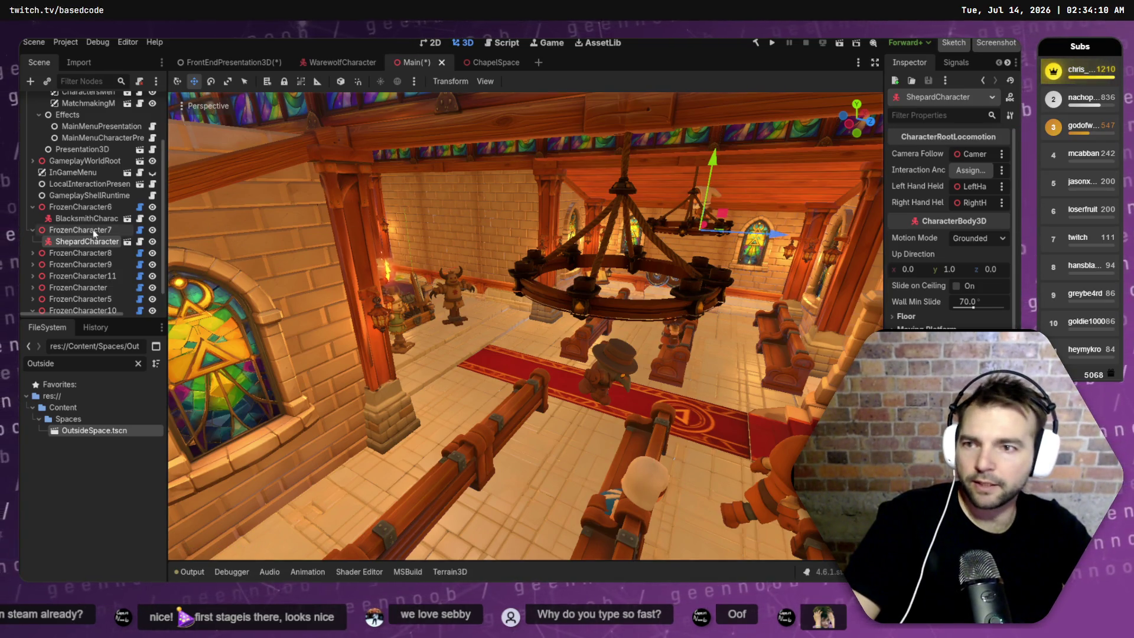
mouse_move(708, 148)
mouse_down()
mouse_move(703, 319)
mouse_move(688, 354)
mouse_move(699, 279)
mouse_move(749, 293)
mouse_up()
key(f)
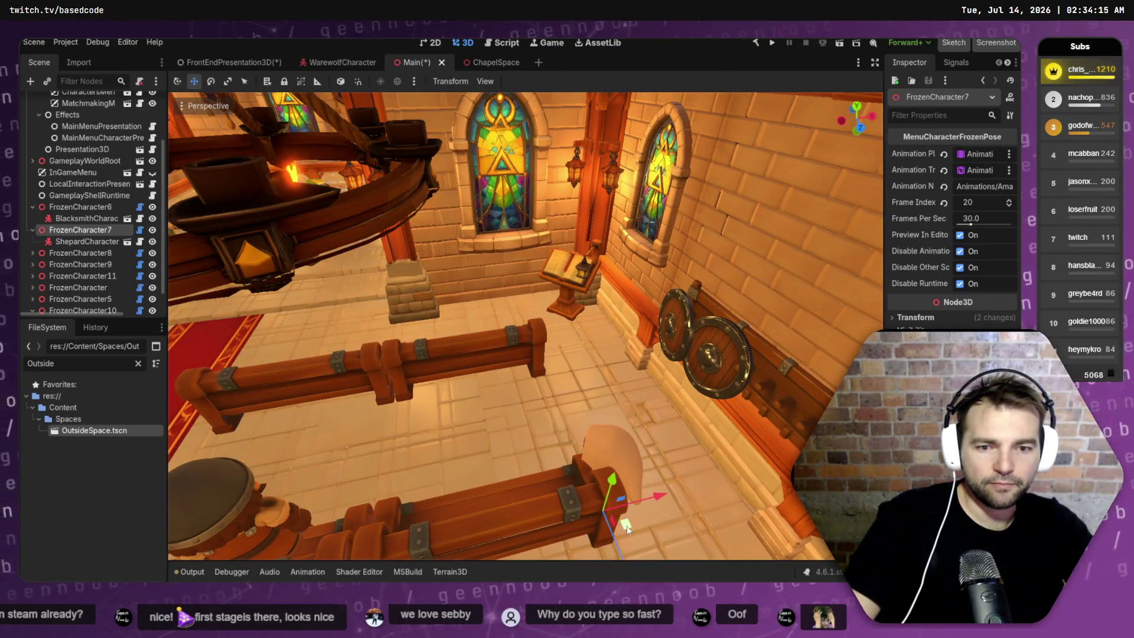
mouse_move(671, 468)
mouse_down()
mouse_move(378, 461)
mouse_move(393, 465)
mouse_move(419, 463)
mouse_move(348, 381)
mouse_move(367, 373)
mouse_move(407, 460)
mouse_move(495, 520)
mouse_up()
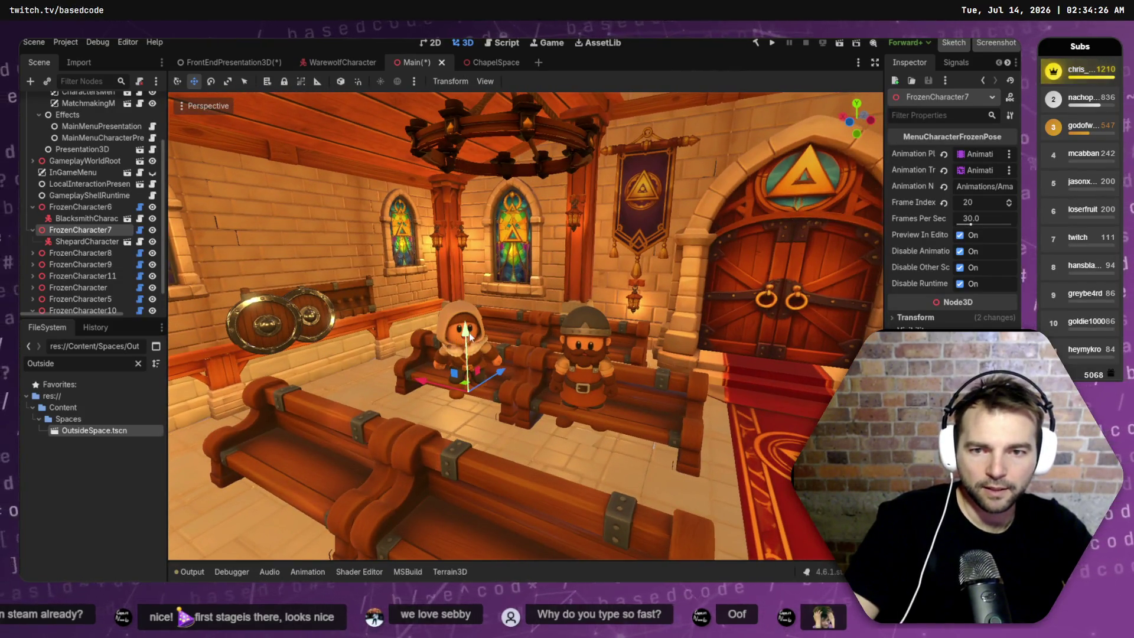
drag(470, 337, 468, 354)
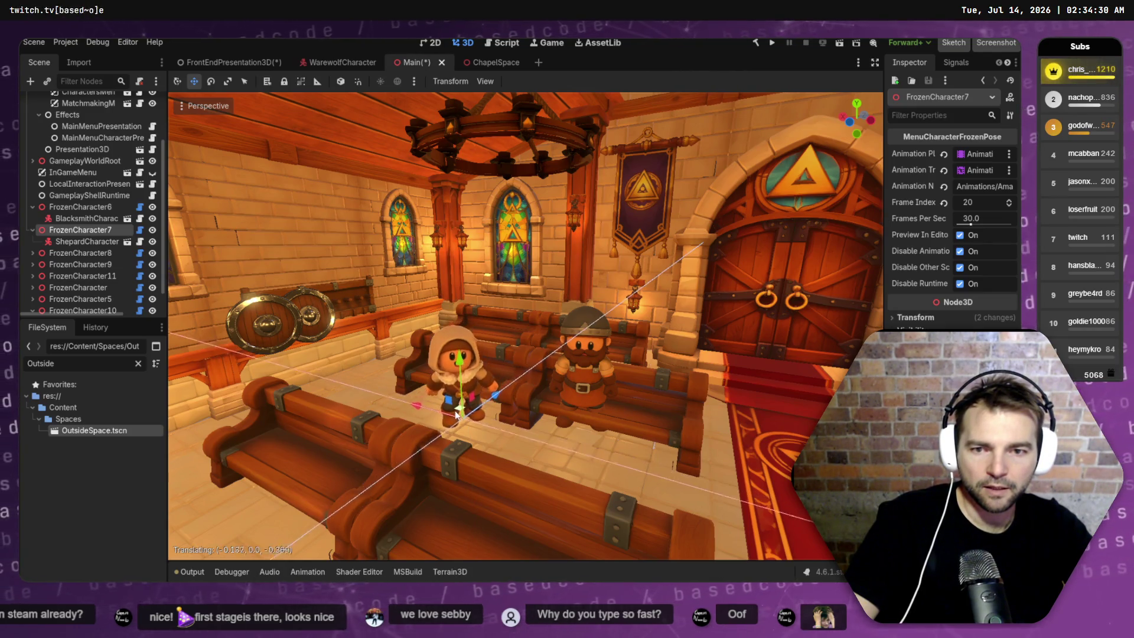
scroll(519, 313, down, 3)
- Move FrozenCharacter6 beside the shepherd and settle it onto the seat
click(99, 210)
drag(557, 401, 590, 401)
drag(571, 363, 574, 355)
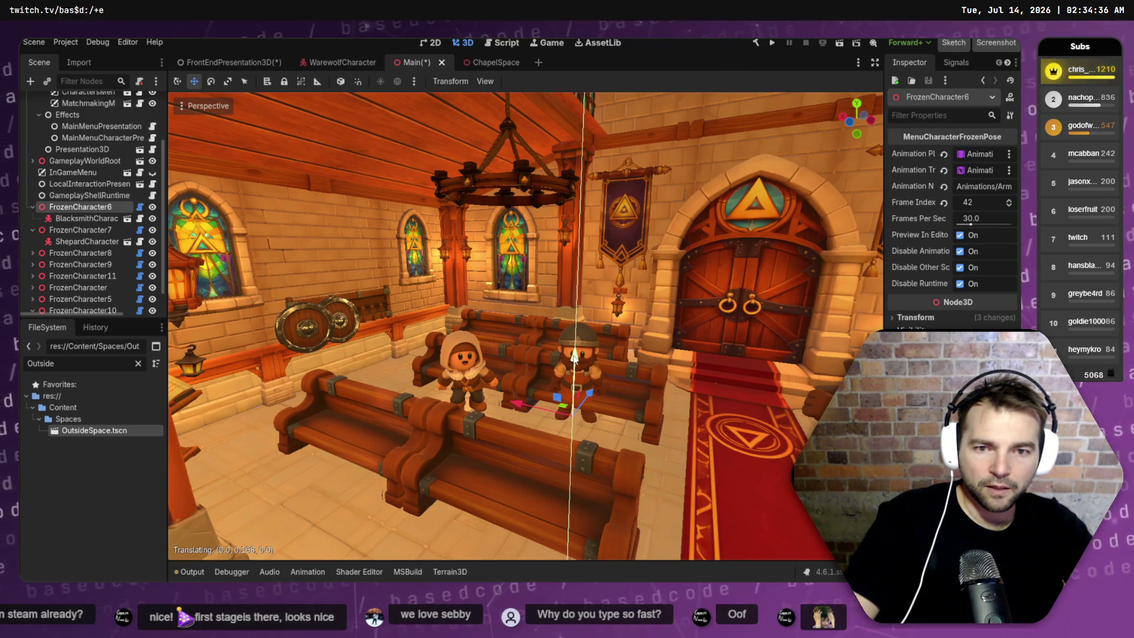
mouse_move(591, 393)
mouse_down()
mouse_move(586, 403)
mouse_move(599, 404)
mouse_up()
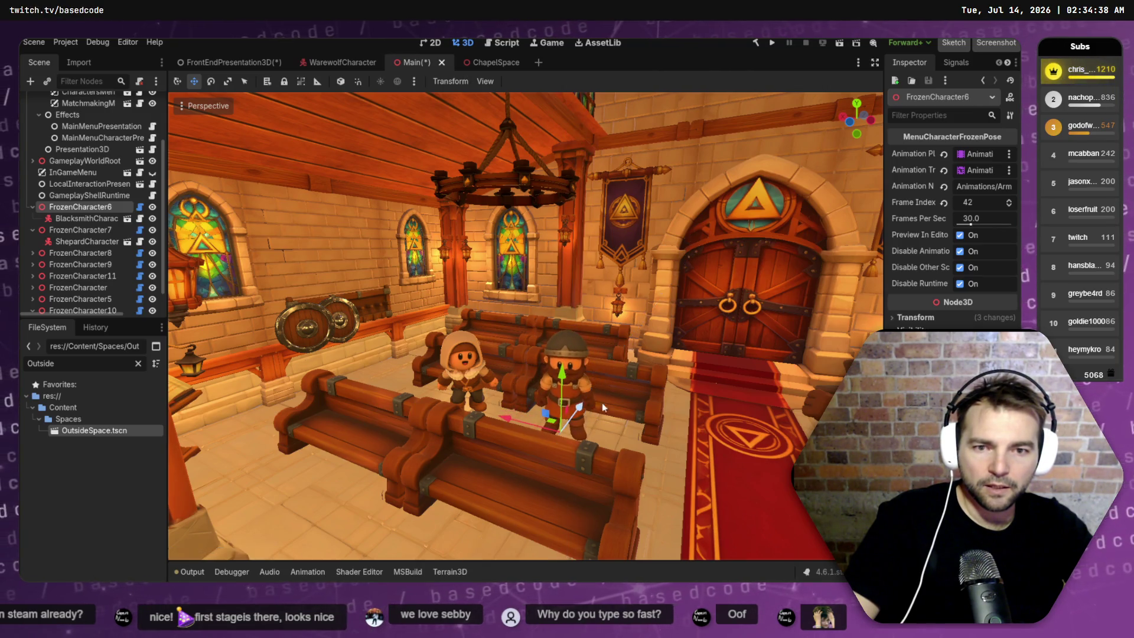
scroll(525, 324, down, 5)
scroll(526, 325, up, 4)
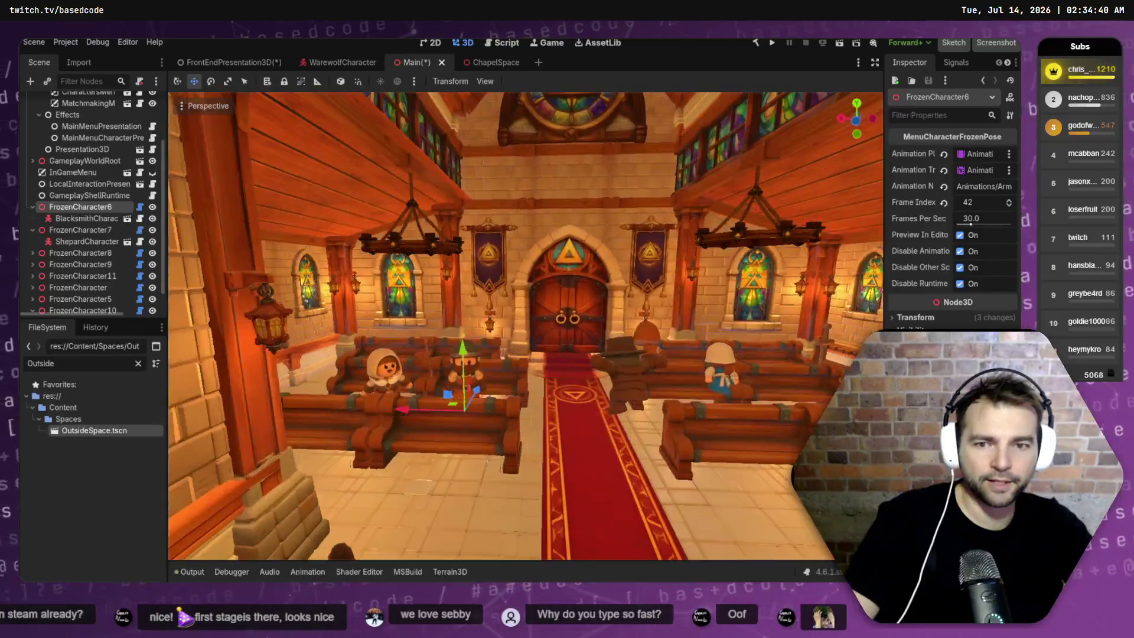
- Save the Main scene, then fly the view back and right through the chapel
drag(449, 476, 411, 483)
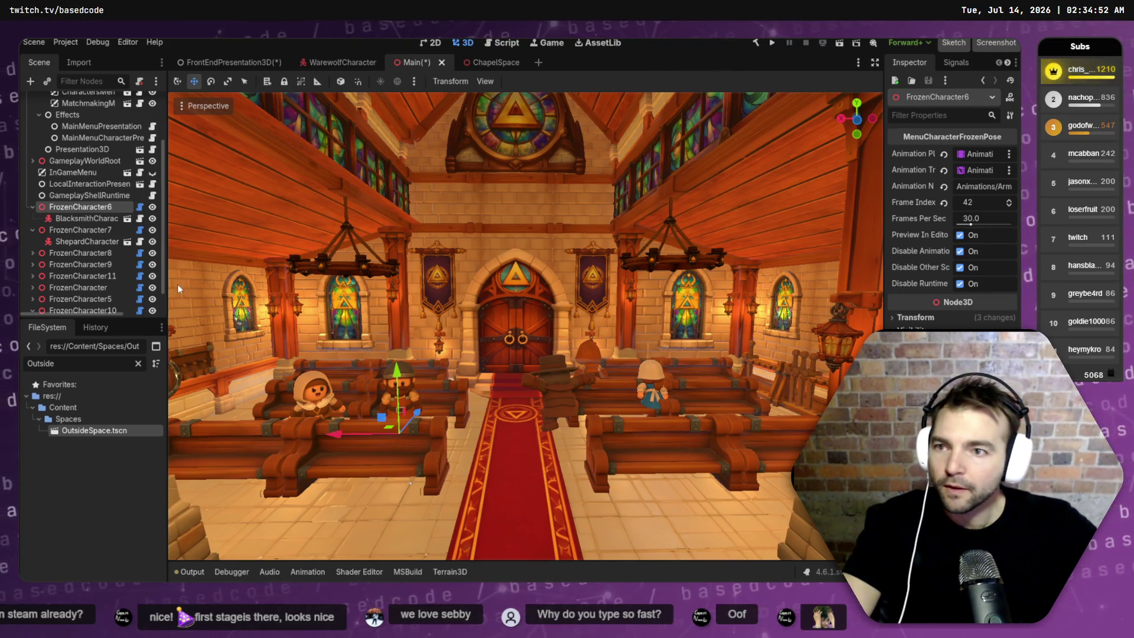
key(ctrl+s)
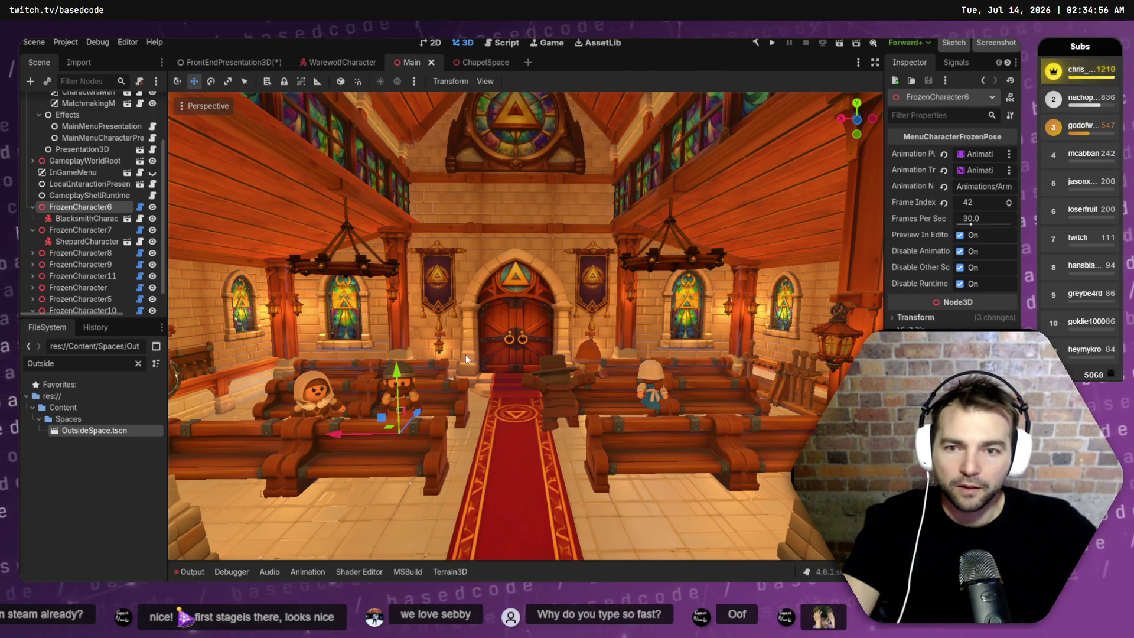
key(s)
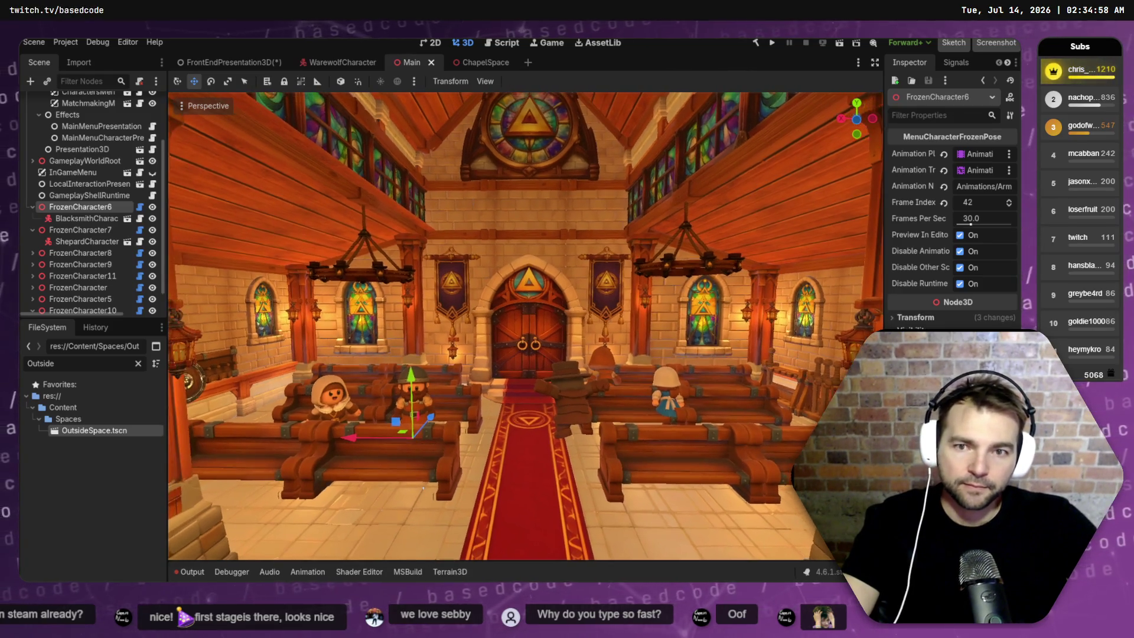
key(d)
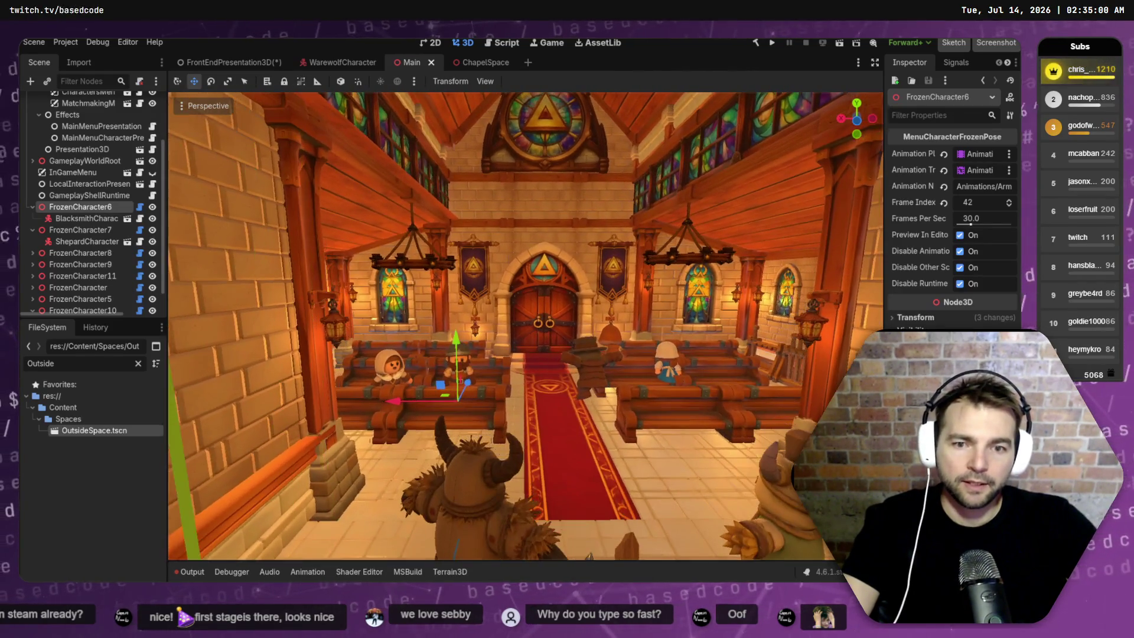
- Fly the view toward the doors over the pews and select the plague doctor
key(w)
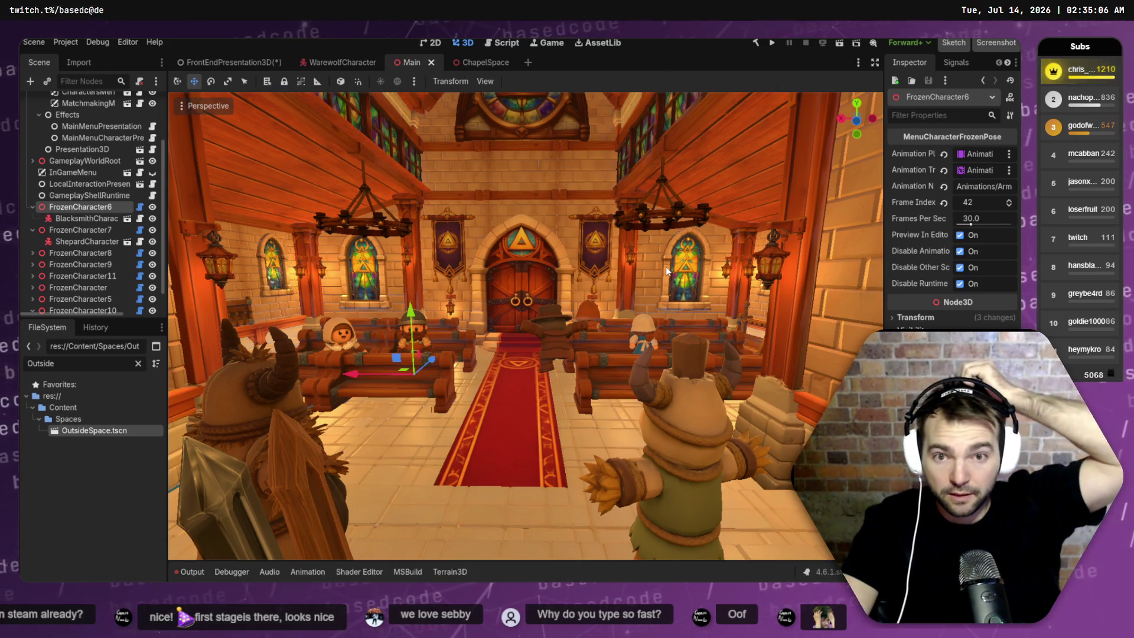
key(a)
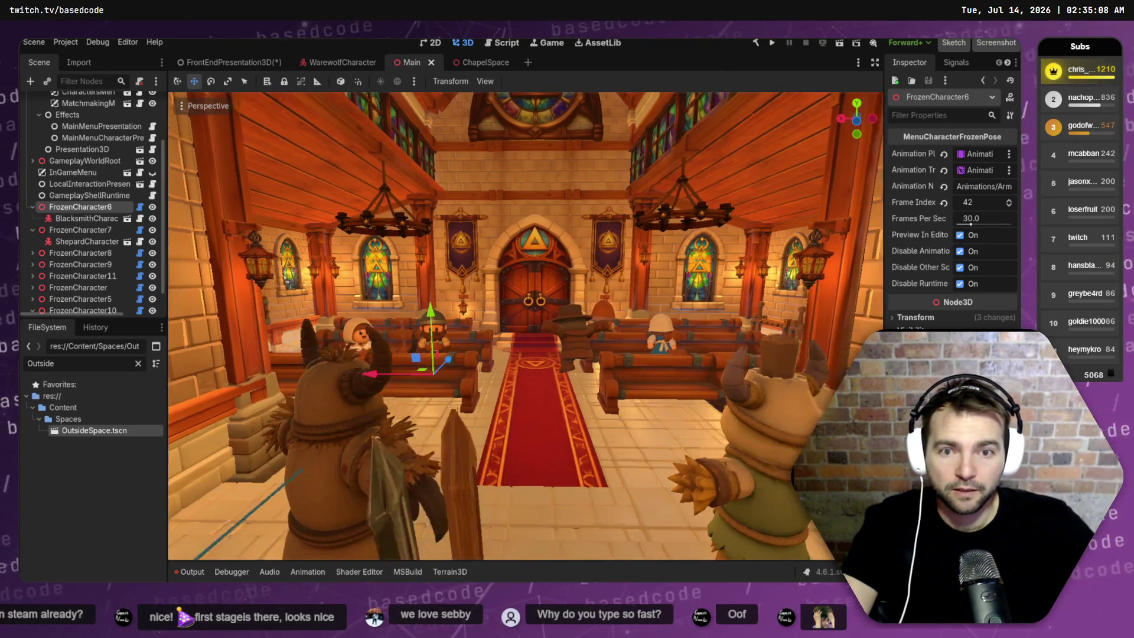
key(d)
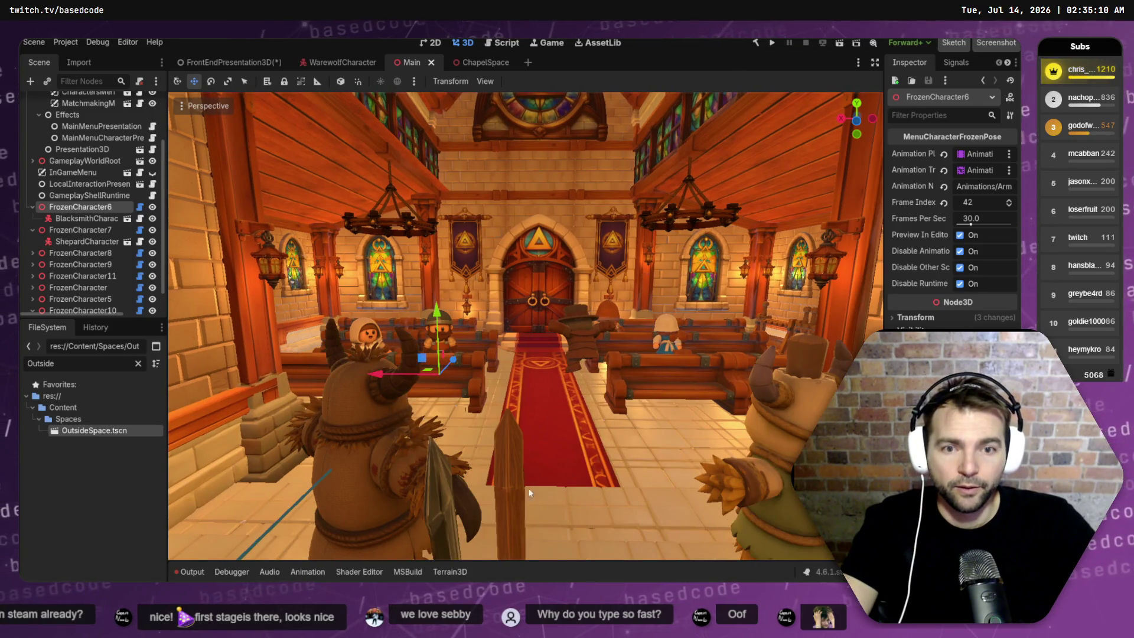
key(d)
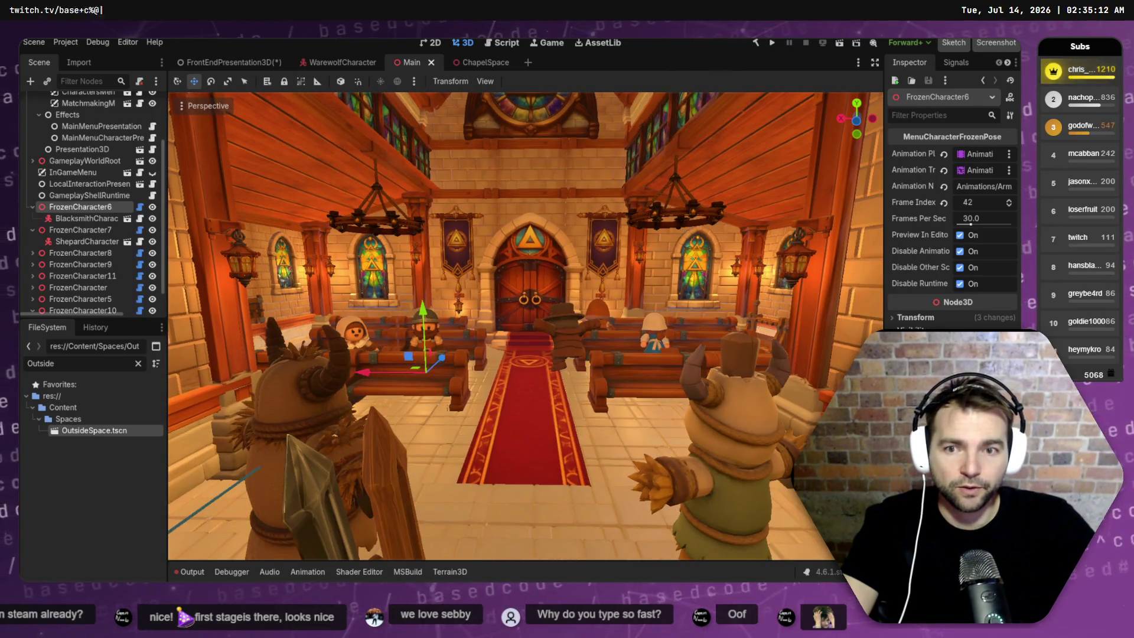
key(w)
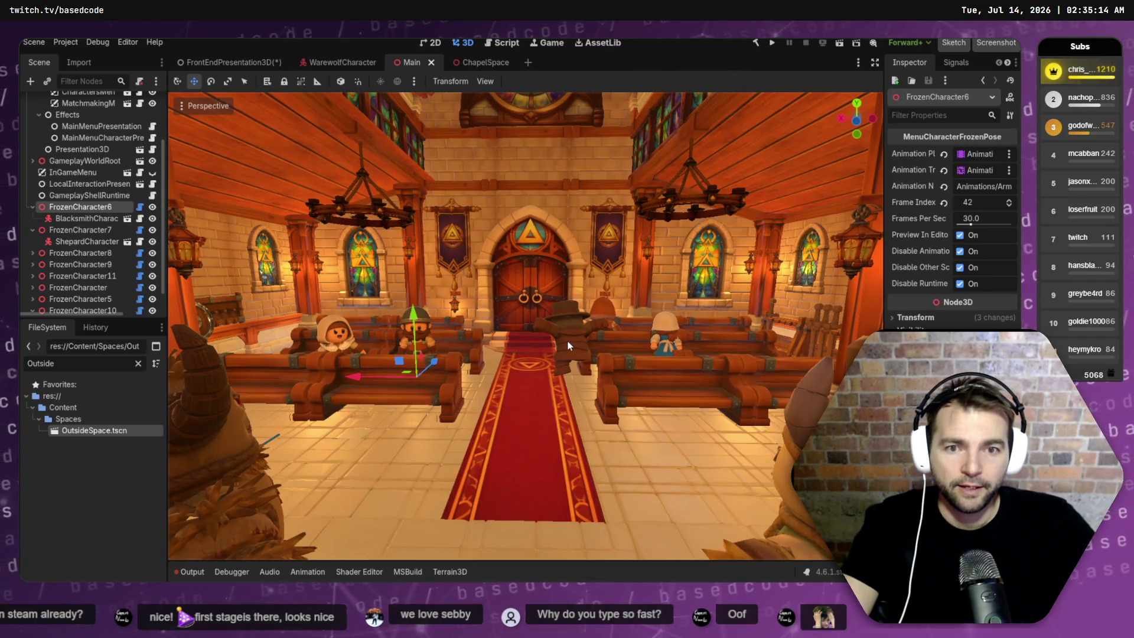
click(567, 345)
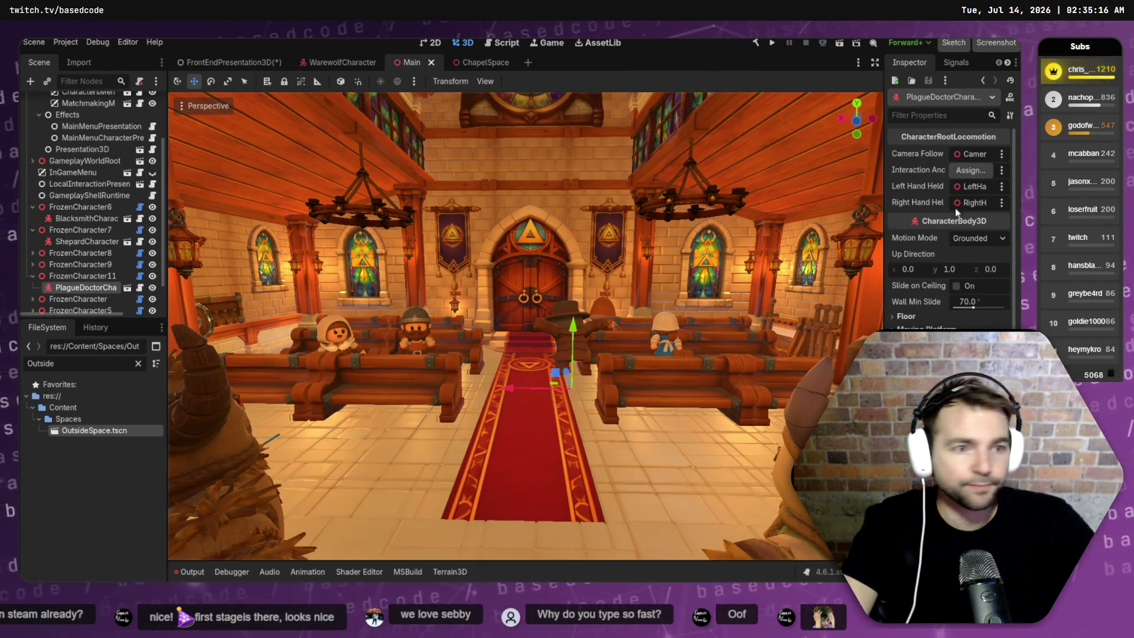
- Set FrozenCharacter11's animation to idle and turn it around 180°
click(80, 275)
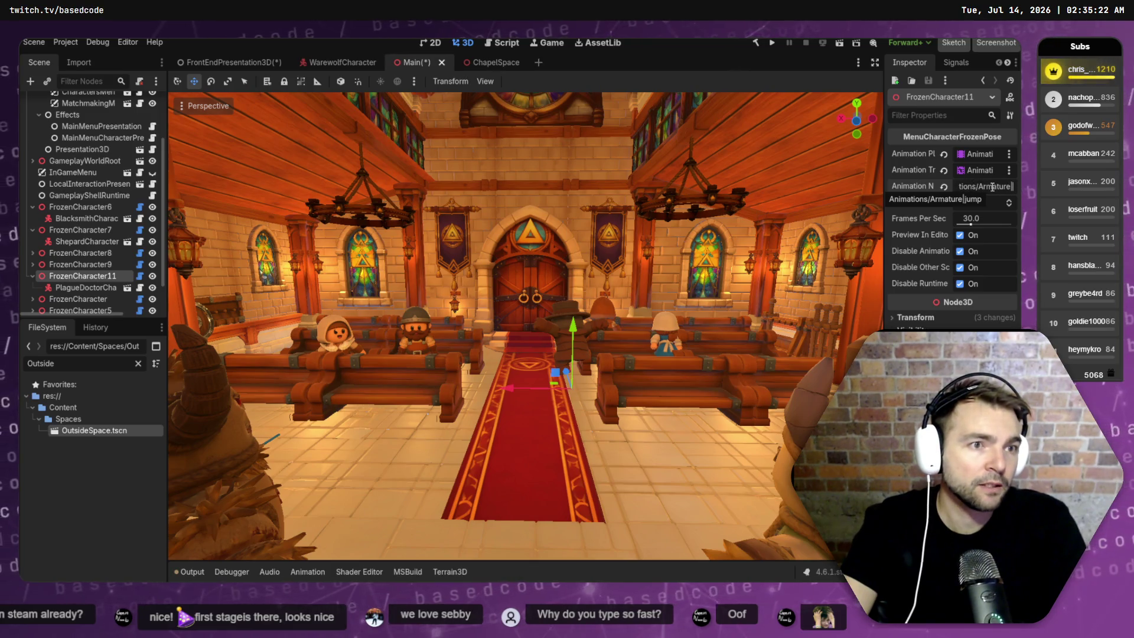
text(idle)
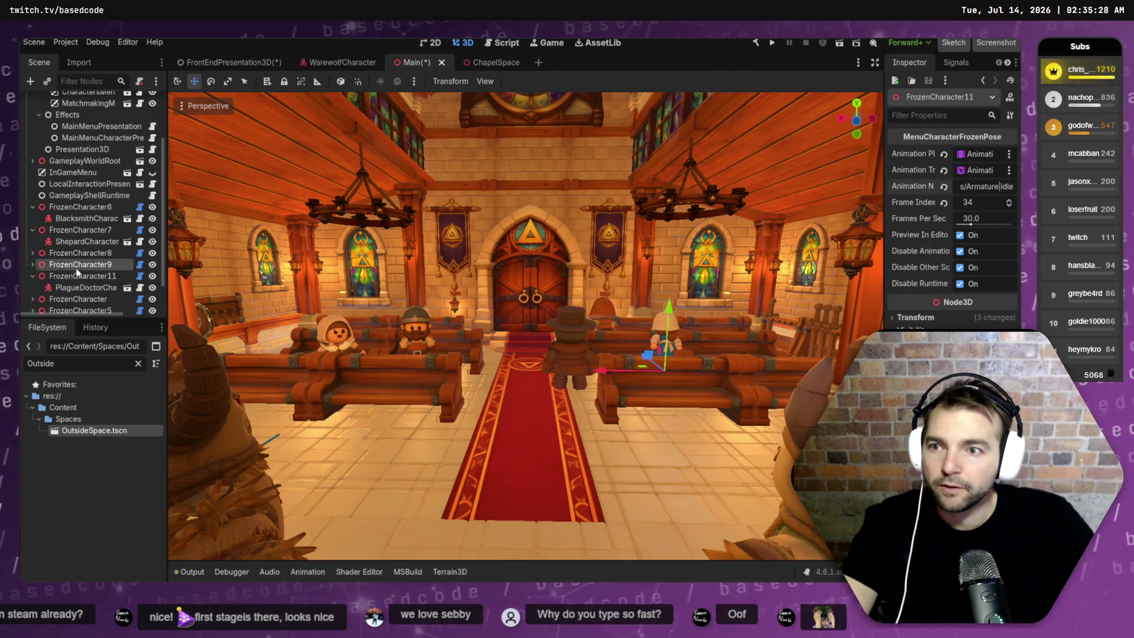
key(e)
mouse_move(562, 408)
mouse_down()
mouse_move(596, 413)
mouse_move(744, 360)
mouse_move(670, 227)
mouse_move(664, 246)
mouse_up()
- Slide the plague doctor right along X off the aisle beside a pew
scroll(664, 246, up, 5)
key(w)
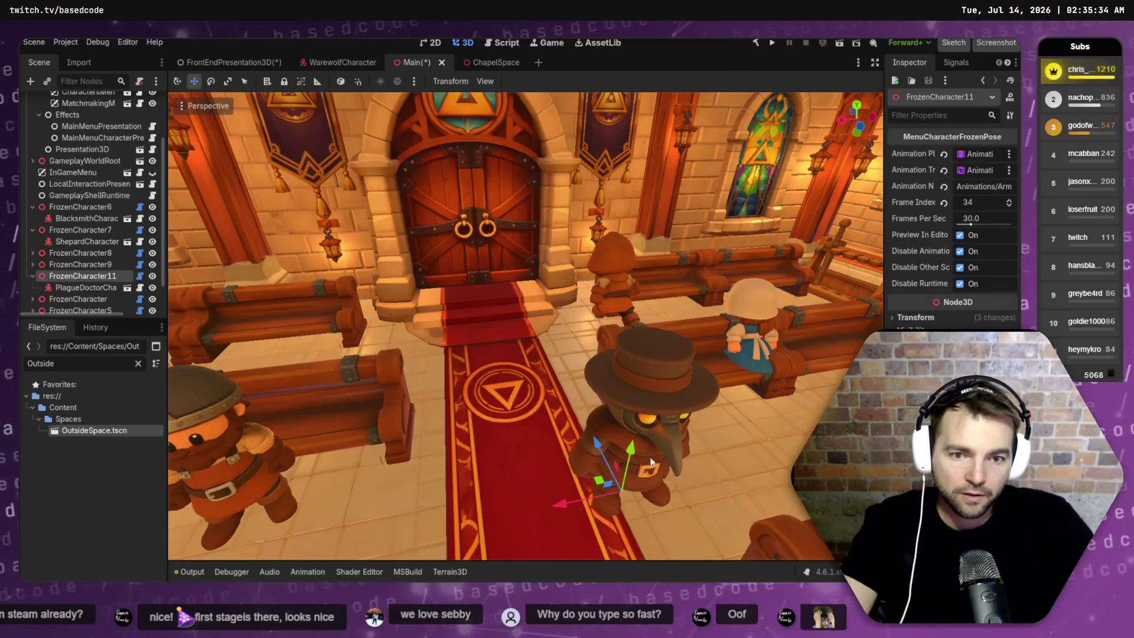
mouse_move(568, 509)
mouse_down()
mouse_move(674, 487)
mouse_move(601, 382)
mouse_up()
key(f)
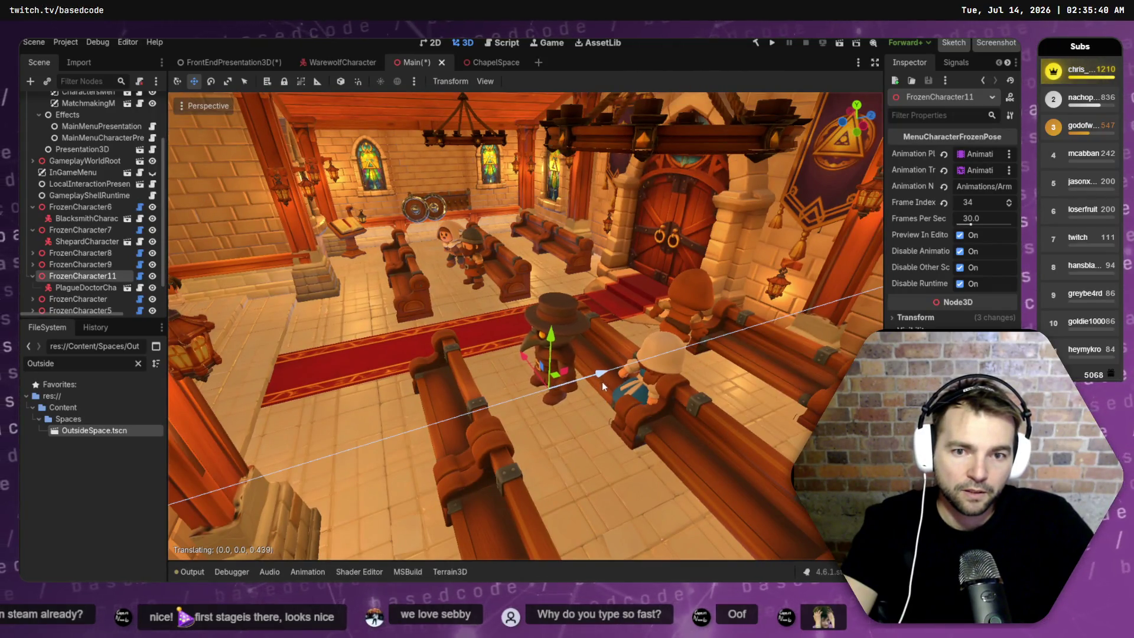
click(62, 298)
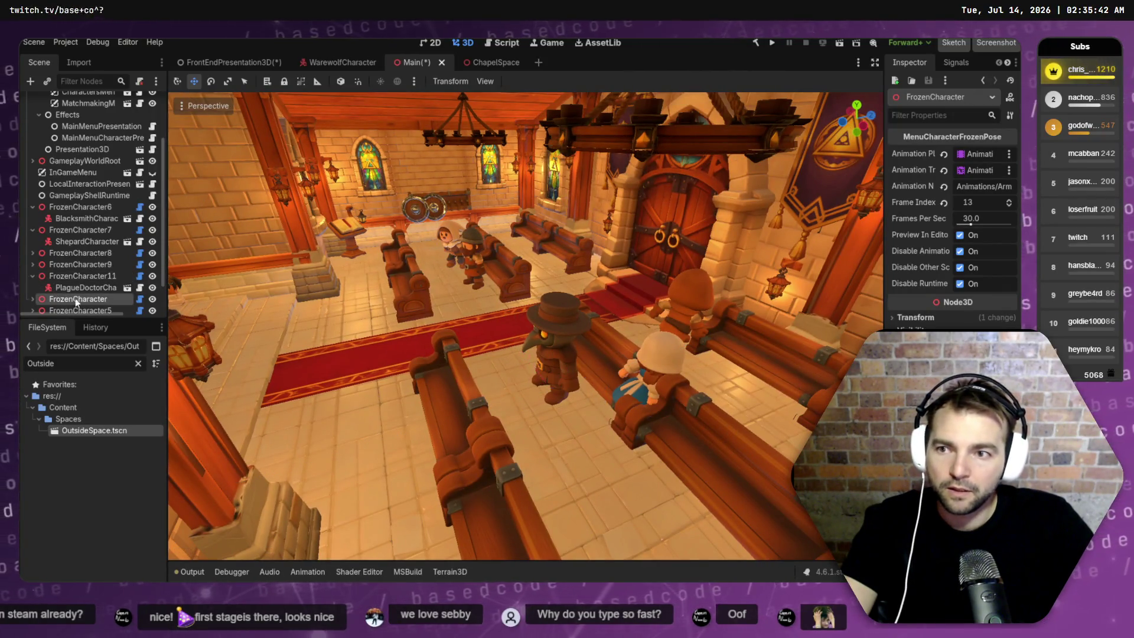
- Turn FrozenCharacter9 around 180° and move her down-left into the pew row
scroll(115, 288, down, 3)
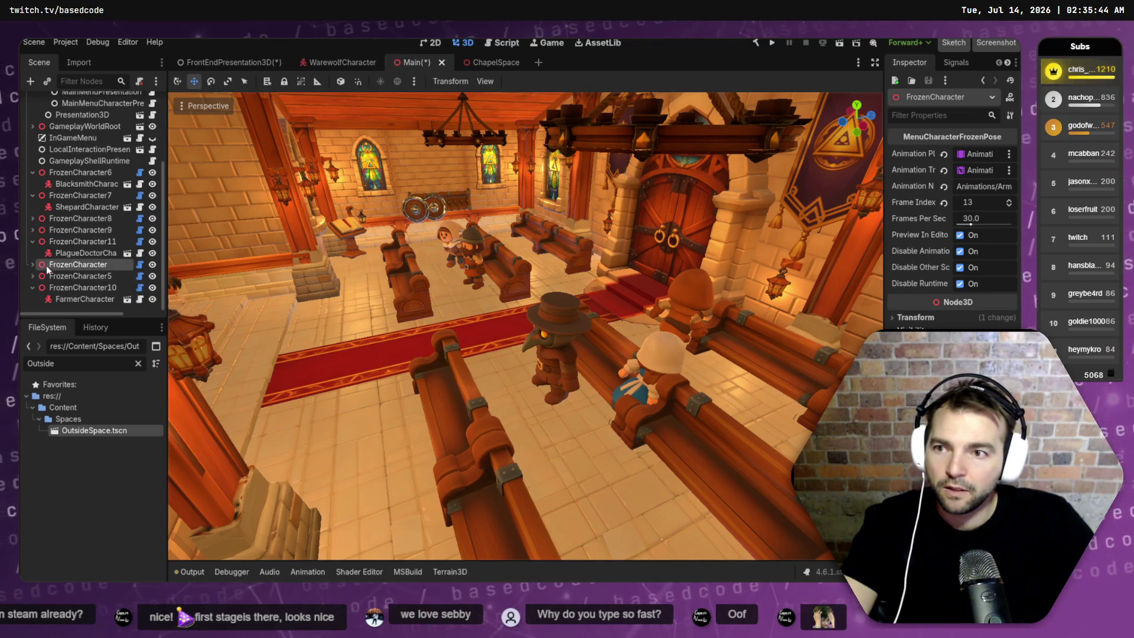
click(638, 390)
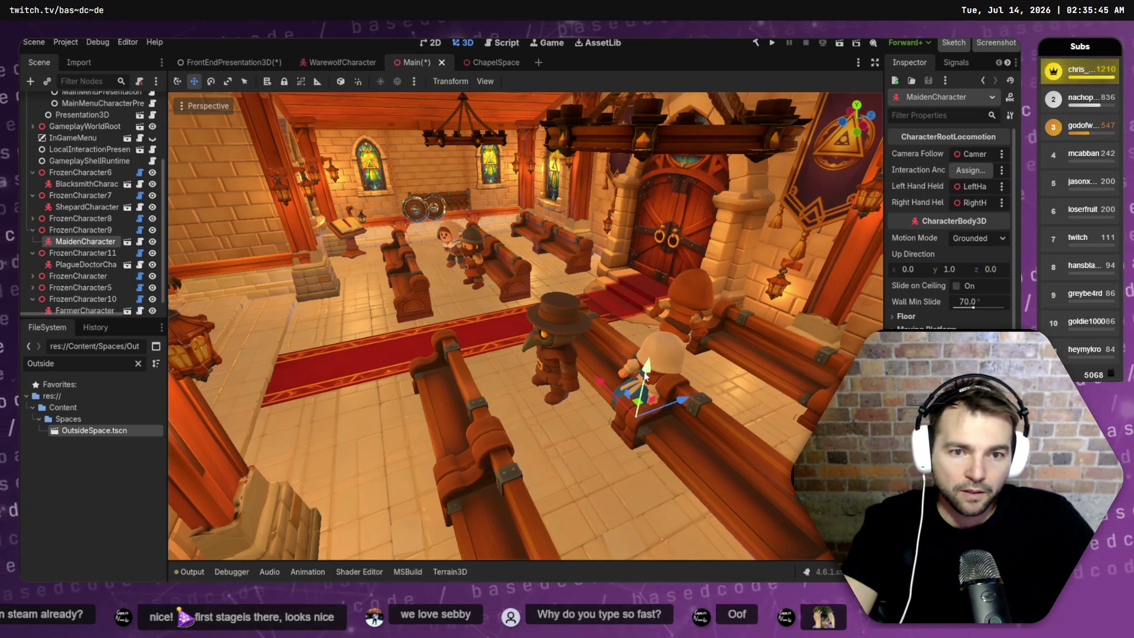
click(82, 232)
key(e)
mouse_move(626, 452)
mouse_down()
mouse_move(649, 455)
mouse_move(696, 190)
mouse_up()
key(w)
mouse_move(637, 406)
mouse_down()
mouse_move(591, 442)
mouse_move(612, 466)
mouse_move(585, 460)
mouse_up()
- Change the maiden's Animation Name from standard run to idle
scroll(586, 460, up, 5)
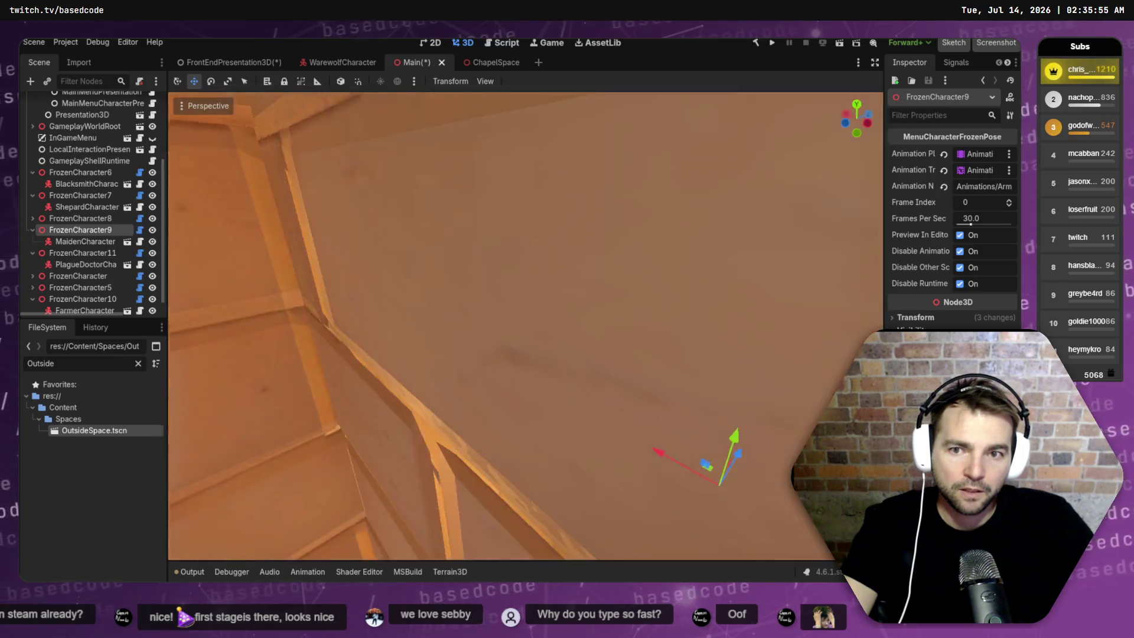
scroll(585, 460, down, 5)
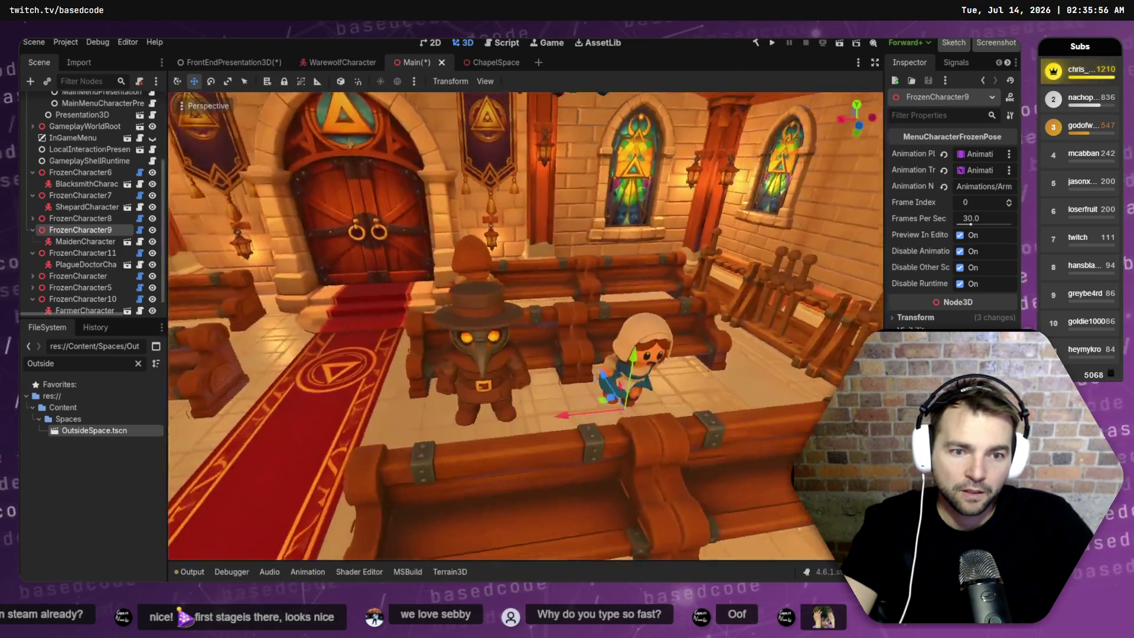
scroll(585, 461, up, 2)
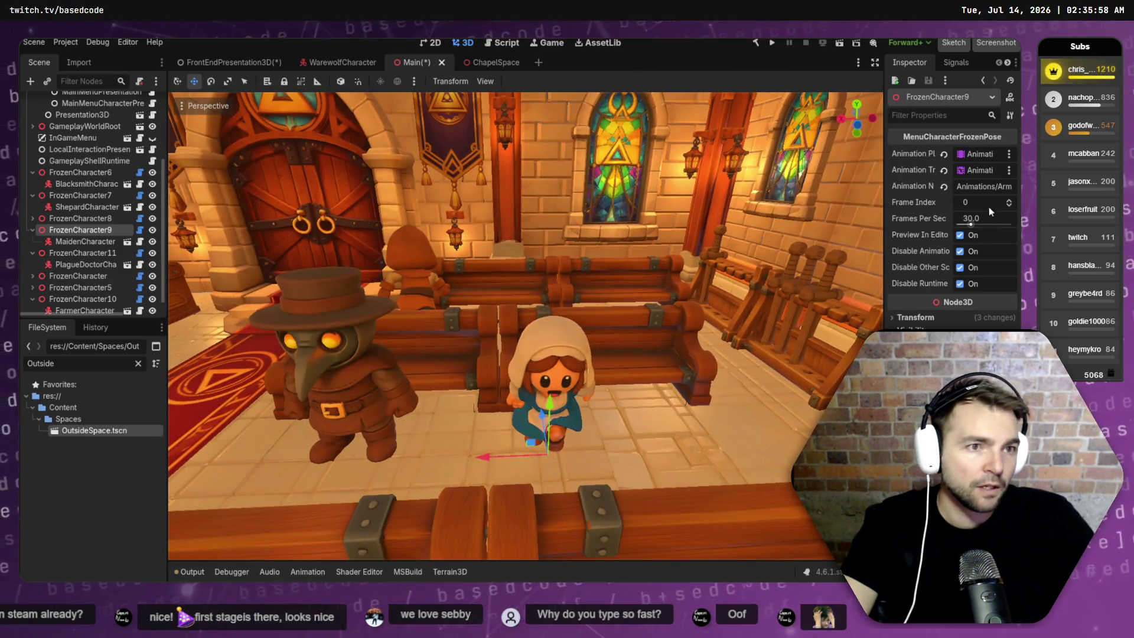
click(1000, 186)
key(Left)
key(Left)
key(Left)
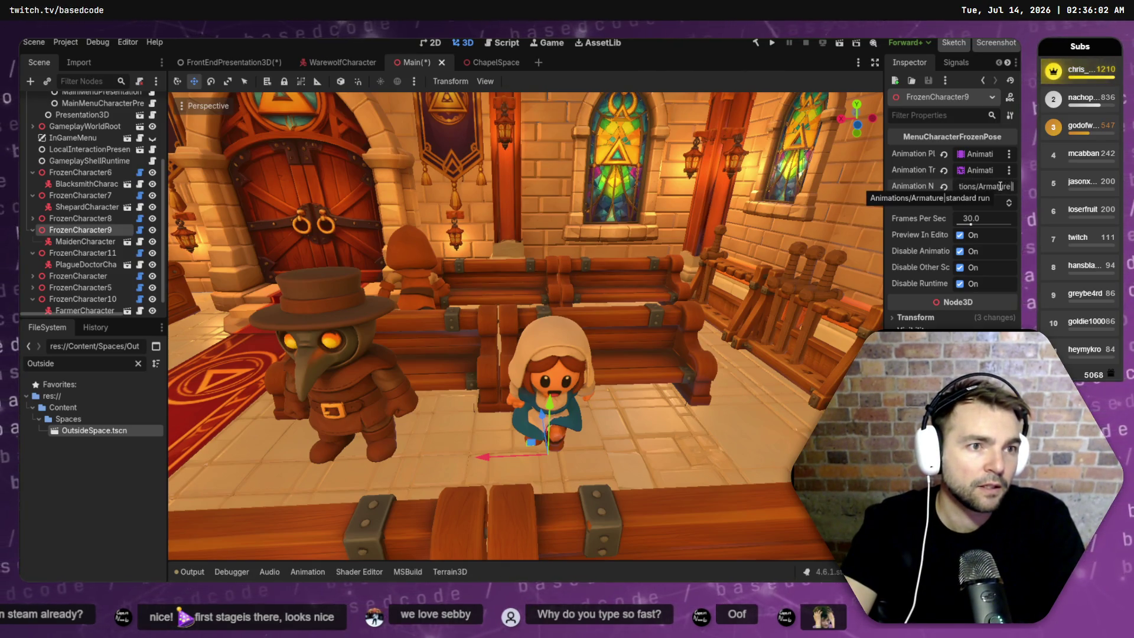
text(le)
key(Return)
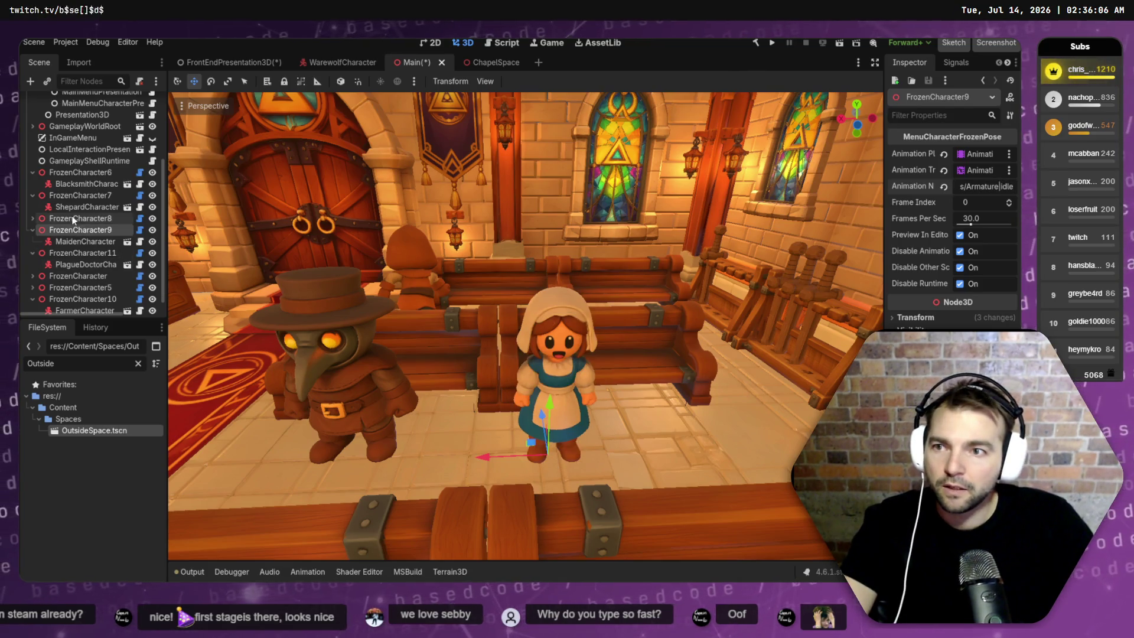
- Fine-tune the maiden's facing and look down the aisle toward the door
click(71, 253)
click(80, 230)
key(e)
mouse_move(571, 498)
mouse_down()
mouse_move(541, 497)
mouse_move(550, 496)
mouse_up()
key(w)
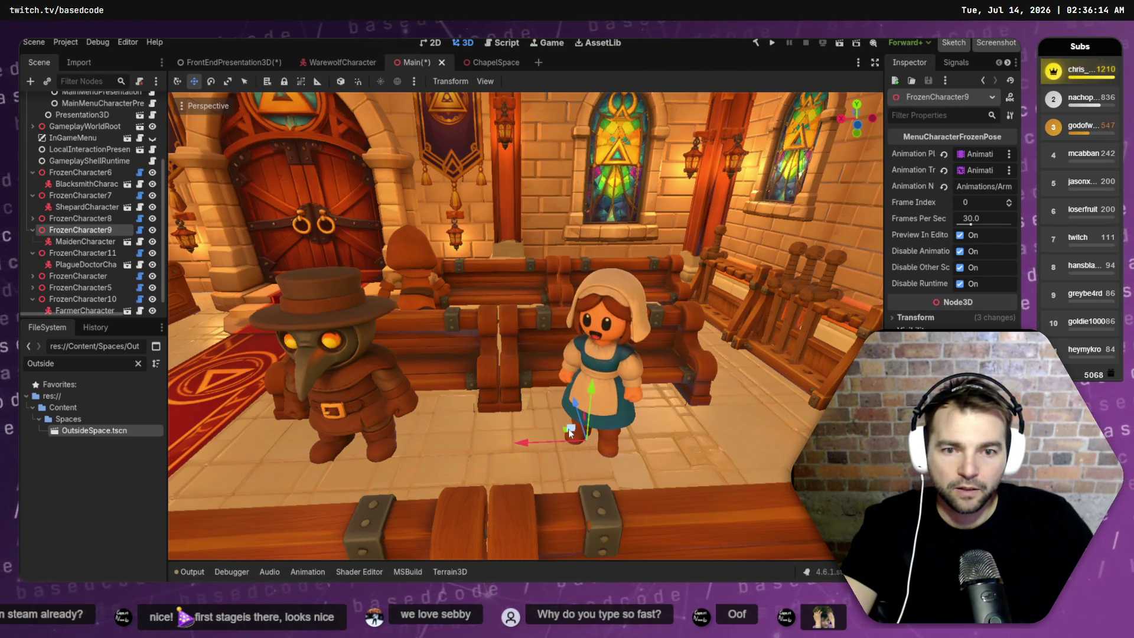
drag(534, 447, 560, 440)
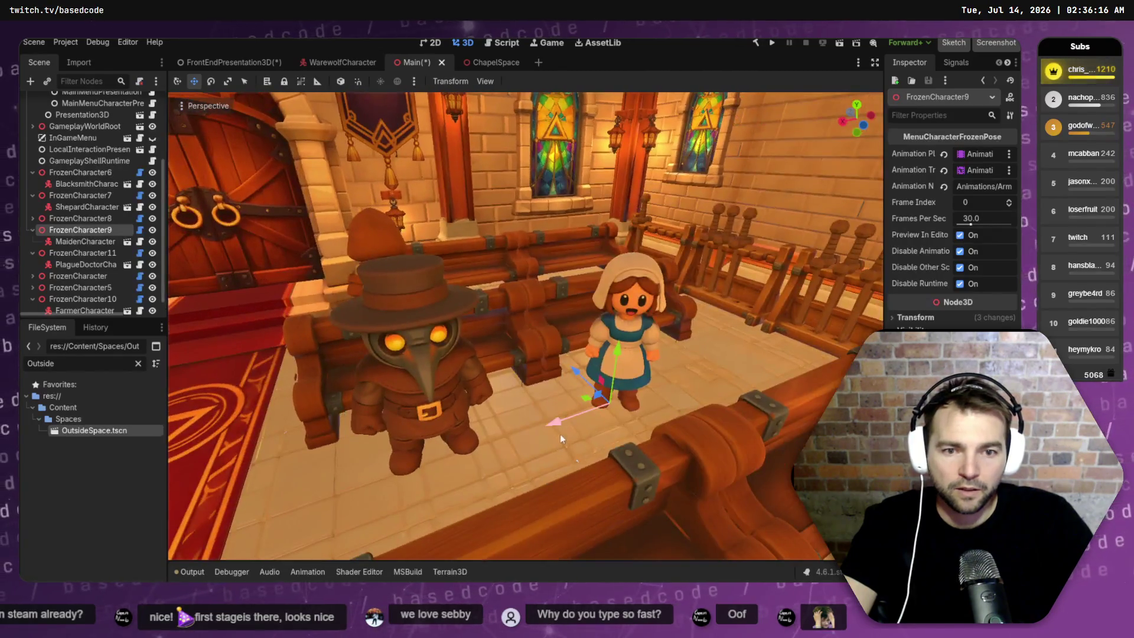
drag(586, 399, 502, 369)
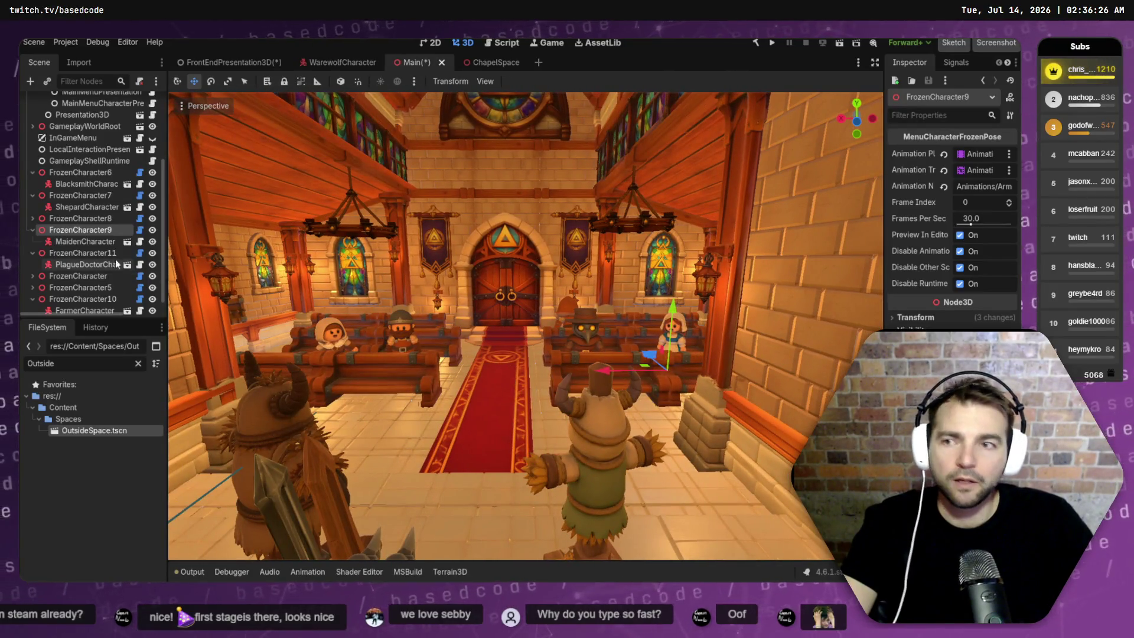
scroll(526, 325, up, 3)
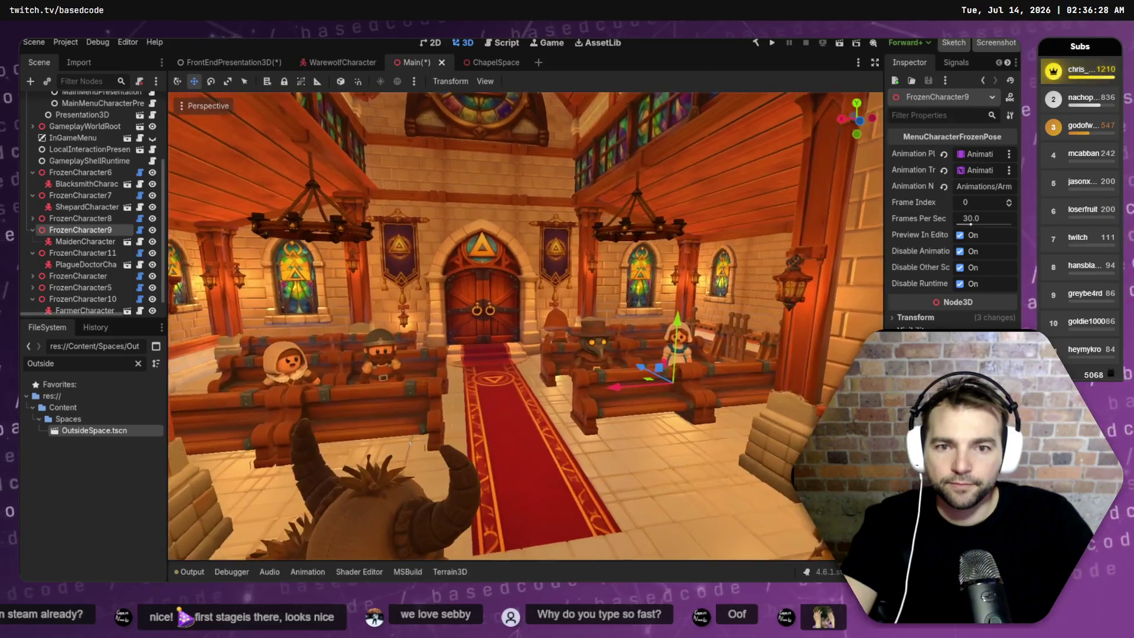
- Collapse the FrozenCharacter6, 7, 9 and 10 groups in the Scene dock and select FrozenCharacter8
click(78, 276)
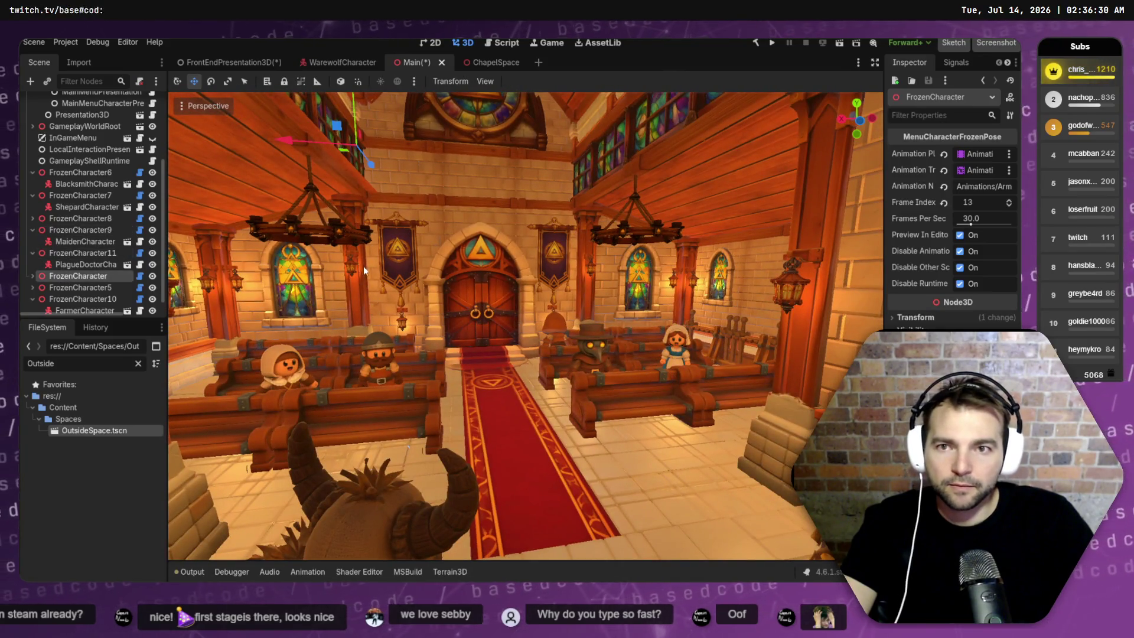
click(32, 299)
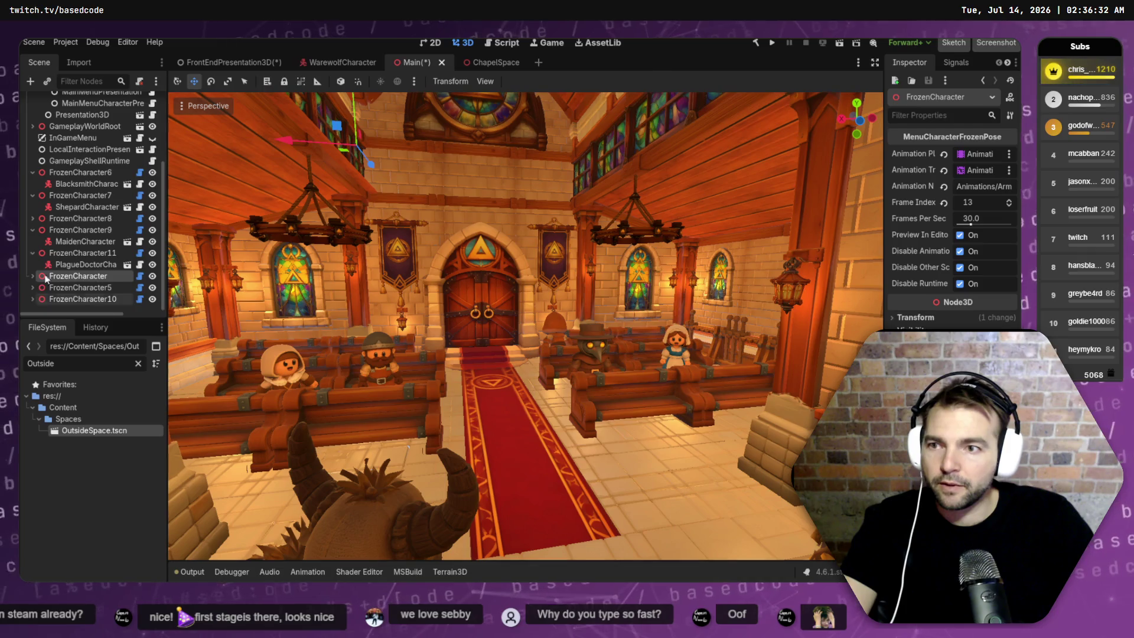
click(74, 253)
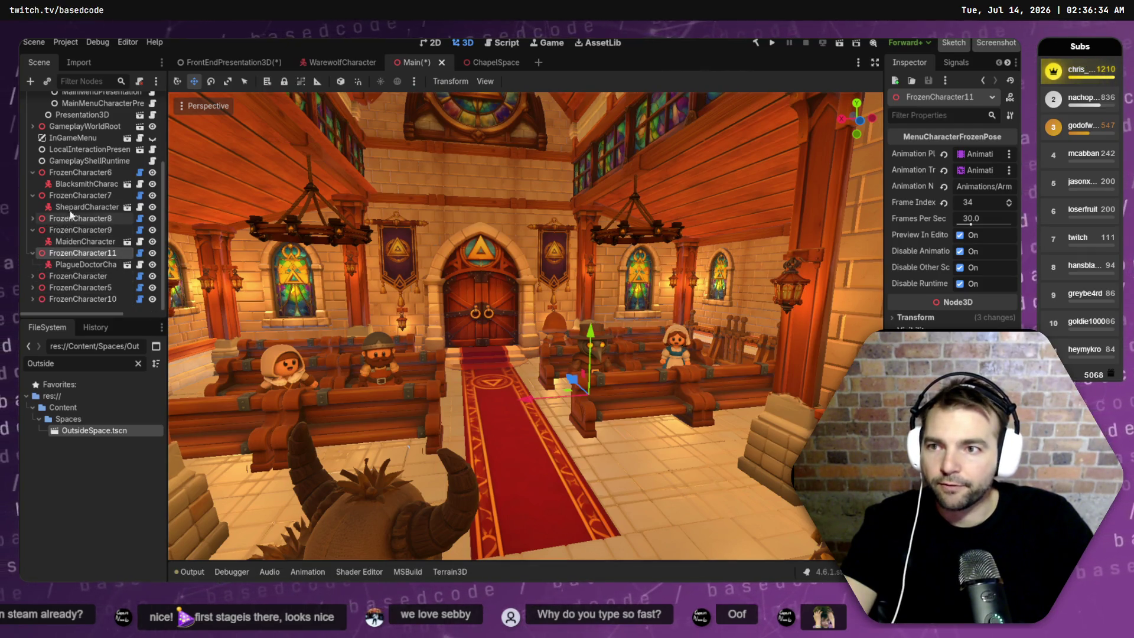
click(76, 172)
click(74, 195)
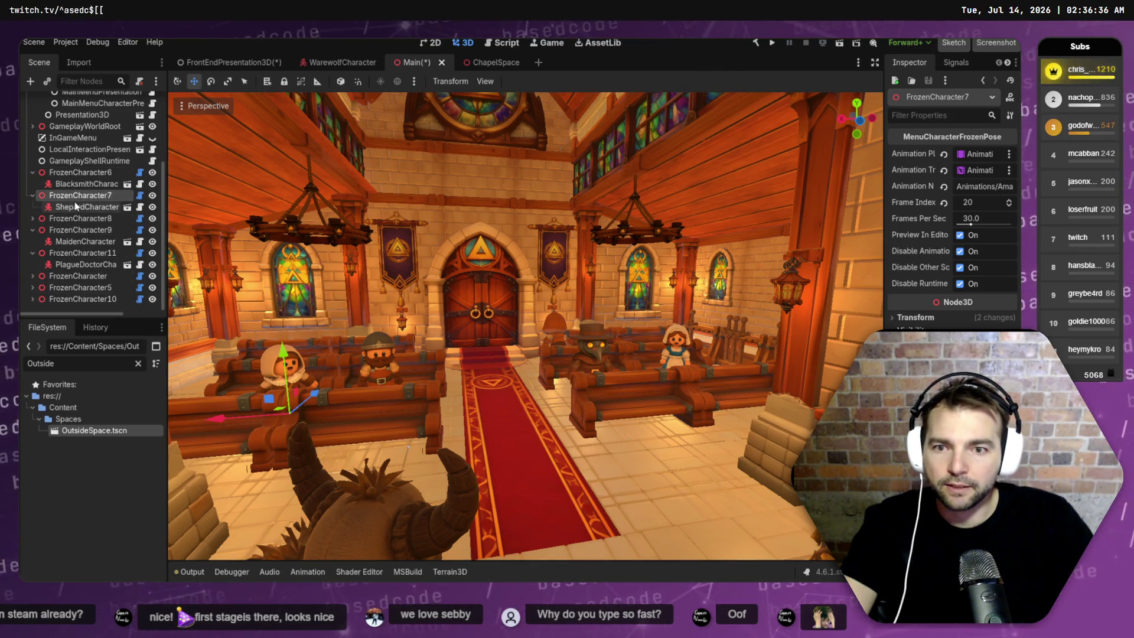
click(78, 218)
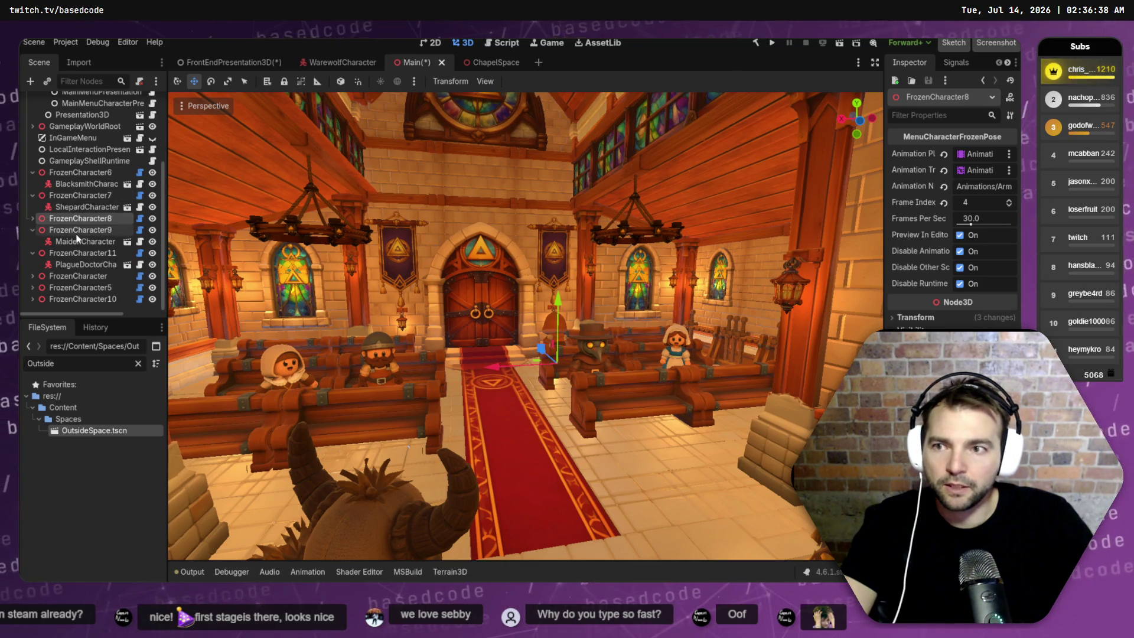
click(76, 231)
click(70, 250)
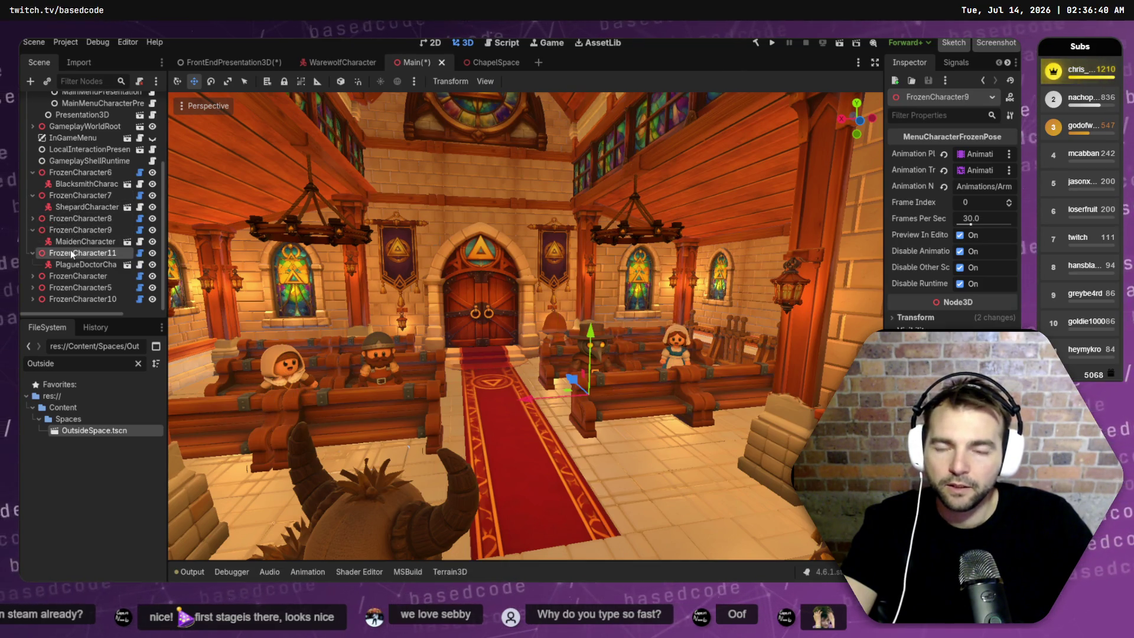
click(70, 275)
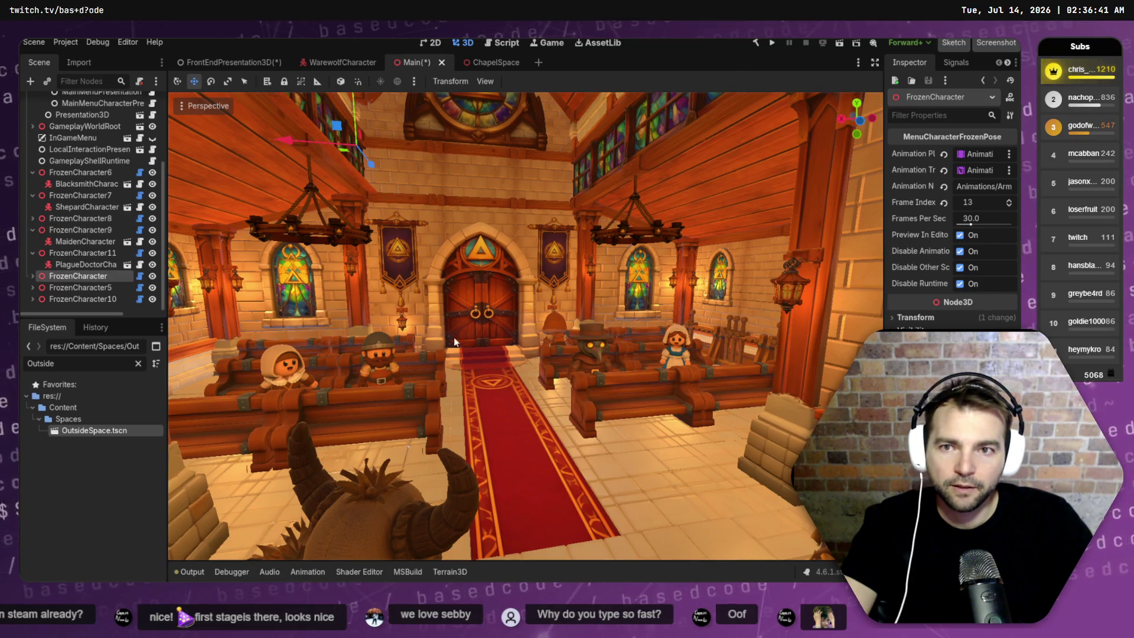
click(76, 172)
click(32, 172)
click(32, 195)
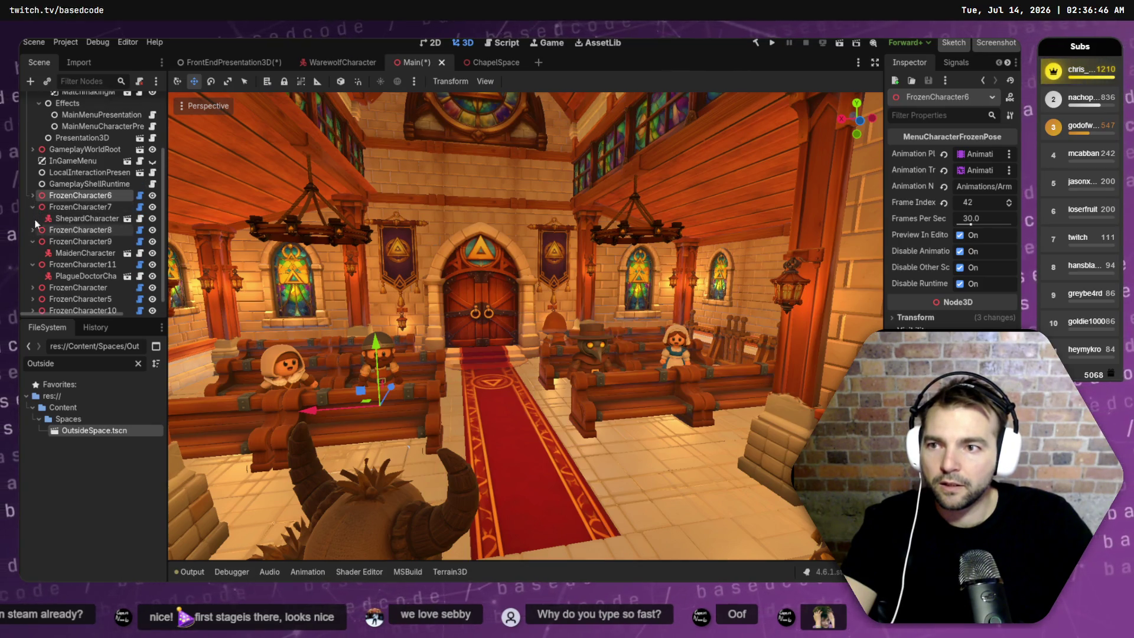
click(32, 229)
click(55, 228)
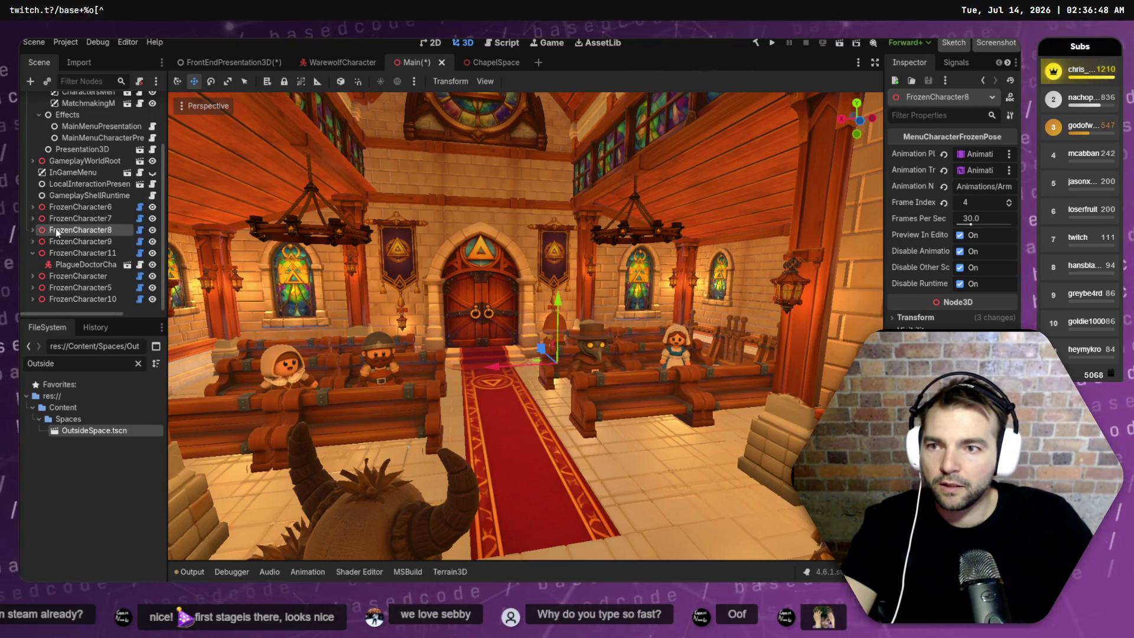
- Rotate FrozenCharacter8 about 105° and move it to the front right-hand pews
key(e)
mouse_move(601, 371)
mouse_down()
mouse_move(646, 382)
mouse_move(730, 309)
mouse_move(696, 277)
mouse_move(614, 250)
mouse_move(625, 289)
mouse_move(648, 287)
mouse_up()
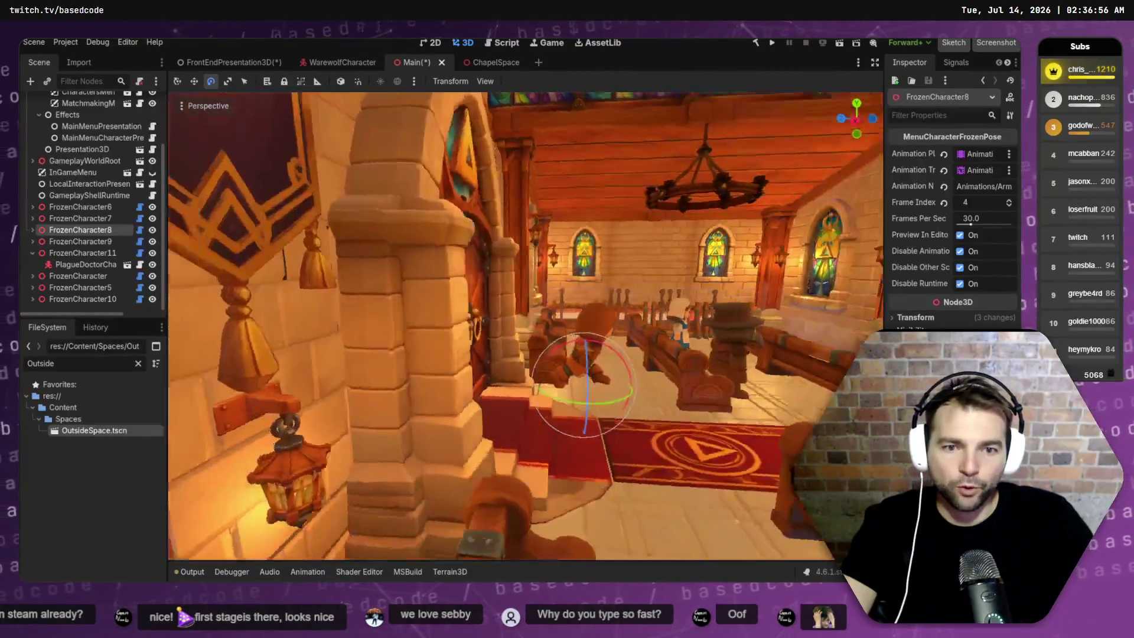
key(w)
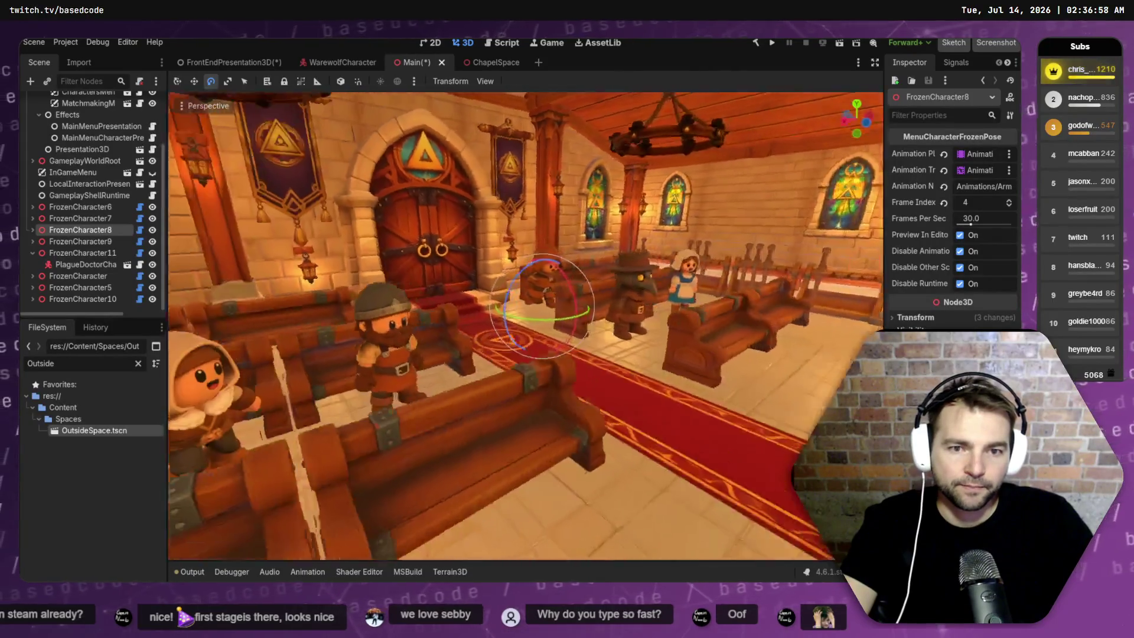
key(s)
key(w)
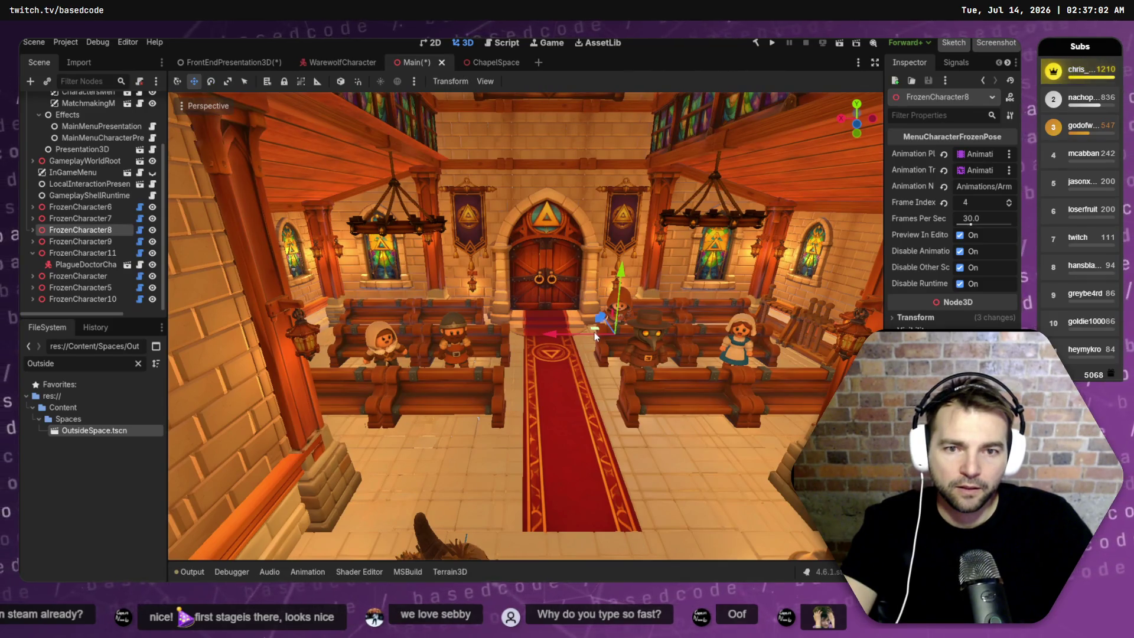
mouse_move(594, 336)
mouse_down()
mouse_move(650, 437)
mouse_move(679, 452)
mouse_move(677, 442)
mouse_up()
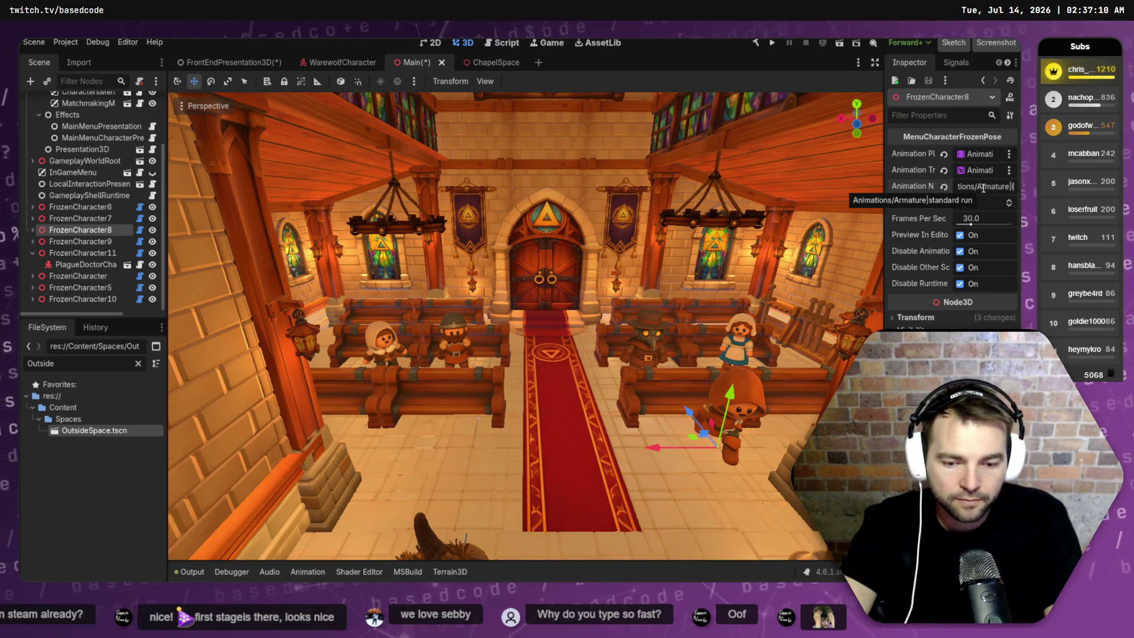
- Nudge FrozenCharacter8 left along X and lower it onto the right-hand pew
text(idle)
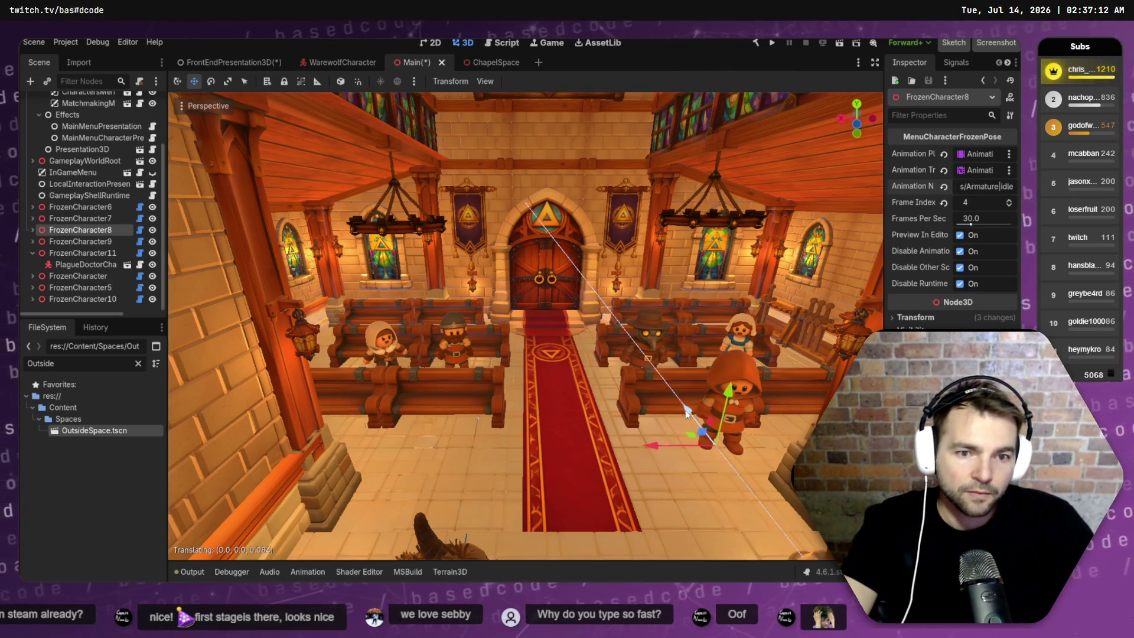
mouse_move(666, 442)
mouse_down()
mouse_move(627, 436)
mouse_move(635, 431)
mouse_up()
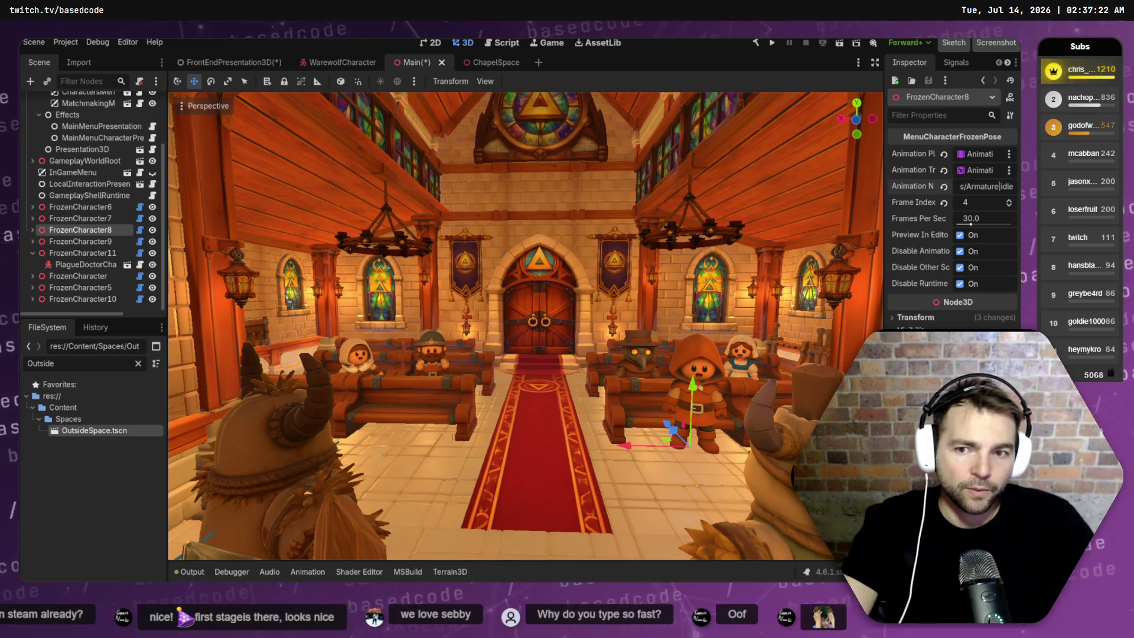
drag(637, 452, 622, 451)
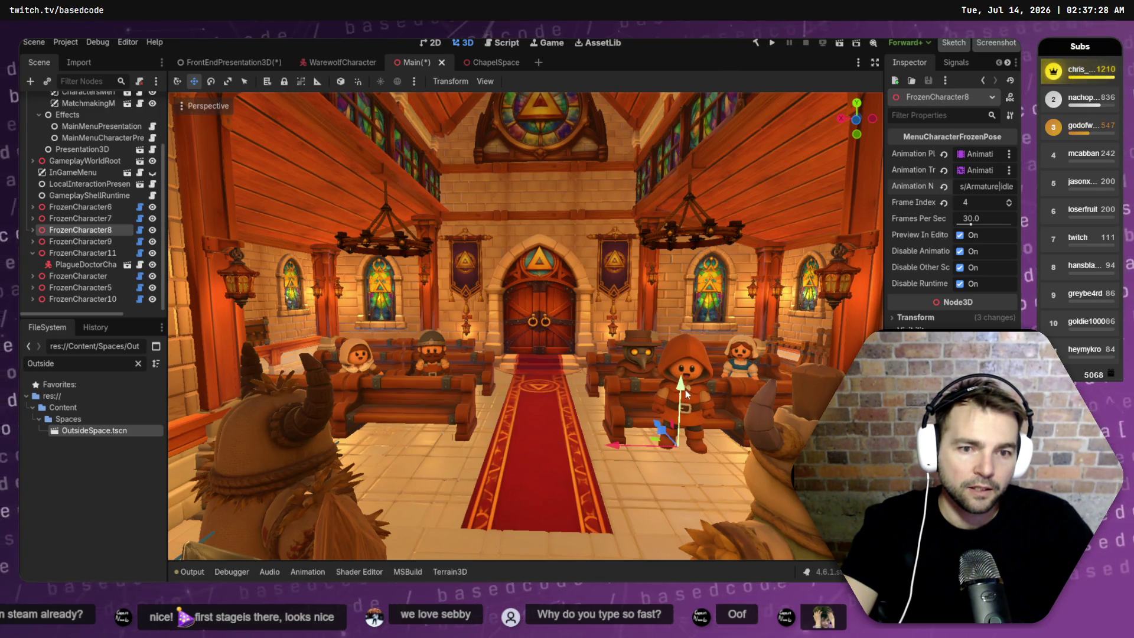
drag(682, 393, 685, 392)
drag(616, 446, 684, 470)
key(e)
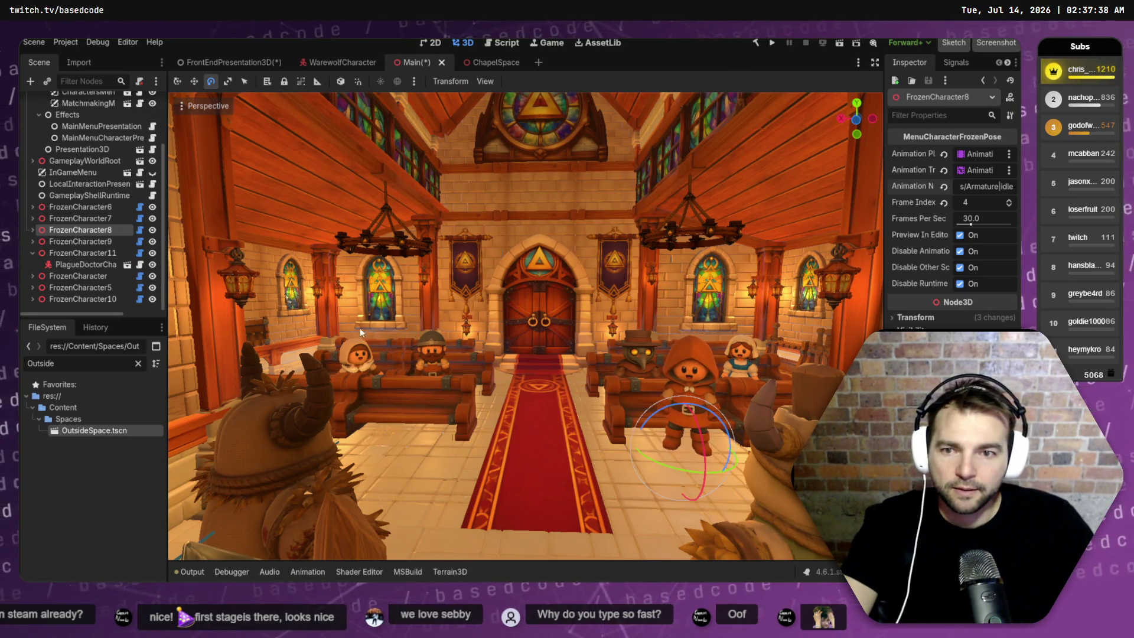
scroll(33, 250, up, 1)
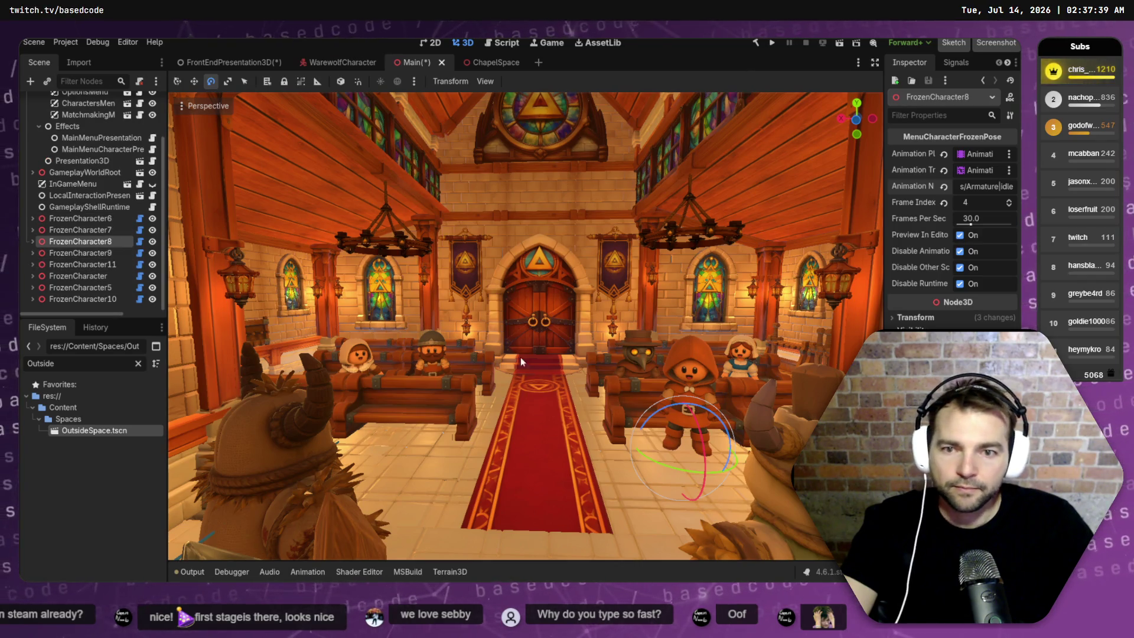
- Save the Main scene, reselect FrozenCharacter8, then select the scene root
key(ctrl+s)
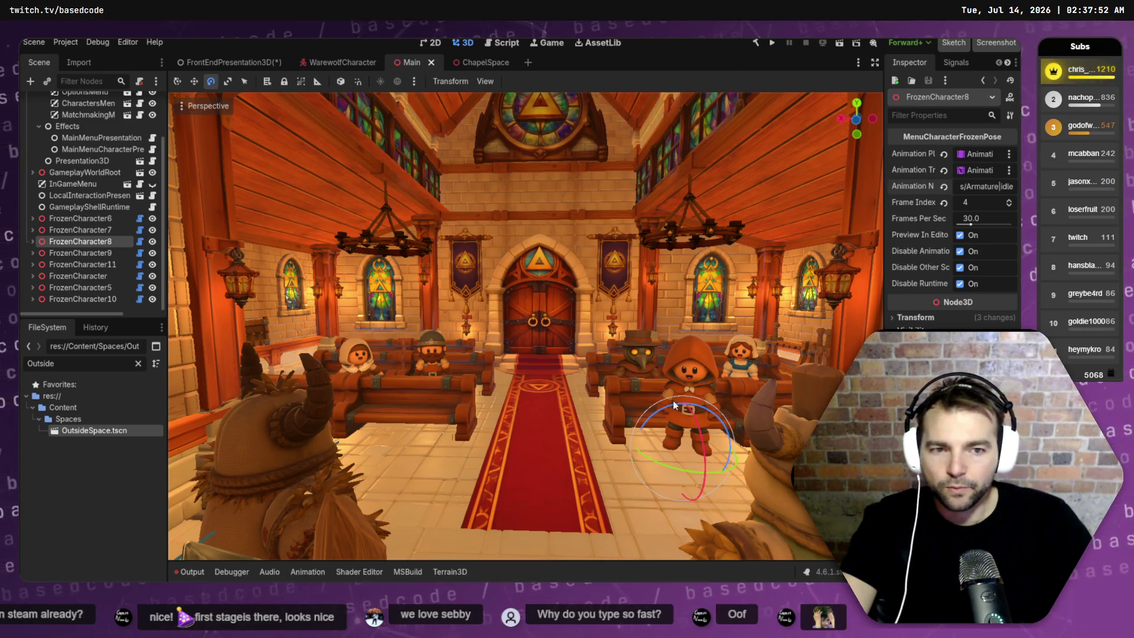
click(81, 218)
click(83, 241)
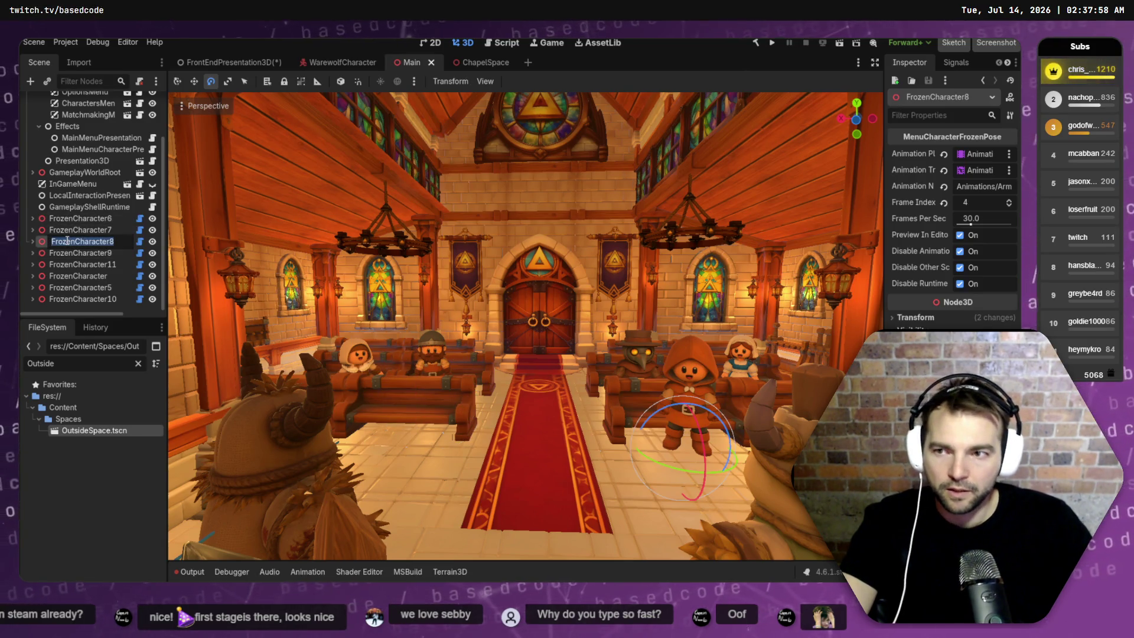
key(Home)
- Paste a copy of the hooded villager, place it in the left pews turned 45°, and select its Watchmen character
key(ctrl+z)
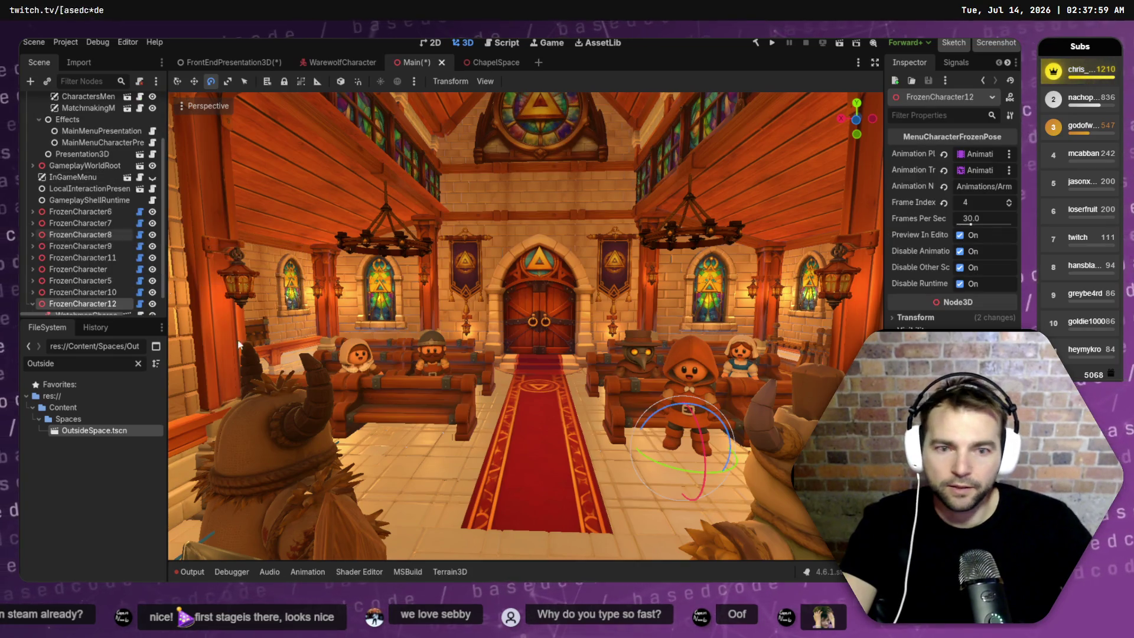
mouse_move(603, 444)
mouse_down()
mouse_move(378, 451)
mouse_move(395, 459)
mouse_move(427, 448)
mouse_move(394, 458)
mouse_move(334, 447)
mouse_up()
key(e)
key(w)
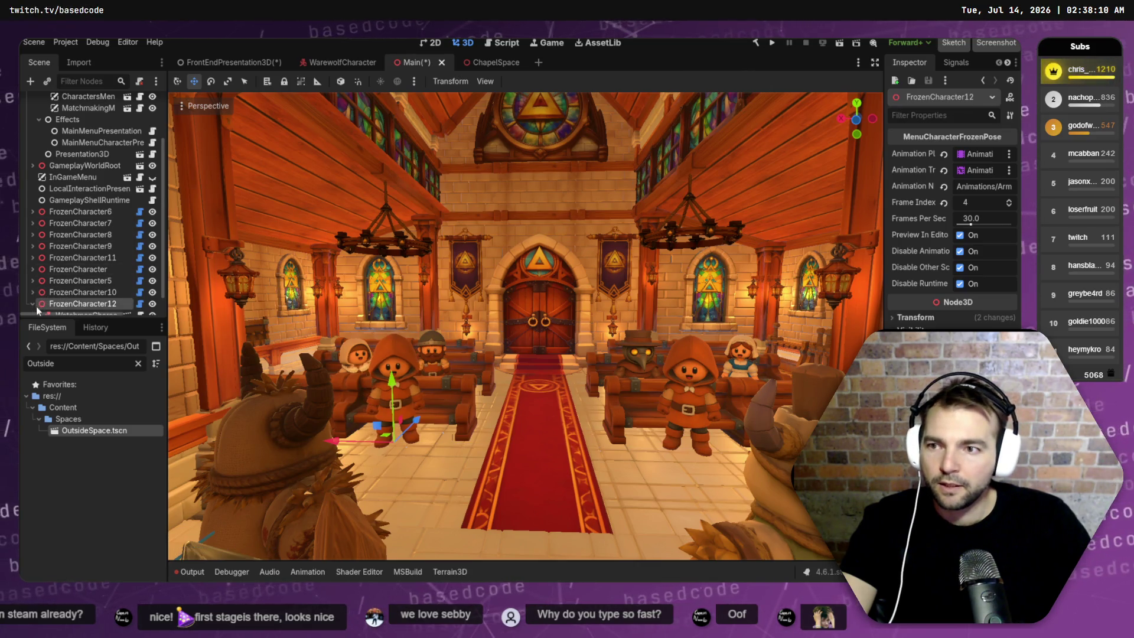
scroll(77, 298, down, 1)
click(77, 300)
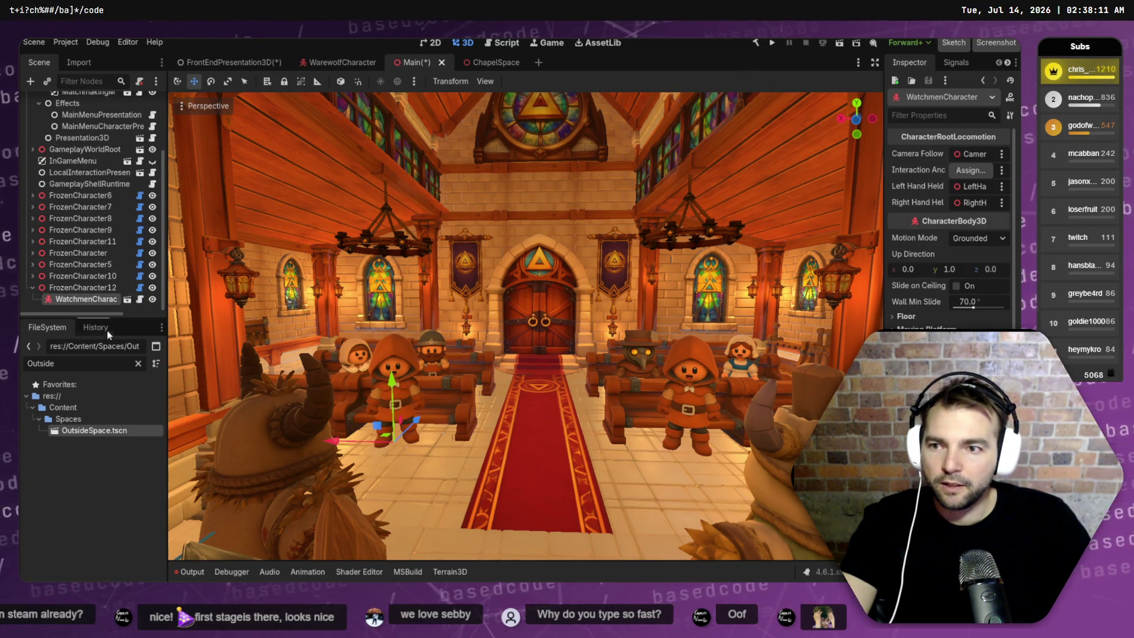
click(139, 364)
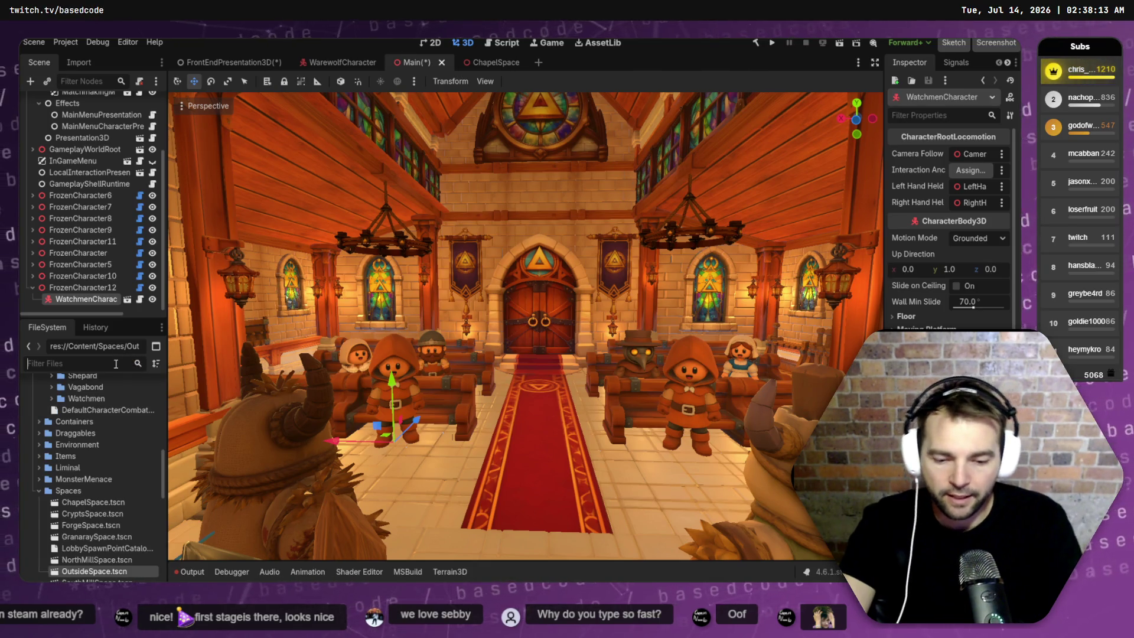
- Add BarkeeperCharacter.tscn under FrozenCharacter12 and delete the WatchmenCharacter
text(Ba)
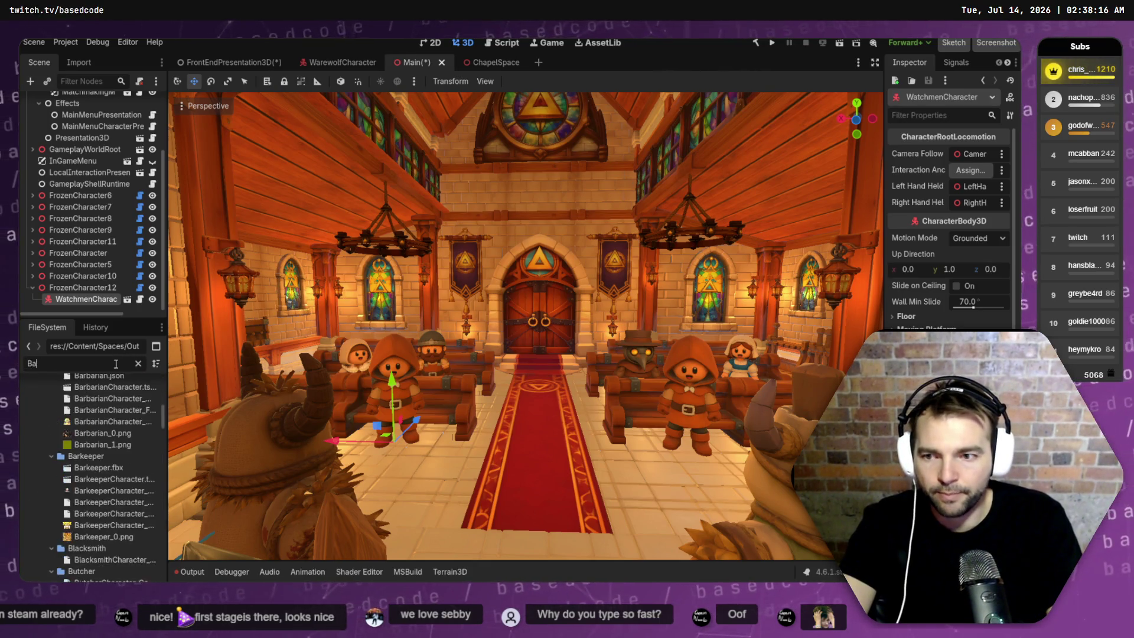
text(rke)
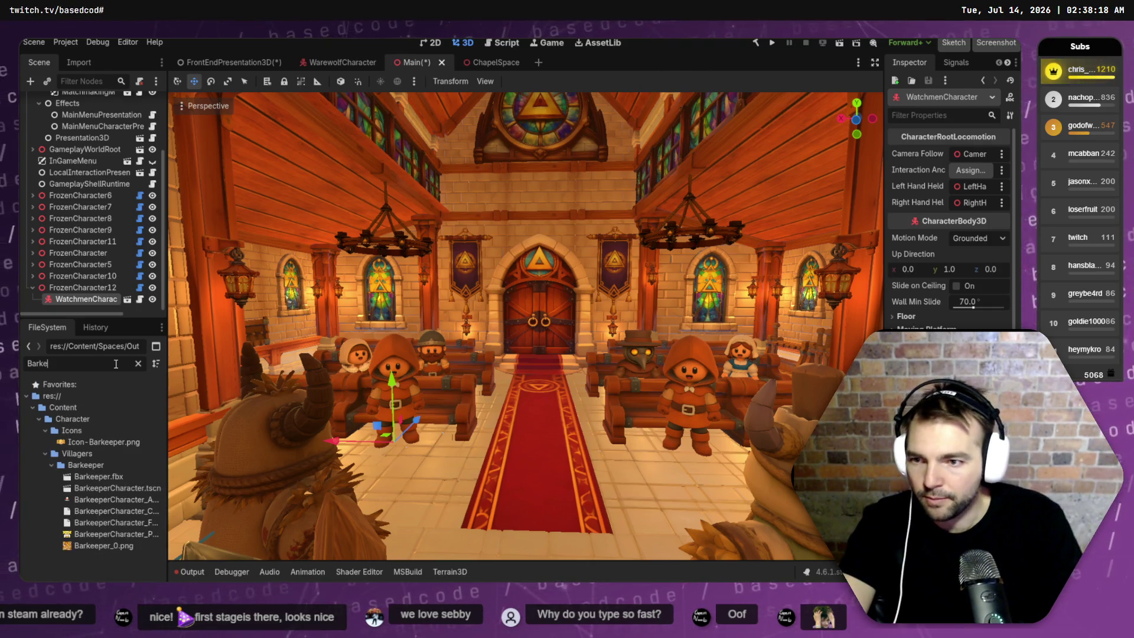
key(ctrl+BackSpace)
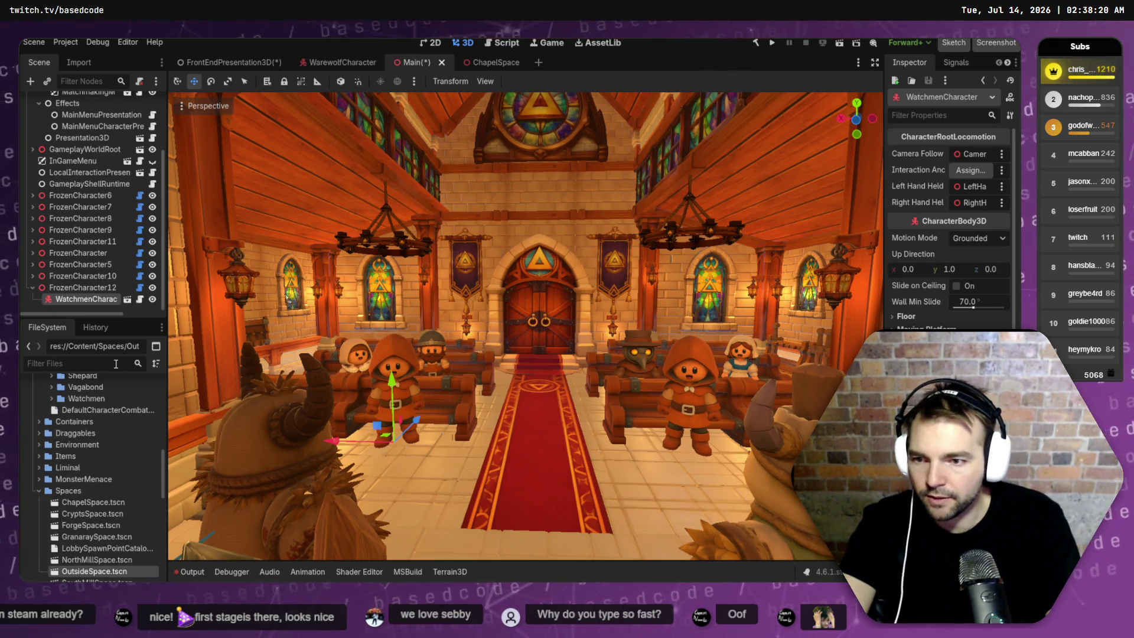
text(Barkeep)
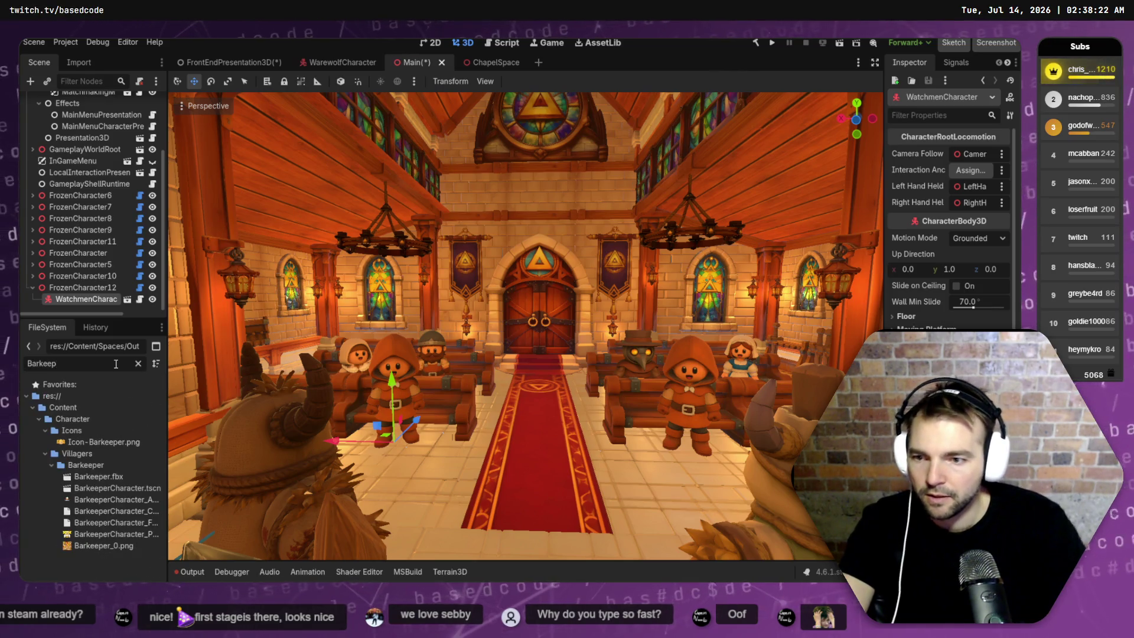
click(116, 487)
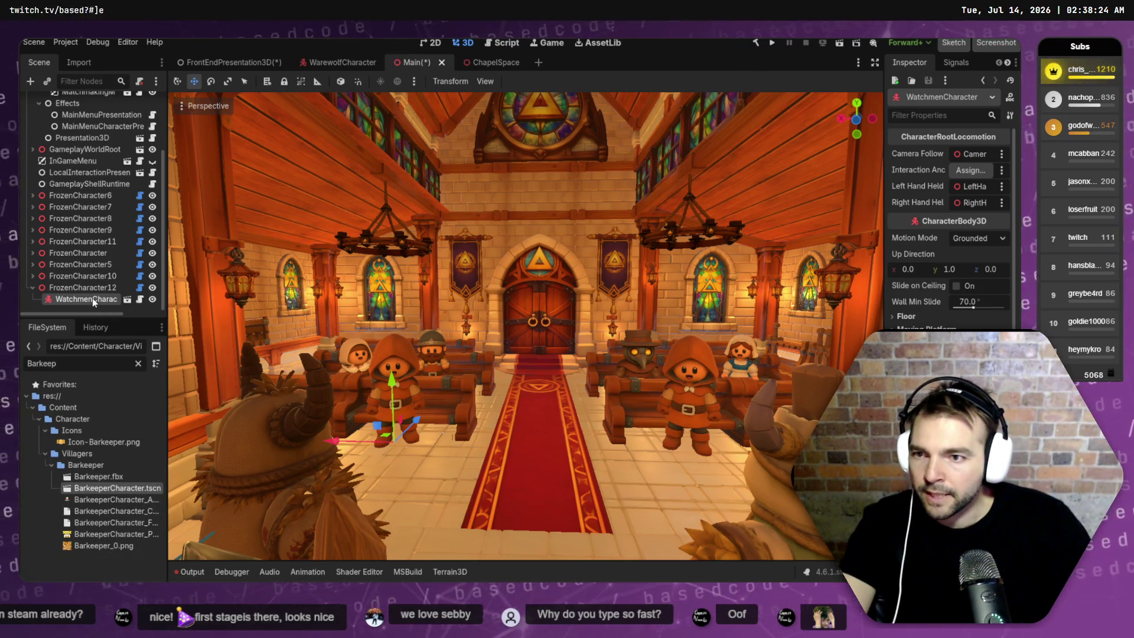
drag(94, 291, 88, 292)
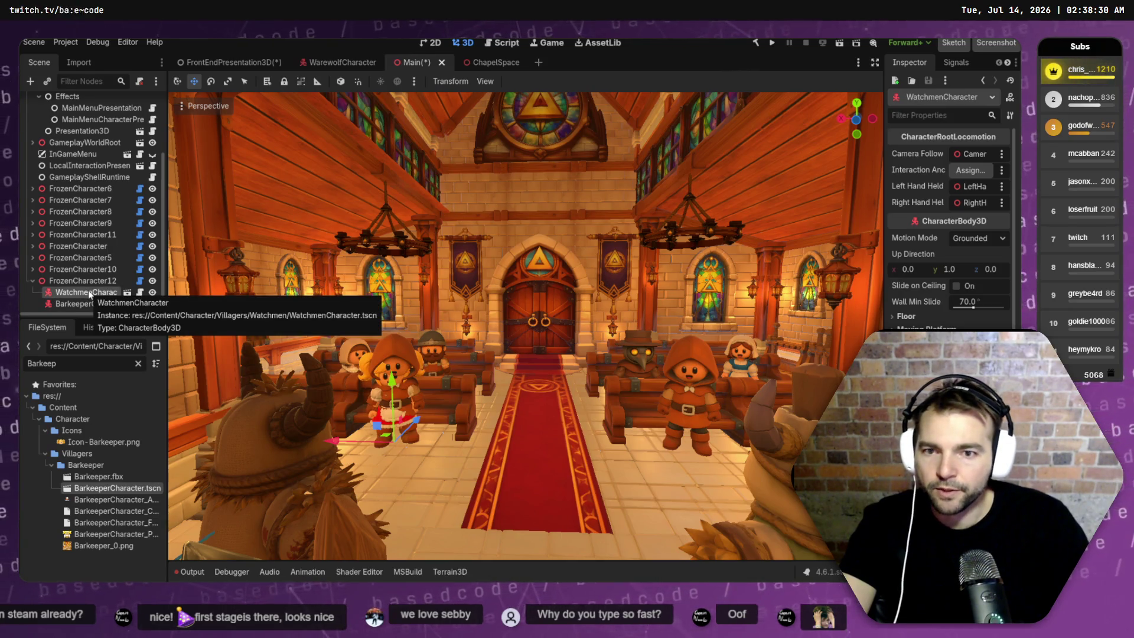
key(Delete)
key(Return)
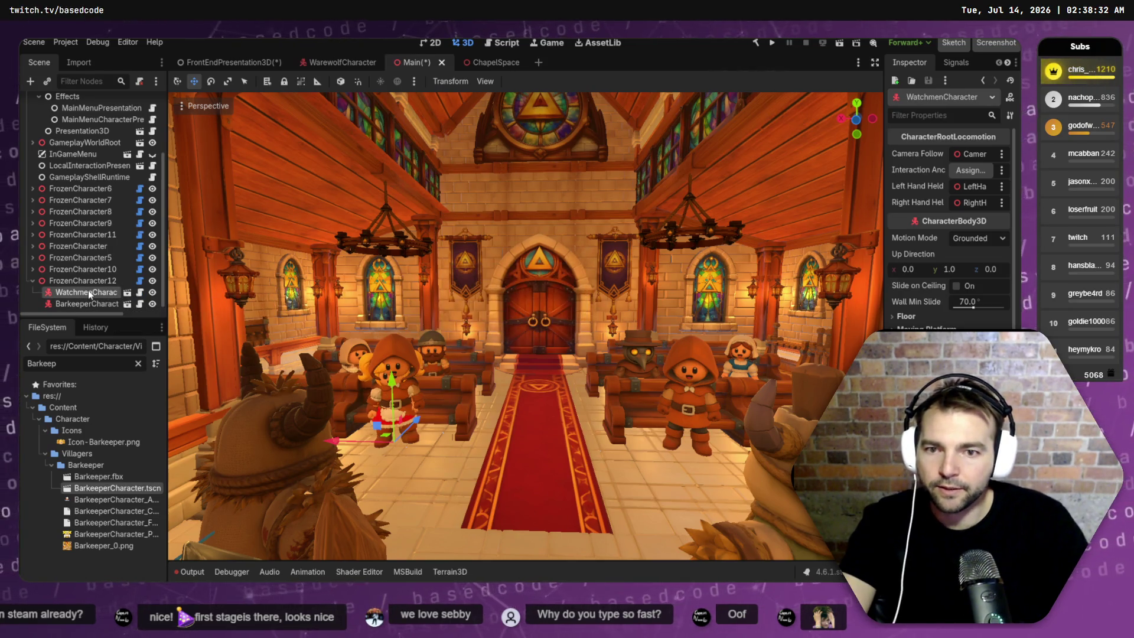
- Shift the Barkeeper slightly along X and collapse the FrozenCharacter12 group
click(356, 408)
mouse_move(336, 443)
mouse_down()
mouse_move(627, 460)
mouse_move(437, 434)
mouse_move(336, 435)
mouse_move(349, 435)
mouse_up()
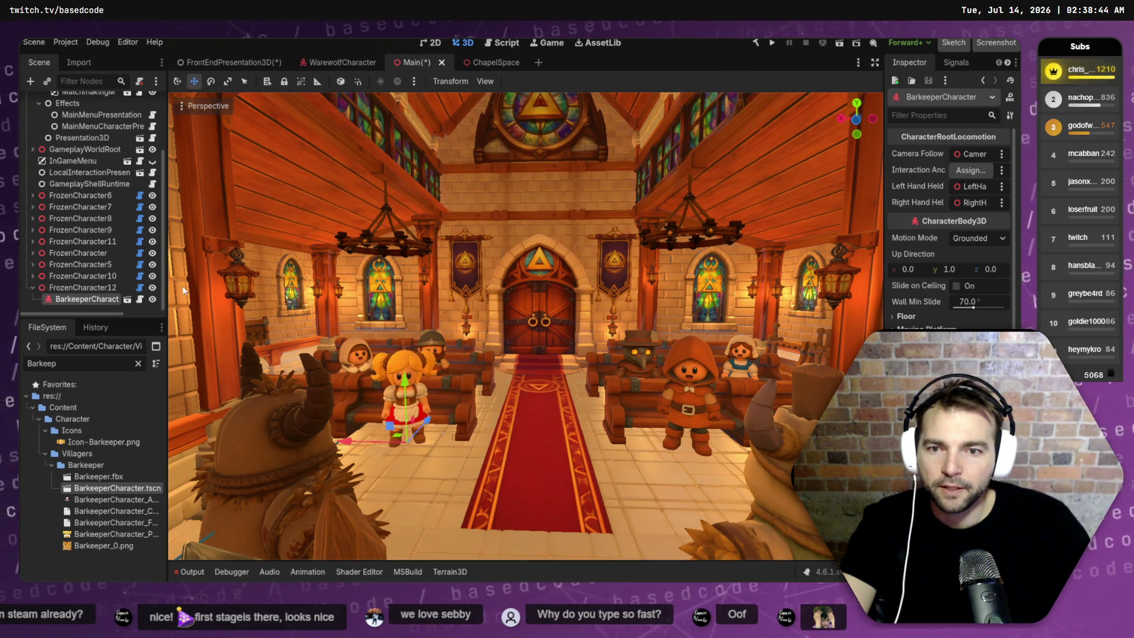
click(31, 289)
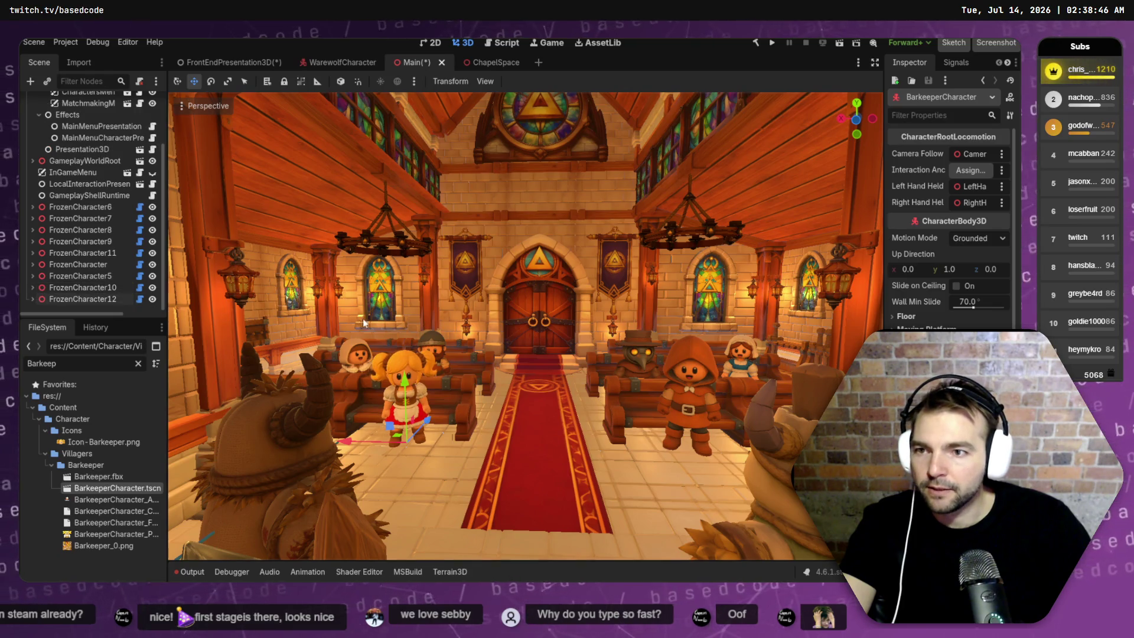
- Move the dwarf villager FrozenCharacter6 forward to the front left pew
click(358, 357)
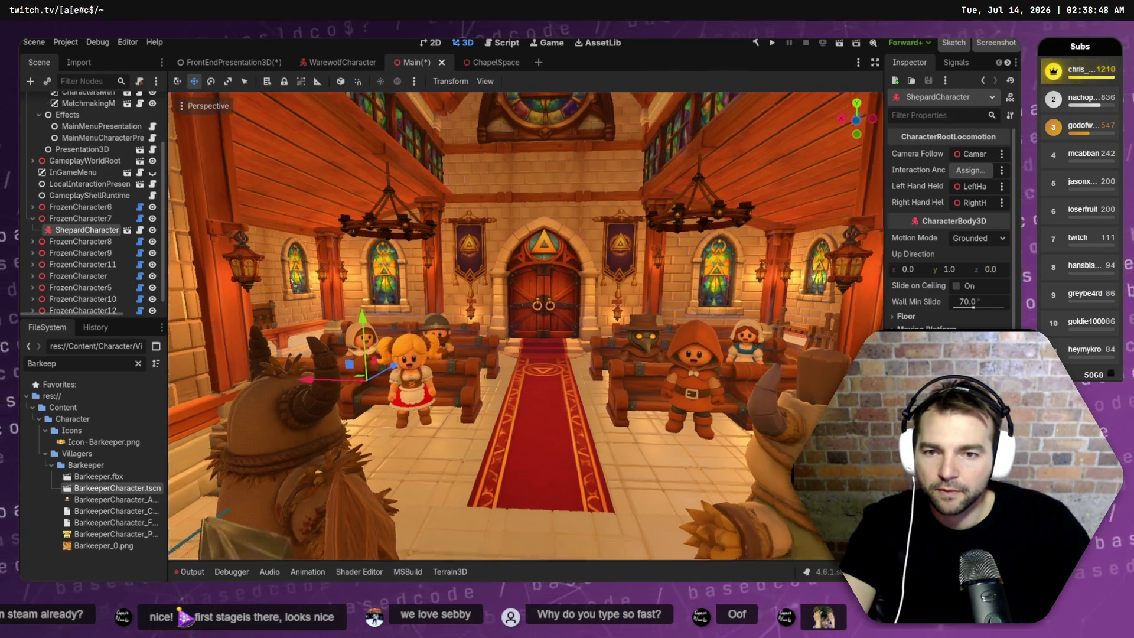
scroll(494, 353, up, 2)
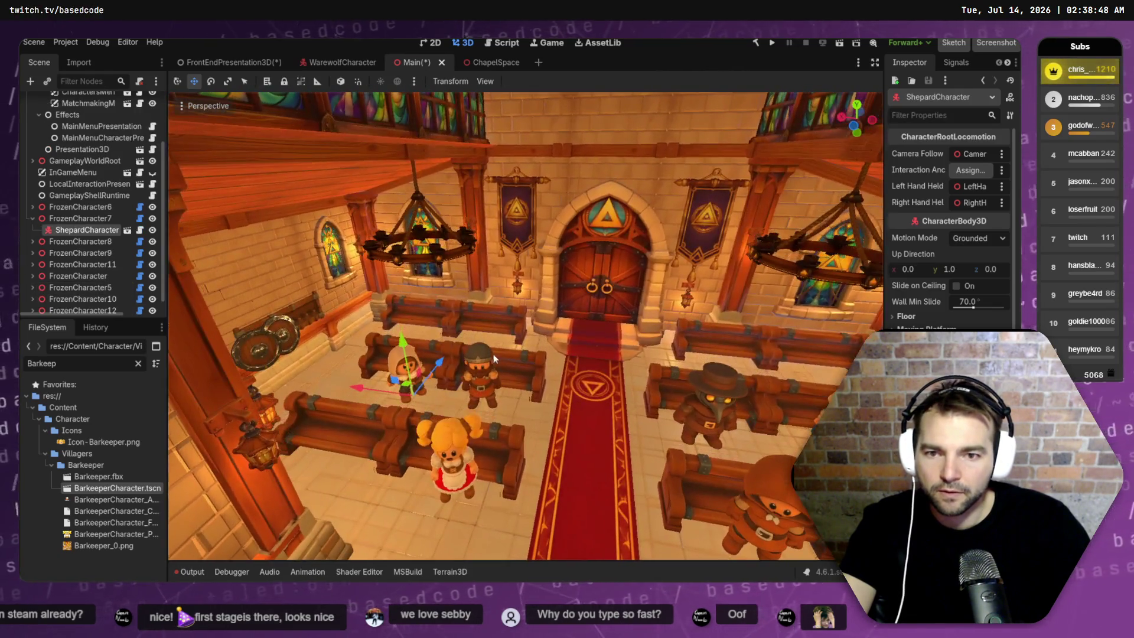
shift+click(469, 404)
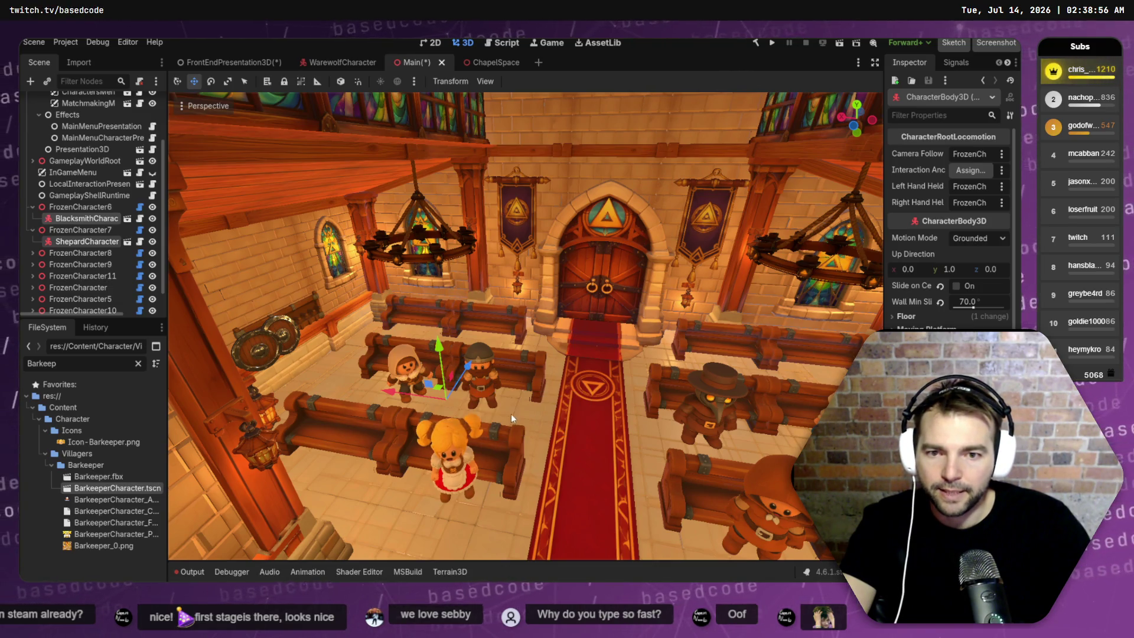
click(77, 208)
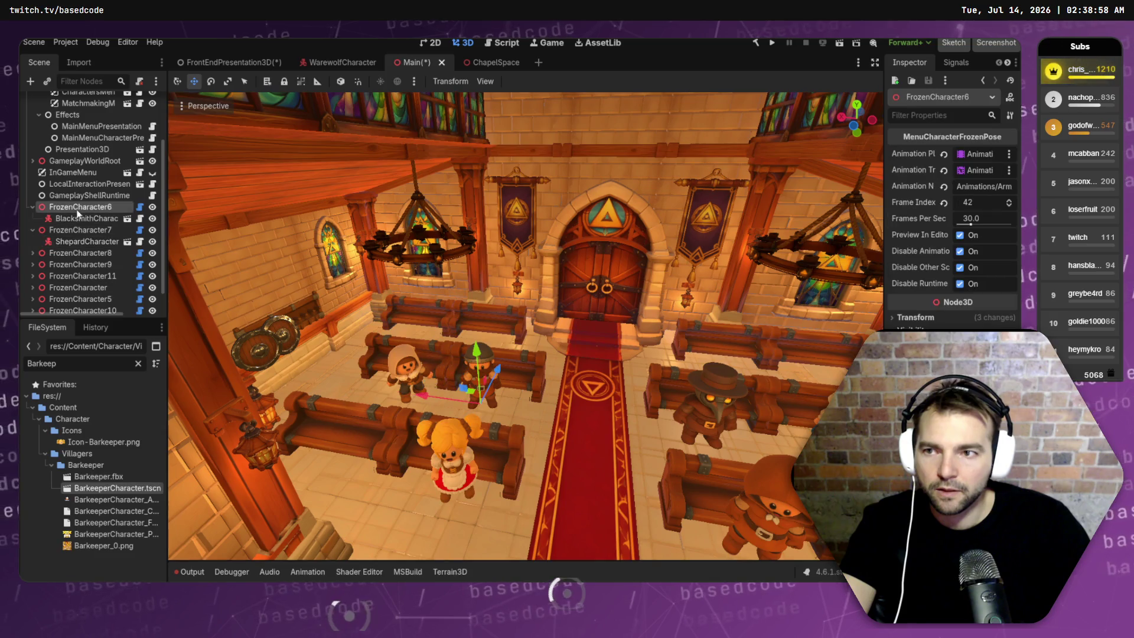
drag(502, 370, 486, 455)
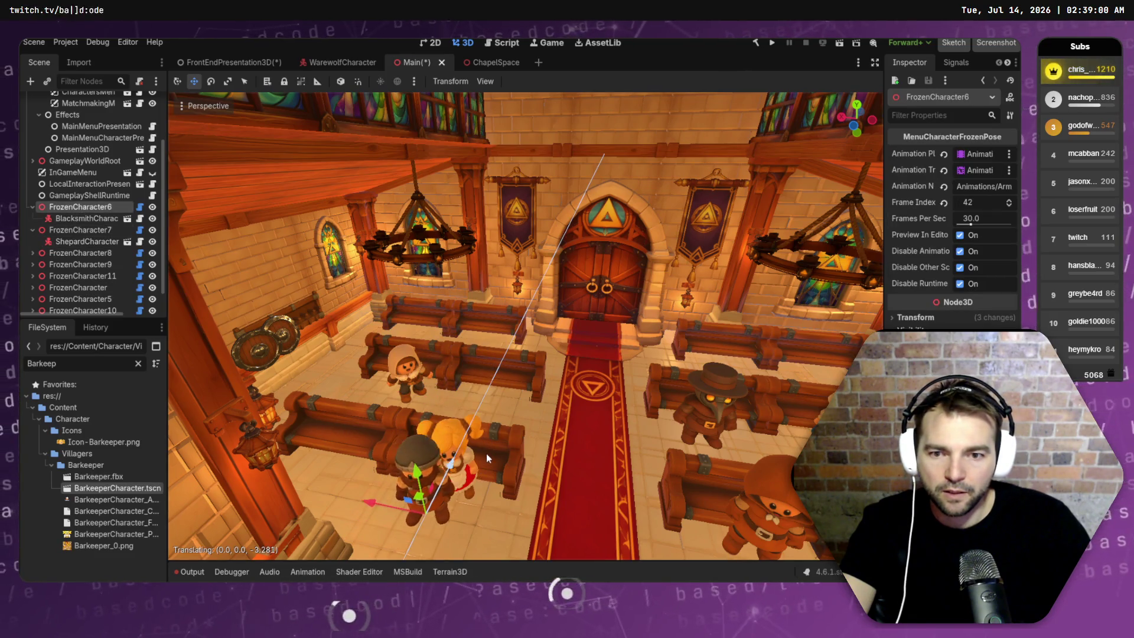
- Select the Barkeeper's FrozenCharacter12 and push it back along Z to the rear pew
scroll(100, 255, down, 1)
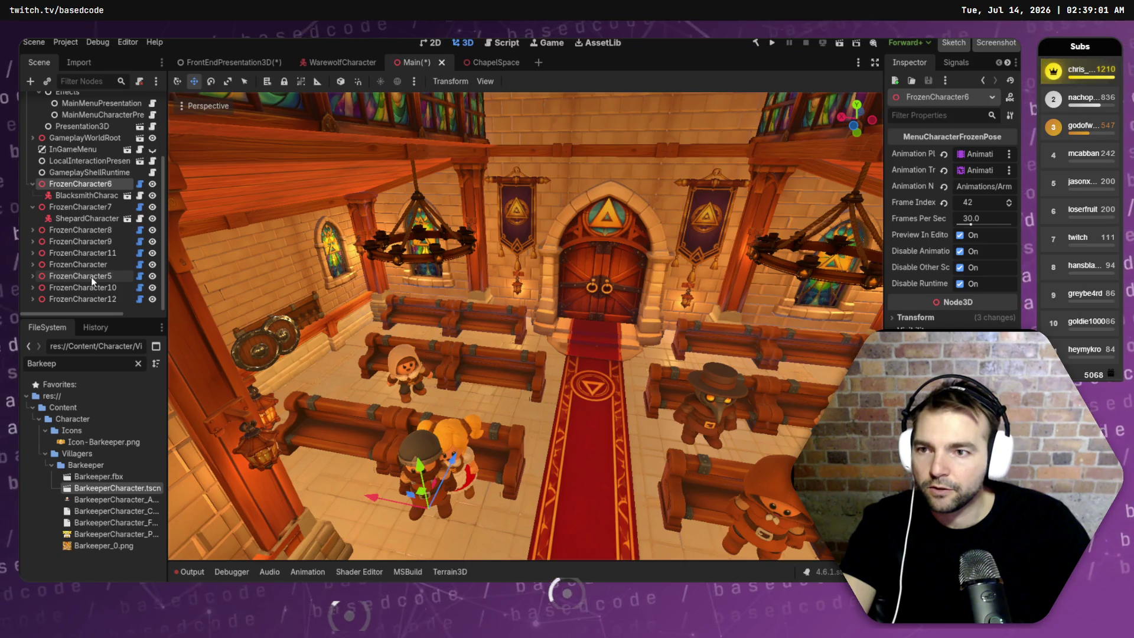
click(90, 278)
key(Up)
key(Up)
key(Up)
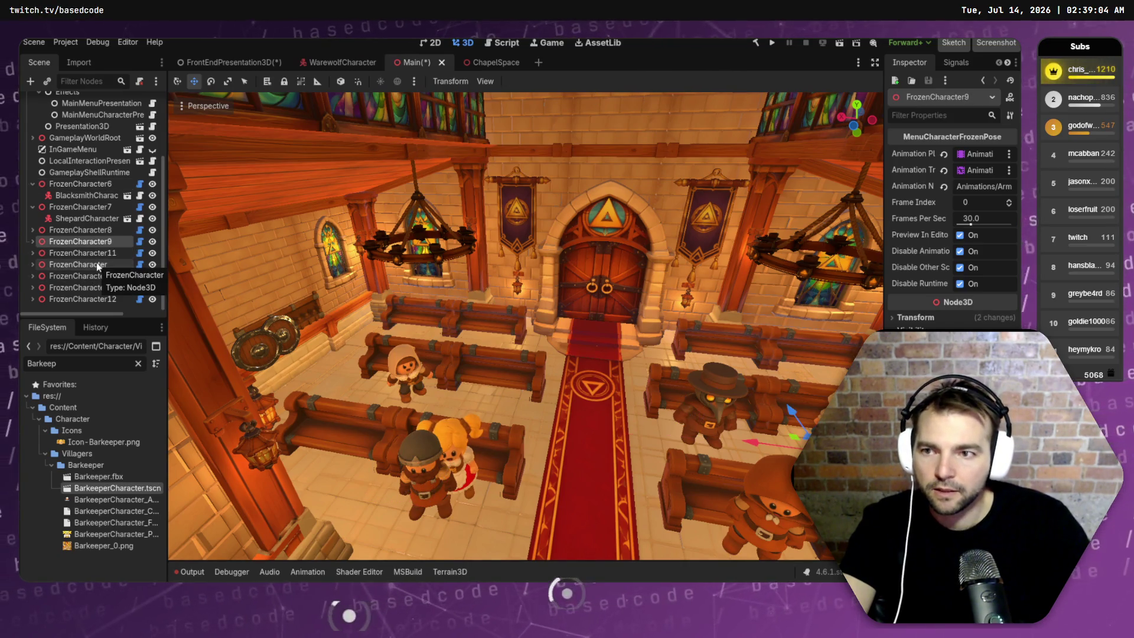
key(Up)
key(Up)
key(Up)
key(Down)
key(Down)
key(Down)
key(Down)
key(Down)
key(Down)
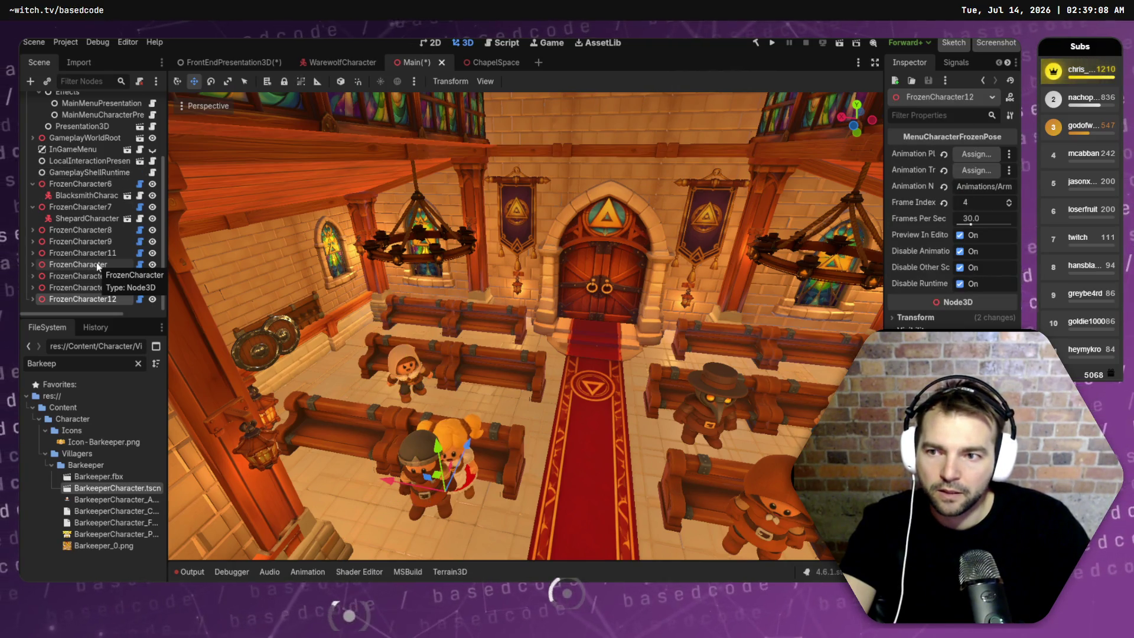
mouse_move(469, 459)
mouse_down()
mouse_move(511, 384)
mouse_move(469, 378)
mouse_up()
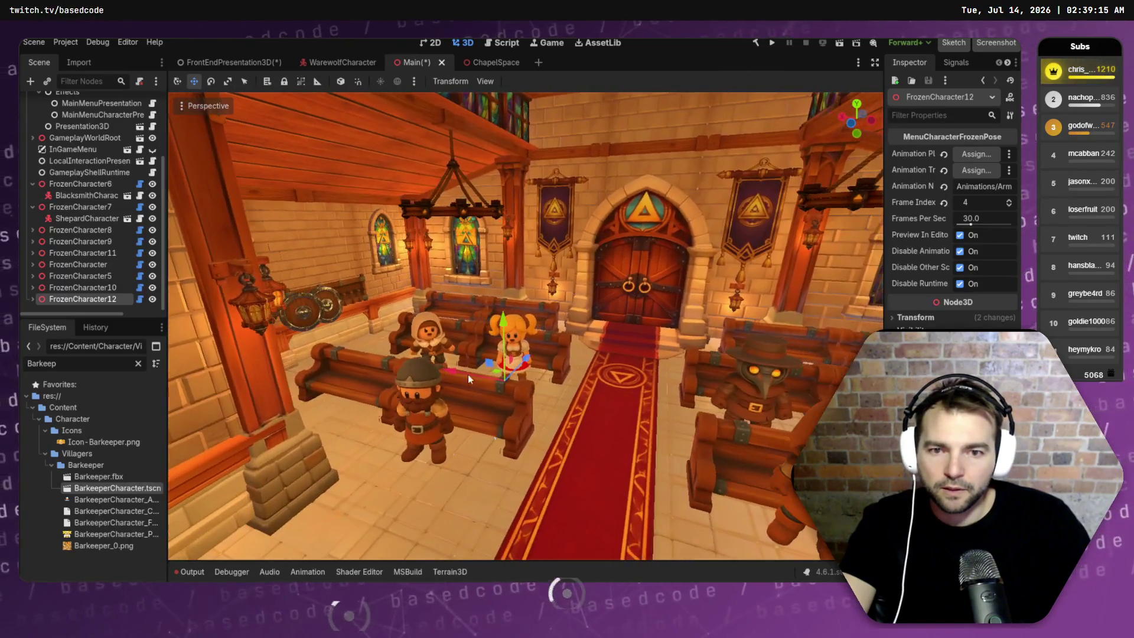
alt+right_click(422, 437)
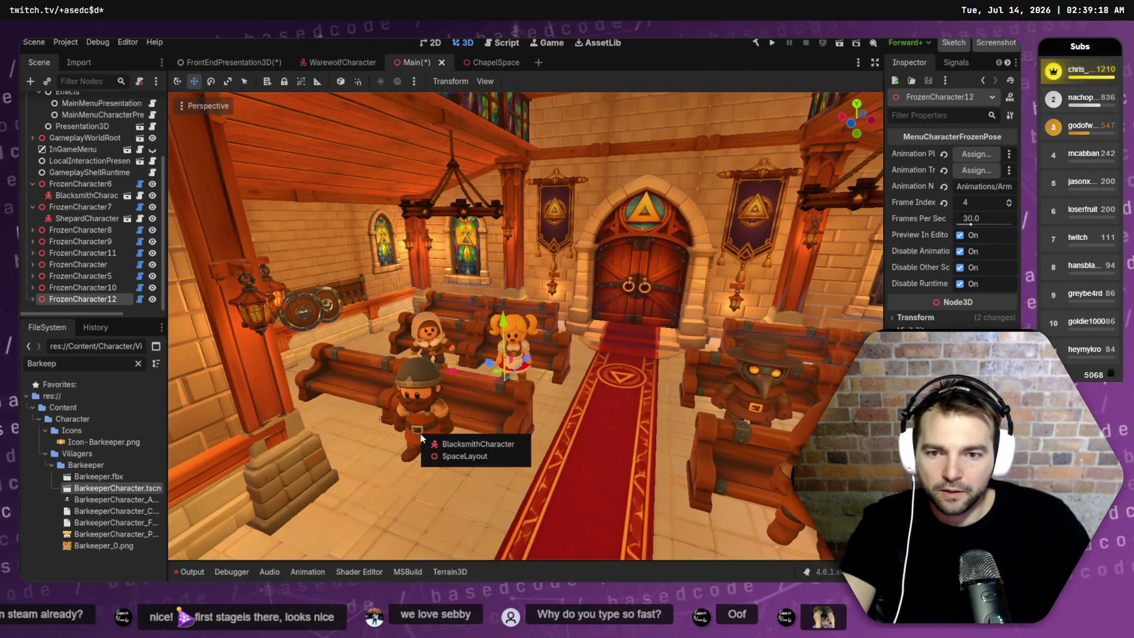
- Nudge the BlacksmithCharacter dwarf along X, deselect, and save a 1920x1080 editor screenshot
click(450, 445)
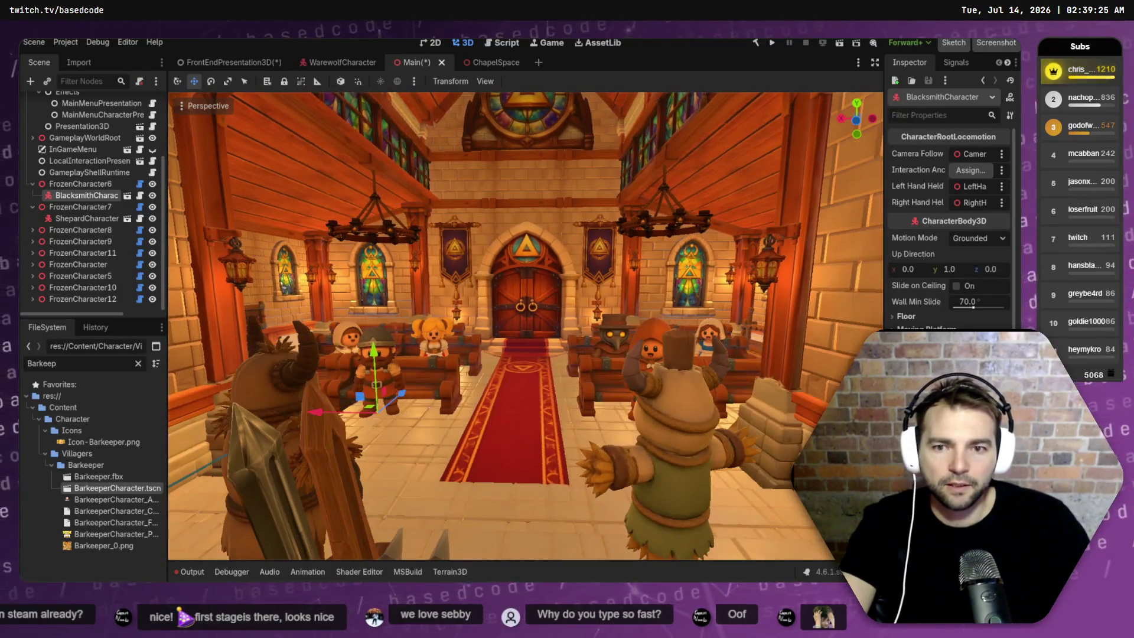
drag(317, 416, 334, 417)
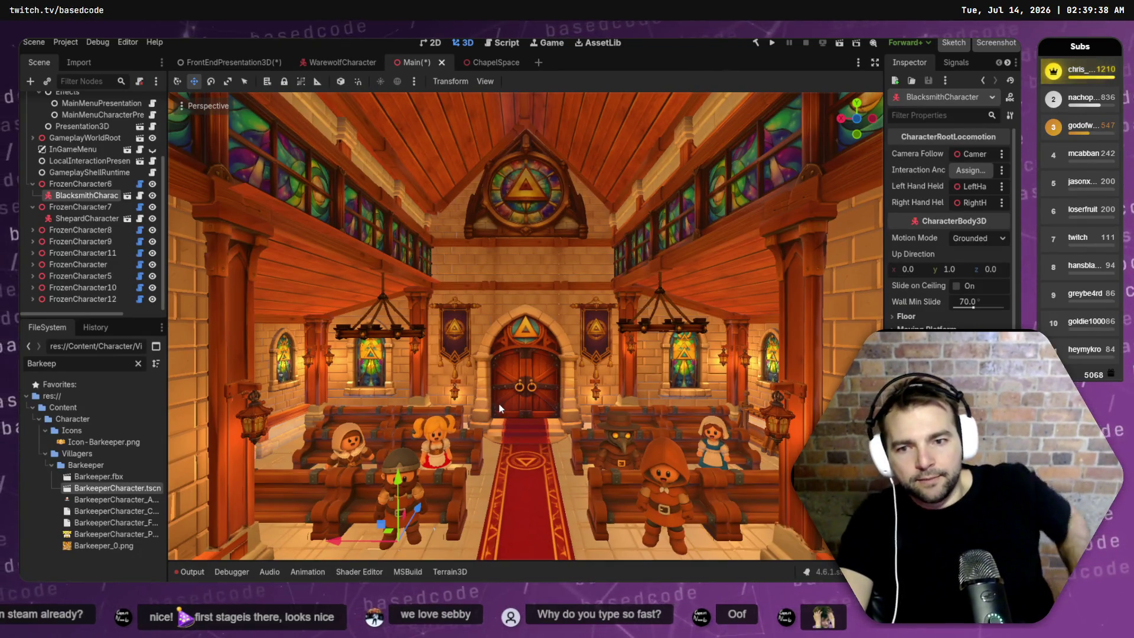
scroll(498, 408, down, 5)
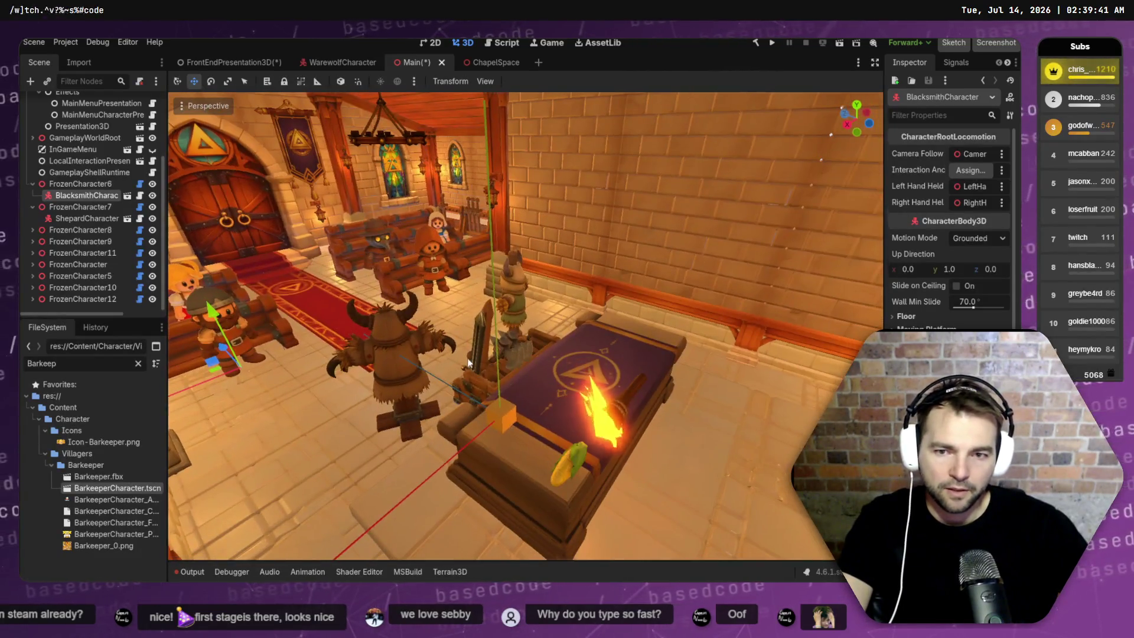
click(469, 378)
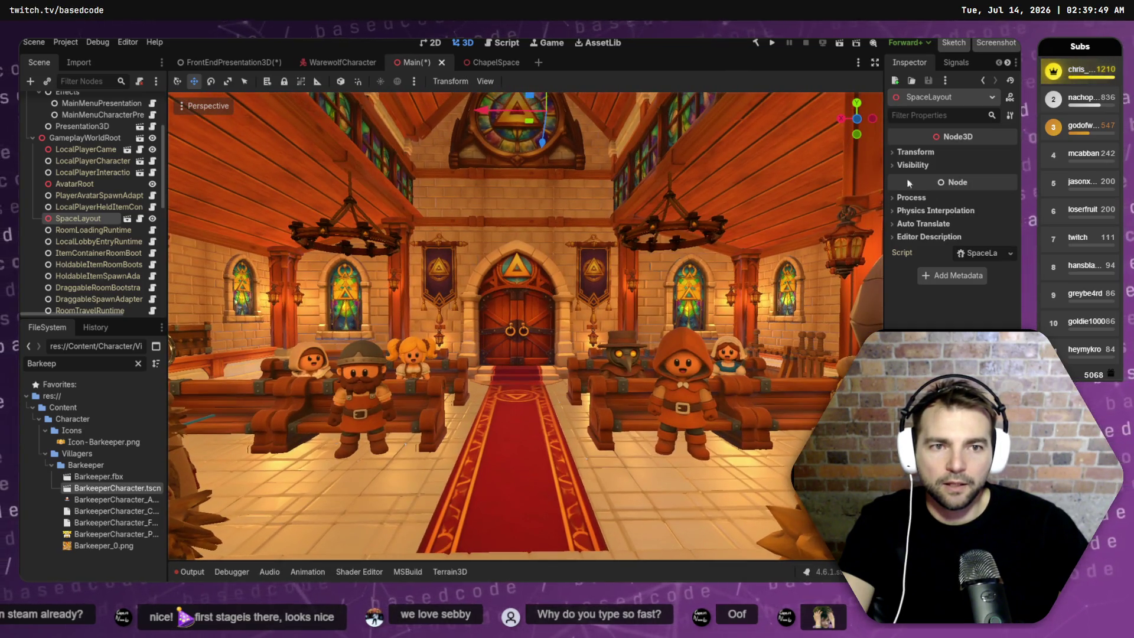
click(980, 48)
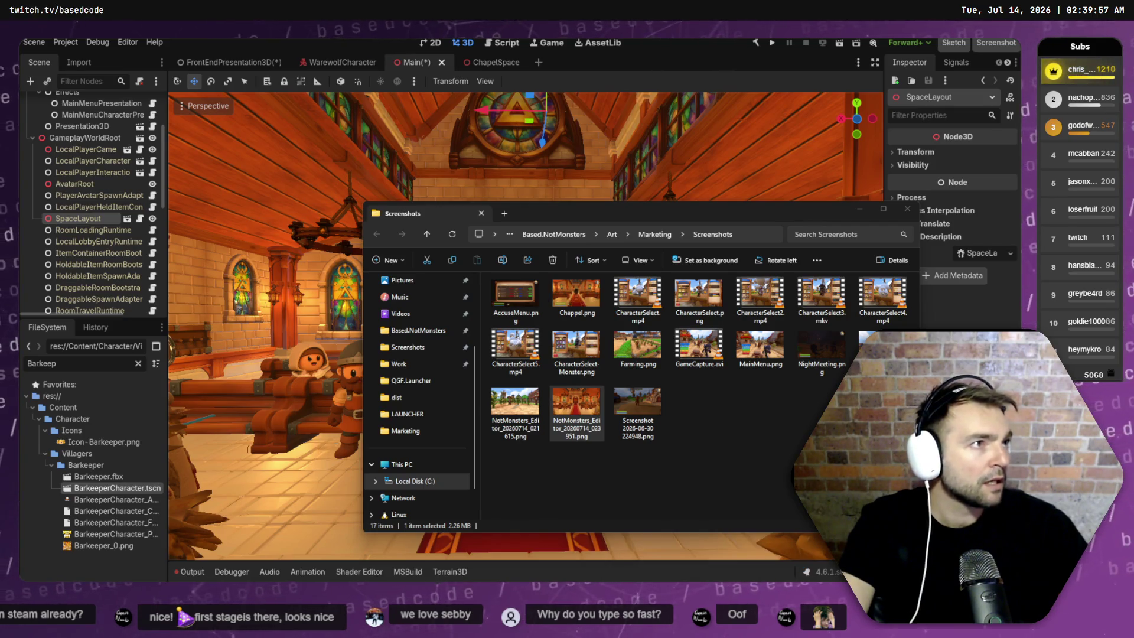
- Take a fresh chapel editor screenshot and delete the older 023951 NotMonsters_Editor PNG
key(w)
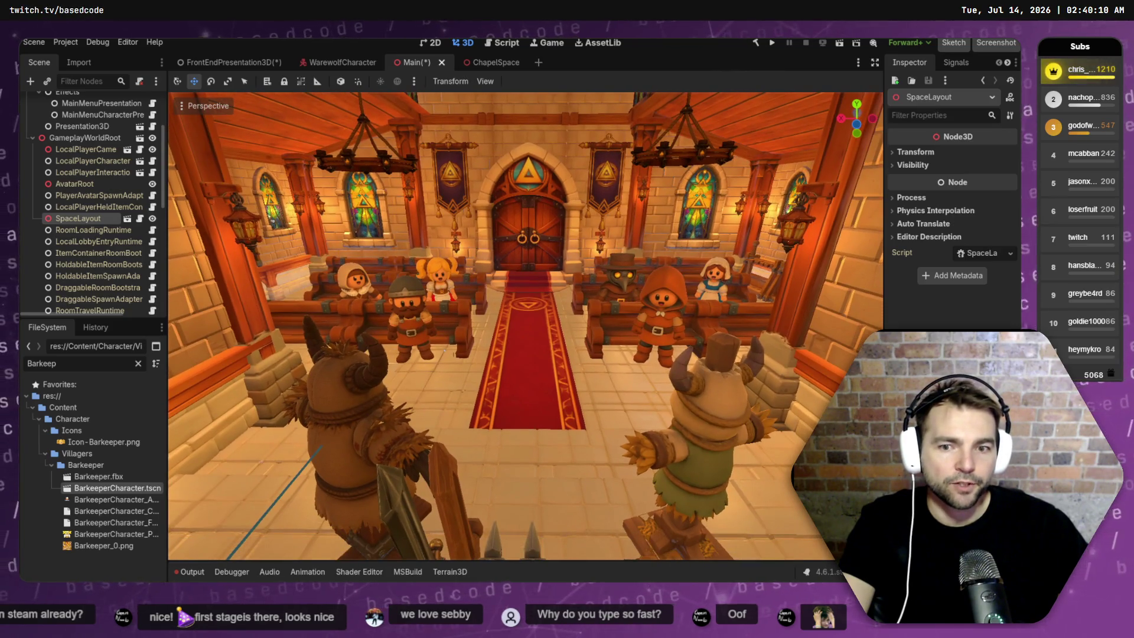
click(978, 46)
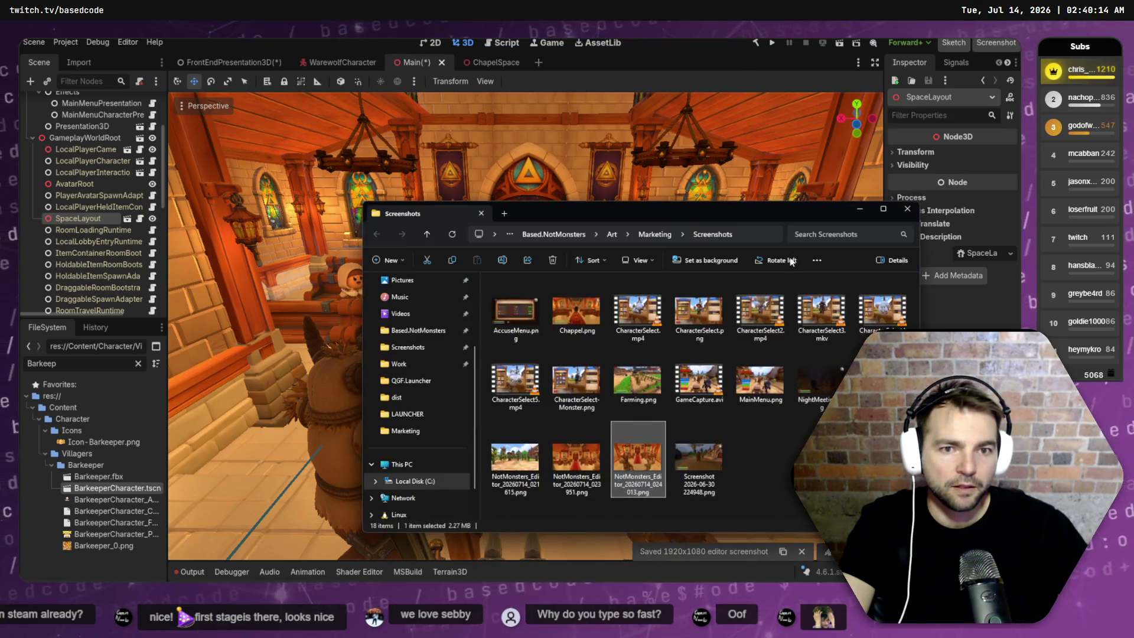
click(589, 410)
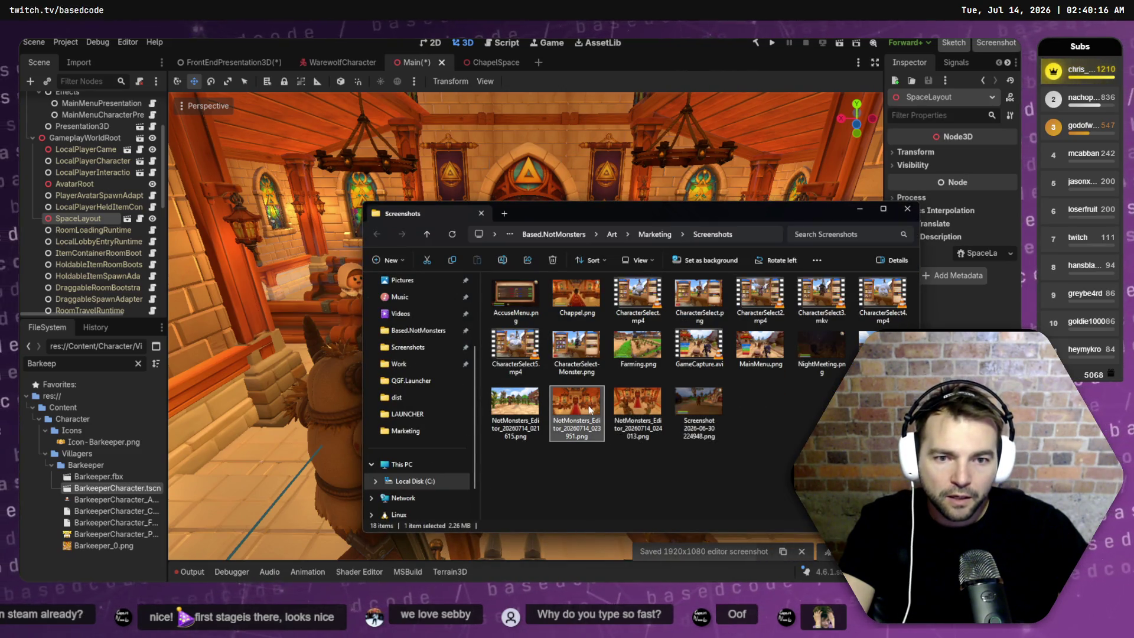
key(Delete)
click(587, 405)
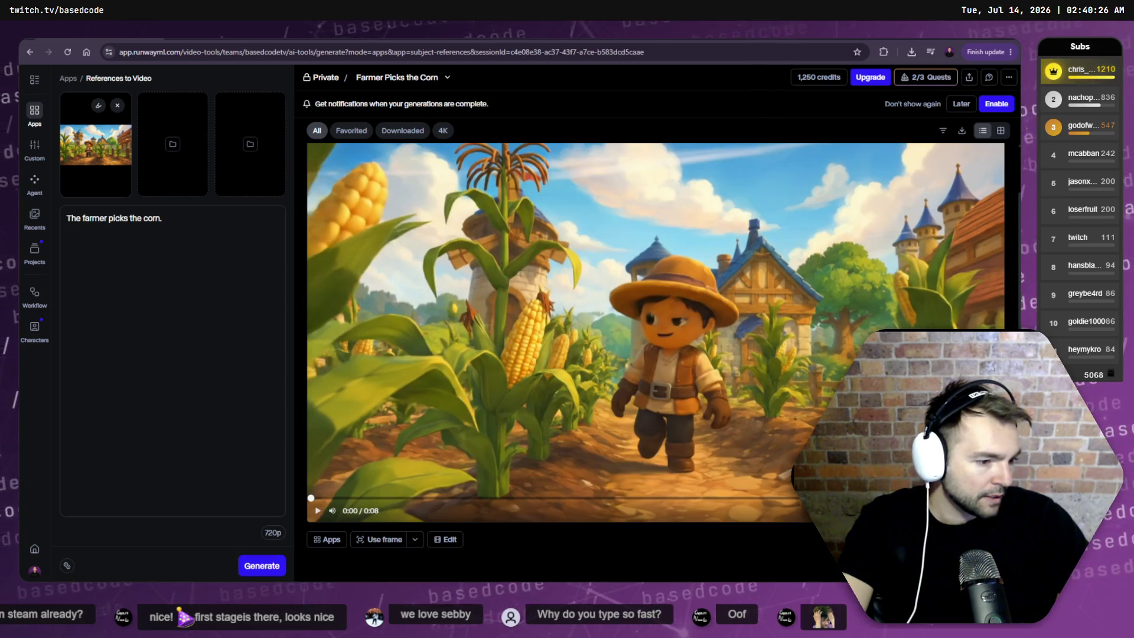
- Drop the chapel screenshot PNG onto Steamworks Graphical Assets and upload it as a Screenshot
key(alt+Tab)
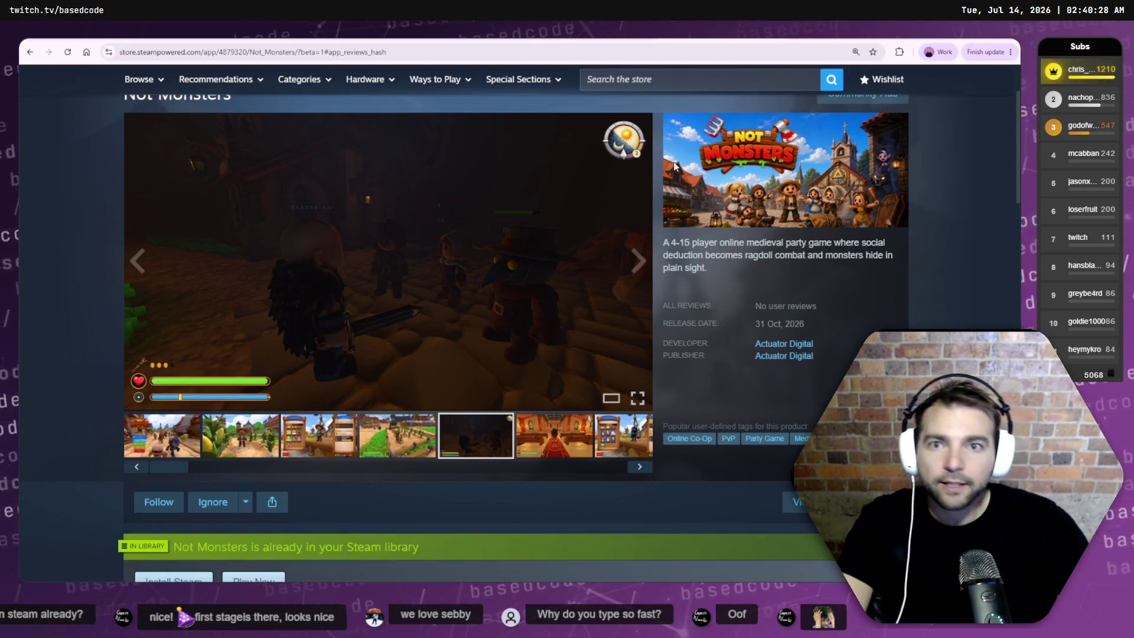
key(alt+Tab)
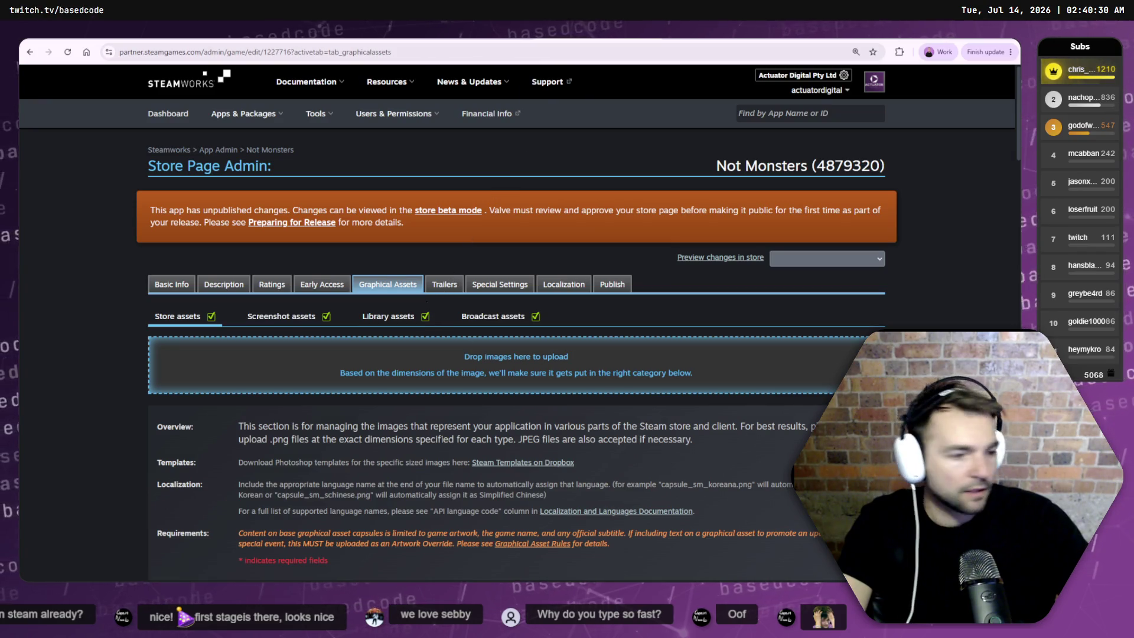
key(alt+Tab)
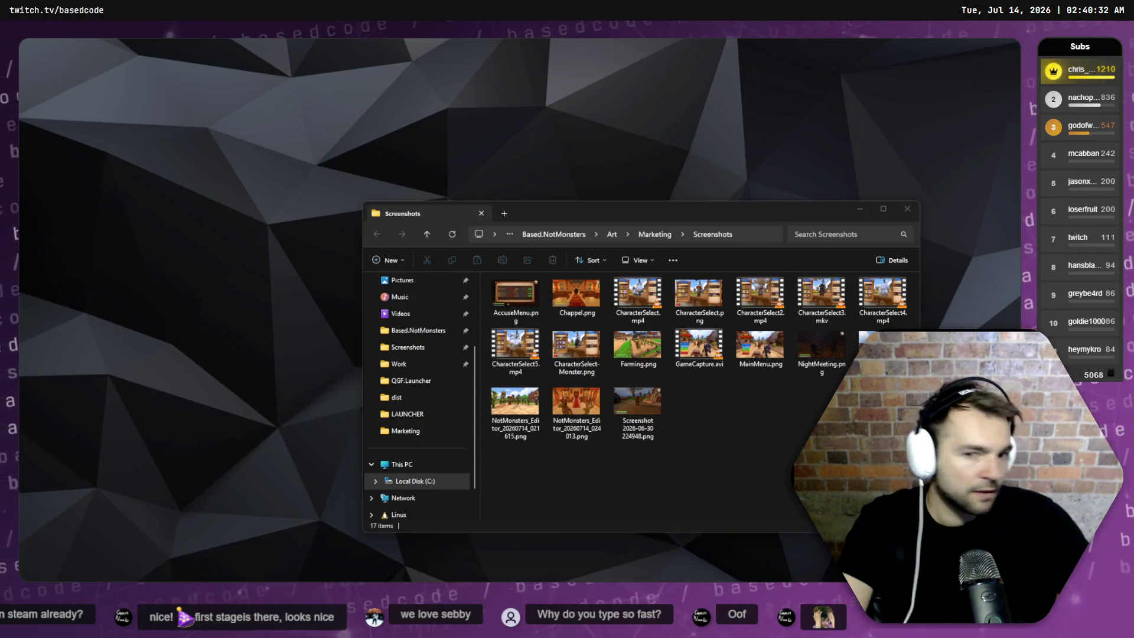
key(alt+Tab)
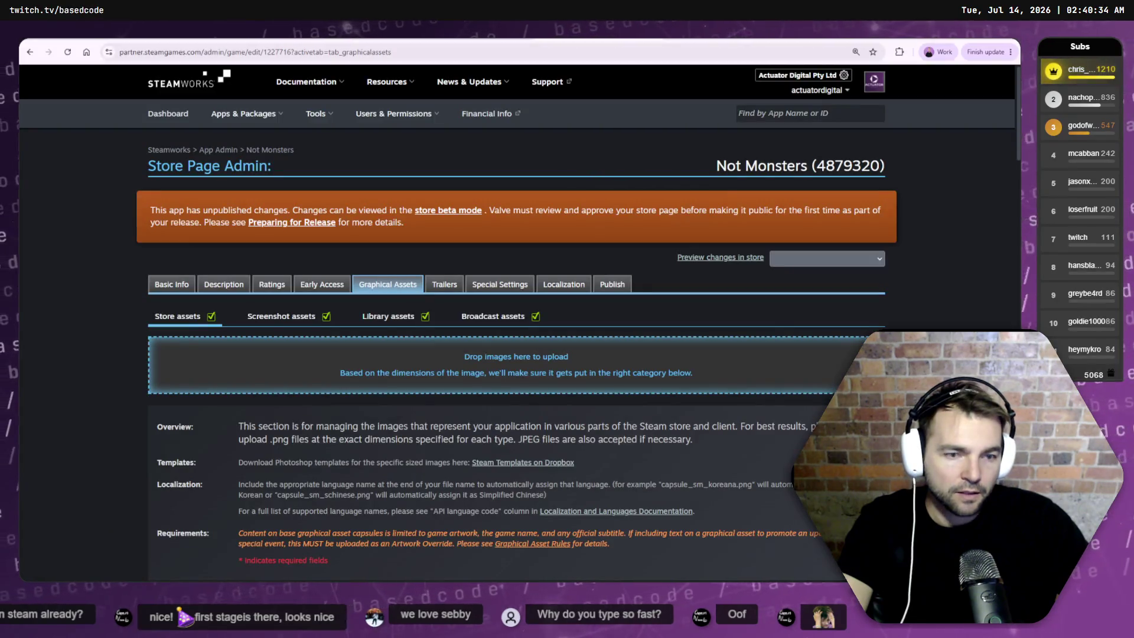
key(alt+Tab)
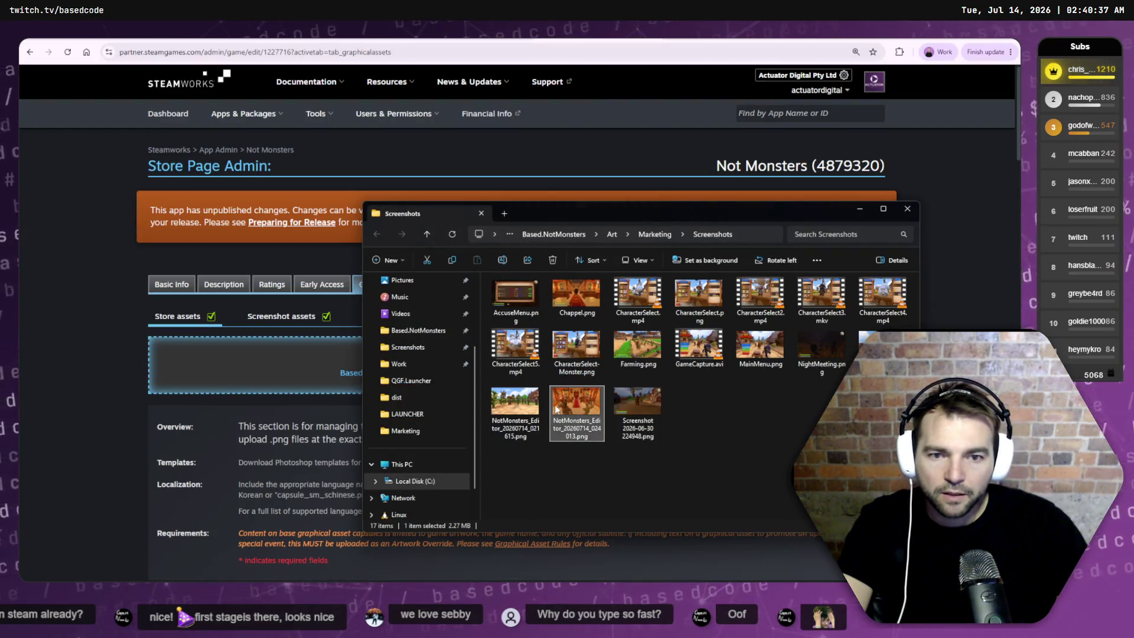
drag(576, 414, 260, 360)
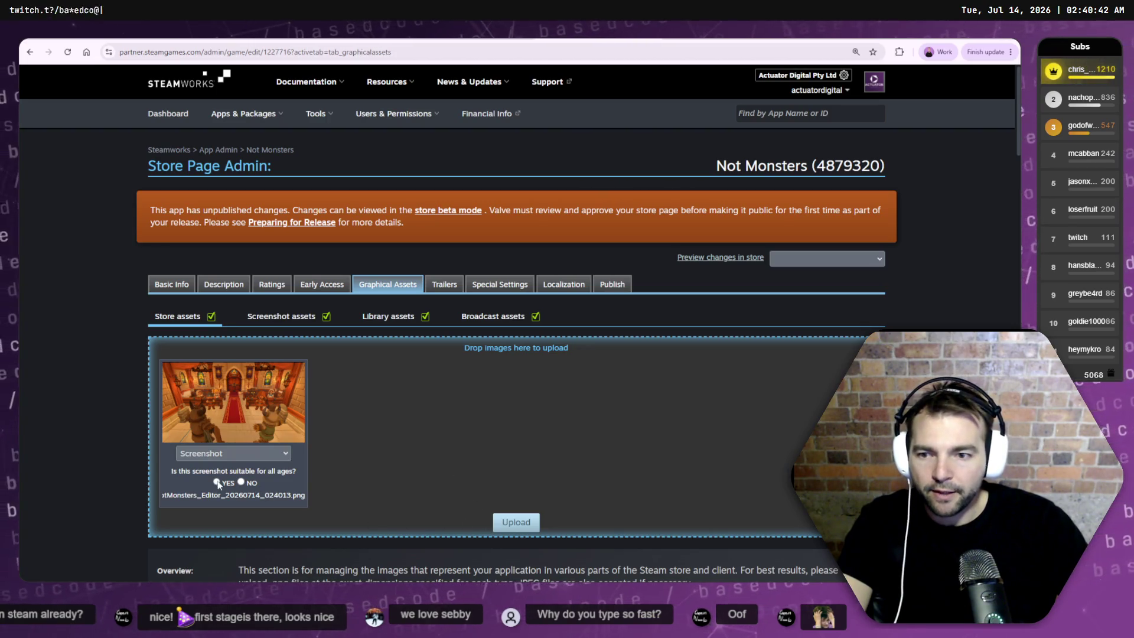
click(515, 521)
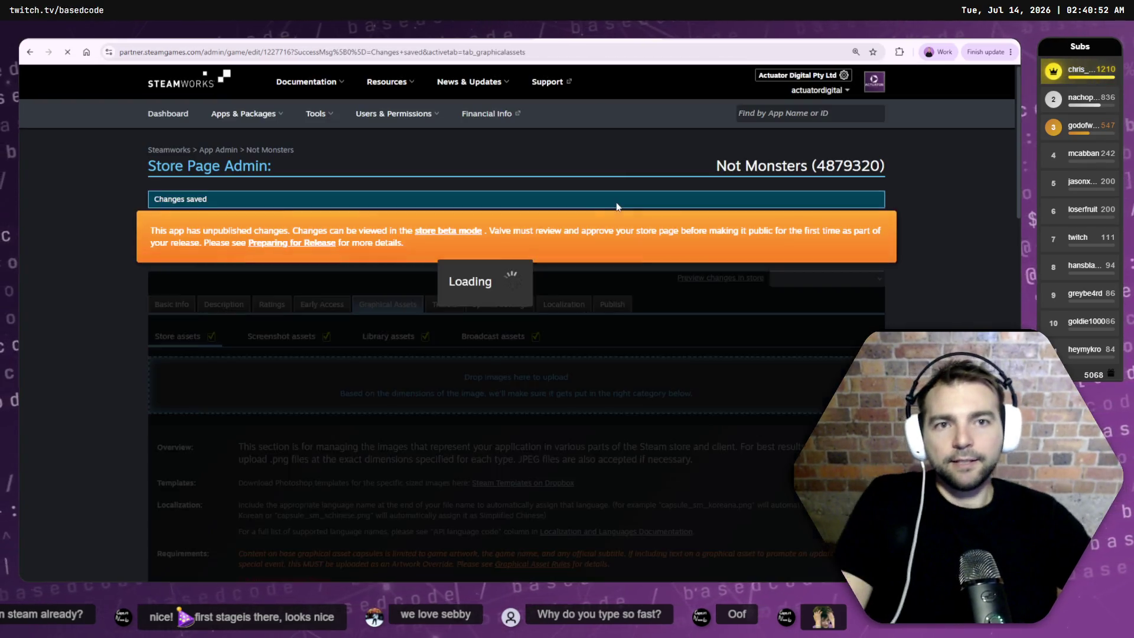
scroll(317, 320, down, 7)
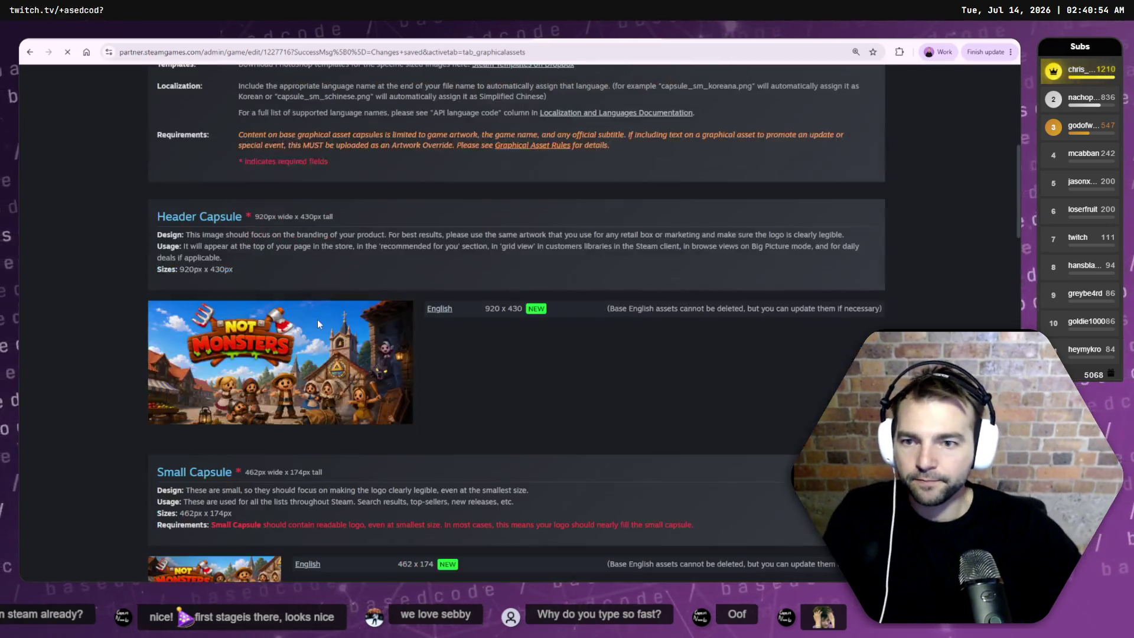
- In the Screenshot assets list, drag the chapel thumbnail higher in the order
scroll(313, 283, up, 7)
click(289, 337)
scroll(354, 313, down, 10)
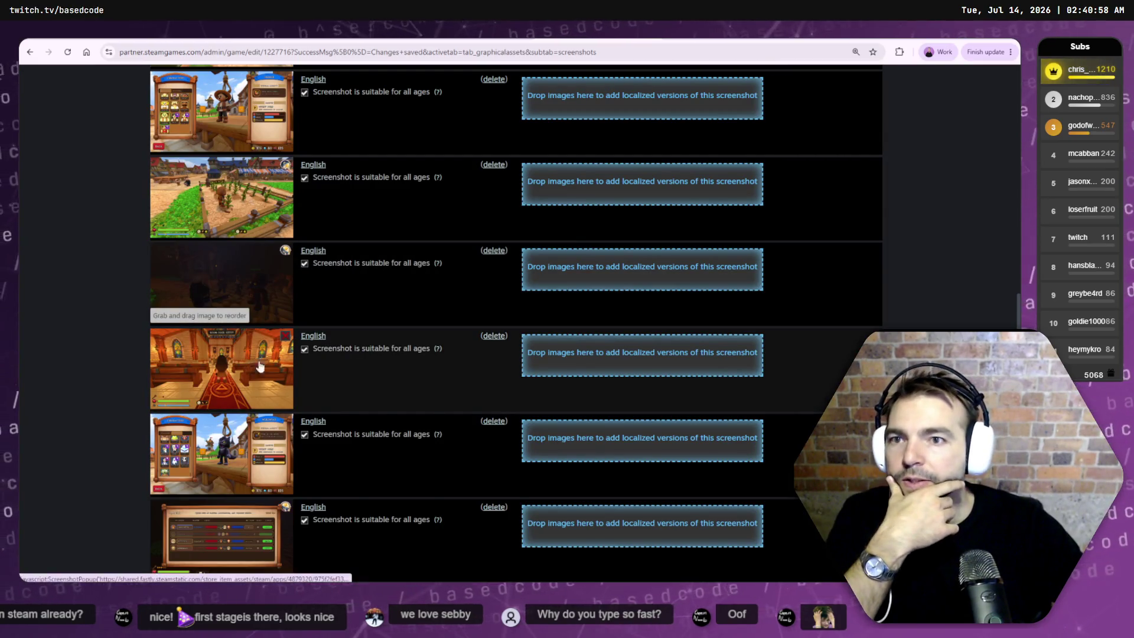
scroll(269, 358, down, 7)
scroll(269, 358, down, 2)
scroll(259, 364, up, 2)
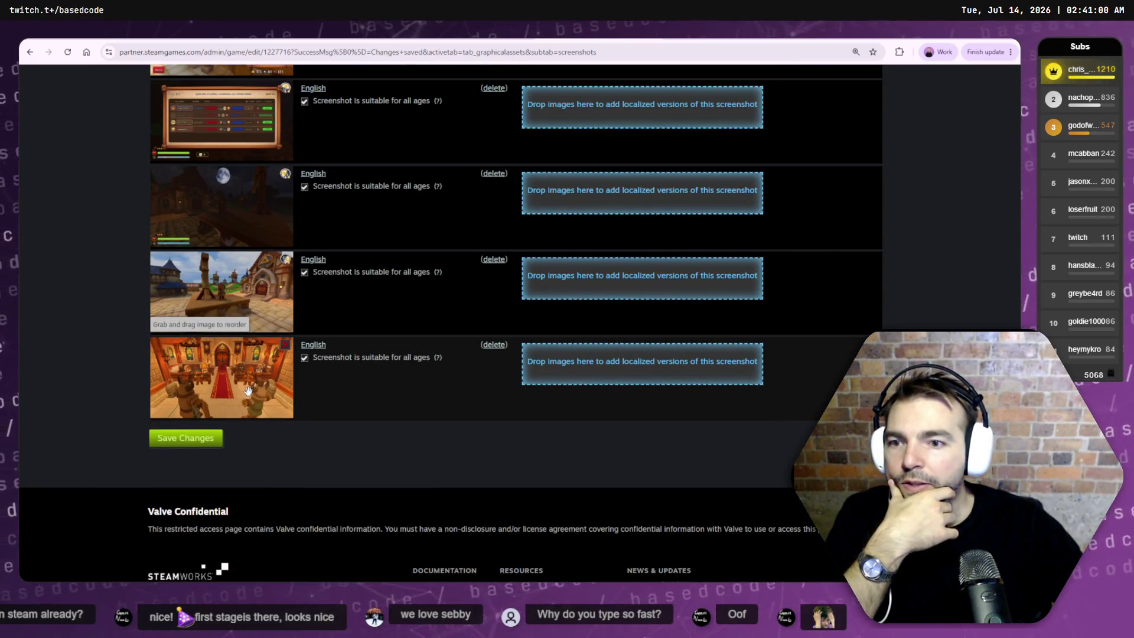
mouse_move(258, 394)
mouse_down()
mouse_move(258, 266)
mouse_move(259, 353)
mouse_up()
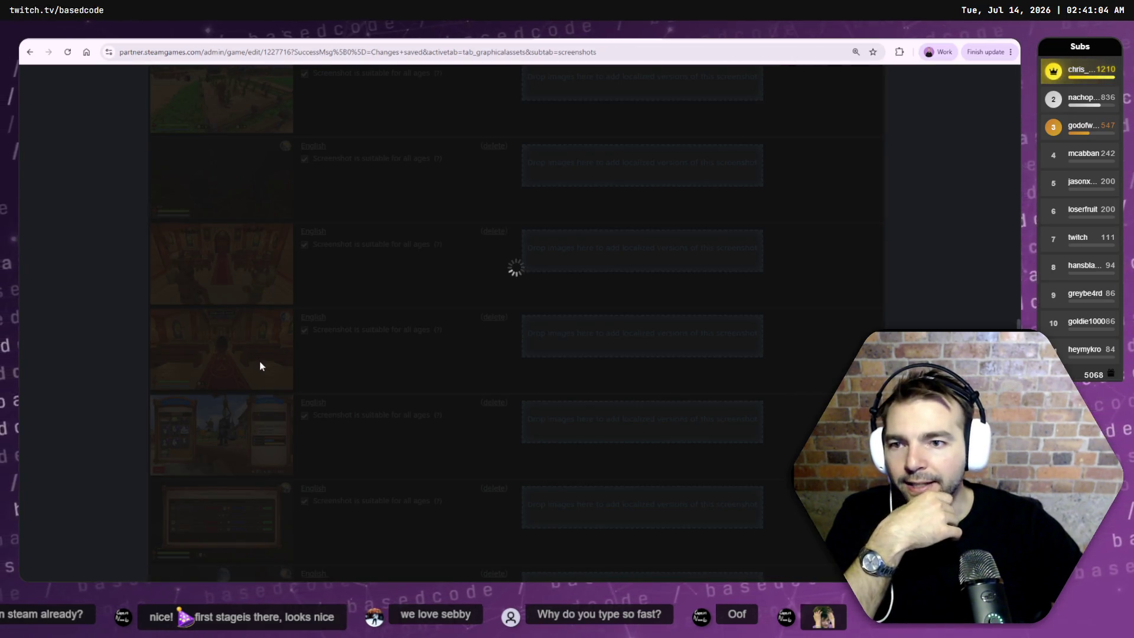
scroll(284, 389, up, 1)
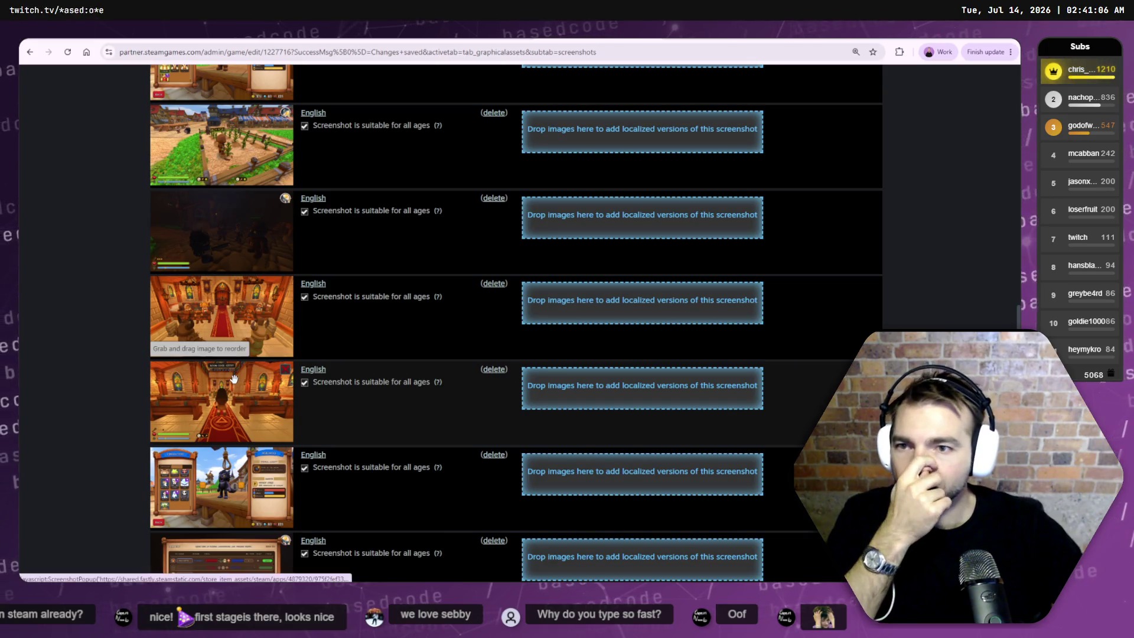
scroll(311, 254, up, 6)
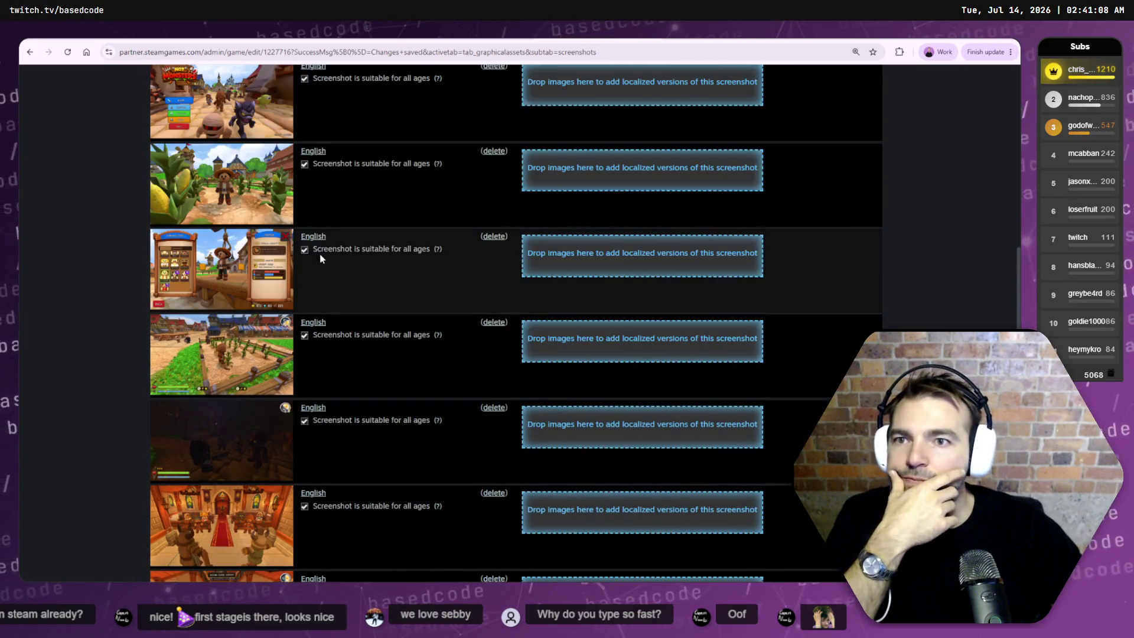
scroll(321, 260, up, 3)
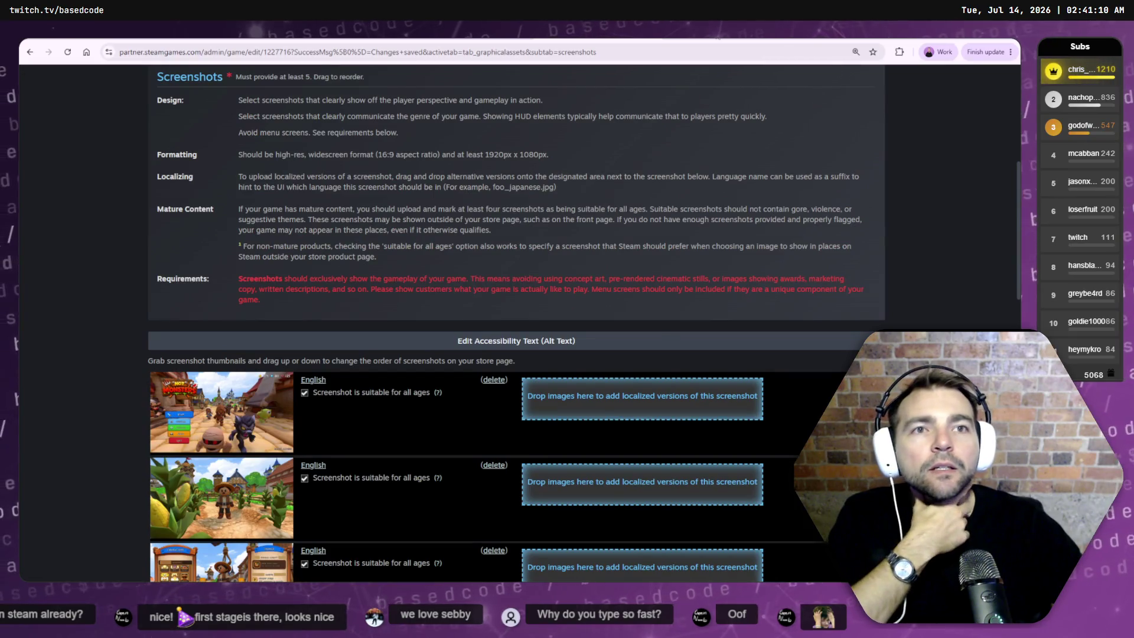
- Check the public Not Monsters store page, then return to Runway and close the Screenshots folder
key(ctrl+Tab)
key(ctrl+shift+Tab)
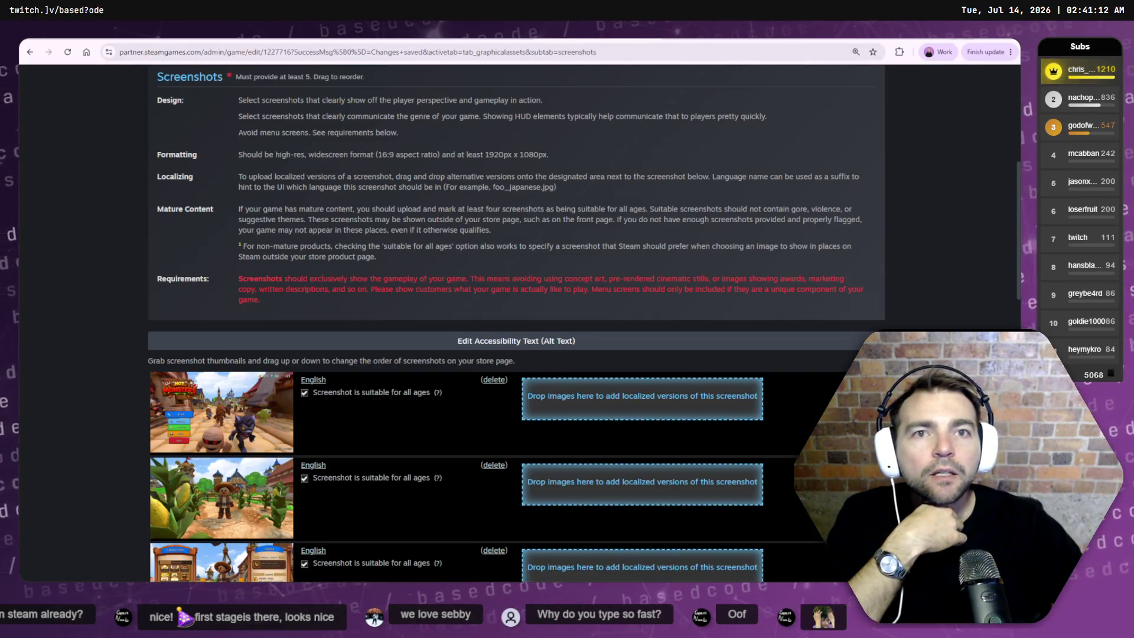
key(alt+Tab)
click(545, 164)
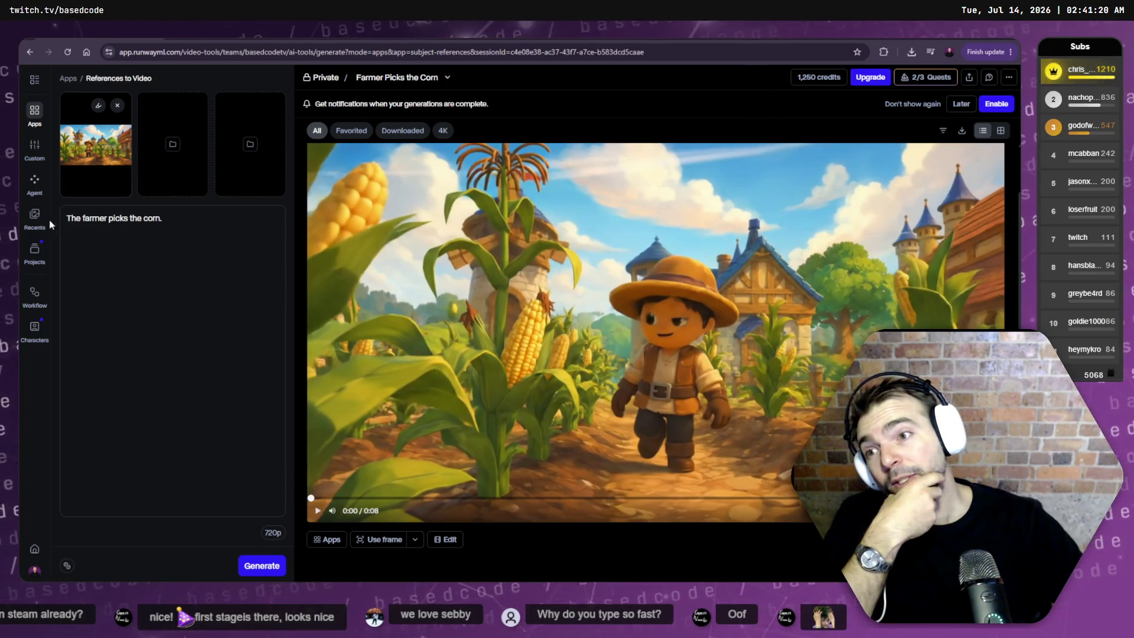
- Browse the Agent skills list, then start a Custom Gen-4.5 video session
click(36, 187)
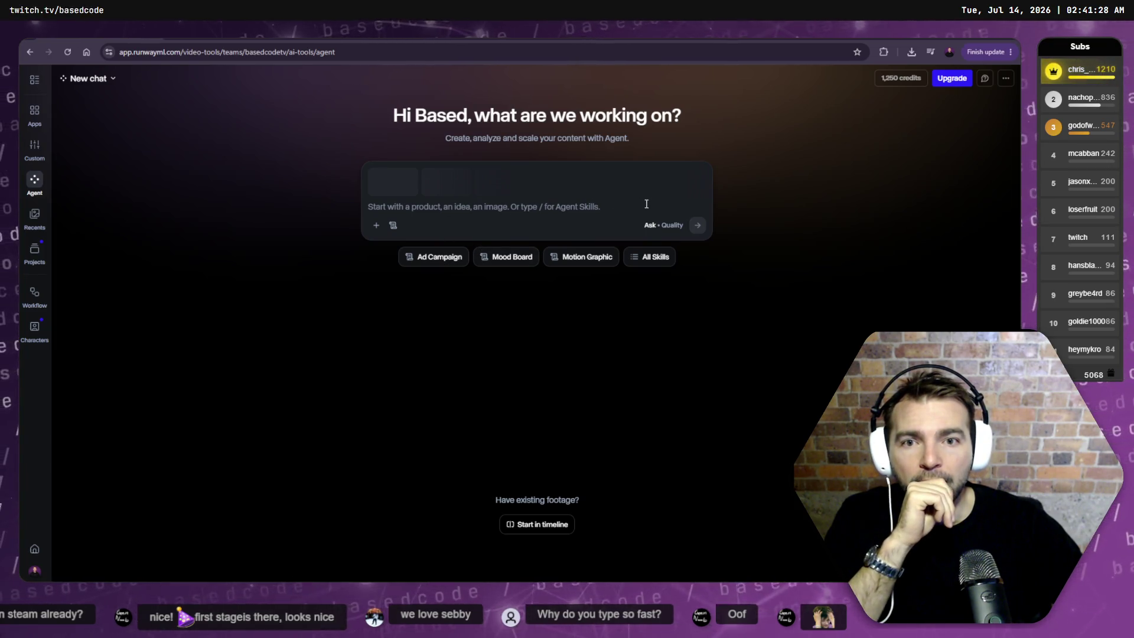
click(652, 260)
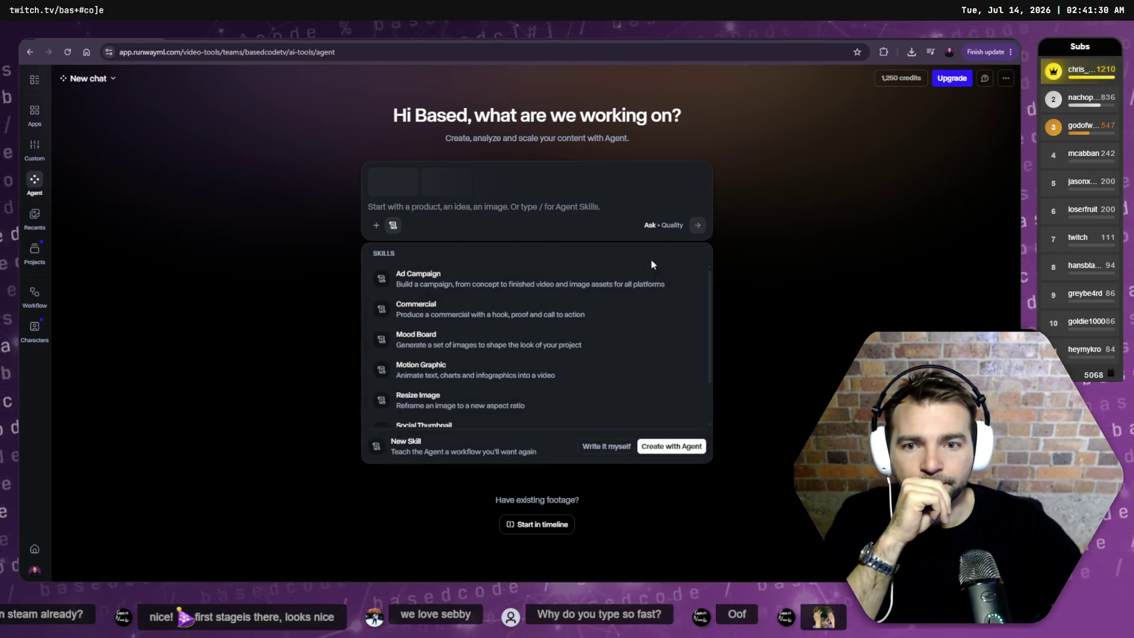
click(295, 259)
click(33, 155)
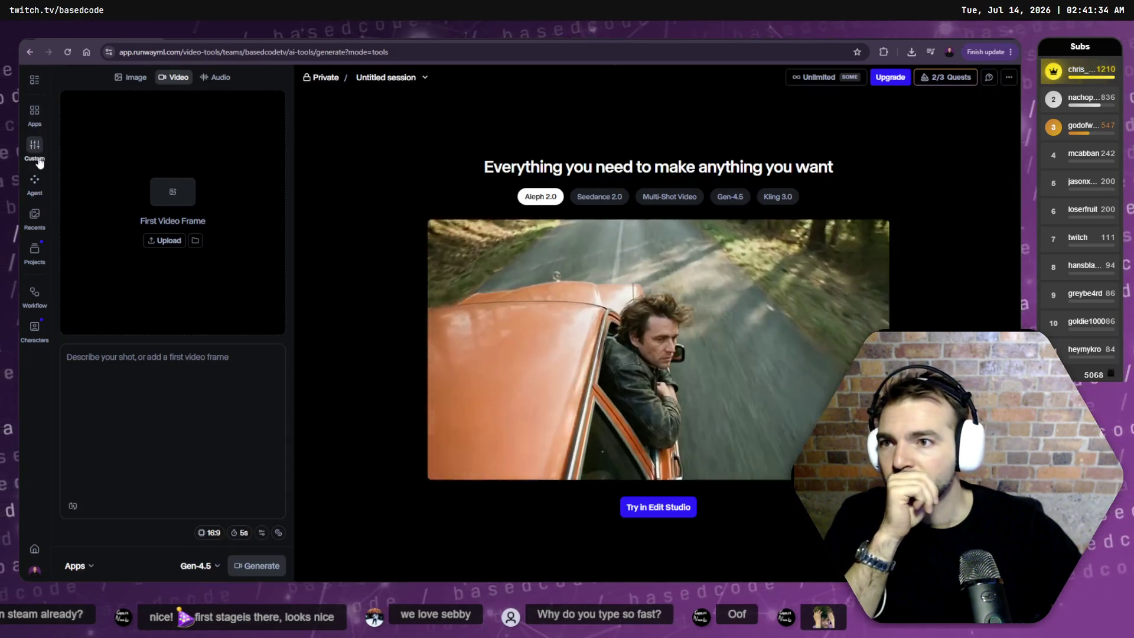
- Upload the Jul 14 farming-village image from Downloads as Runway's first video frame and begin the prompt with 'D'
click(167, 193)
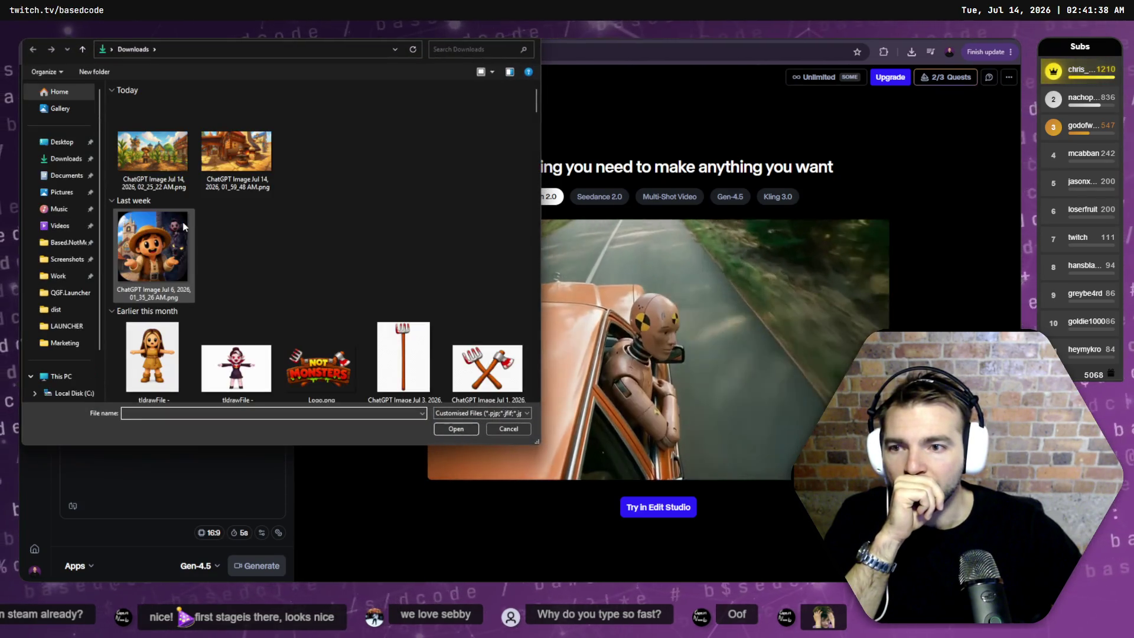
double_click(162, 163)
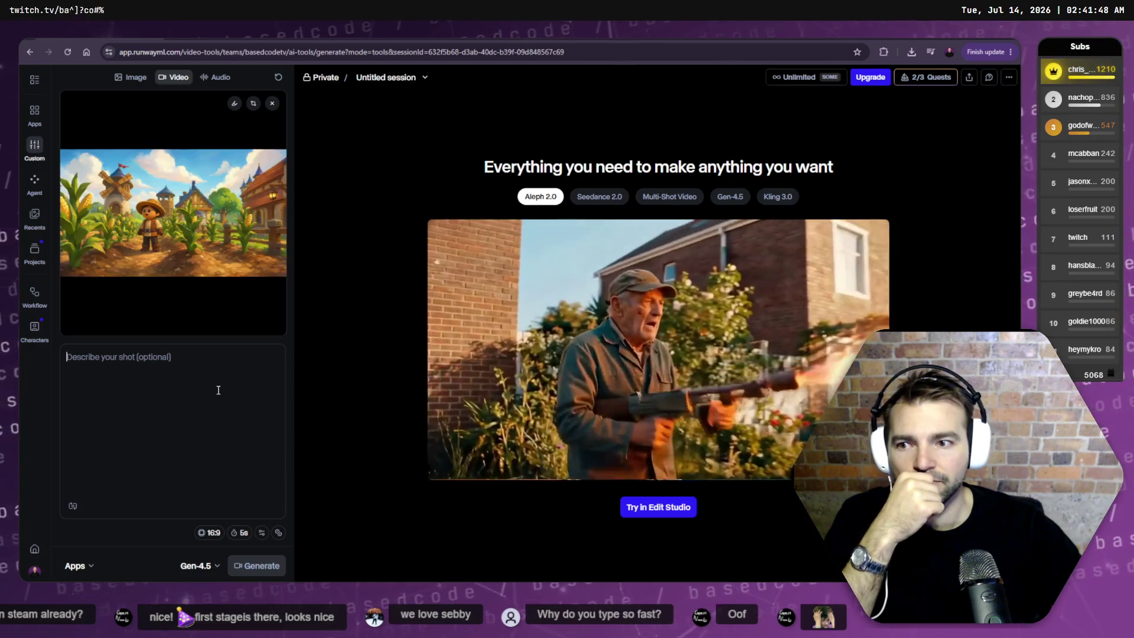
text(Don)
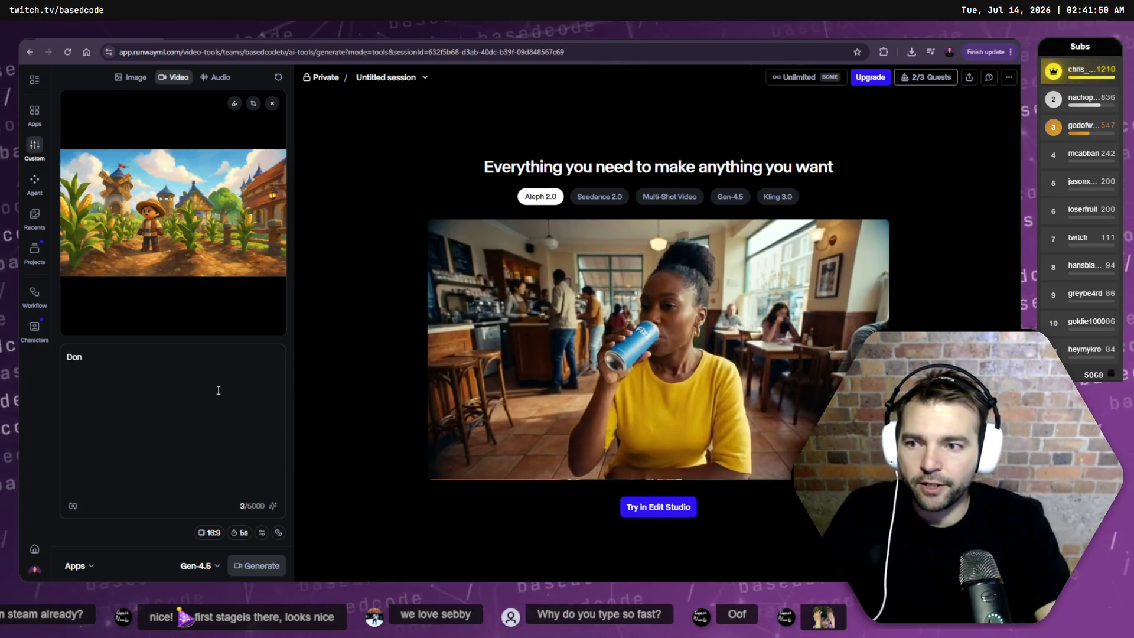
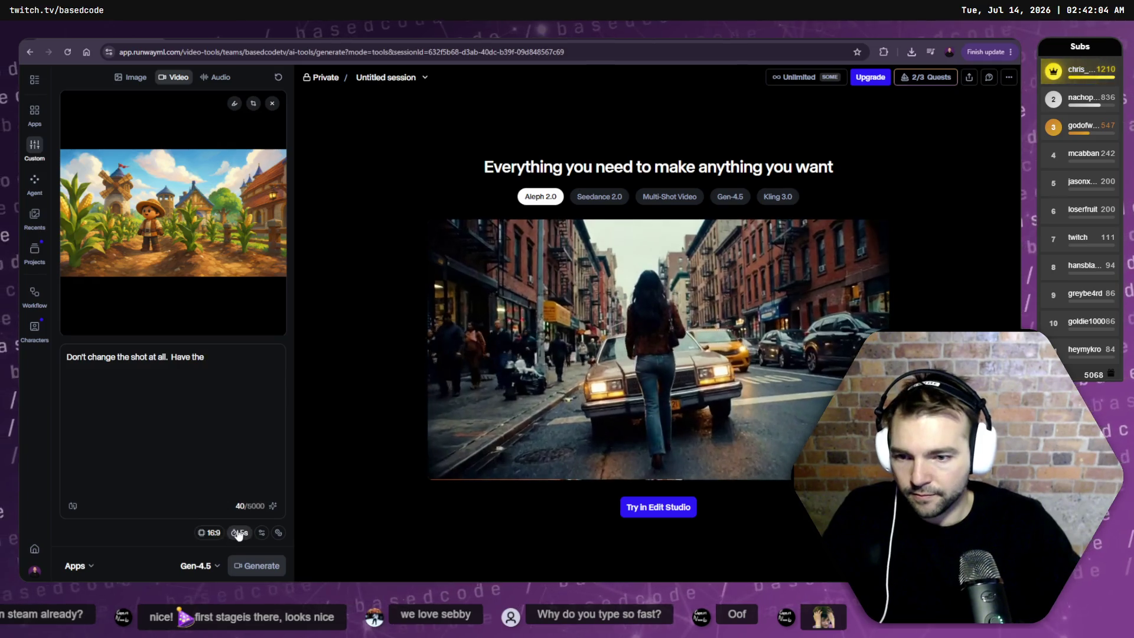
- Check the Fixed Seed setting and browse the video model categories, including Legacy
click(264, 532)
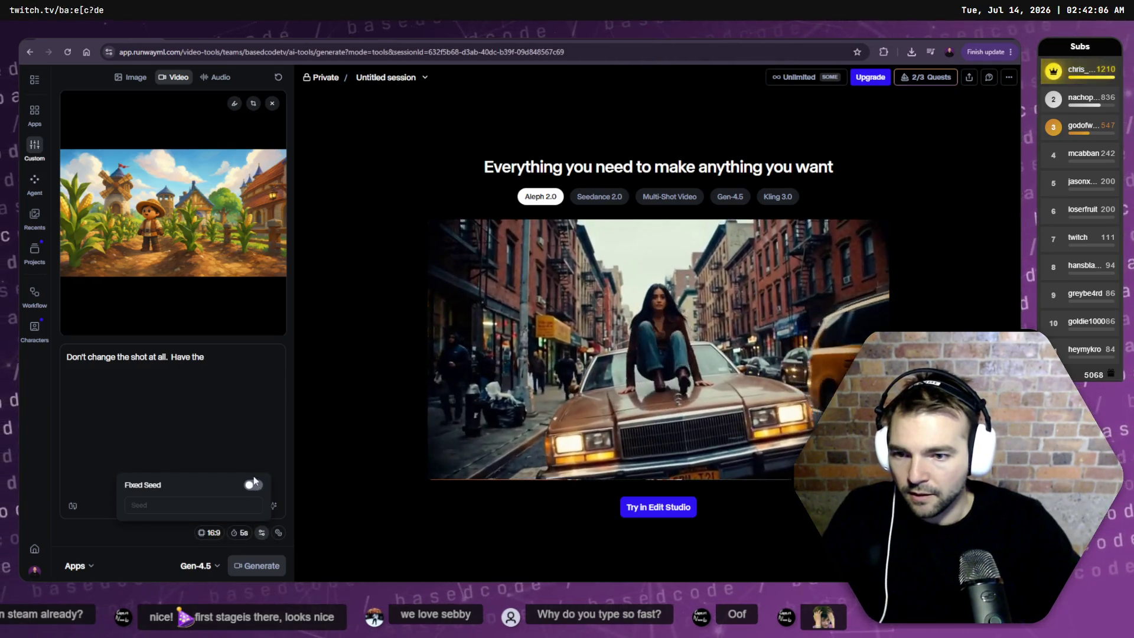
mouse_move(279, 534)
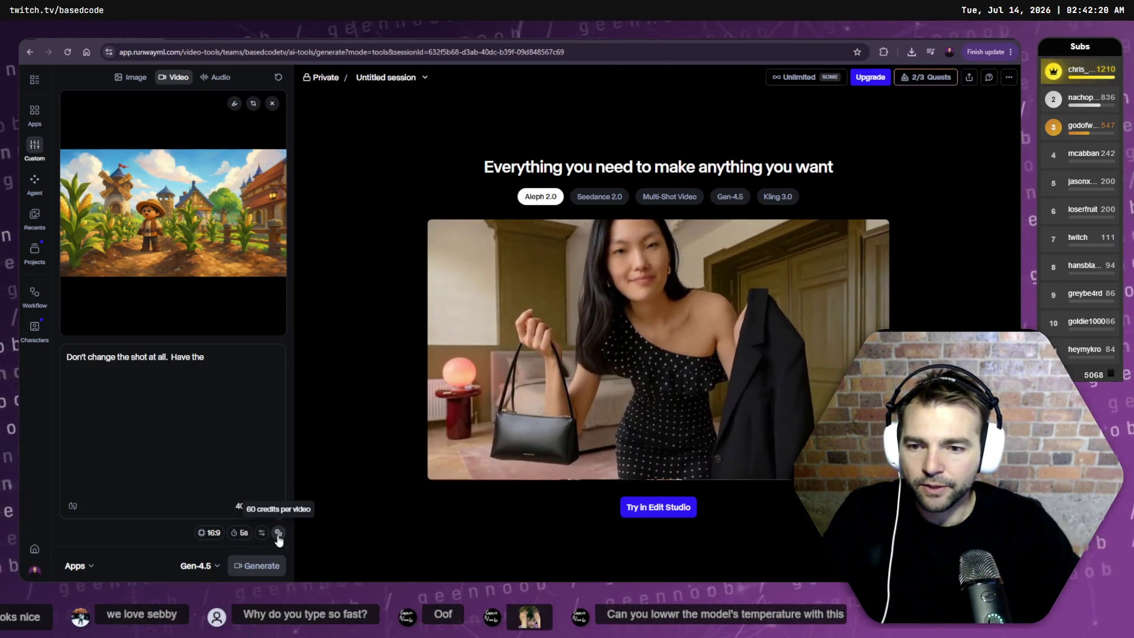
click(214, 567)
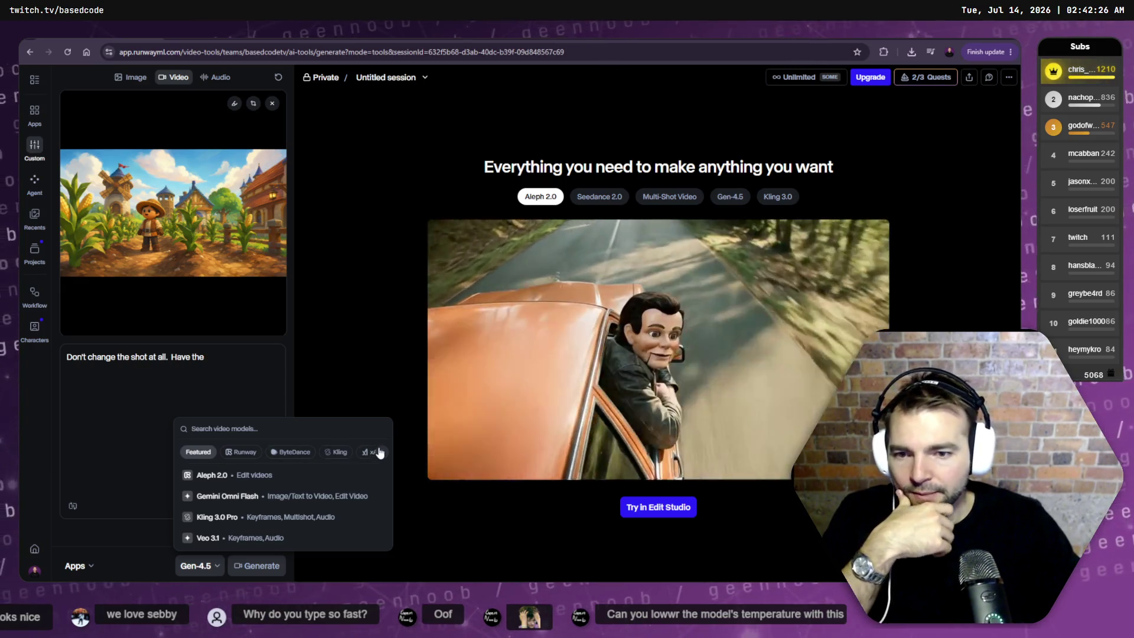
click(380, 452)
click(383, 453)
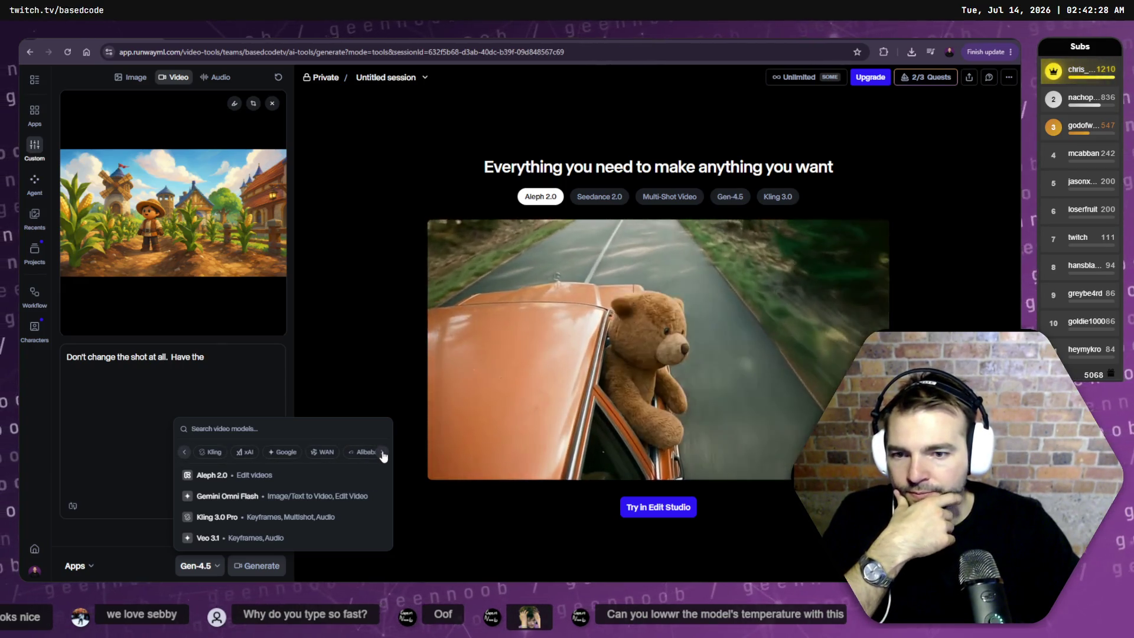
click(382, 452)
click(369, 451)
click(184, 452)
click(190, 453)
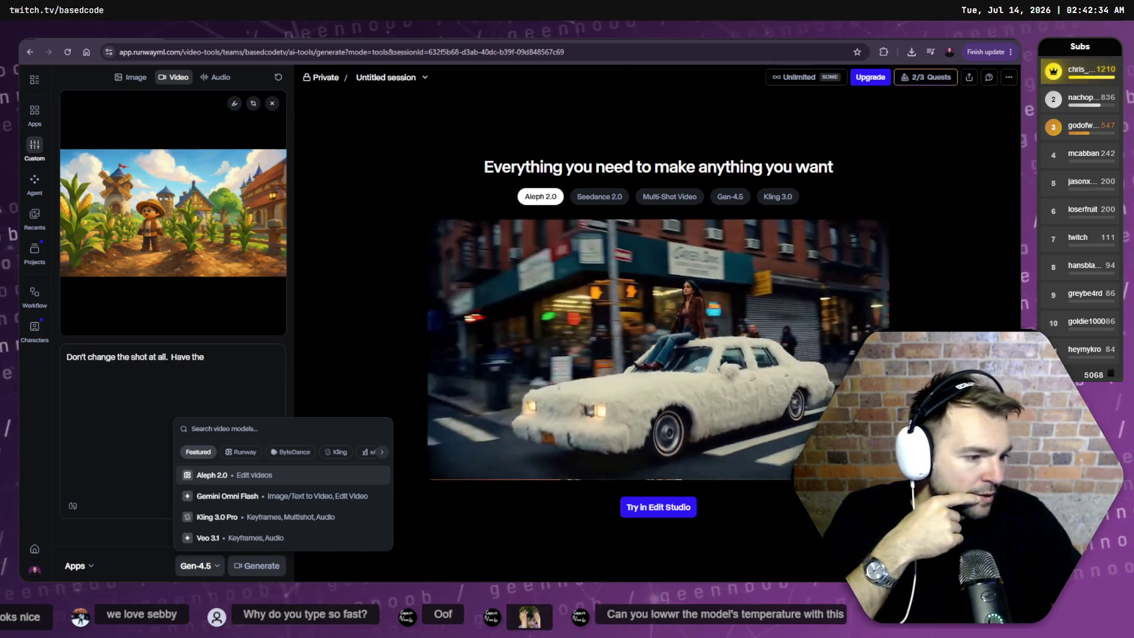
- Bring up the ChatGPT conversation with the storybook-style farm splash art
key(alt+Tab)
key(alt+Left)
key(alt+Tab)
key(alt+Tab)
key(alt+Right)
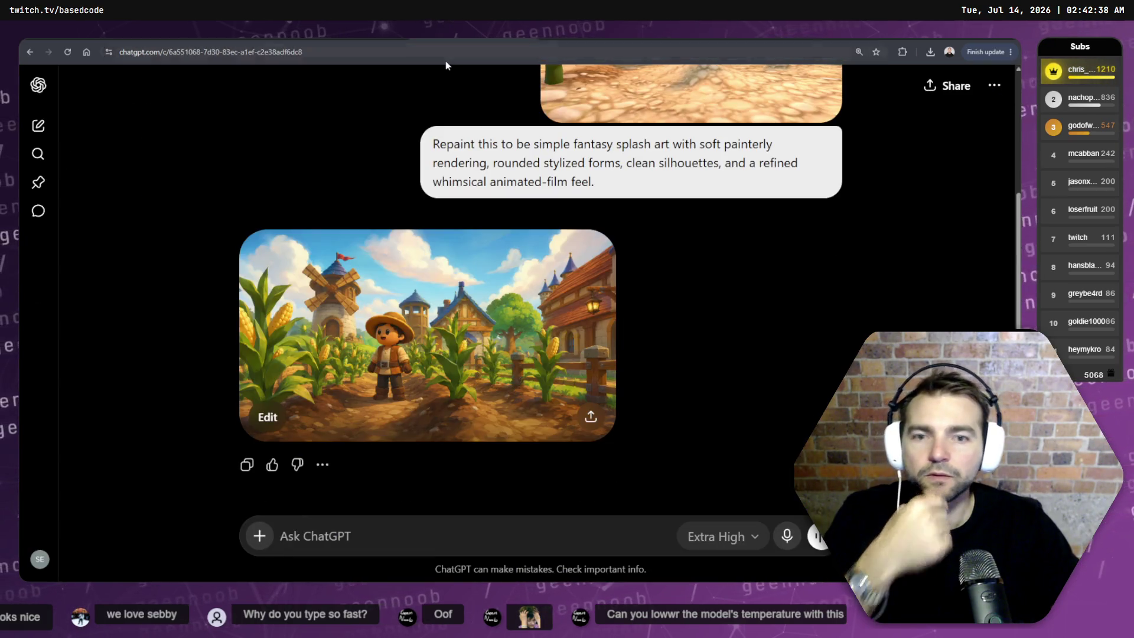
- Open the past ChatGPT chat about AI video generation alternatives
key(ctrl+shift+o)
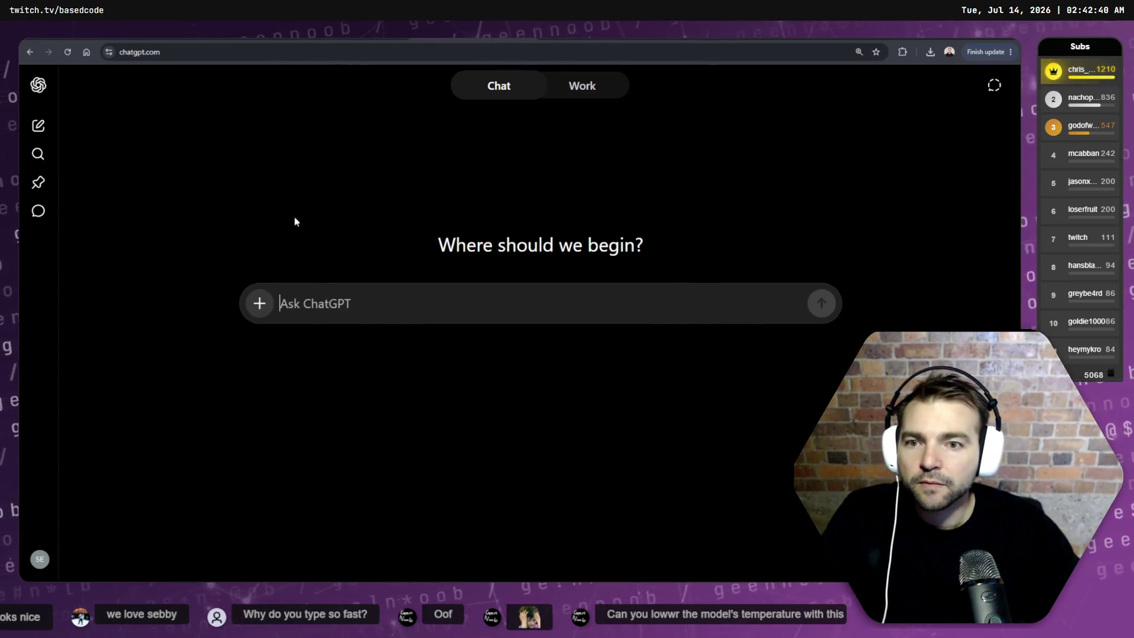
click(41, 224)
scroll(100, 412, down, 1)
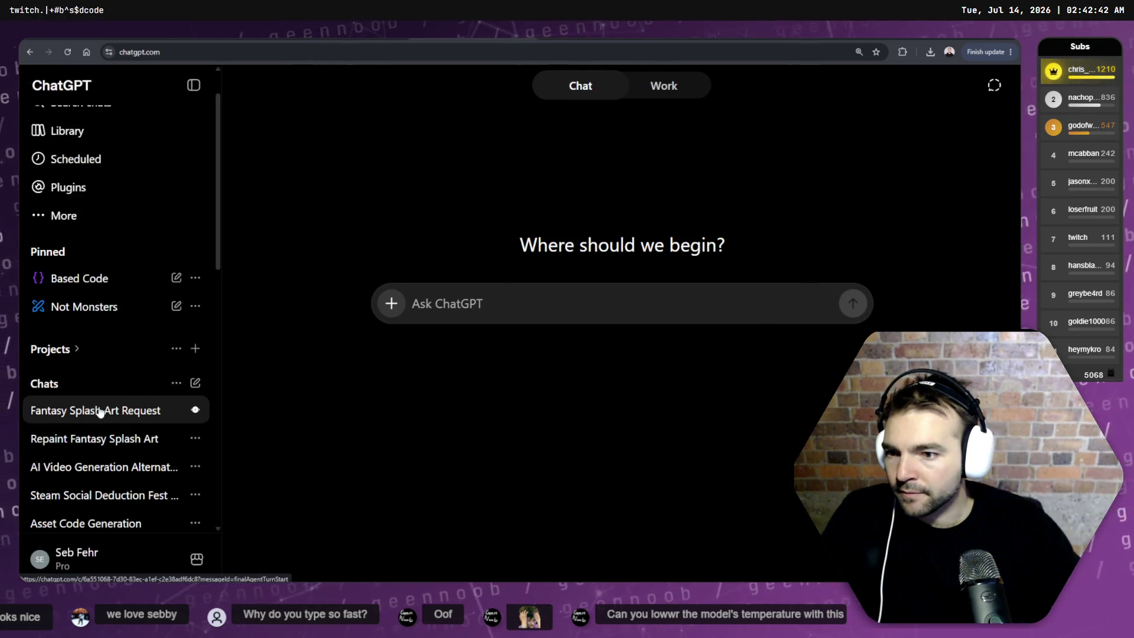
click(114, 467)
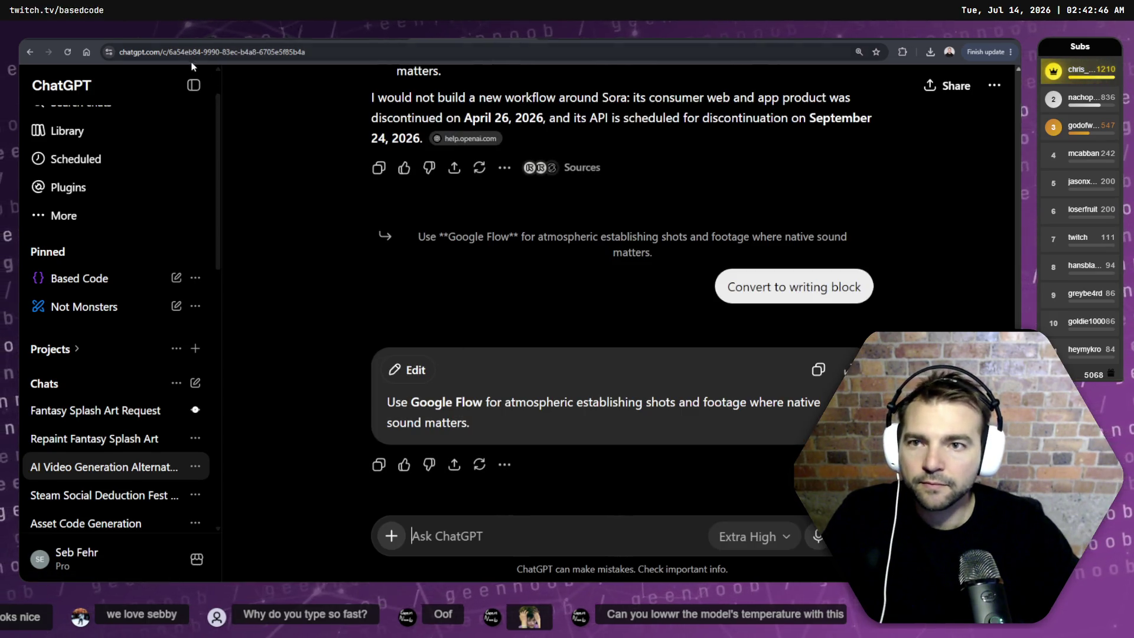
- Review the platform comparison table, then return to Runway and pick Kling 3.0 Pro
scroll(511, 292, up, 20)
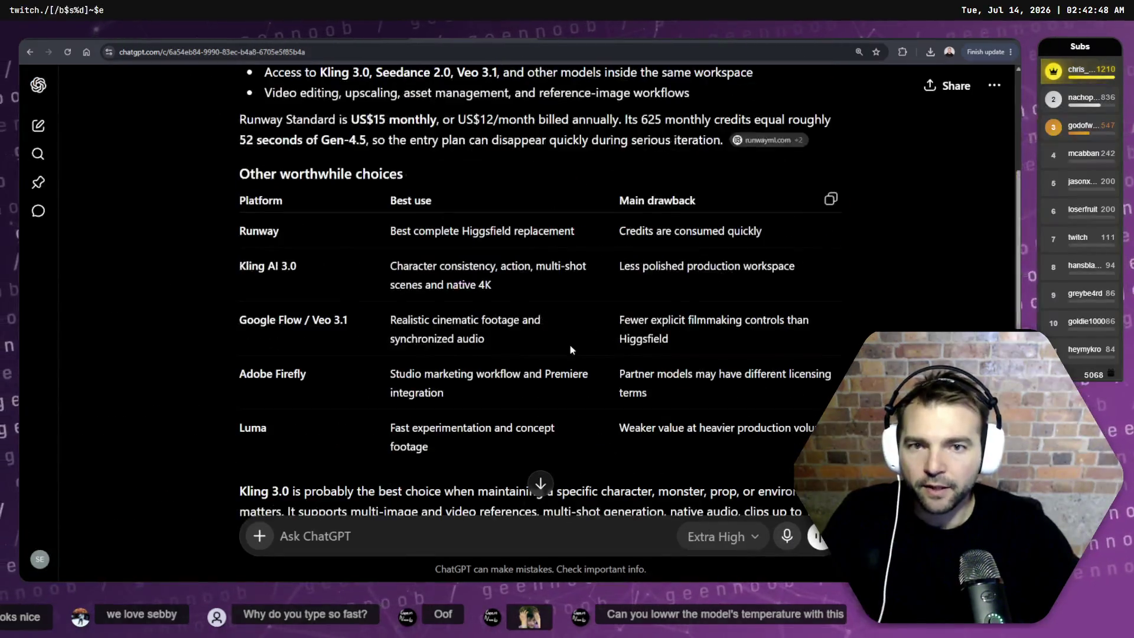
scroll(479, 312, down, 3)
mouse_move(307, 319)
mouse_down()
mouse_move(600, 323)
mouse_move(200, 354)
mouse_move(326, 365)
mouse_up()
click(549, 343)
click(446, 391)
key(ctrl+Tab)
click(242, 518)
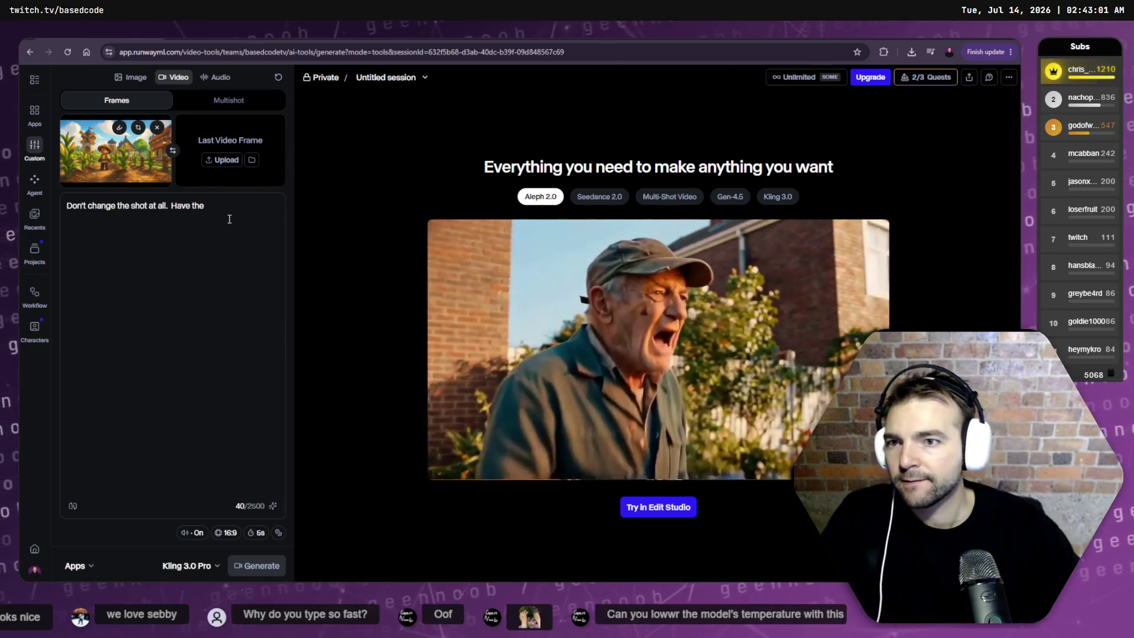
- Finish the corn-picking prompt, set 3s duration, audio off and Credits Mode, then generate
text(the char)
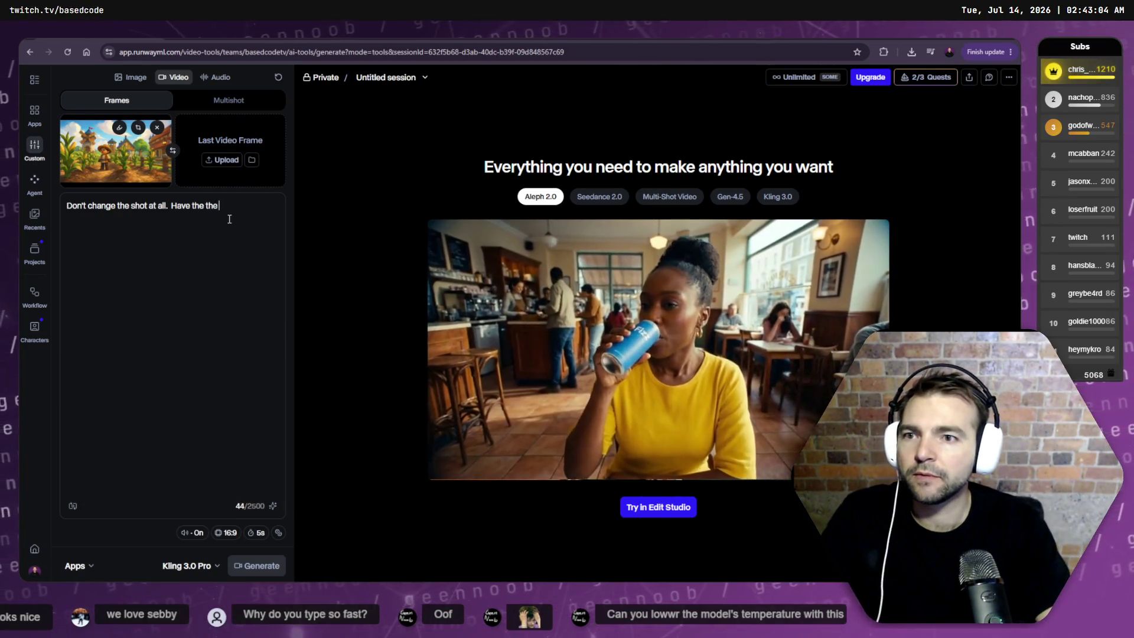
text(acter pul)
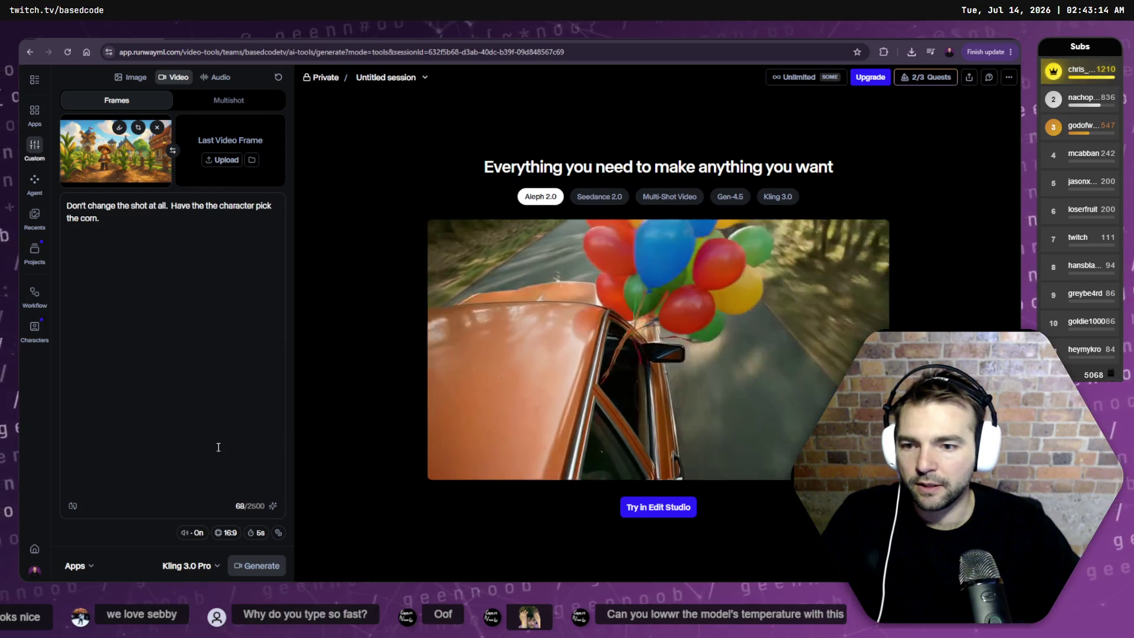
click(256, 532)
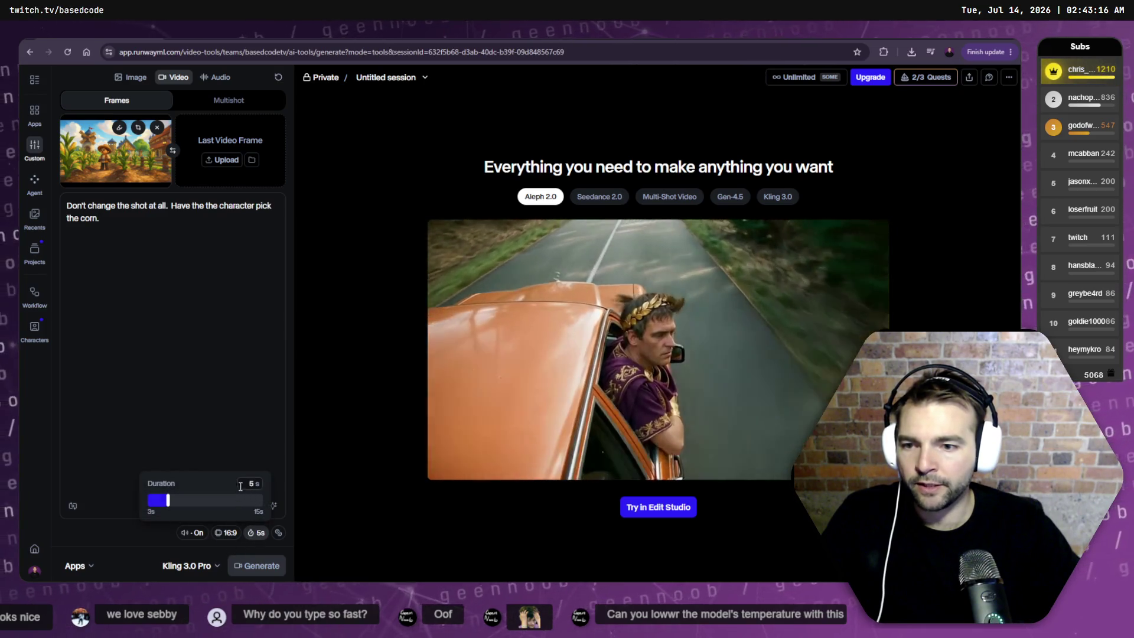
key(Escape)
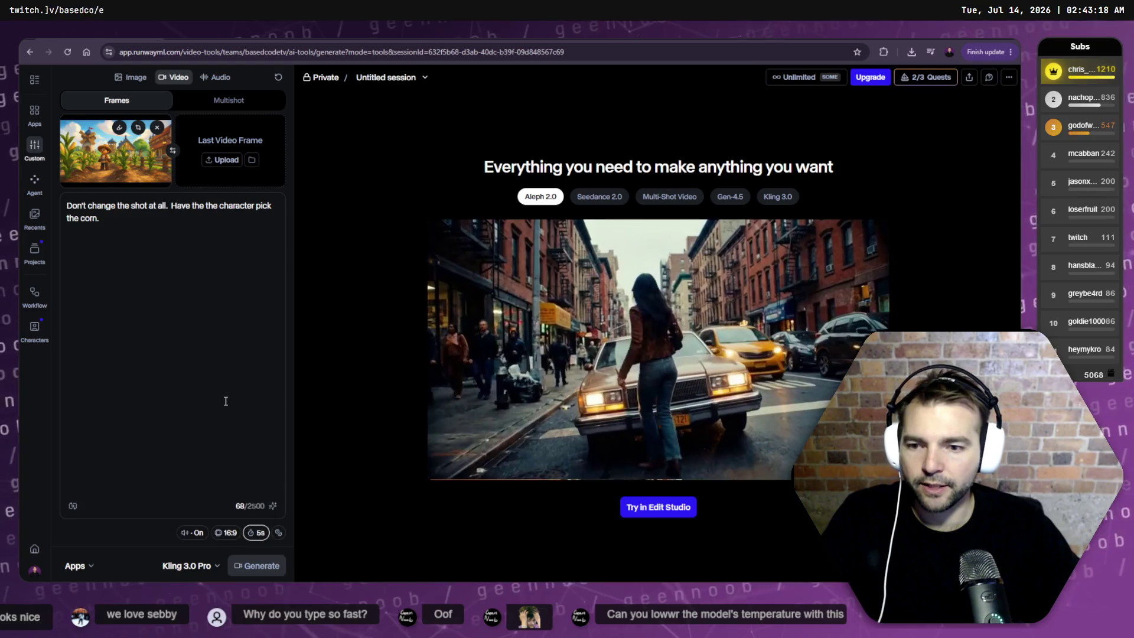
drag(234, 500, 109, 503)
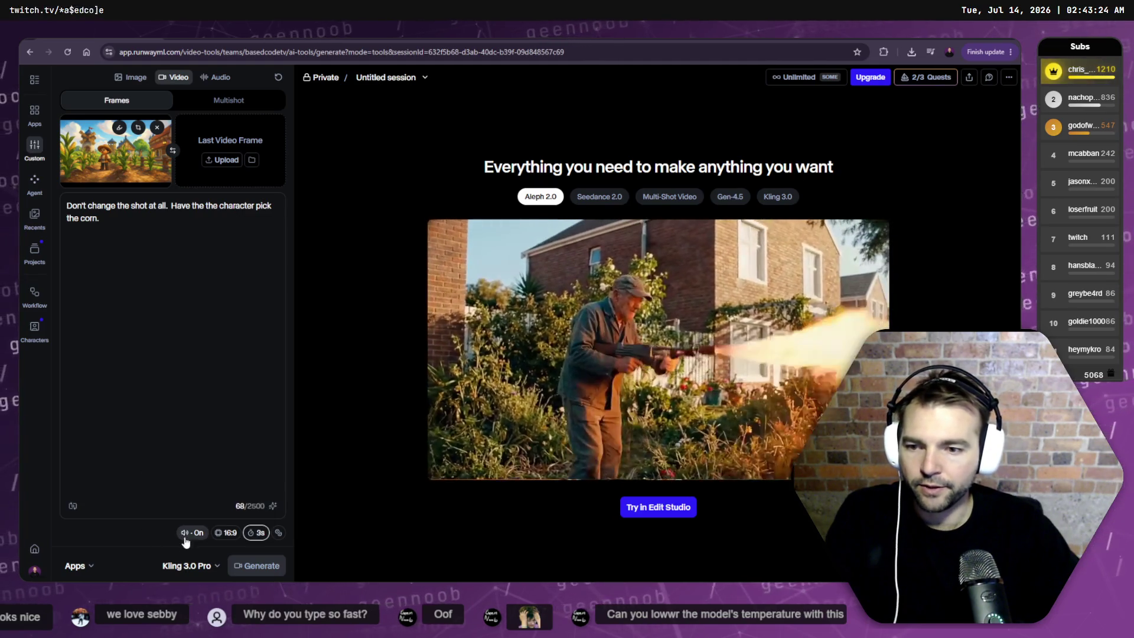
mouse_move(192, 533)
click(221, 512)
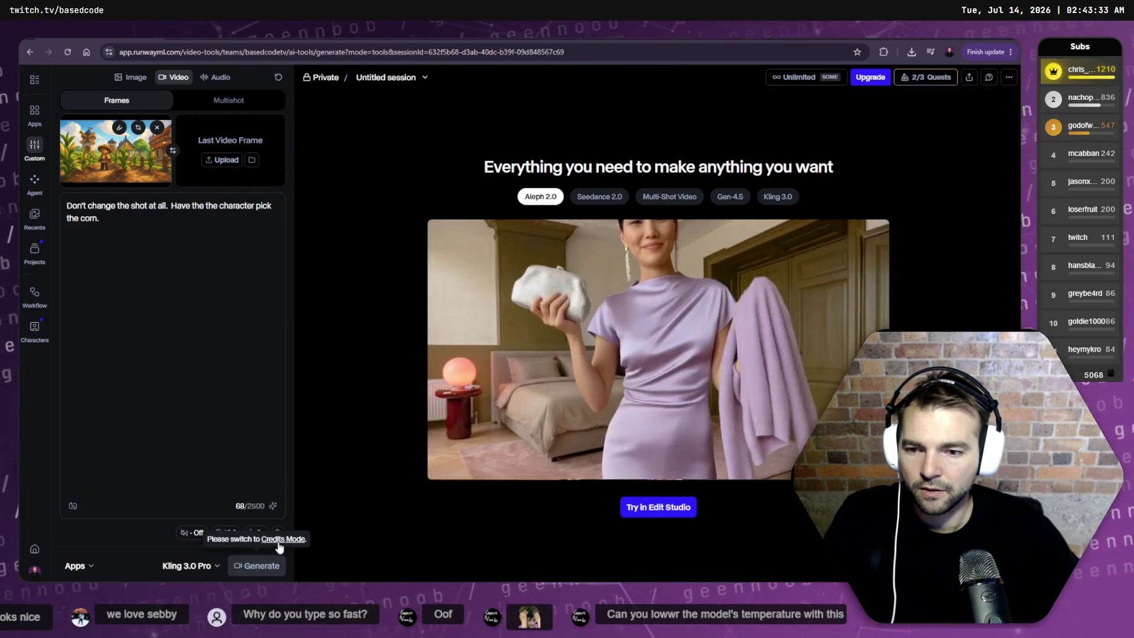
click(280, 539)
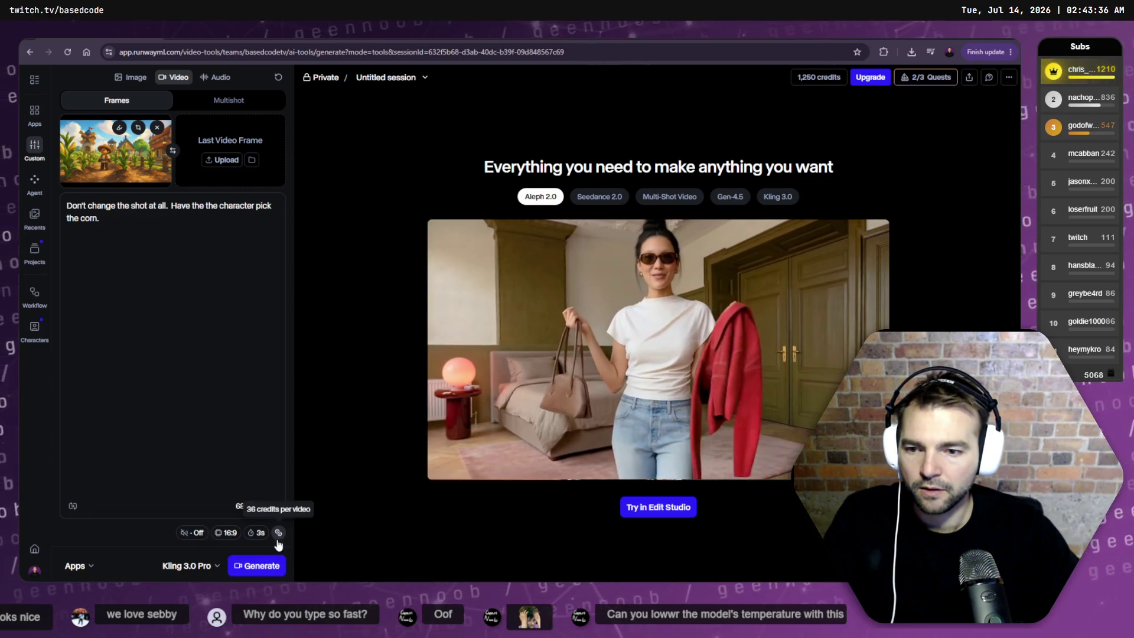
click(260, 565)
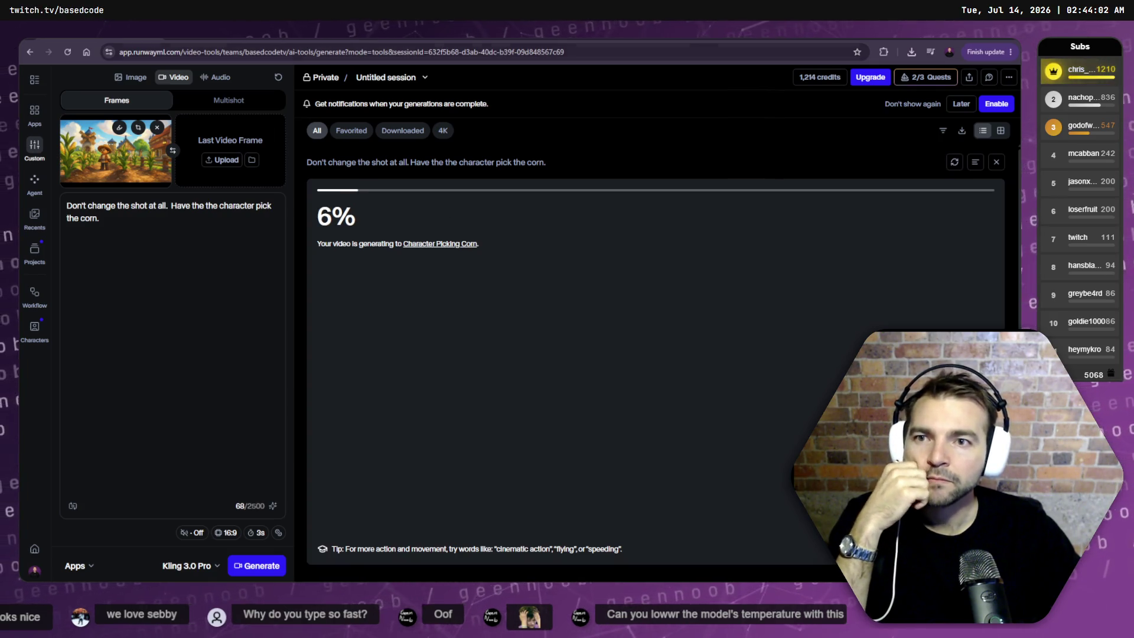
- Pass through the Godot screenshots window to the CinematicTrailer project in DaVinci Resolve
key(alt+Tab)
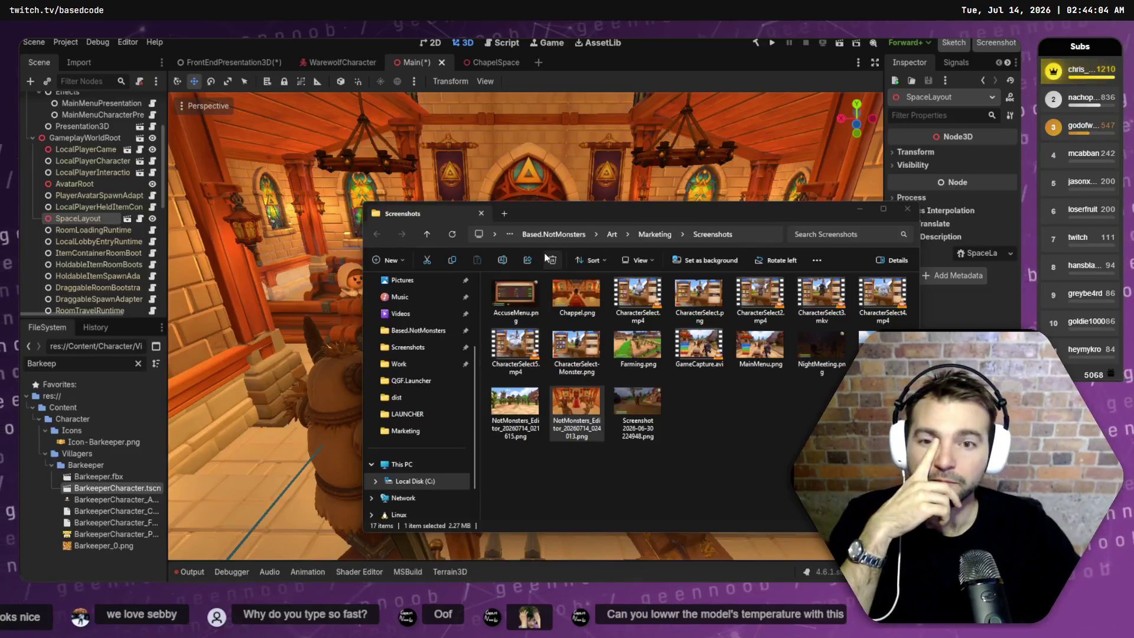
click(709, 459)
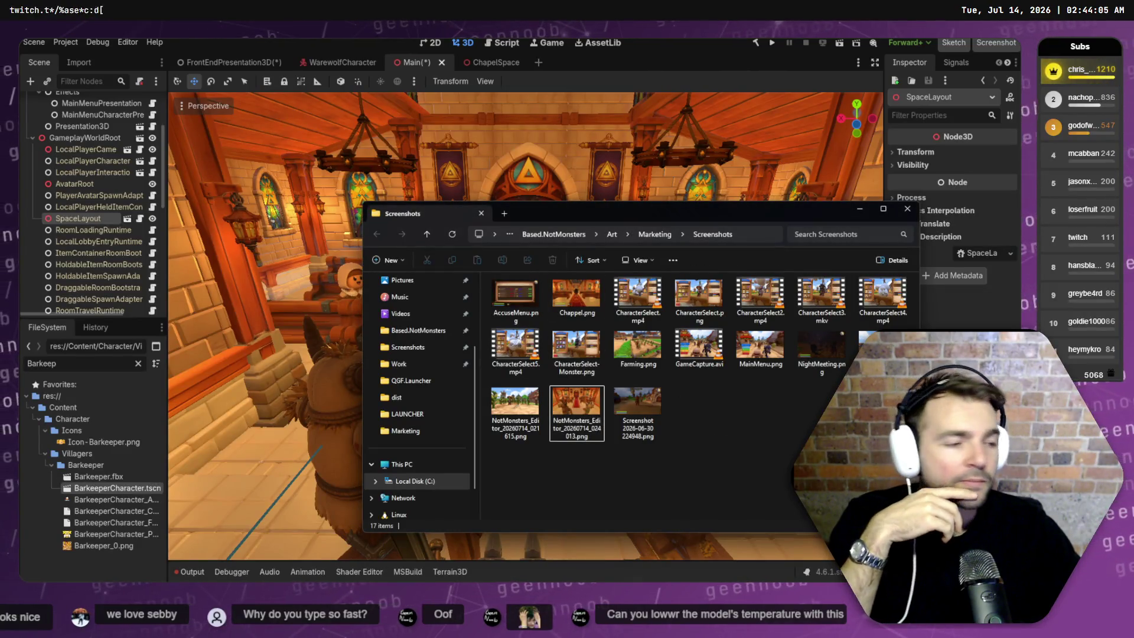
key(alt+Tab)
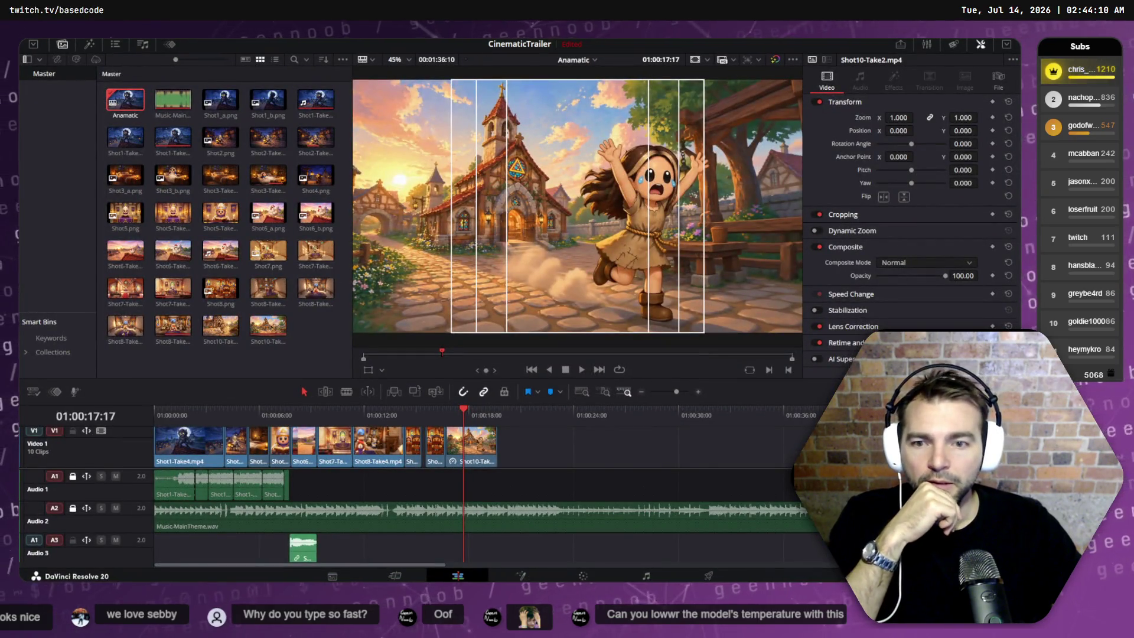
- Scrub the trailer timeline back to 01:00:10:08 to review an earlier shot
mouse_move(451, 410)
mouse_down()
mouse_move(211, 426)
mouse_move(284, 439)
mouse_move(308, 432)
mouse_move(202, 433)
mouse_move(489, 433)
mouse_up()
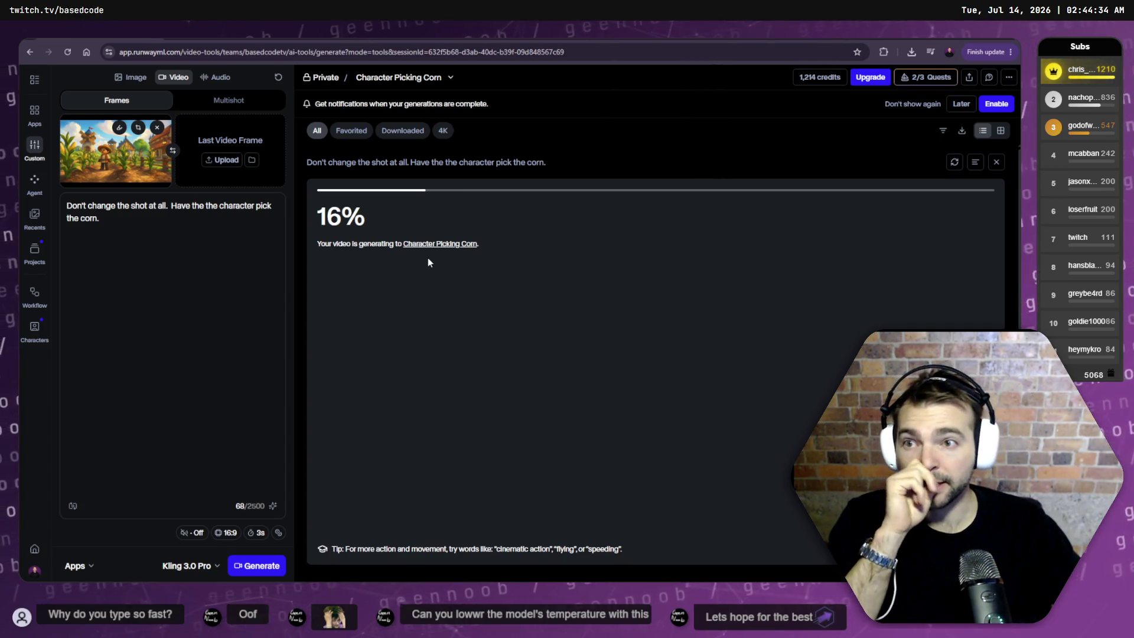
- View the farm start frame enlarged, close it, then open the Chrome profile menu
click(122, 160)
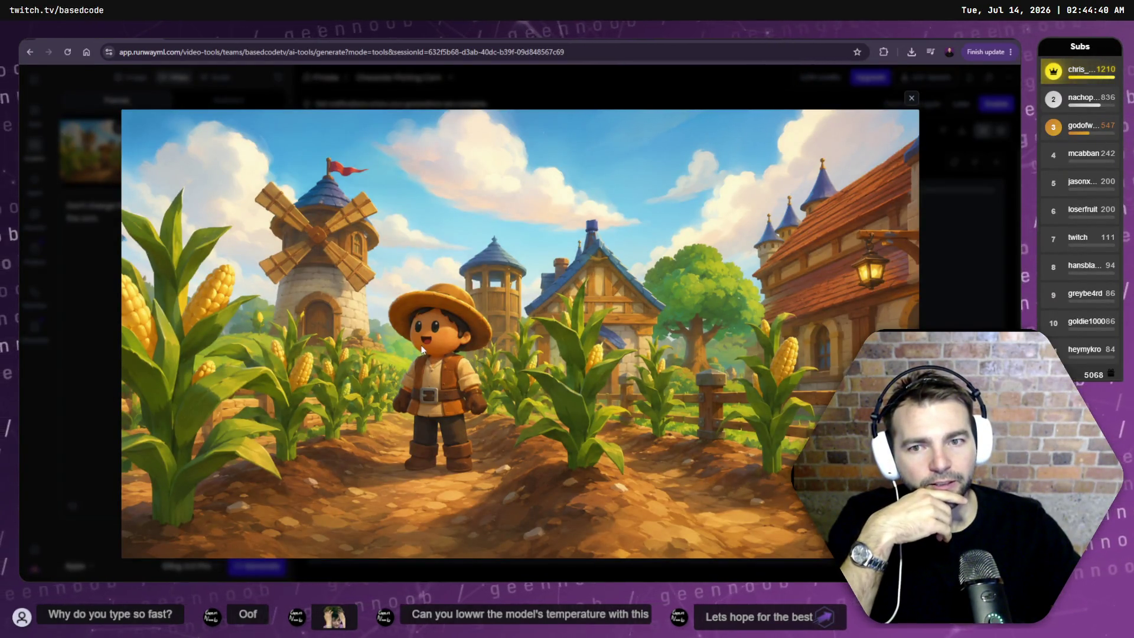
click(911, 98)
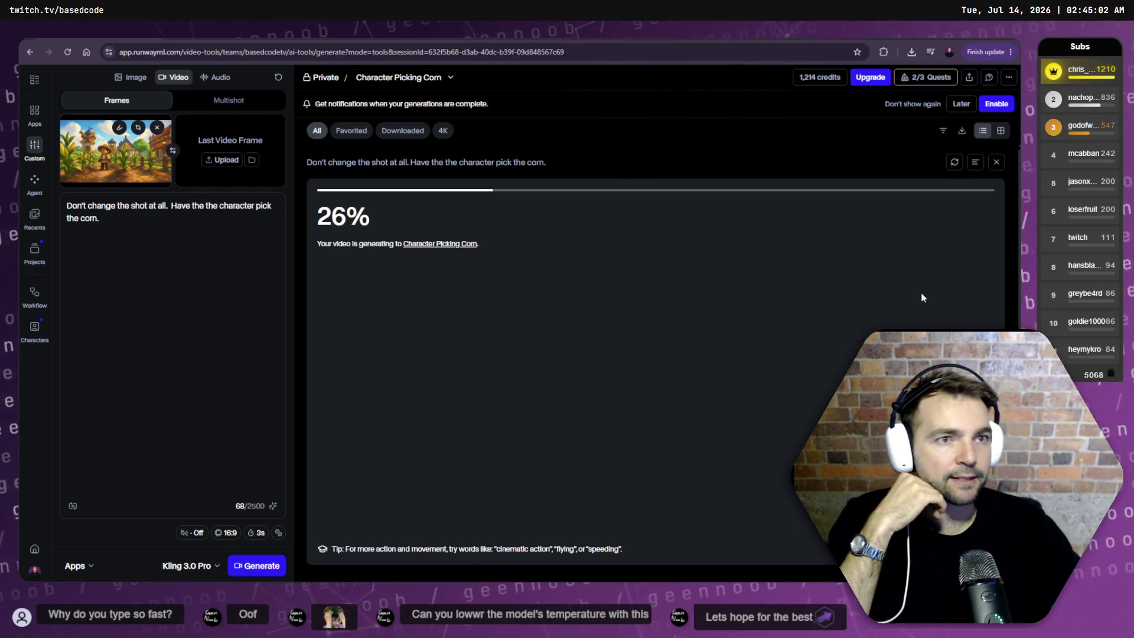
click(949, 52)
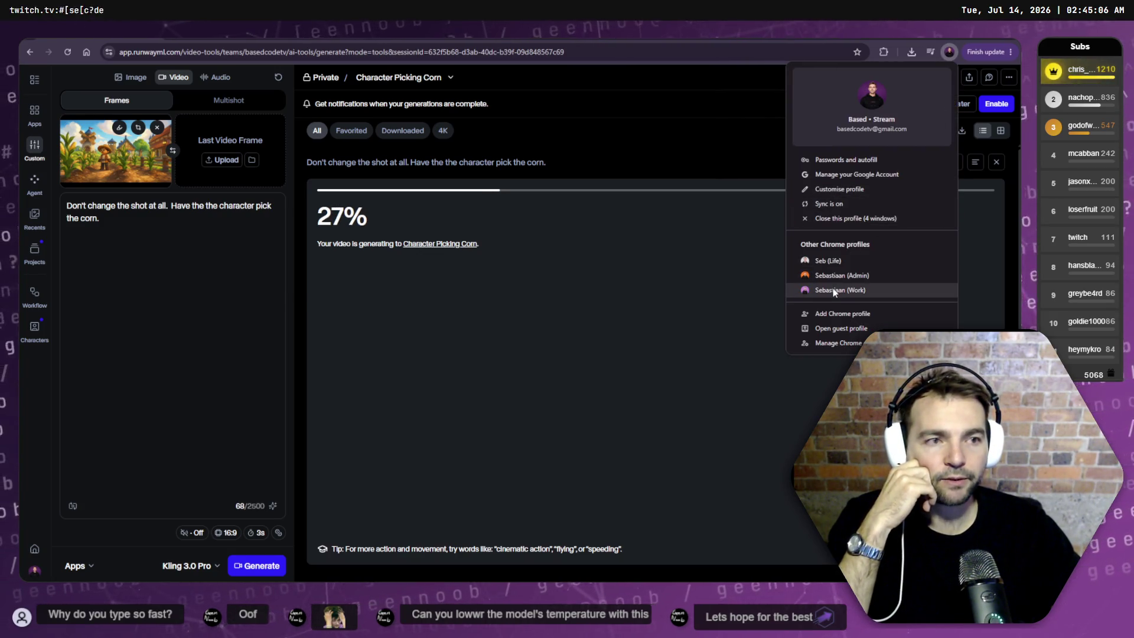
- Dismiss the profile menu, wait for the clip to reach 49%, then switch to Godot
click(665, 136)
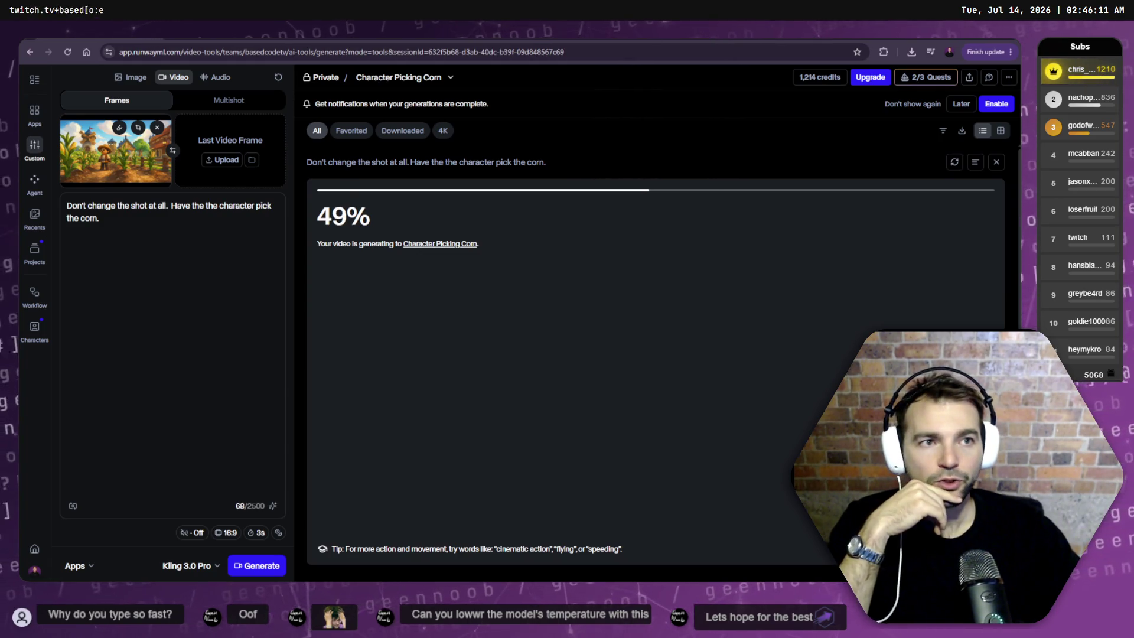
key(alt+Tab)
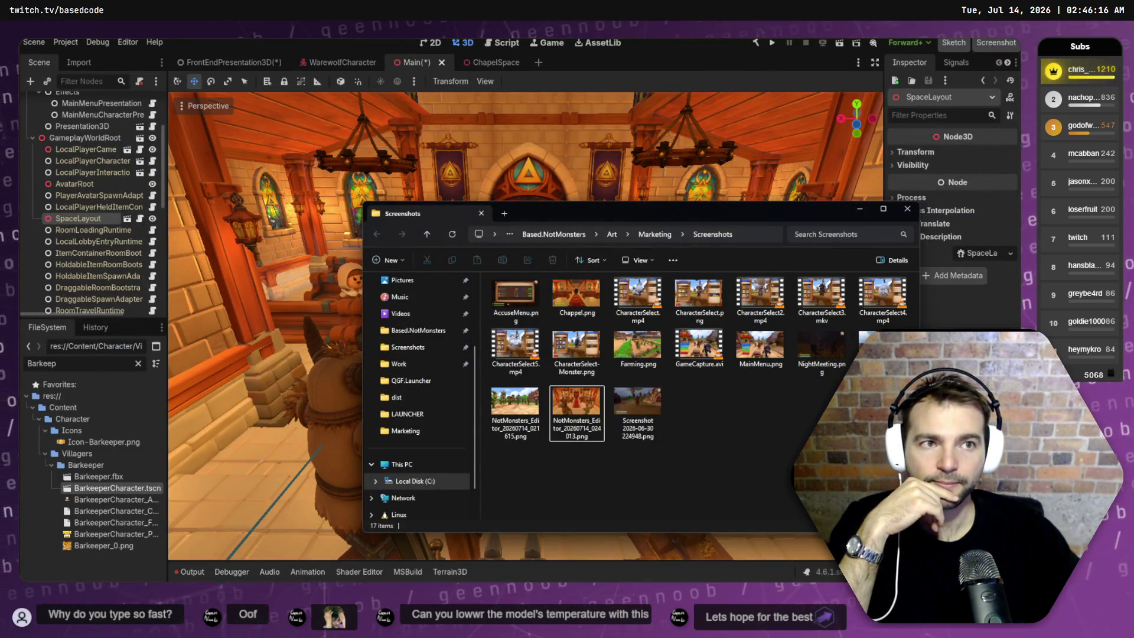
- Hide the Screenshots folder to show the chapel scene, glance at ChatGPT, then open Steam screenshots
key(alt+Tab)
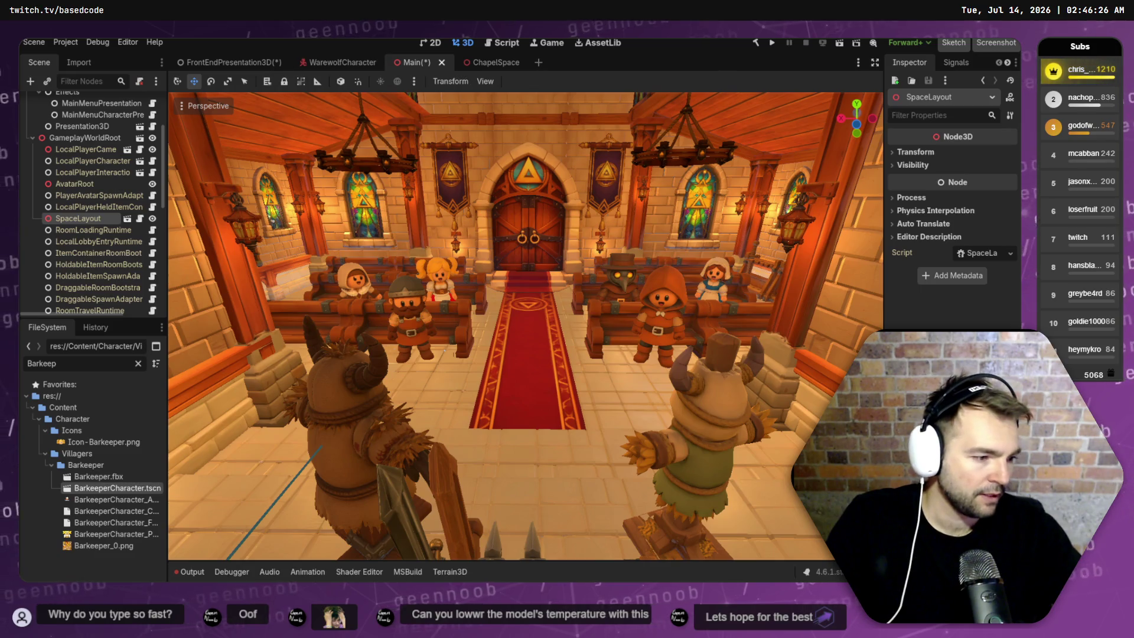
key(alt+Tab)
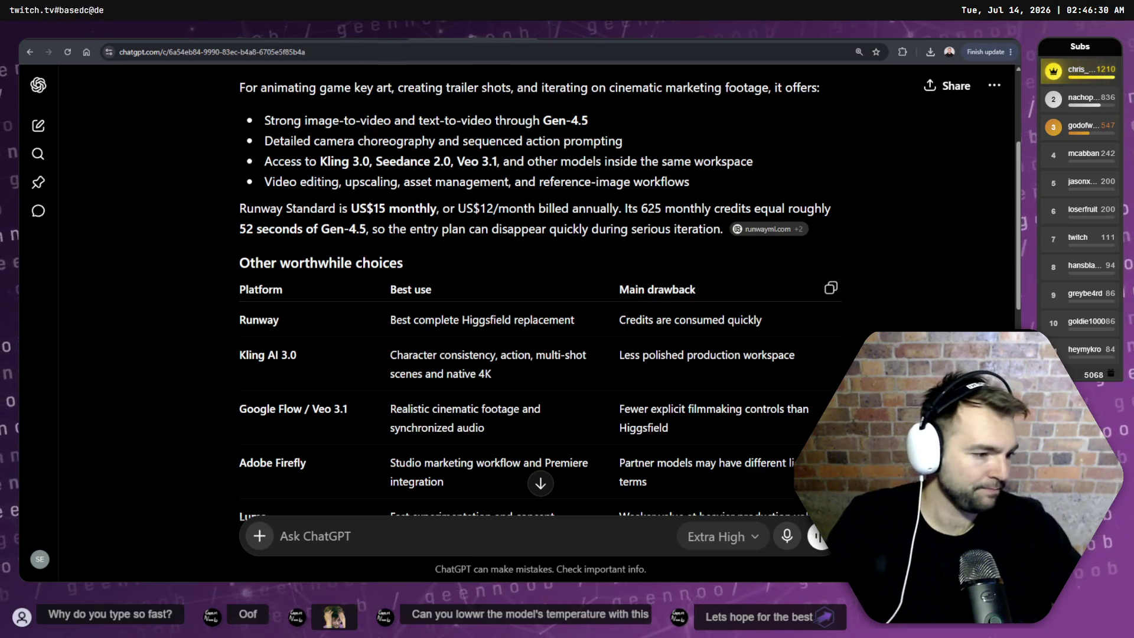
key(alt+Tab)
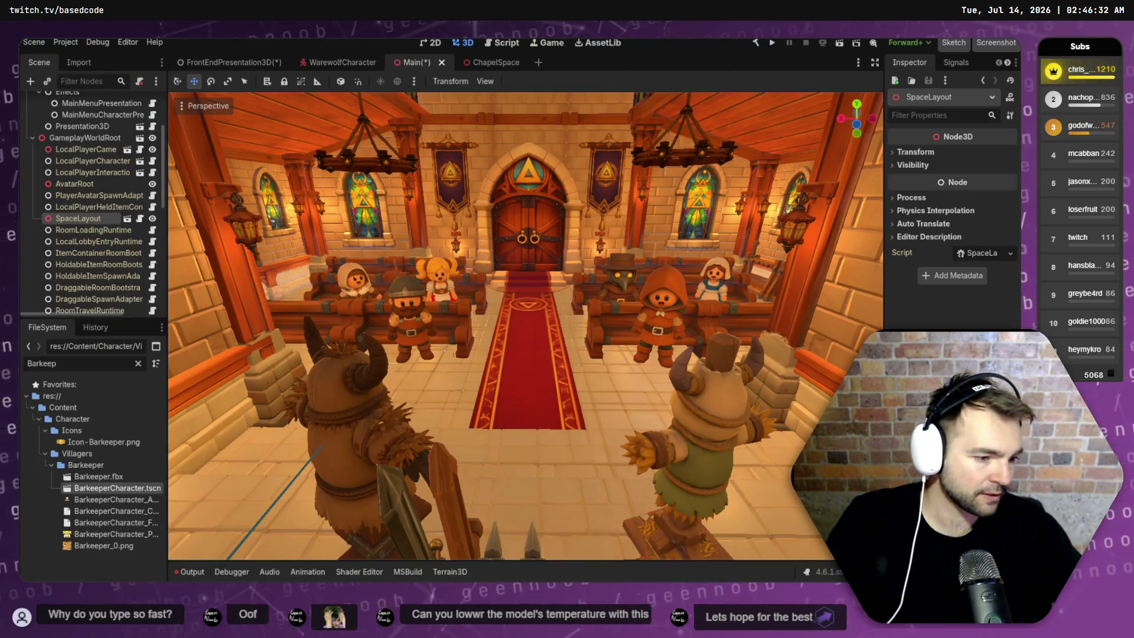
key(alt+Tab)
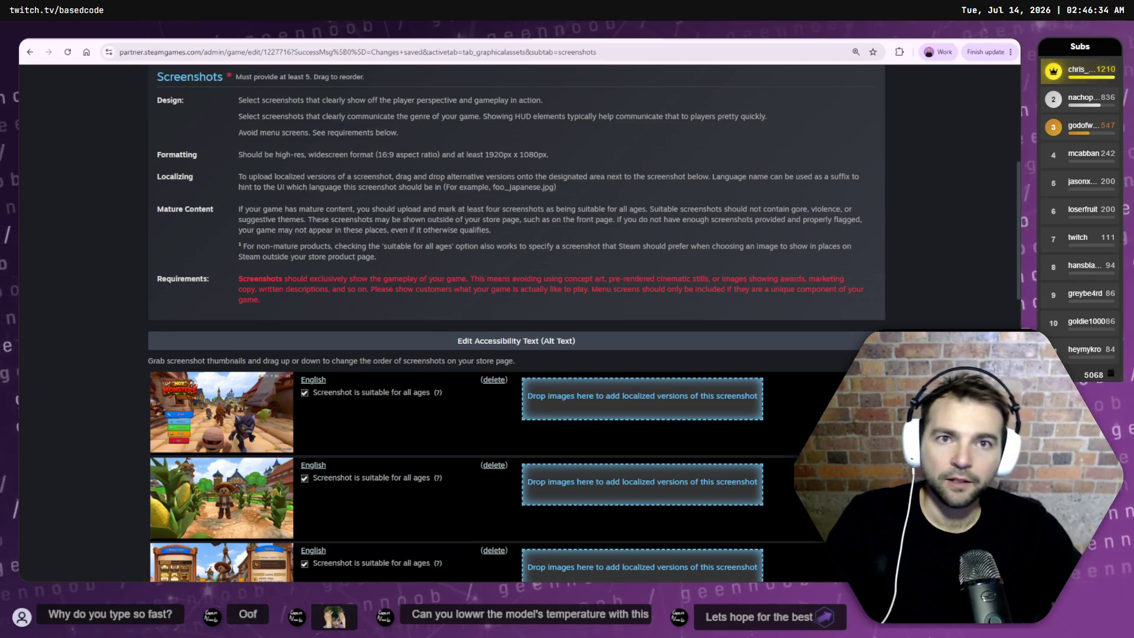
- Scroll through the Not Monsters store page's trailer and description, then return to Godot
key(ctrl+Tab)
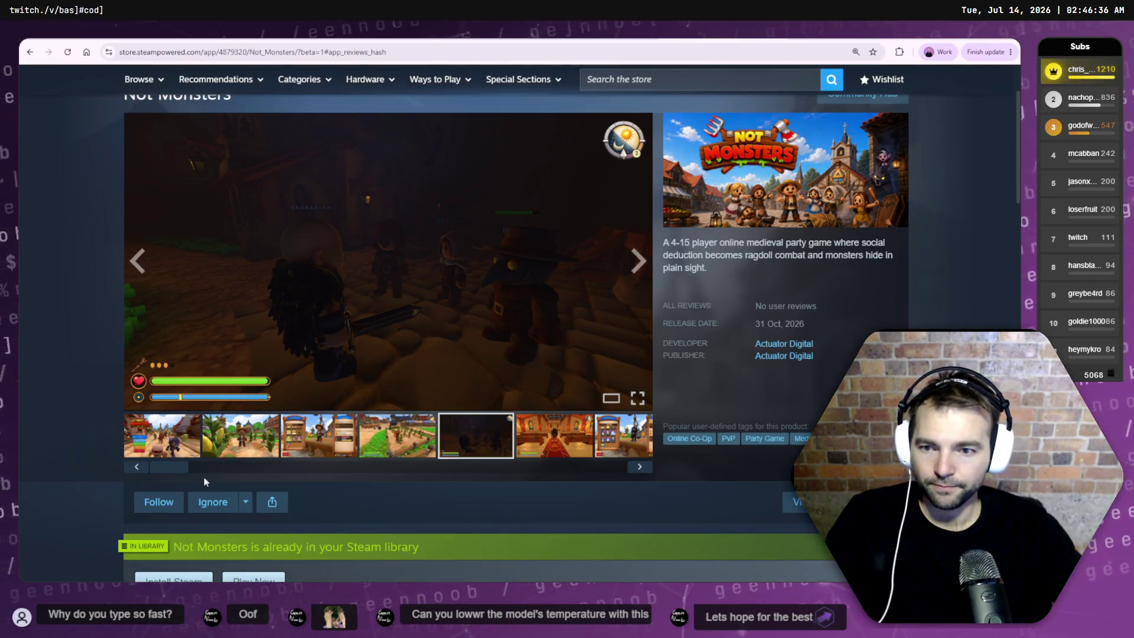
scroll(353, 499, down, 4)
scroll(352, 498, down, 5)
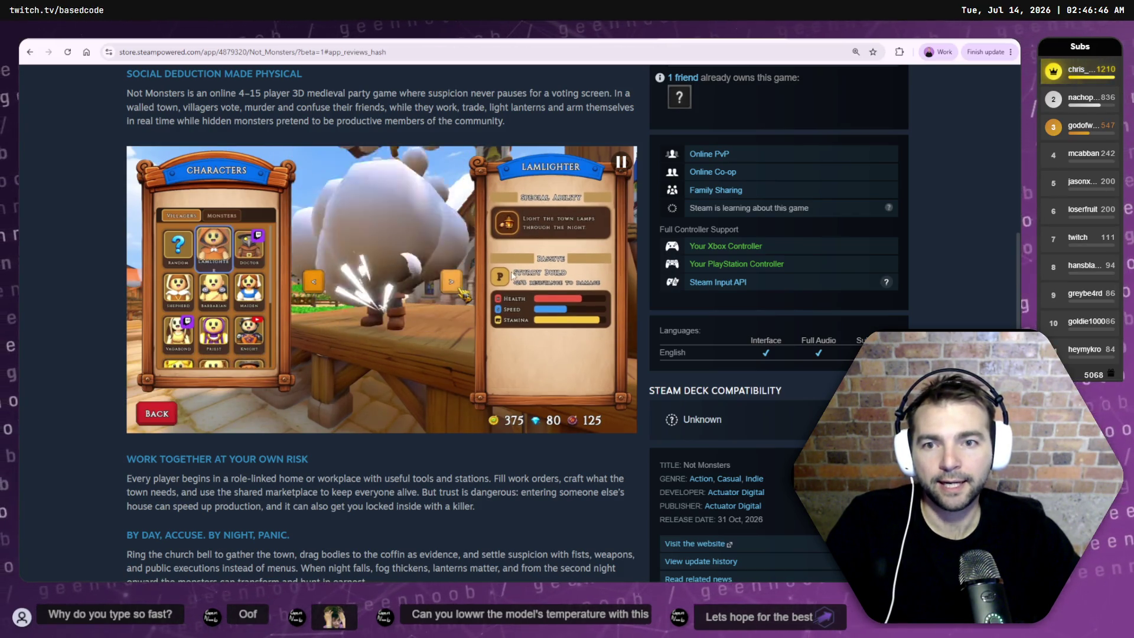
key(alt+Tab)
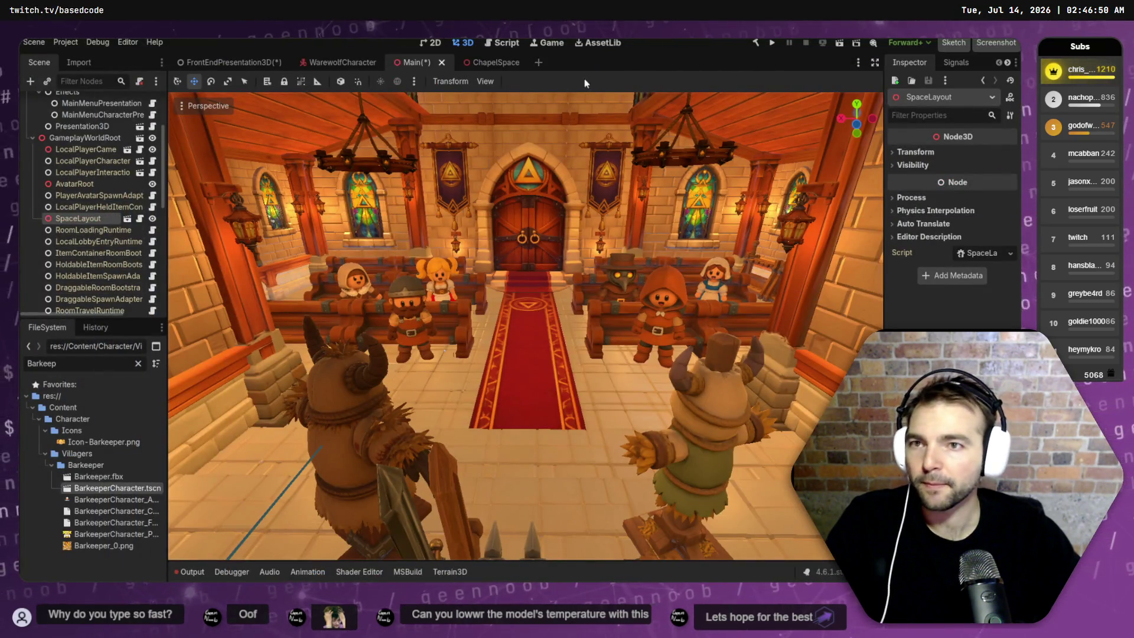
- Save the Main chapel scene and inspect the FrozenCharacter12 slot
key(f)
scroll(91, 176, down, 10)
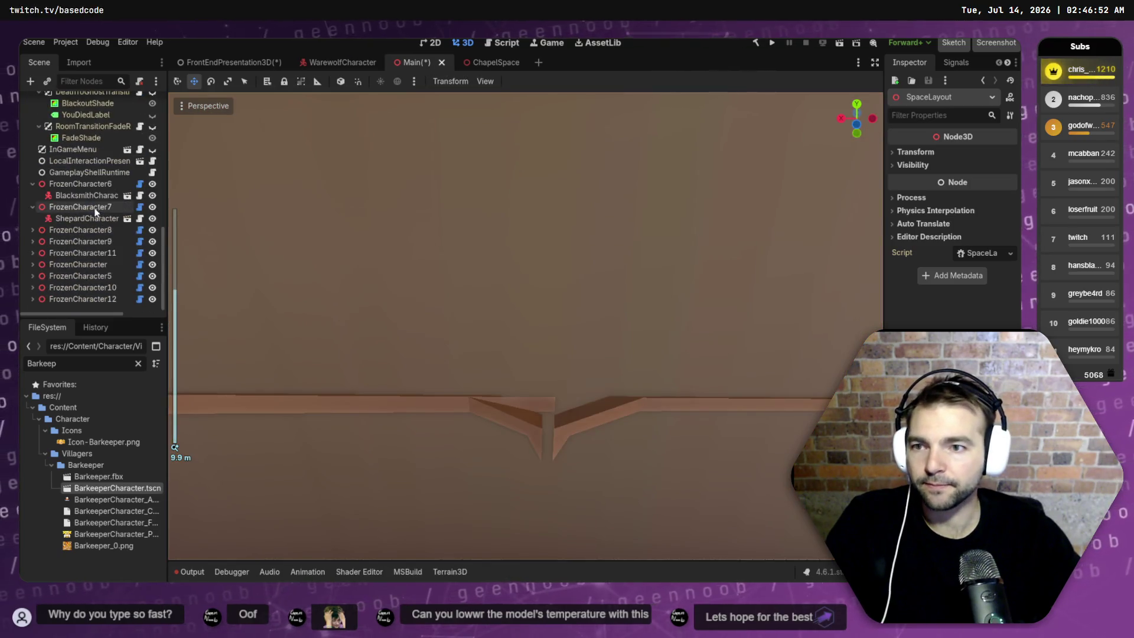
key(ctrl+s)
click(80, 298)
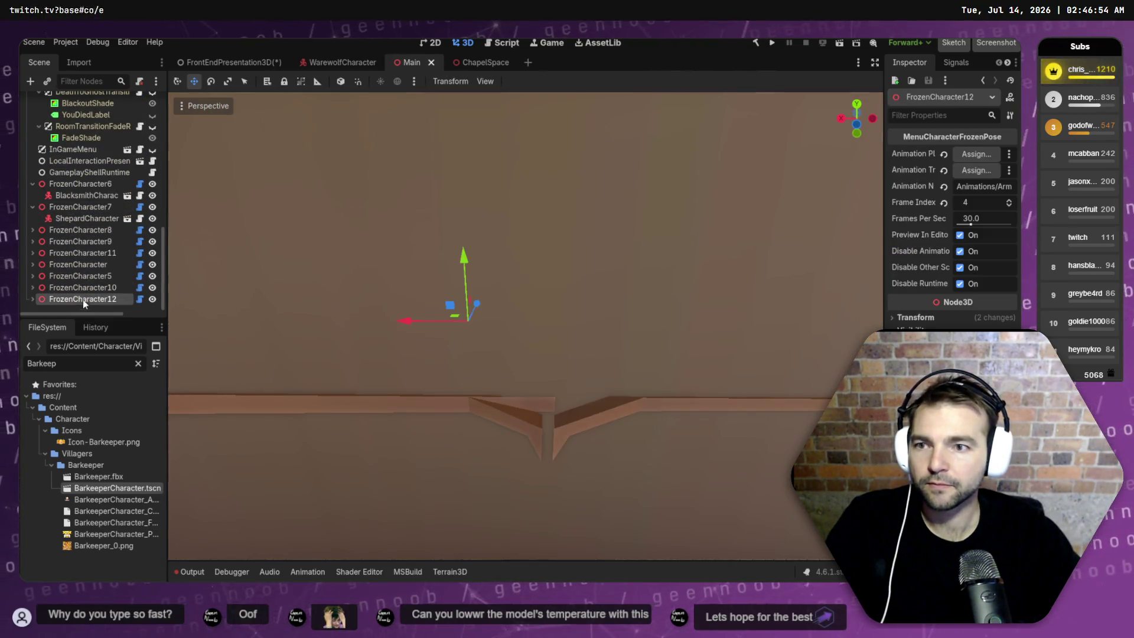
click(39, 310)
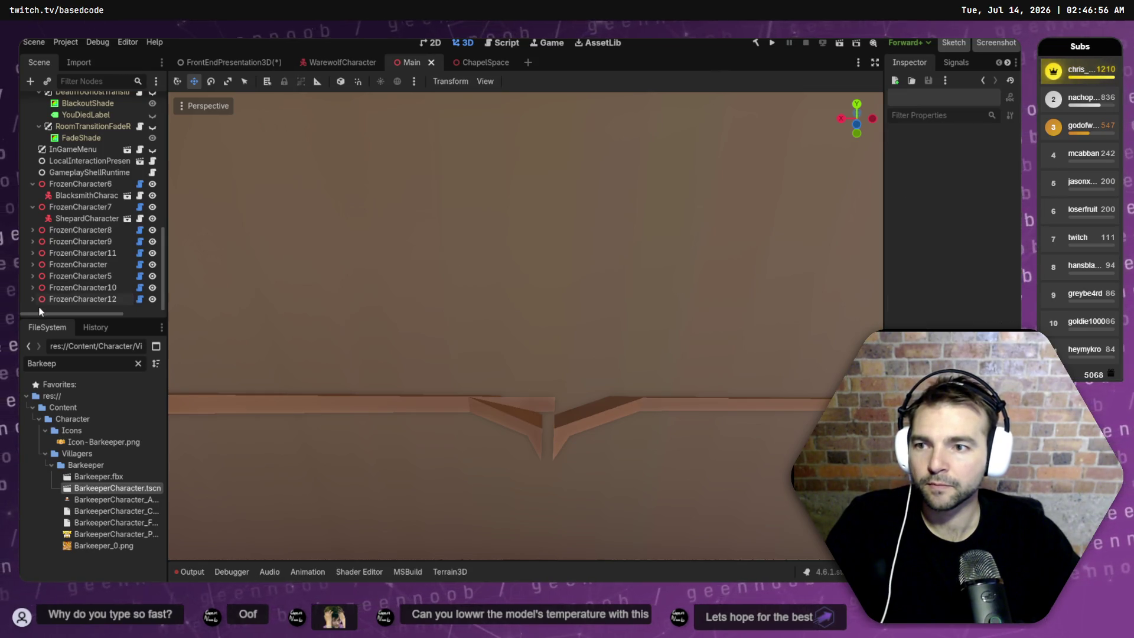
click(100, 297)
scroll(96, 299, down, 1)
- Replace the BarkeeperCharacter under FrozenCharacter13 with an instance of ButcherCharacter.tscn
click(83, 299)
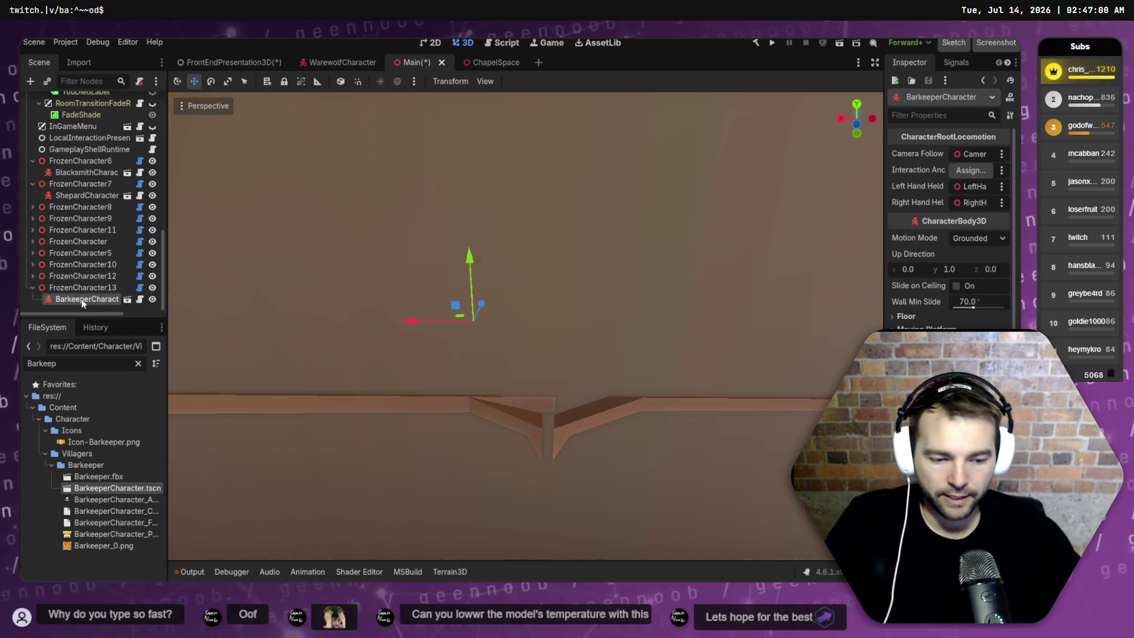
key(Delete)
key(Return)
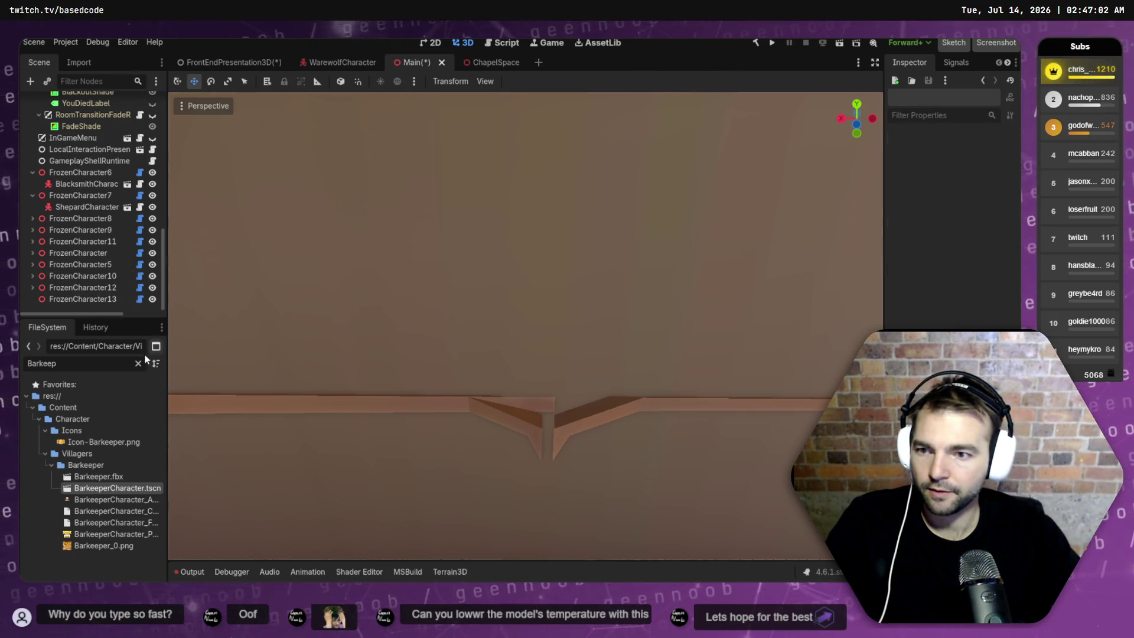
click(138, 363)
text(Butcher)
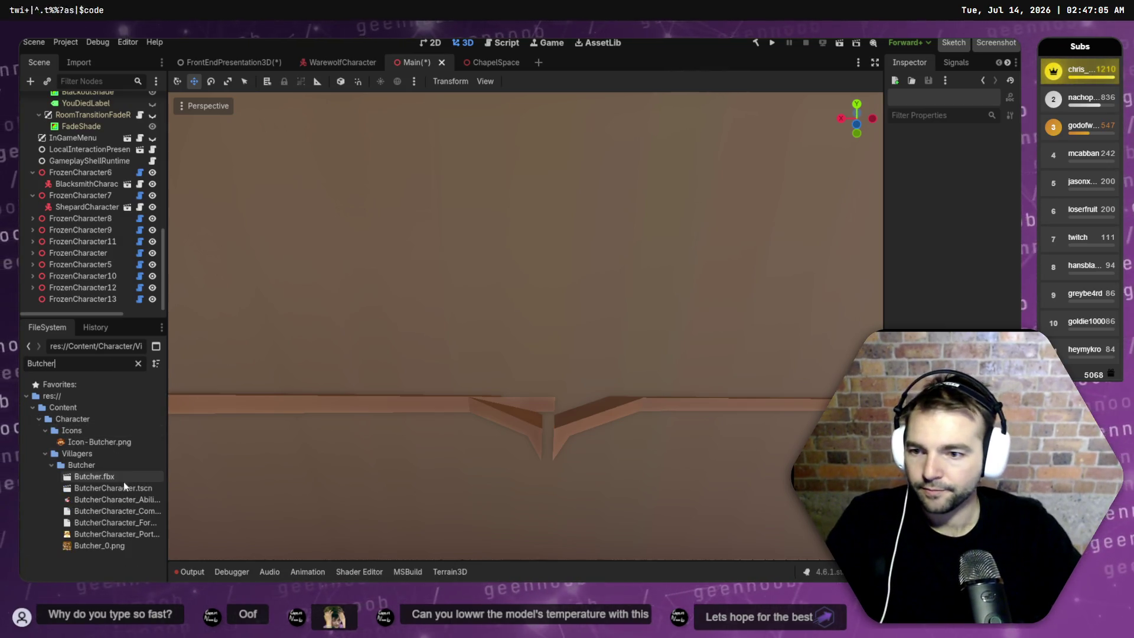
click(114, 488)
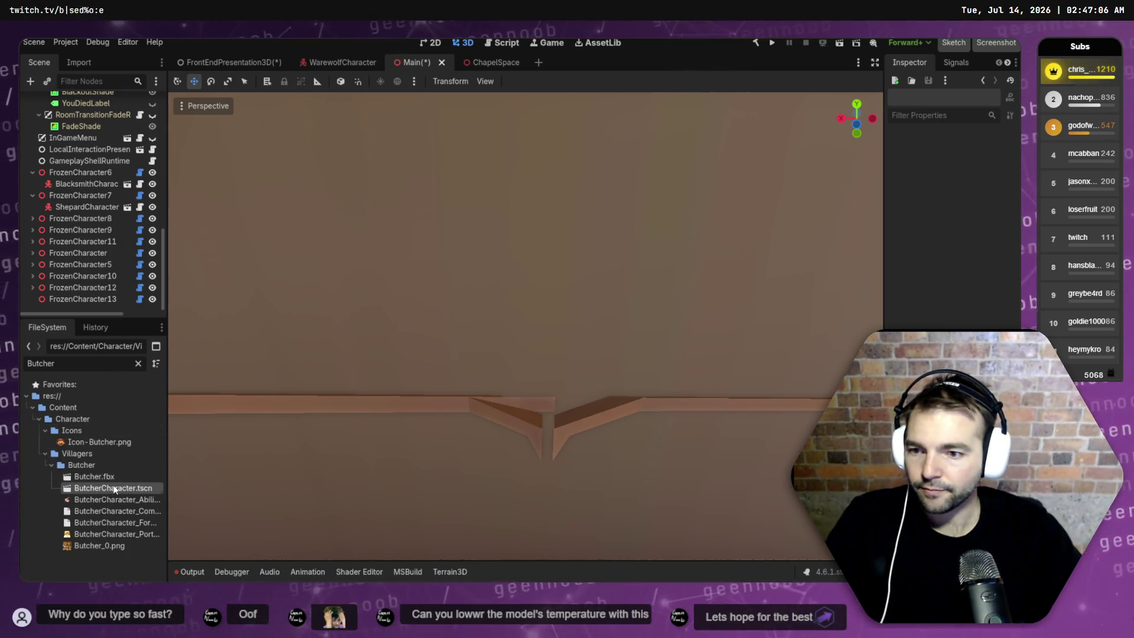
drag(66, 308, 72, 299)
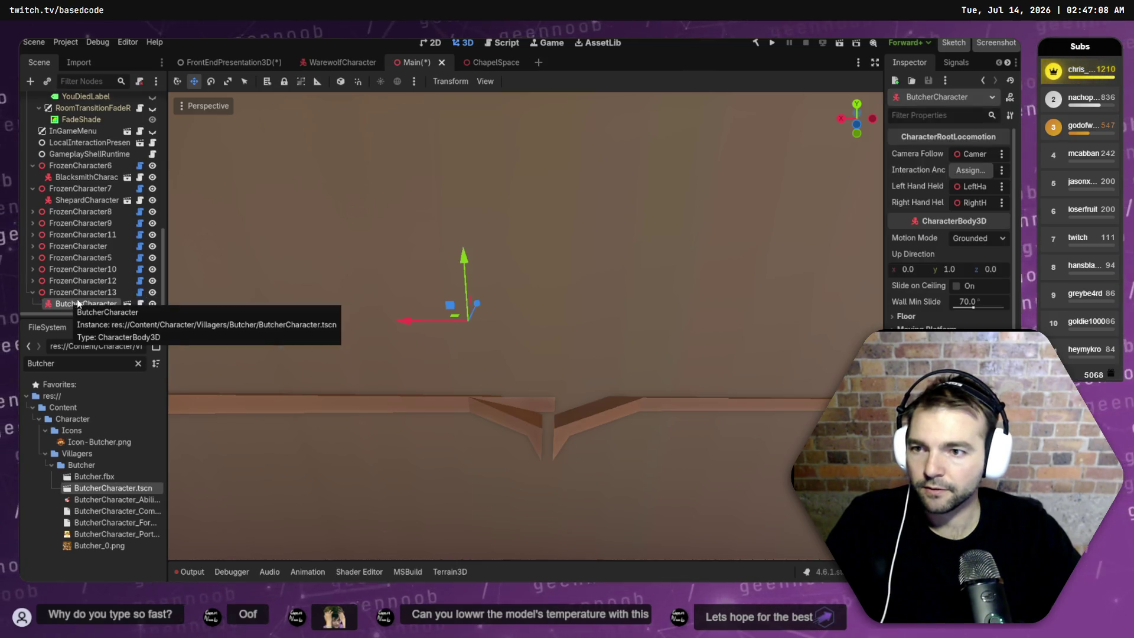
- Move the butcher onto the right-hand pews and rotate it about 74 degrees
scroll(494, 290, up, 10)
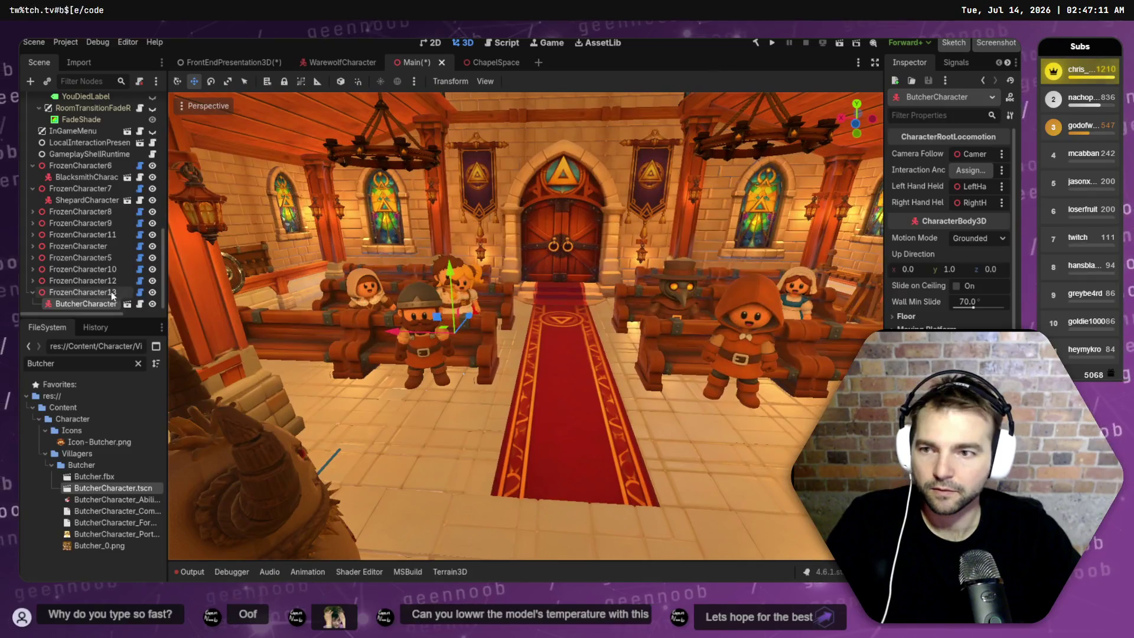
click(112, 292)
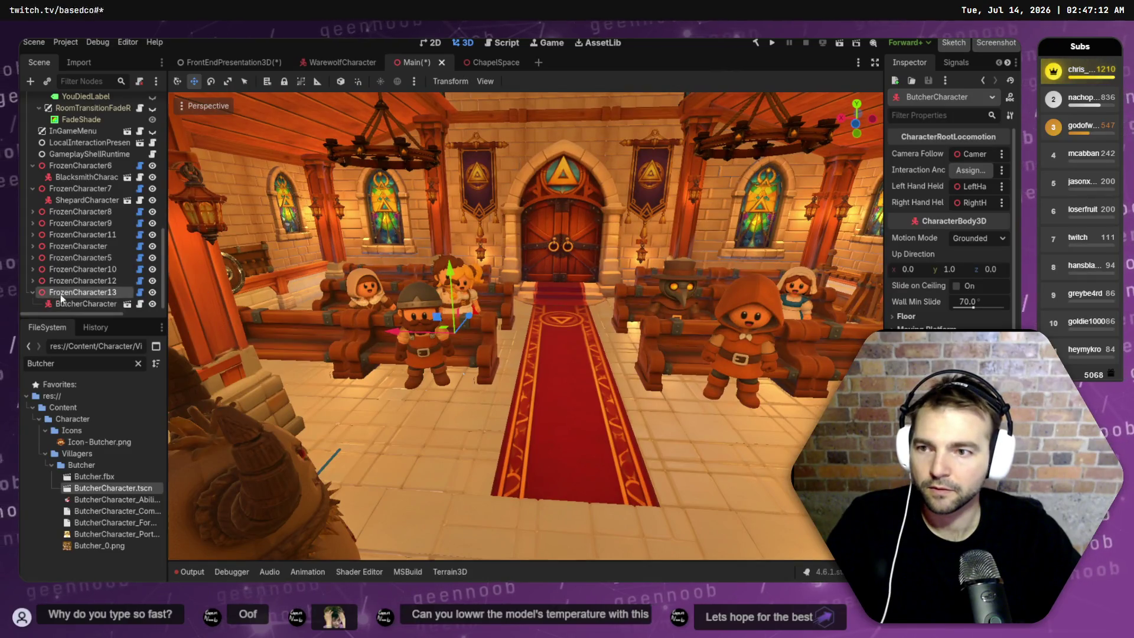
drag(396, 331, 661, 310)
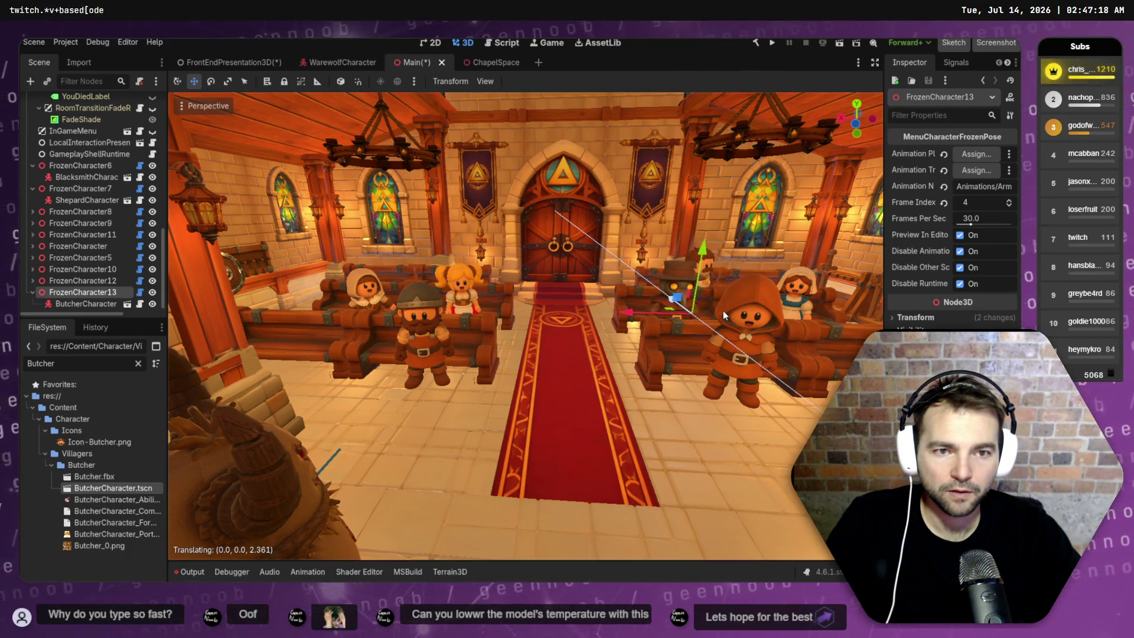
click(697, 337)
key(e)
drag(693, 333, 653, 319)
key(w)
- Reframe the view on the door and pews and nudge the butcher along the pew
key(s)
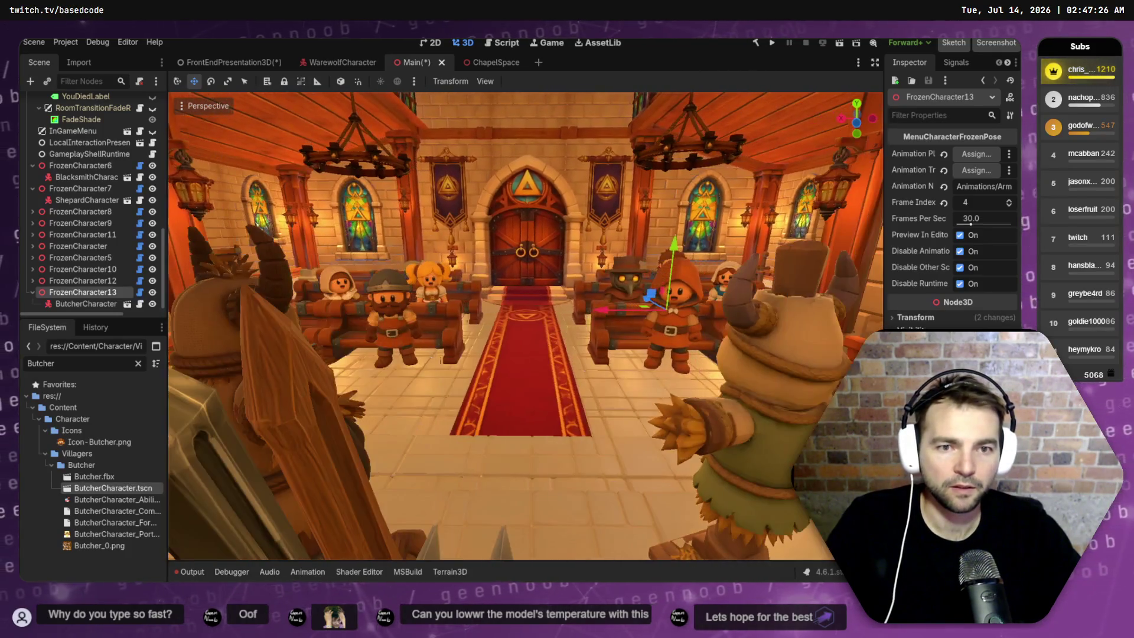
key(w)
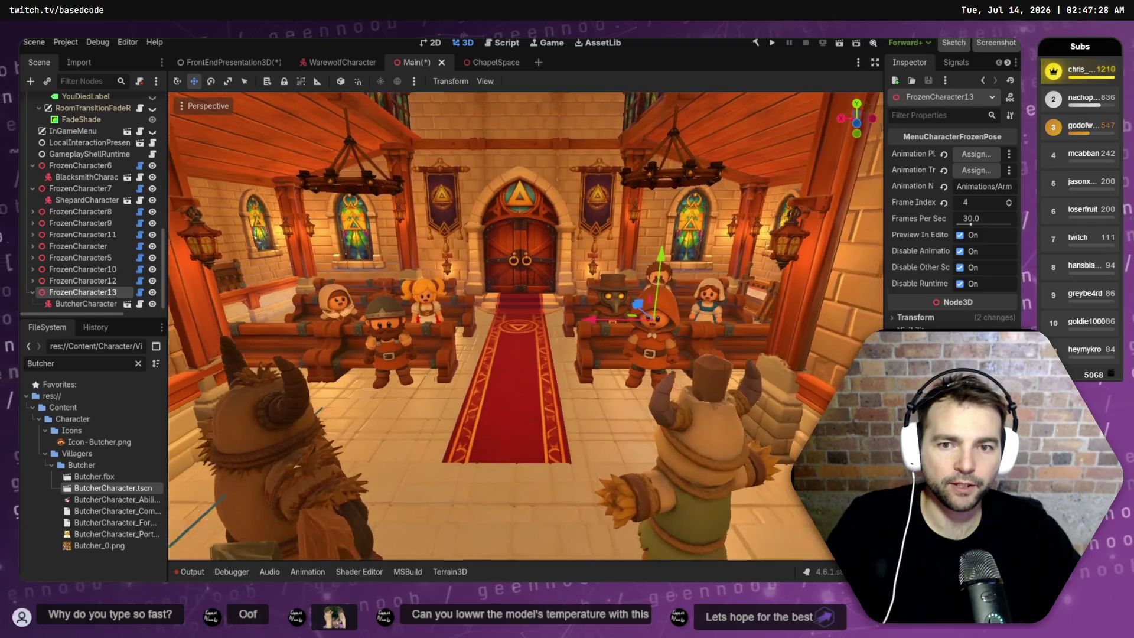
key(w)
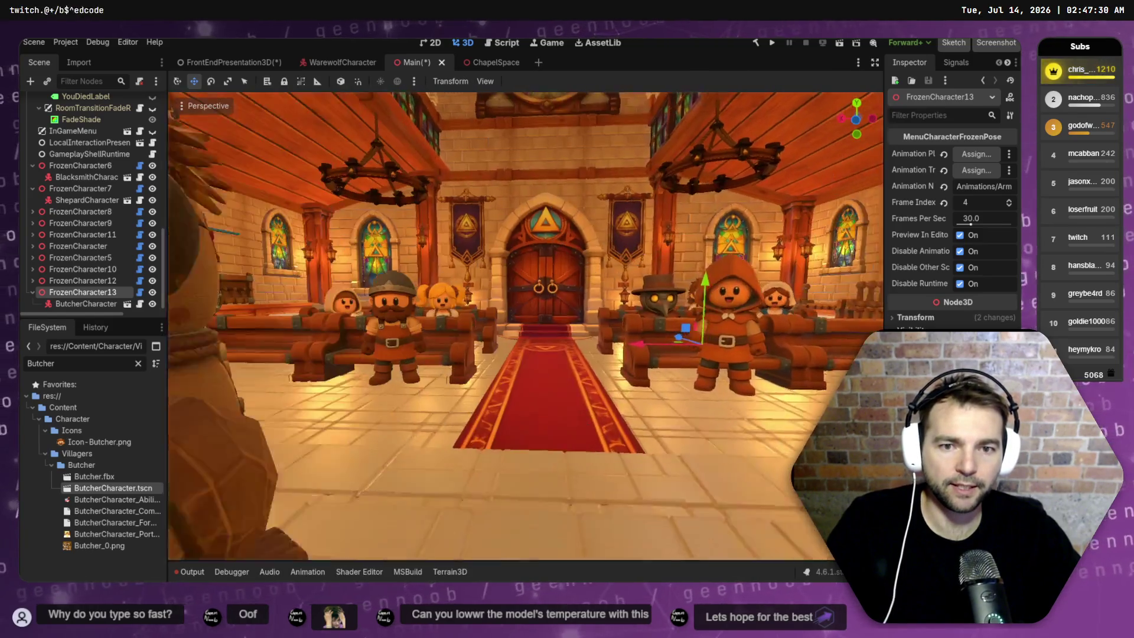
key(w)
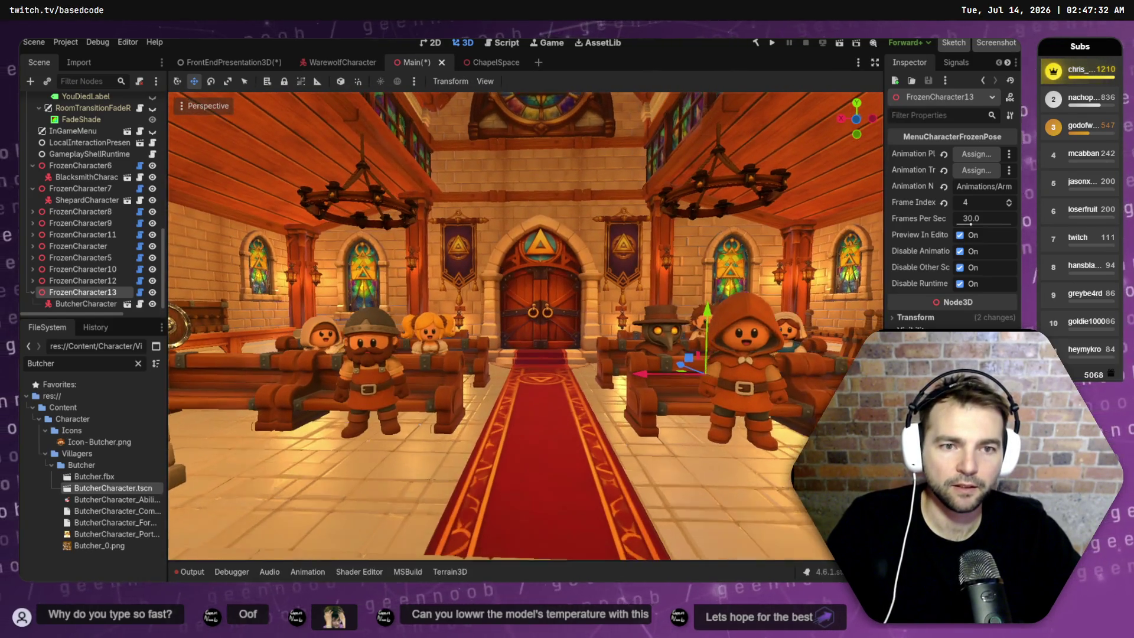
key(w)
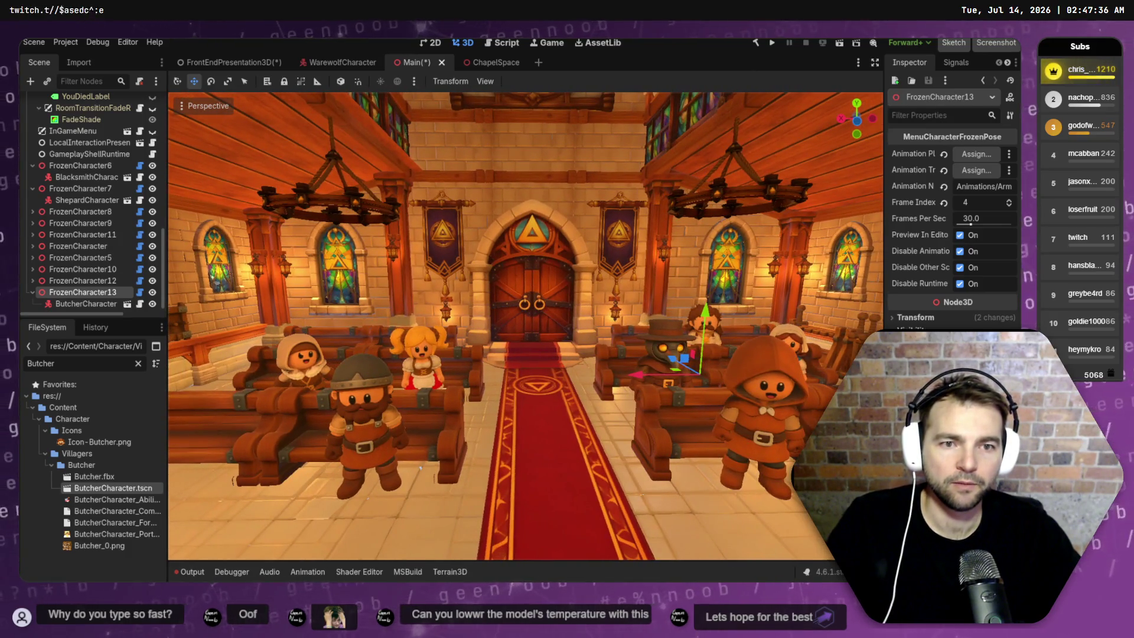
drag(645, 378, 663, 375)
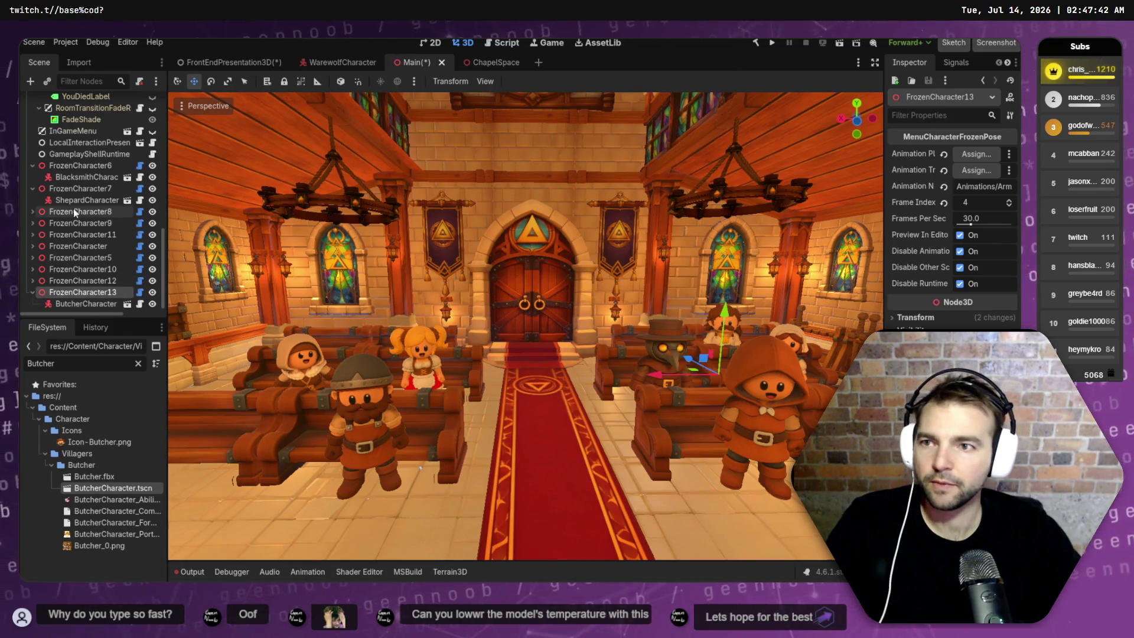
- Duplicate the character slot onto the left pews as FrozenCharacter14 and delete its butcher copy
click(32, 293)
click(55, 290)
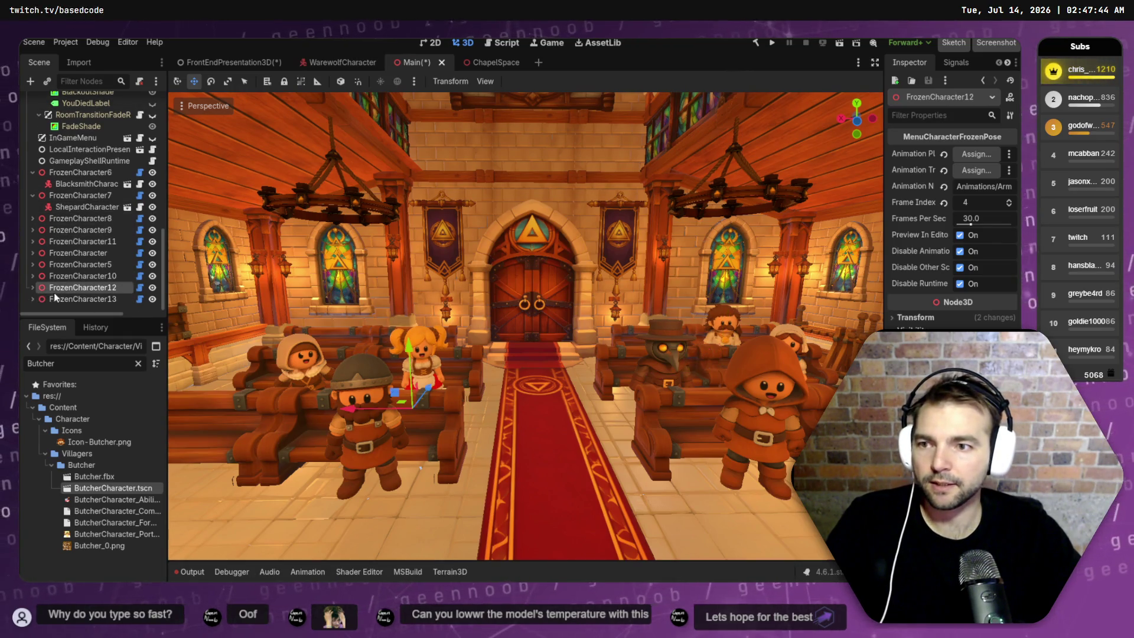
key(Home)
key(End)
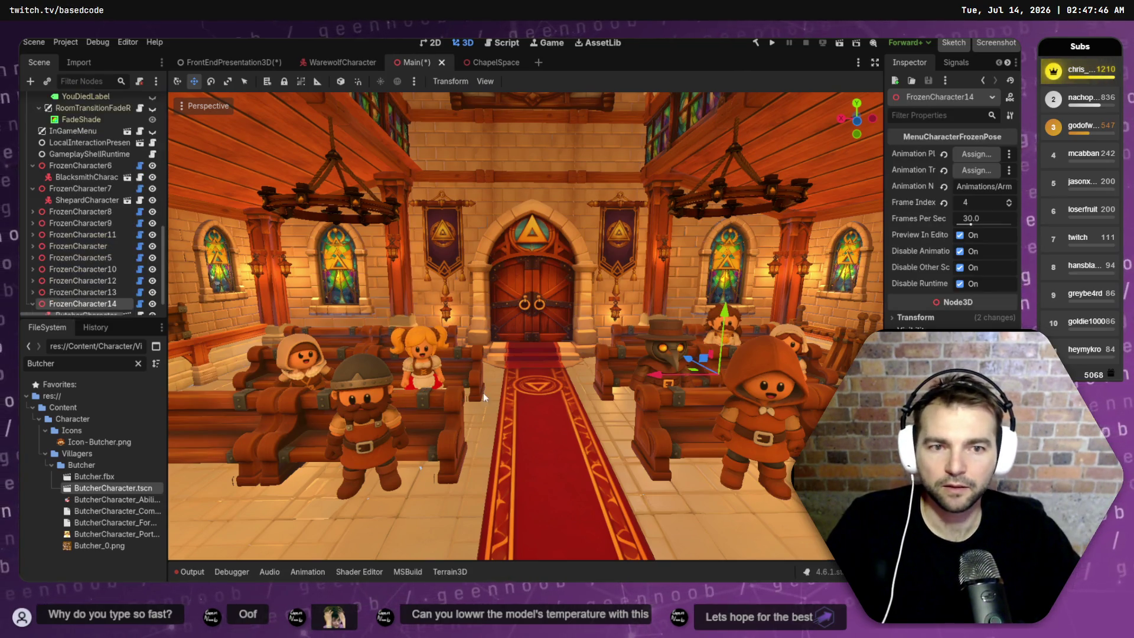
drag(591, 363, 308, 350)
scroll(78, 271, down, 1)
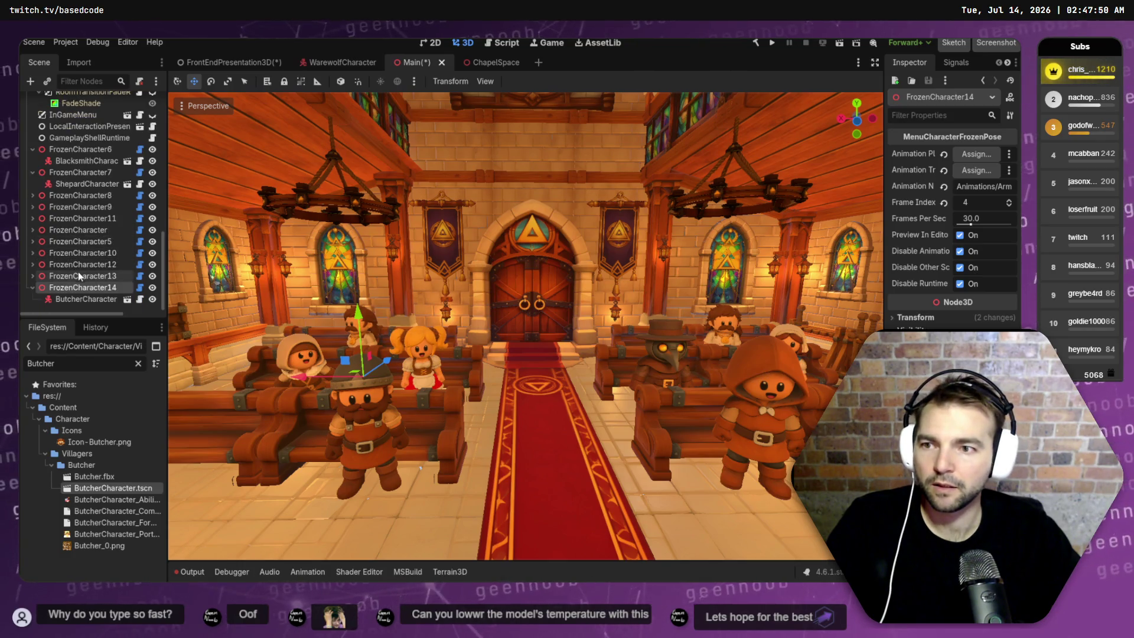
click(74, 299)
key(Delete)
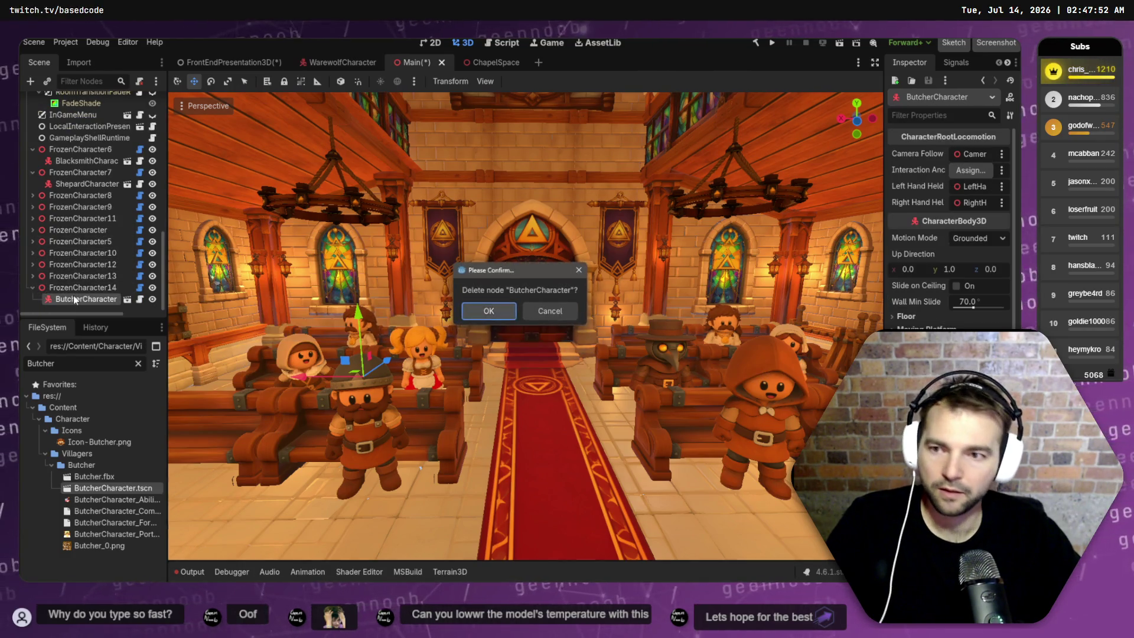
- Replace the deleted butcher with ArtistCharacter in FrozenCharacter14, turned about 44 degrees
key(Return)
click(83, 299)
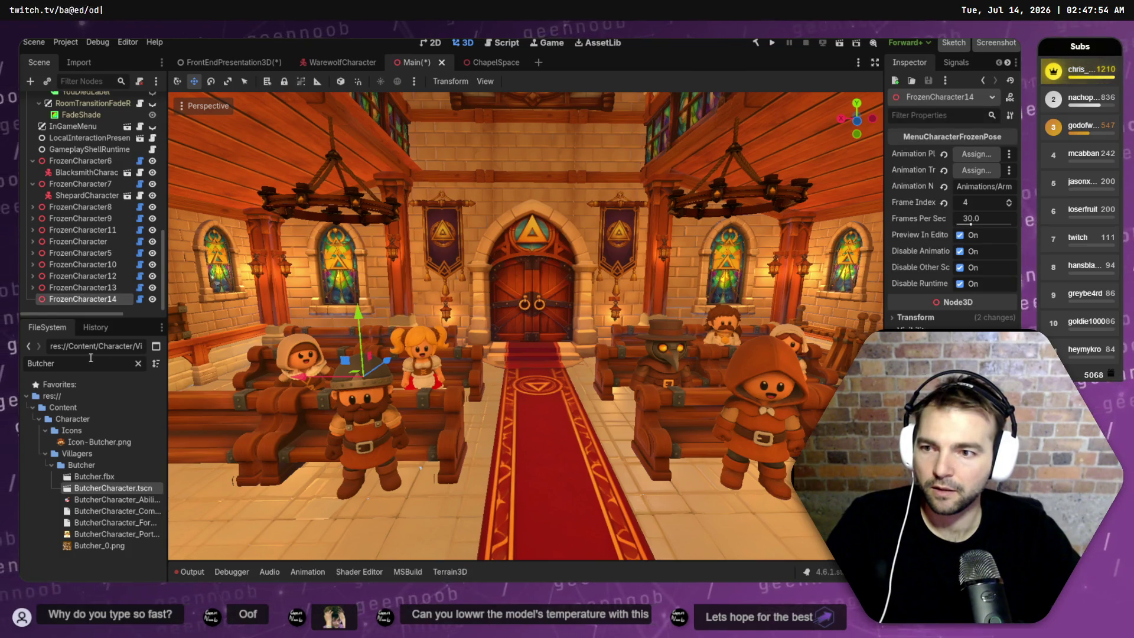
text(Artist)
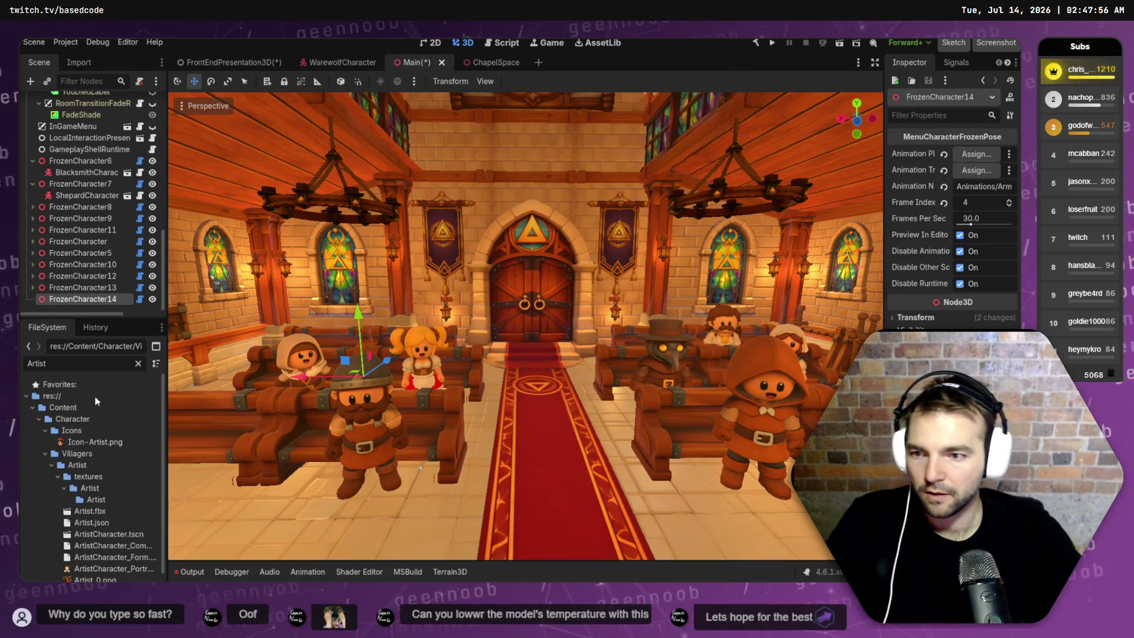
drag(98, 539, 109, 315)
key(e)
drag(378, 390, 511, 353)
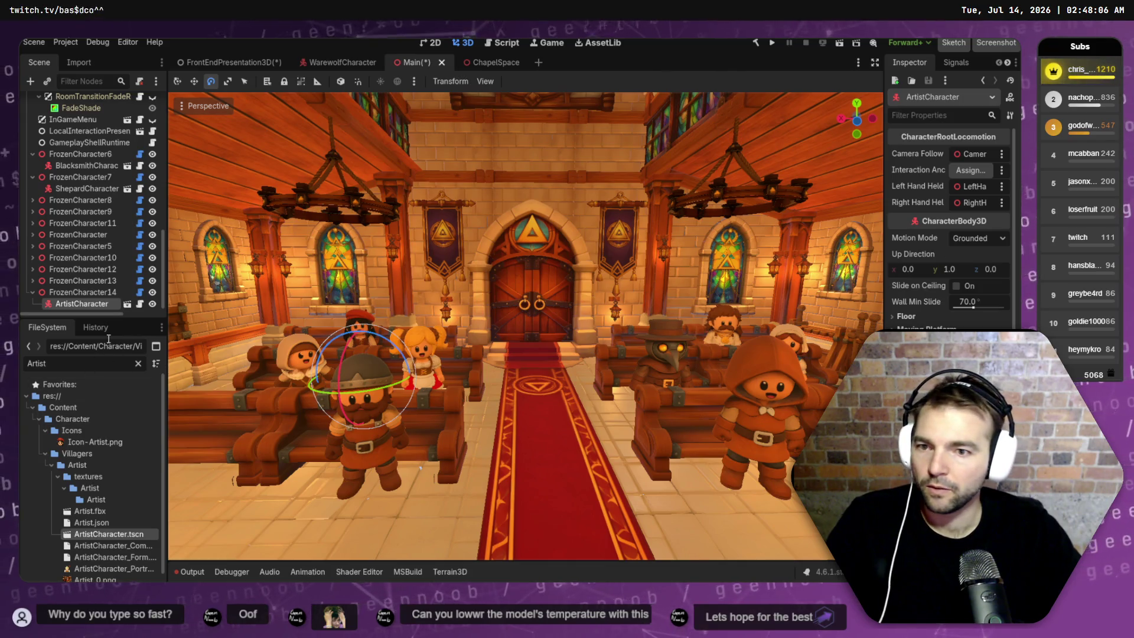
- Duplicate FrozenCharacter14 as FrozenCharacter15 and delete its copied artist, leaving the slot empty
click(55, 292)
click(33, 292)
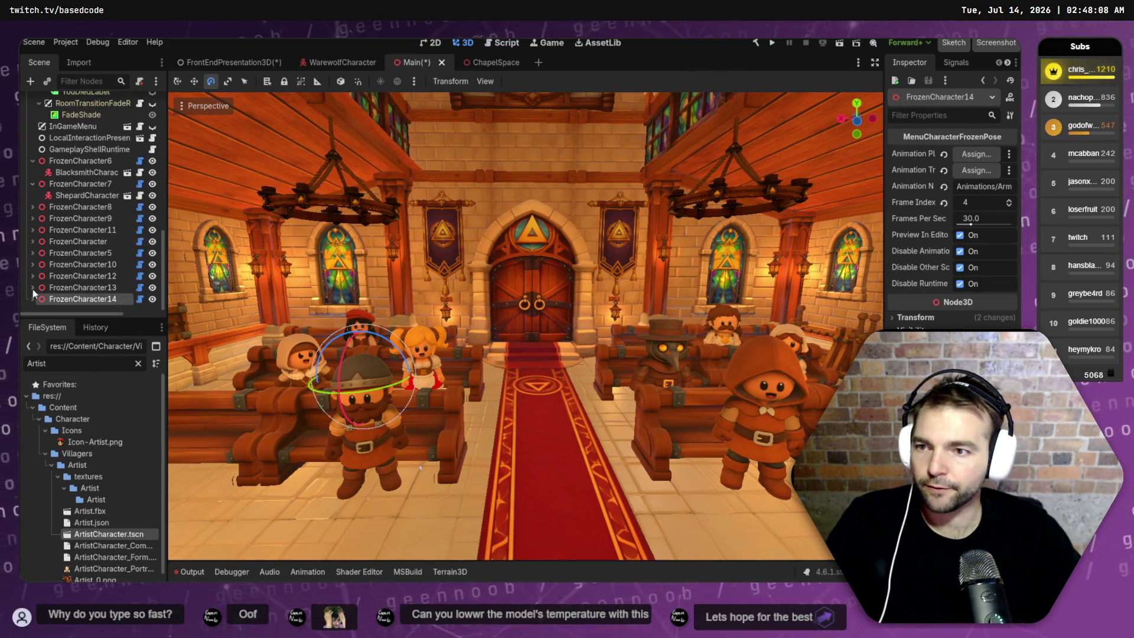
key(ctrl+d)
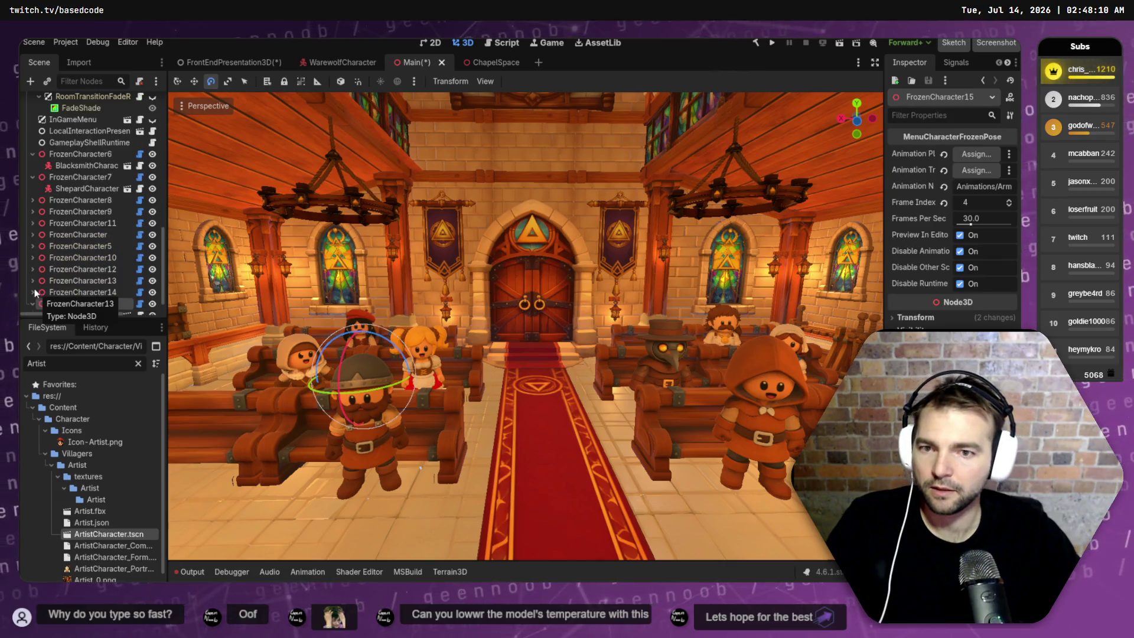
click(81, 299)
key(Delete)
key(Return)
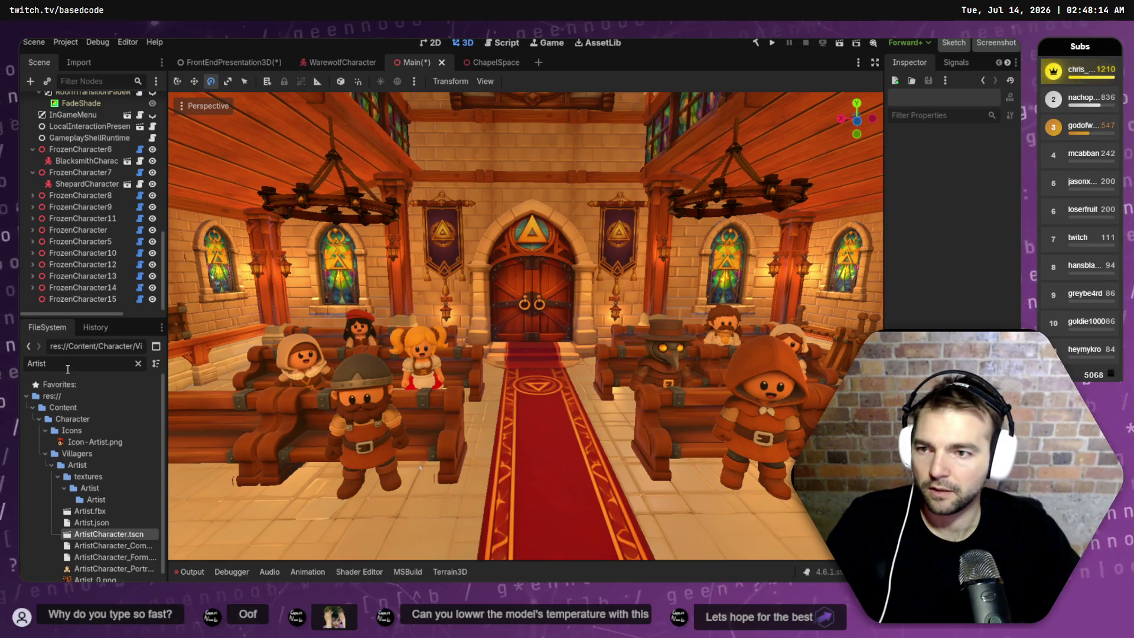
- Instance FruitSellerCharacter under FrozenCharacter15 and slide it along X beside the red aisle
text(Fruit)
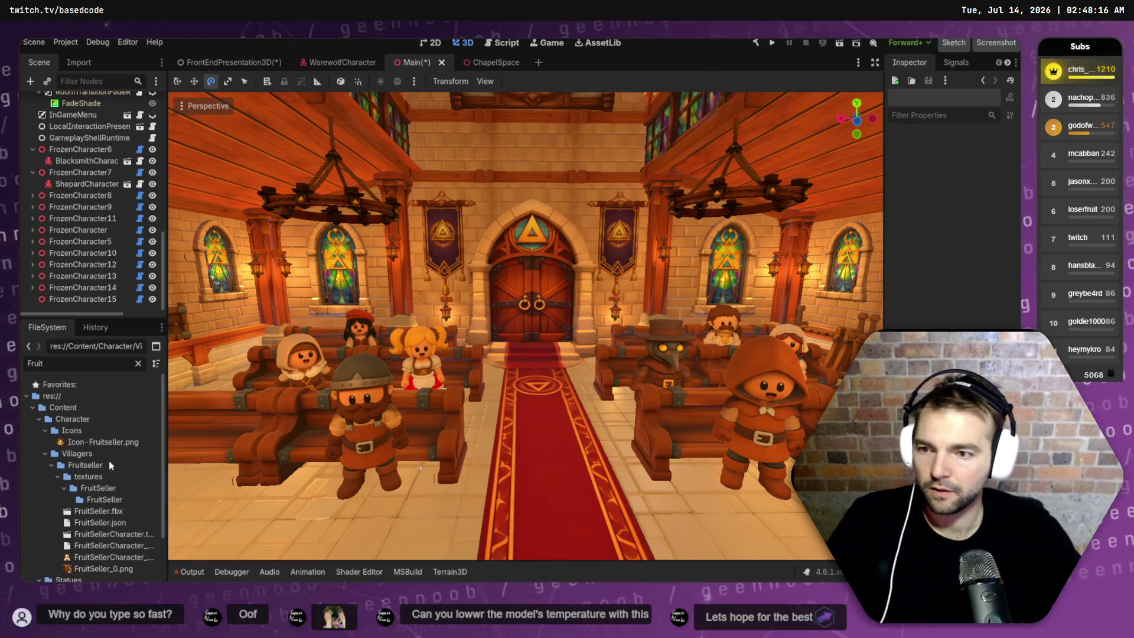
mouse_move(116, 534)
mouse_down()
mouse_move(71, 513)
mouse_move(69, 300)
mouse_up()
key(w)
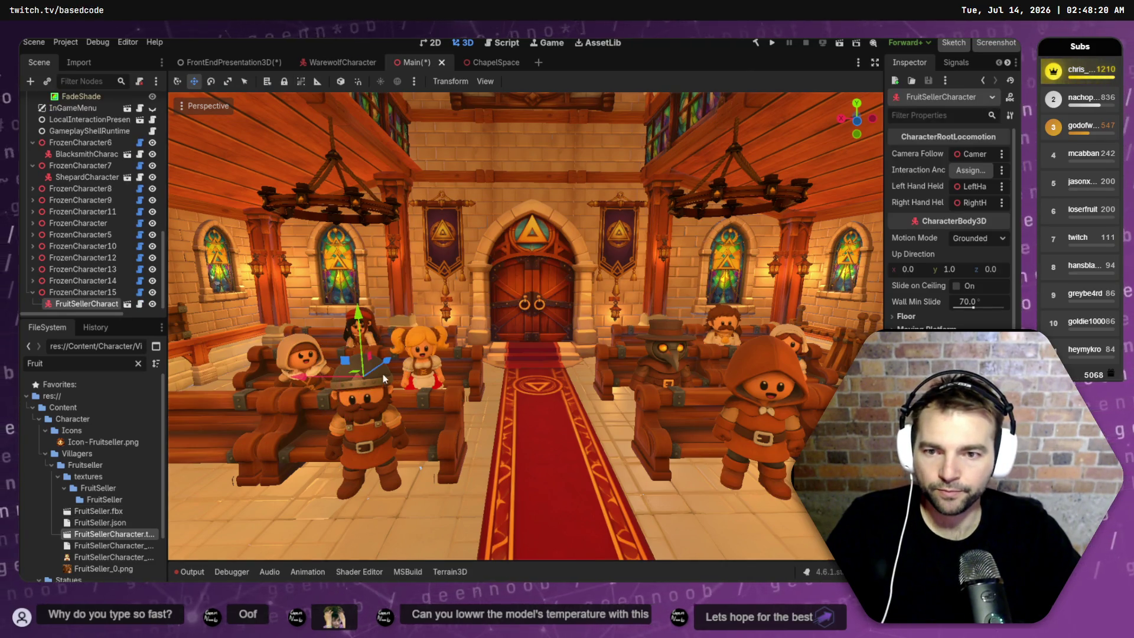
mouse_move(307, 379)
mouse_down()
mouse_move(608, 383)
mouse_move(564, 384)
mouse_up()
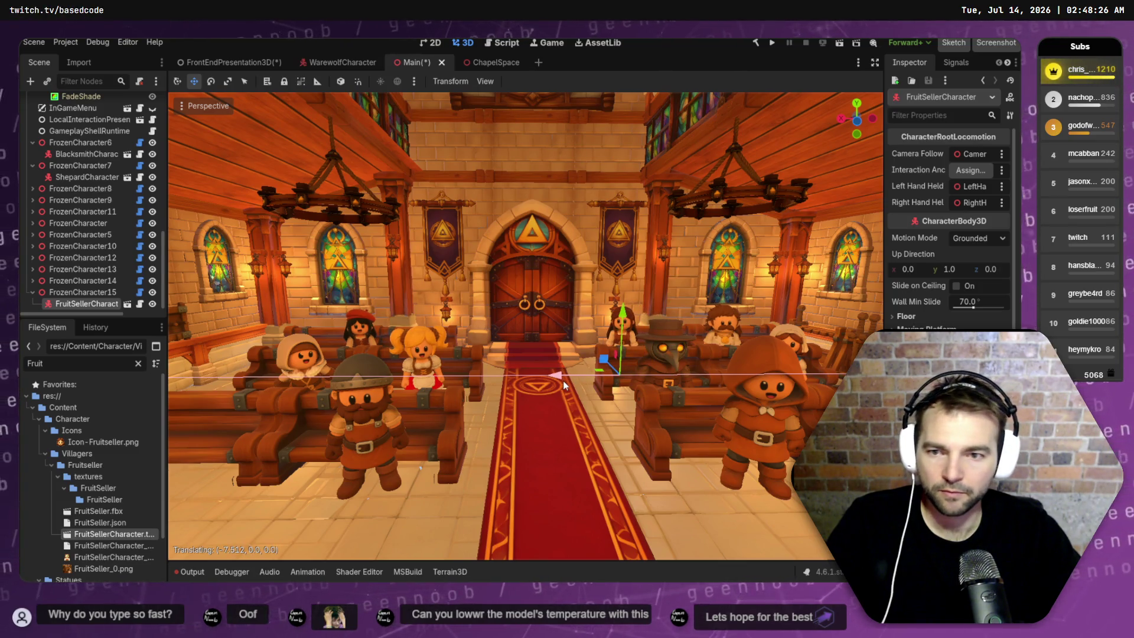
drag(565, 382, 565, 384)
scroll(565, 382, down, 3)
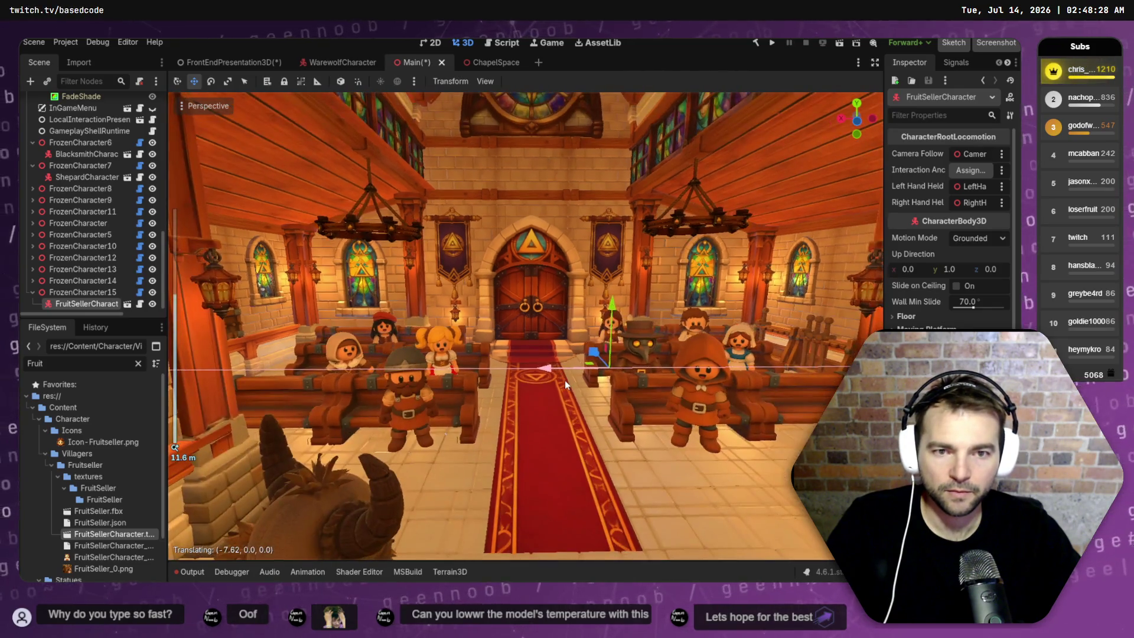
click(561, 381)
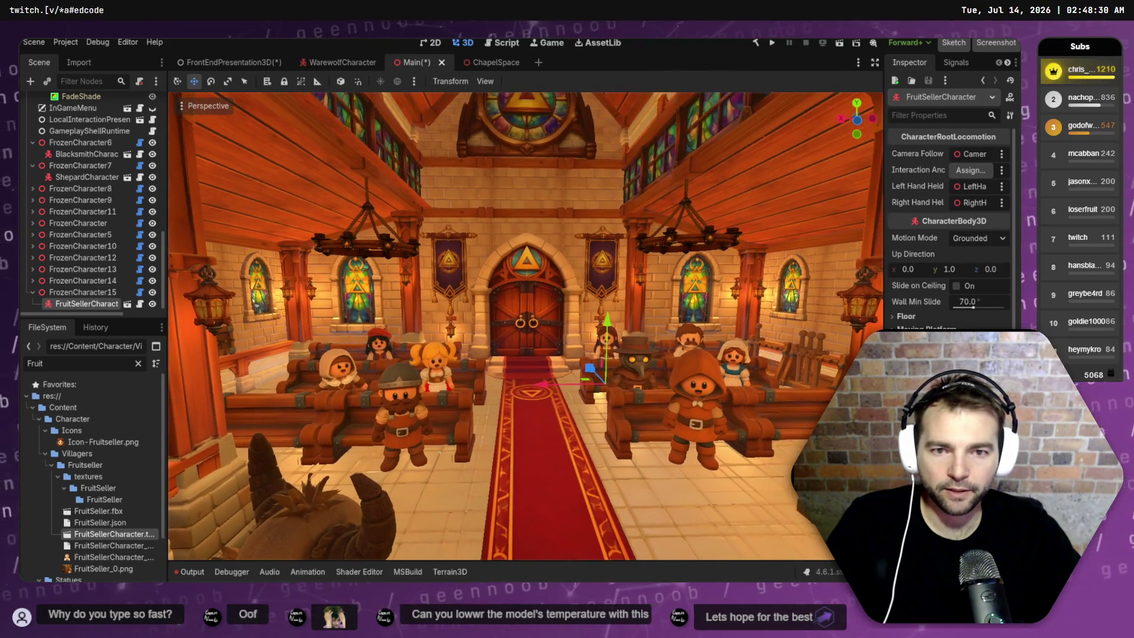
- Save the Main scene with Ctrl+S
scroll(561, 381, down, 2)
key(ctrl+s)
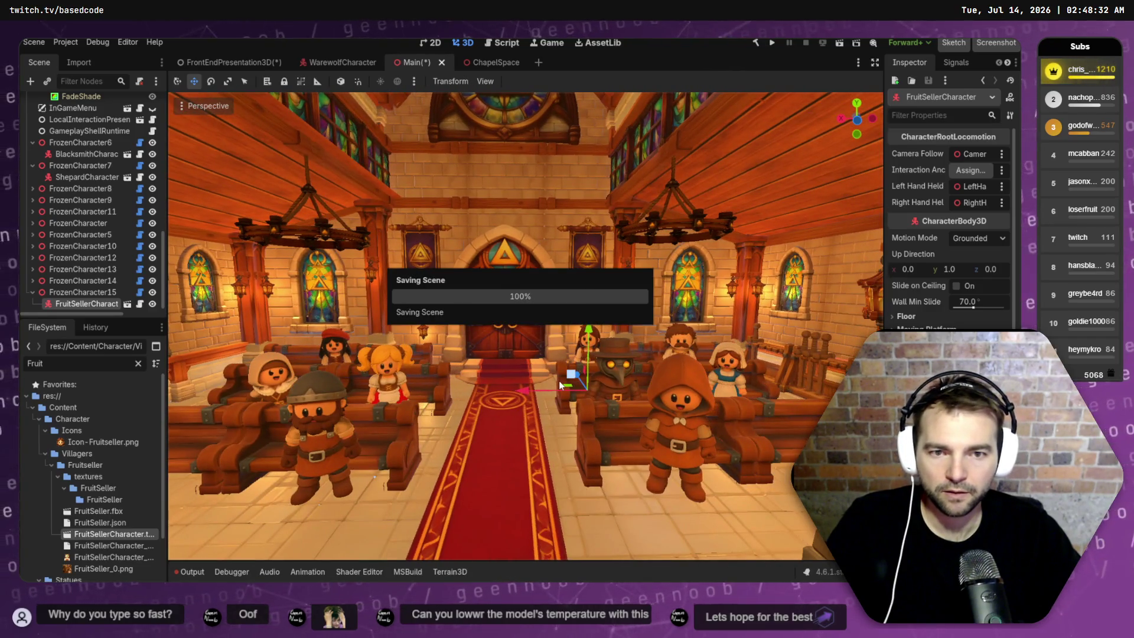
scroll(559, 380, up, 2)
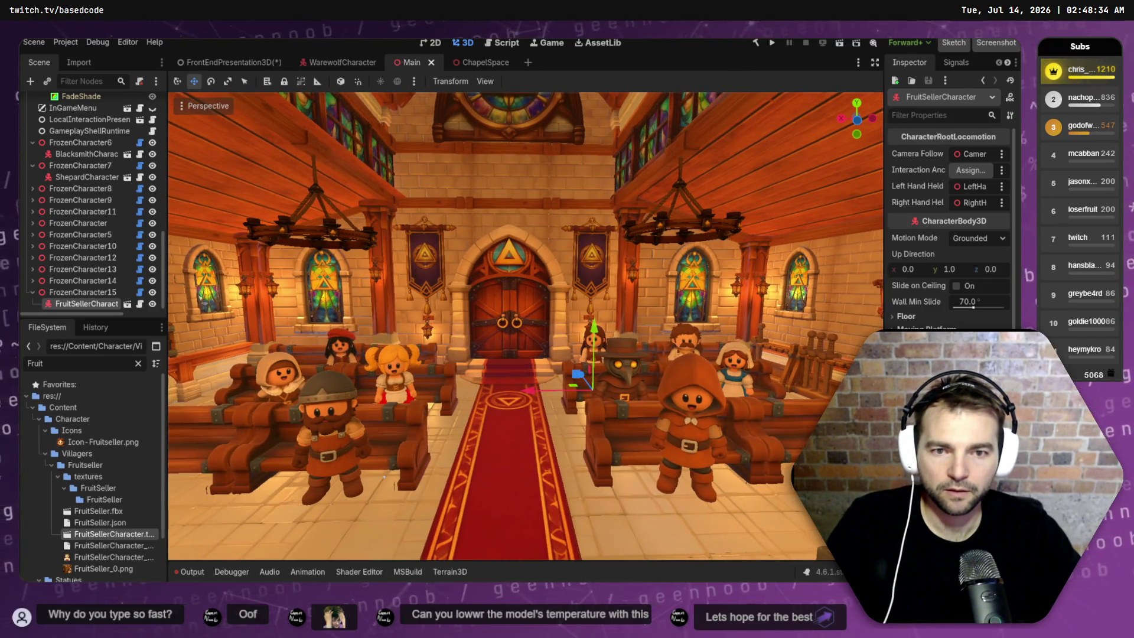
scroll(525, 327, up, 2)
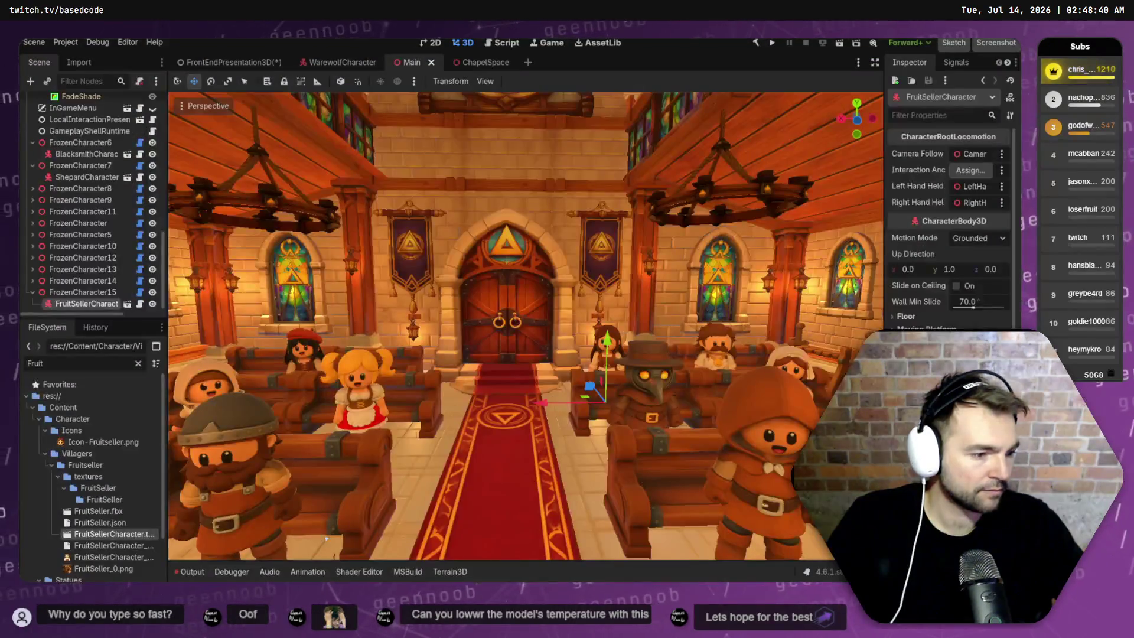
key(alt+Tab)
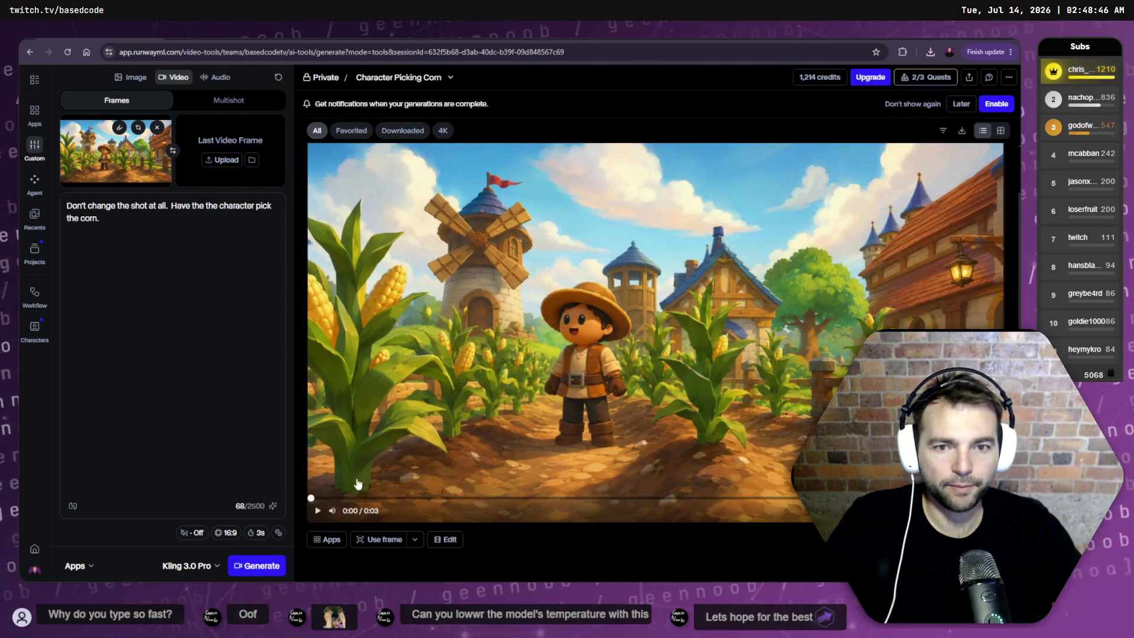
- Play the finished corn-picking clip, then delete the Farmer Picks the Corn session
click(317, 511)
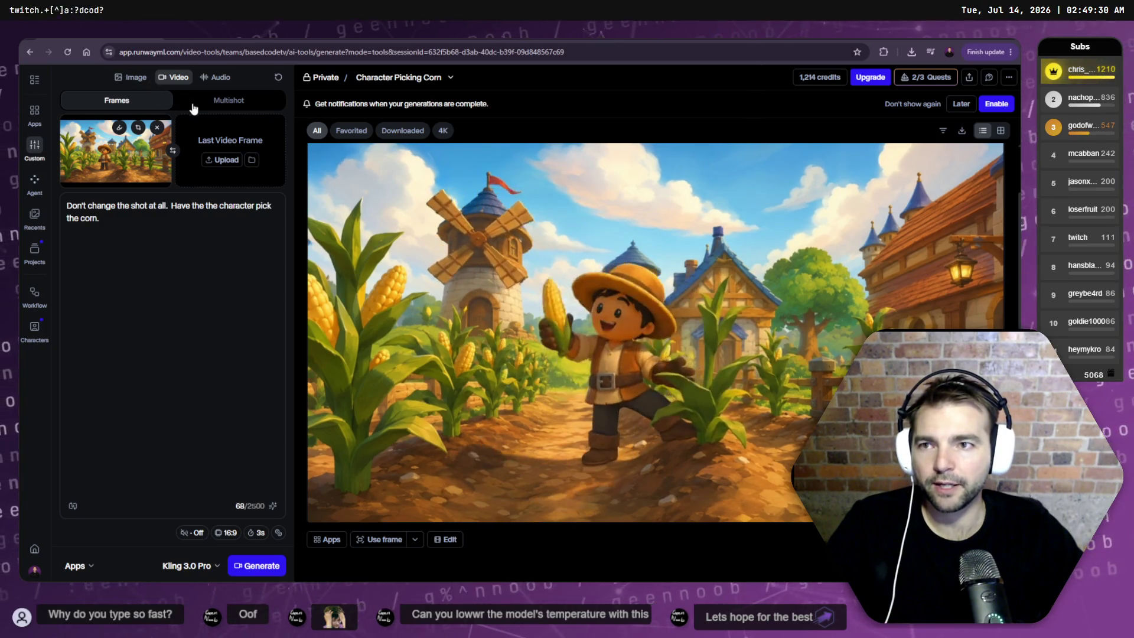
click(451, 77)
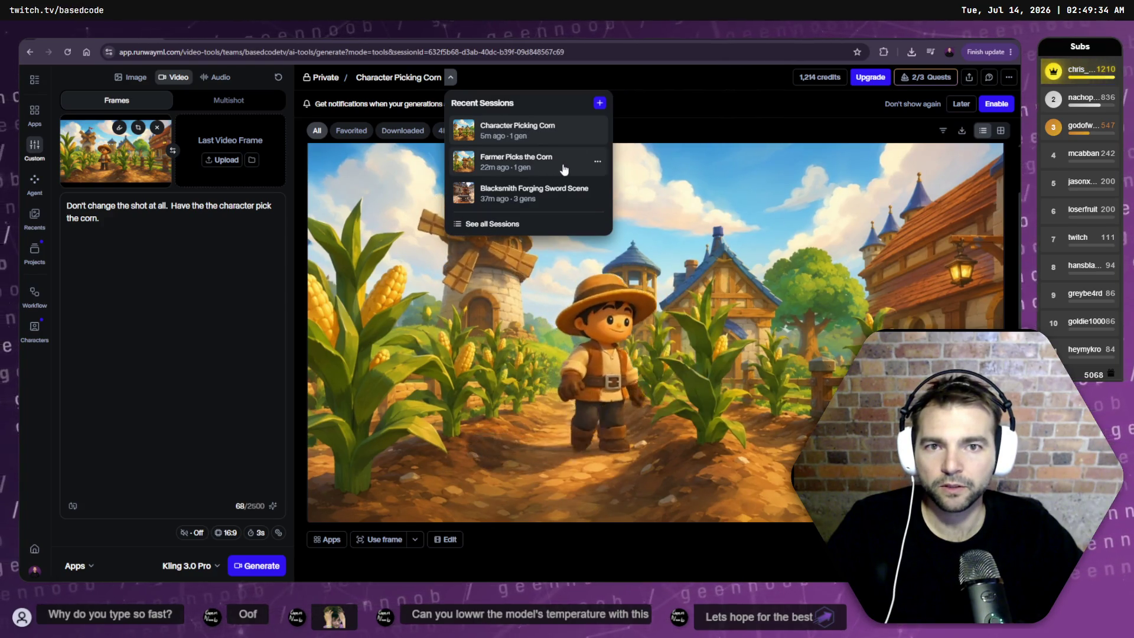
click(598, 161)
click(623, 252)
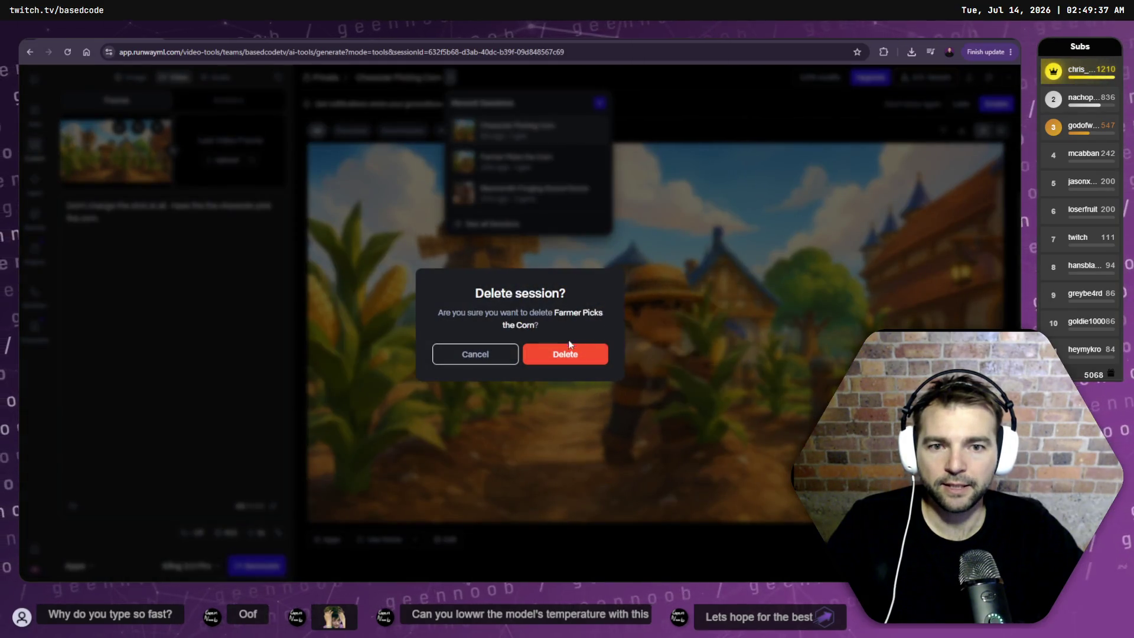
click(570, 351)
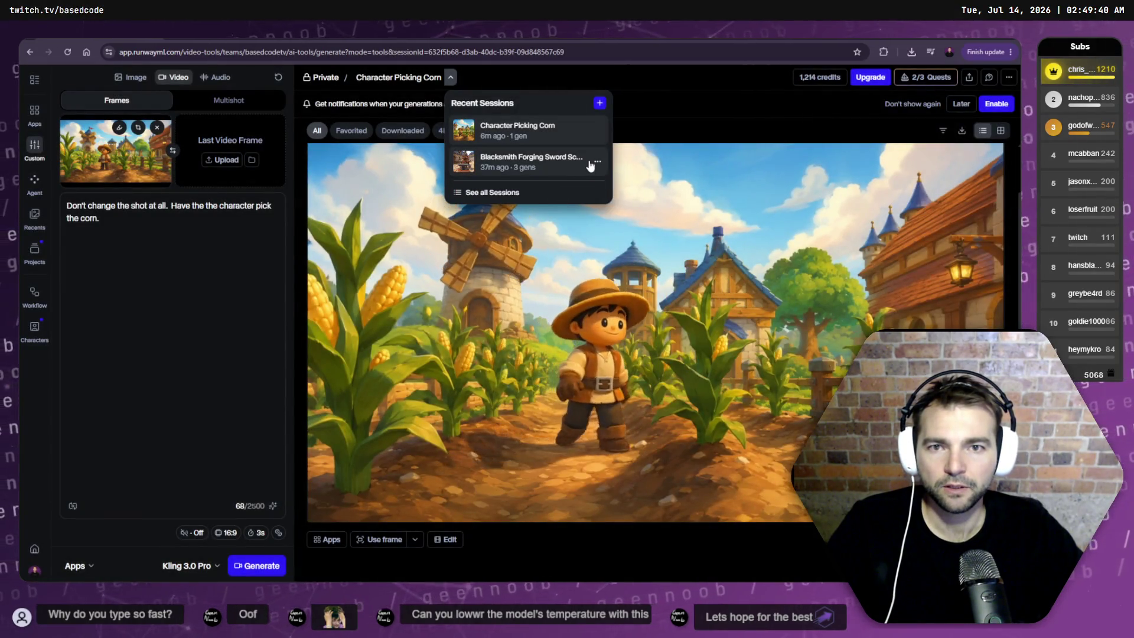
- Delete the Blacksmith Forging Sword Scene session and start a new untitled session
click(598, 162)
click(624, 251)
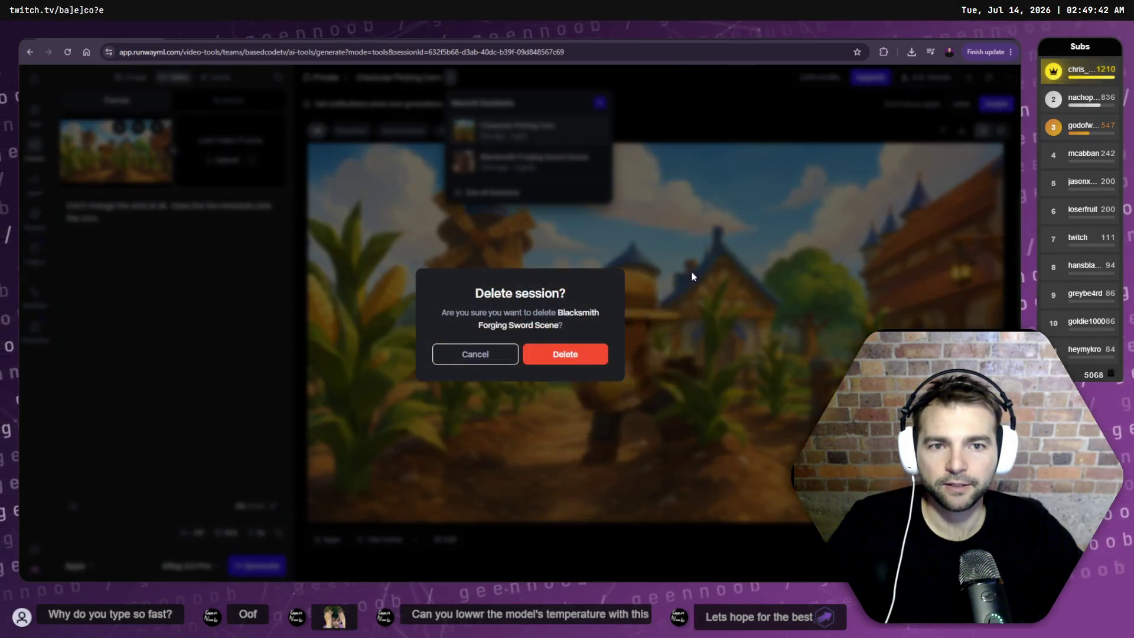
click(567, 354)
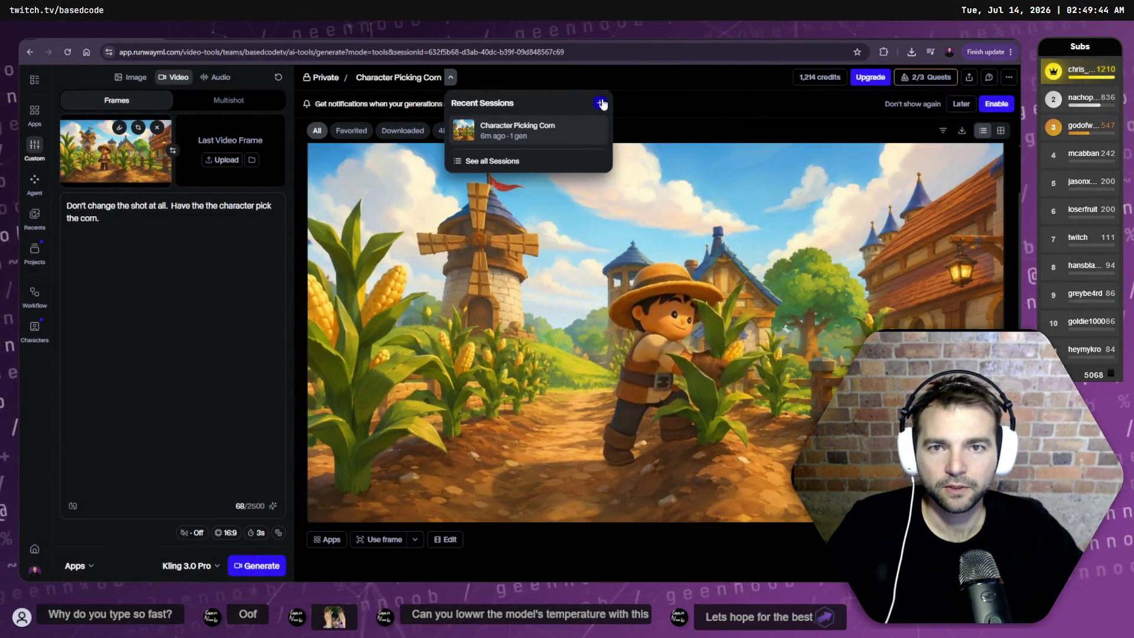
click(599, 103)
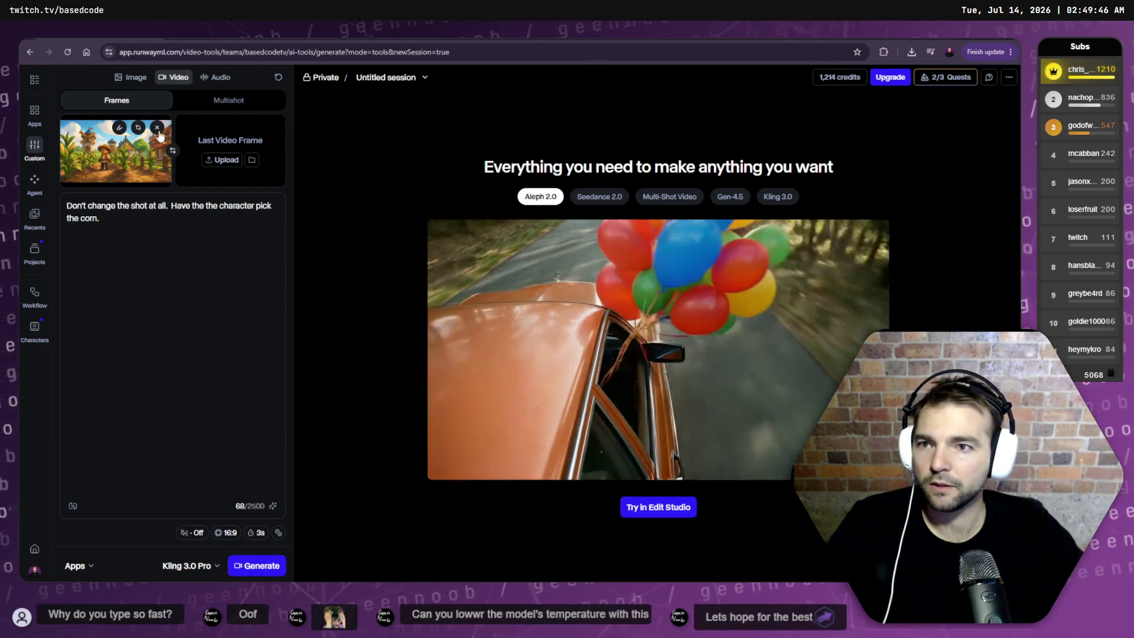
- Swap the first frame for ChatGPT Image Jul 14, 2026, 01_59_48 AM.png from Downloads
click(158, 127)
click(107, 160)
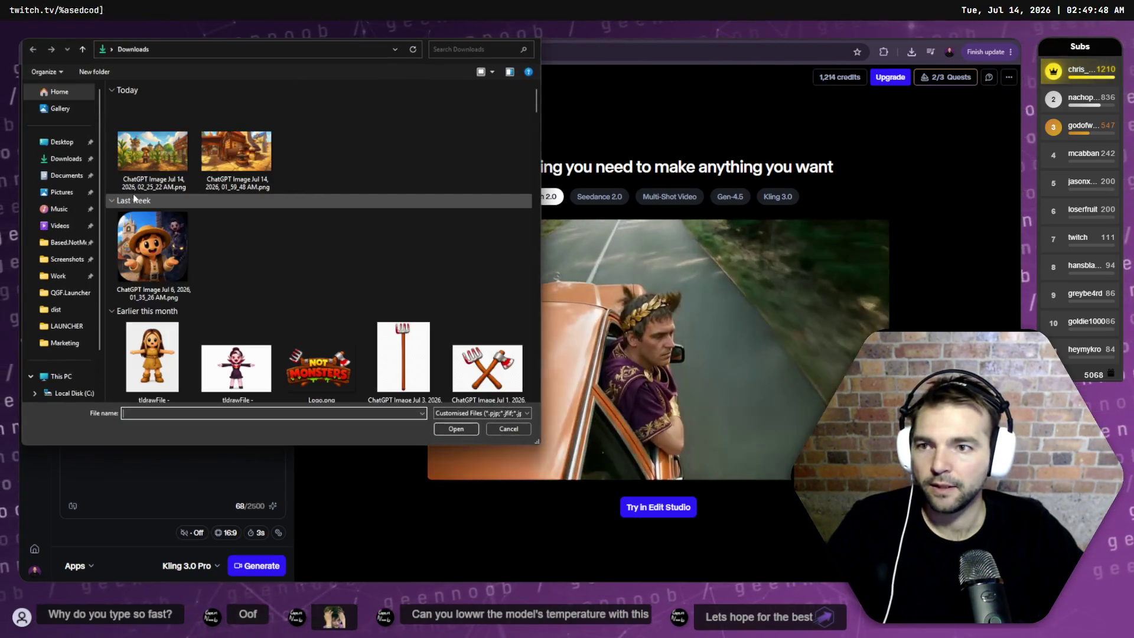
double_click(236, 153)
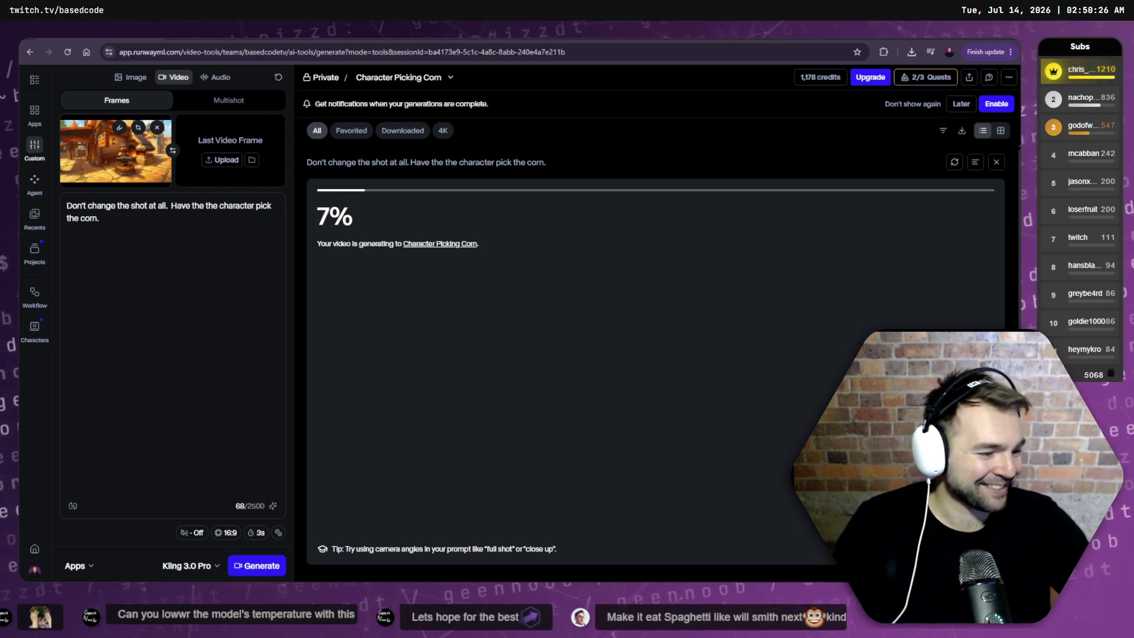
key(alt+Tab)
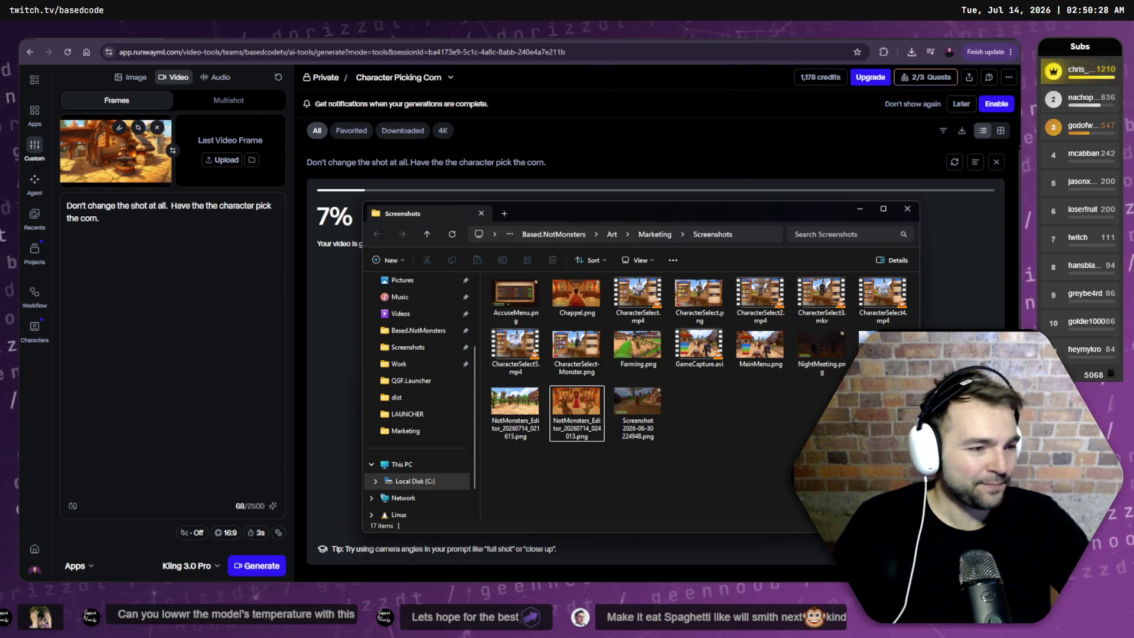
scroll(419, 328, up, 3)
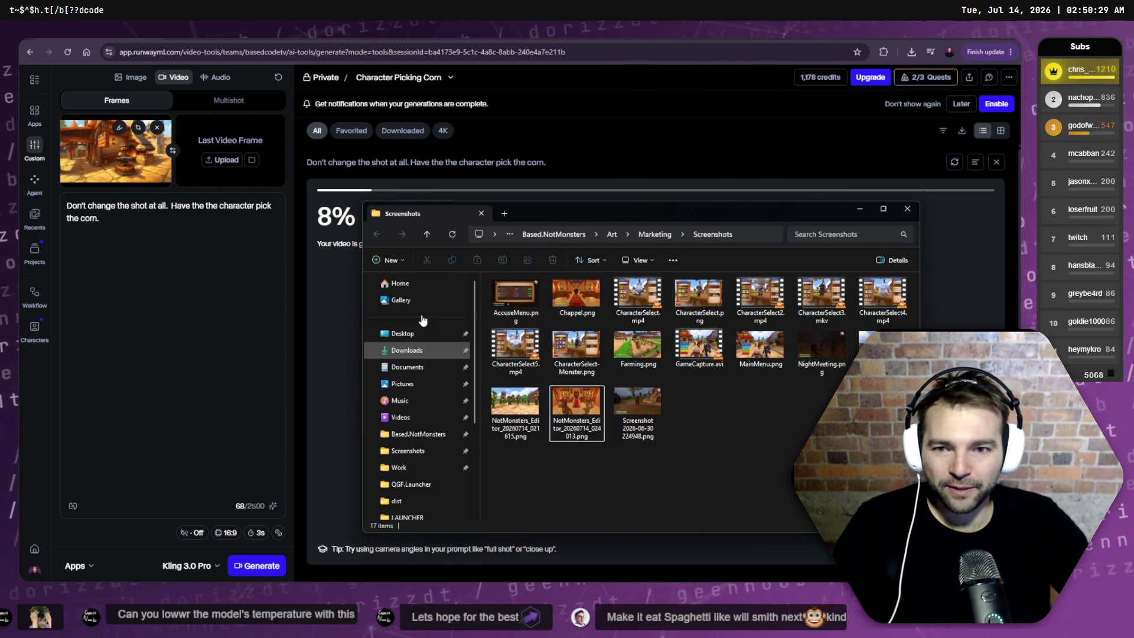
click(414, 351)
click(582, 339)
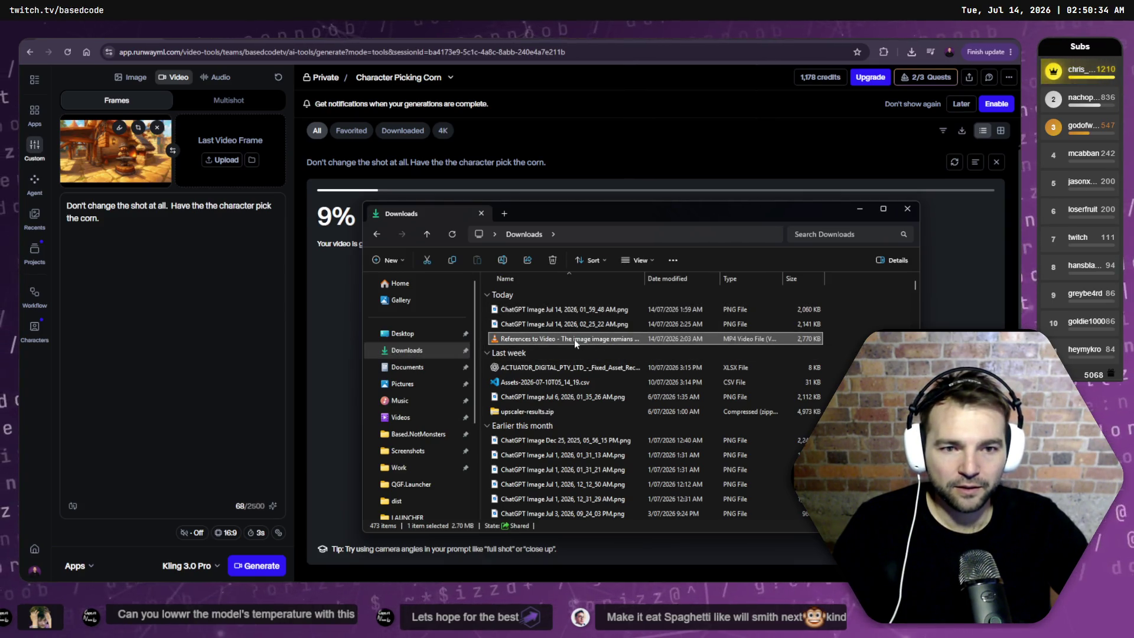
key(ctrl+c)
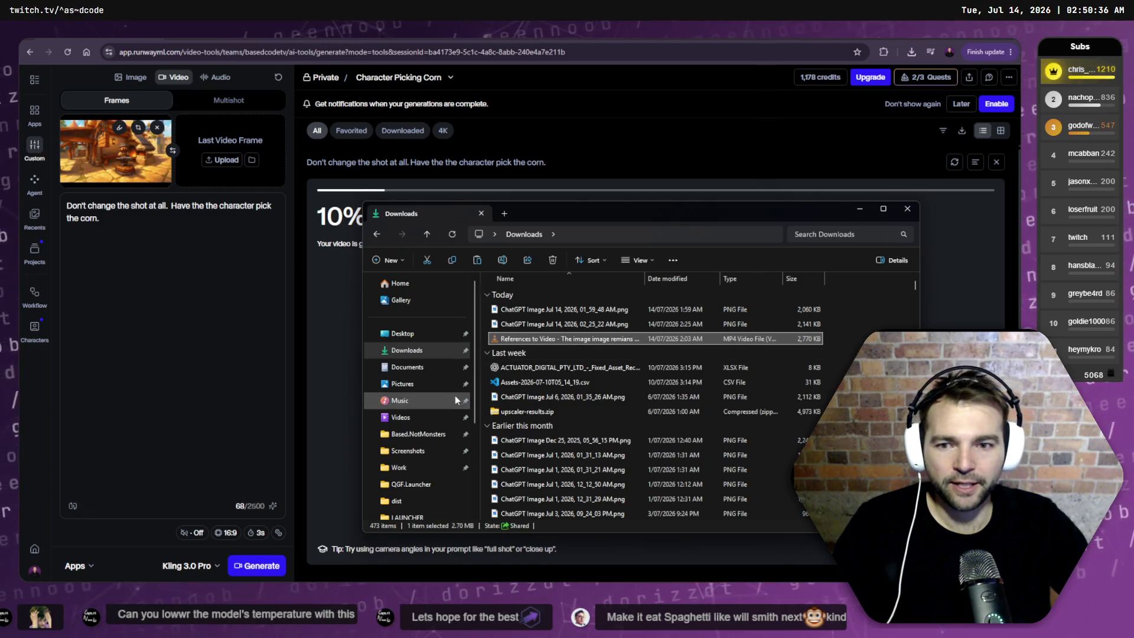
key(alt+Tab)
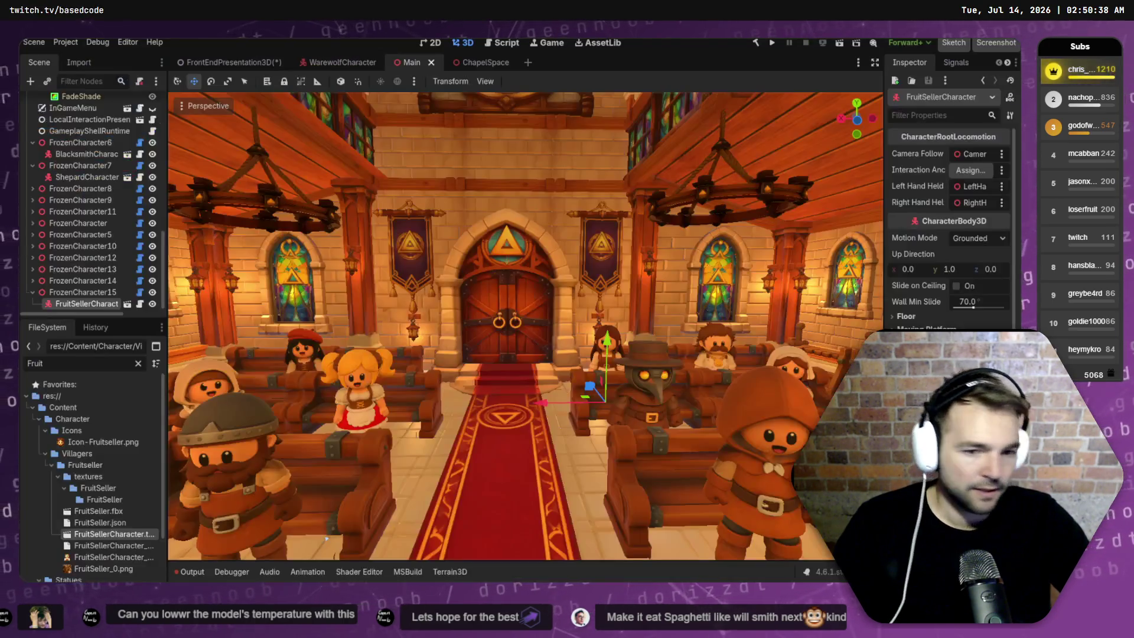
key(alt+Tab)
click(269, 327)
right_click(270, 331)
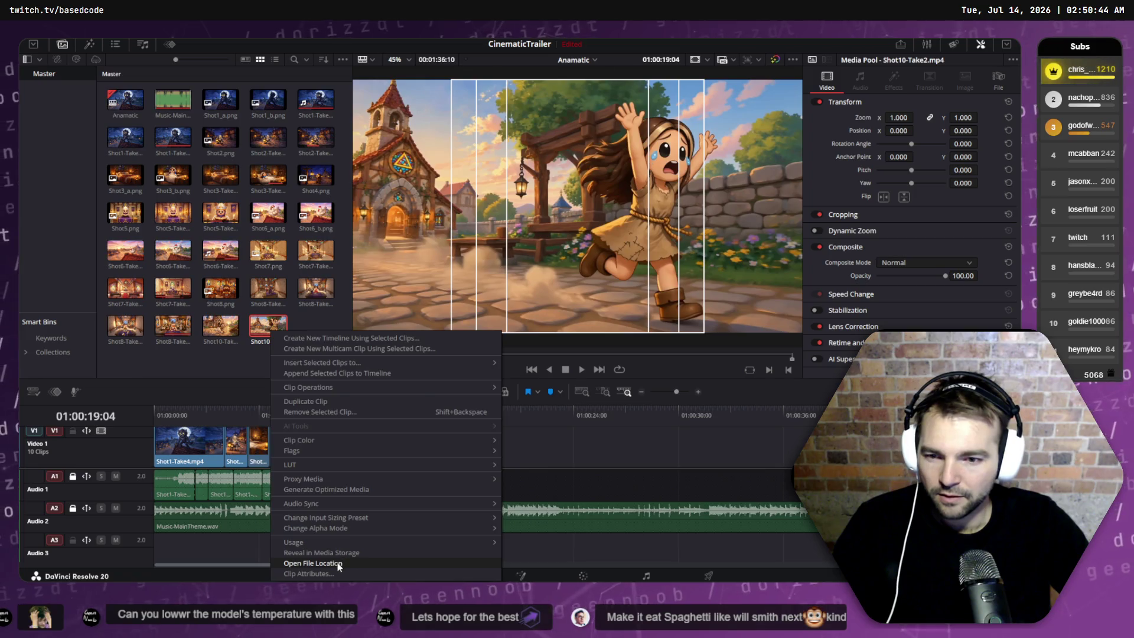
click(361, 560)
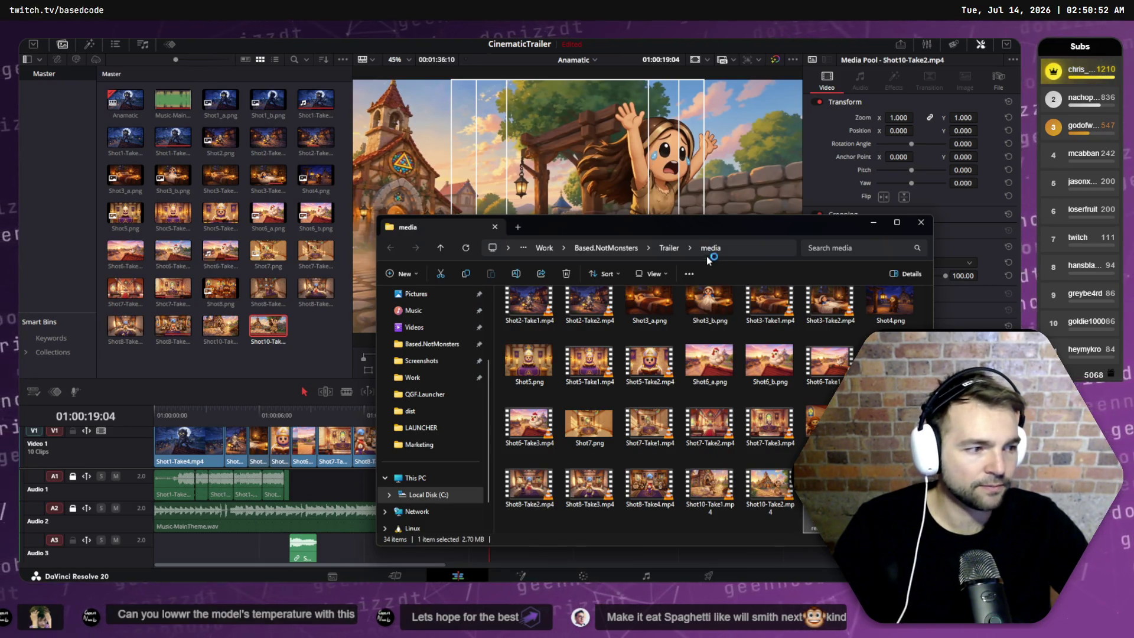
drag(701, 227, 542, 190)
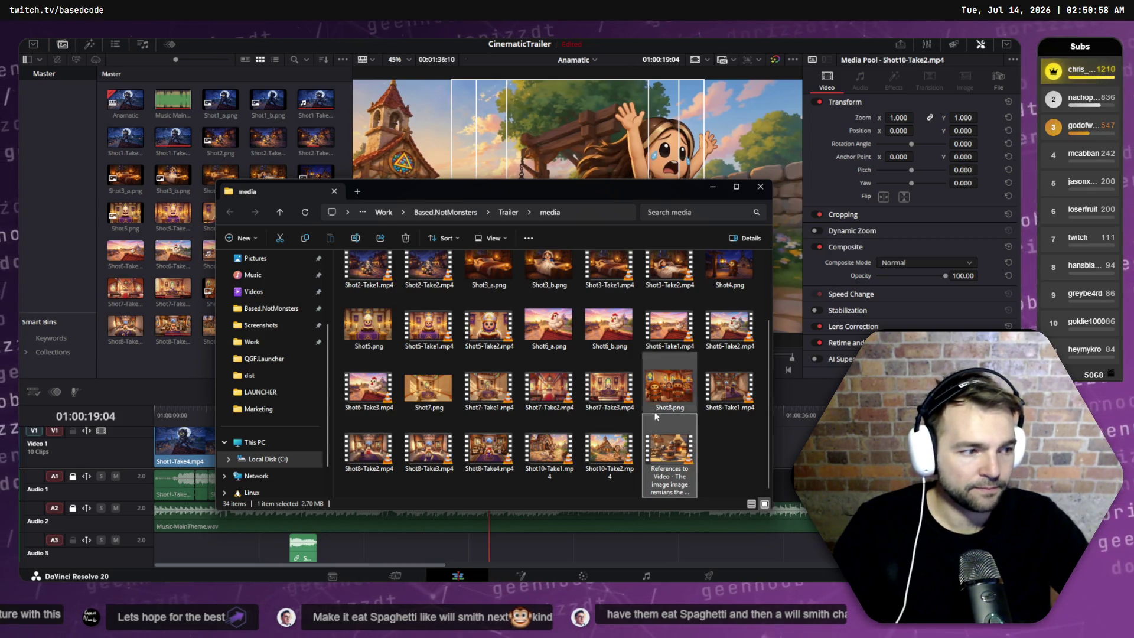
double_click(686, 448)
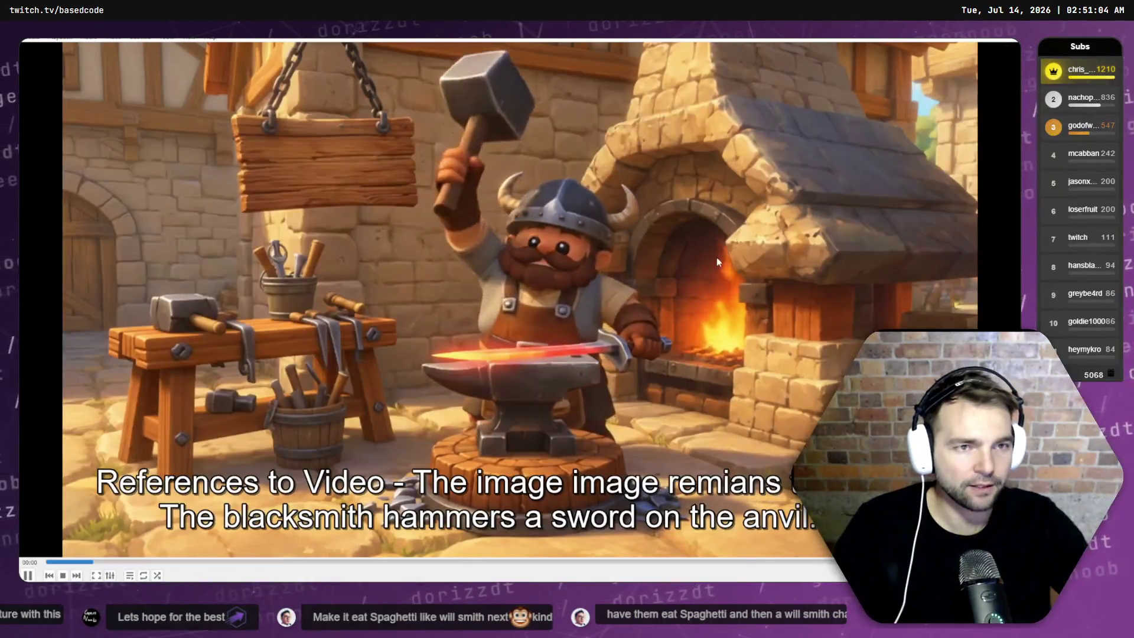
key(alt+F4)
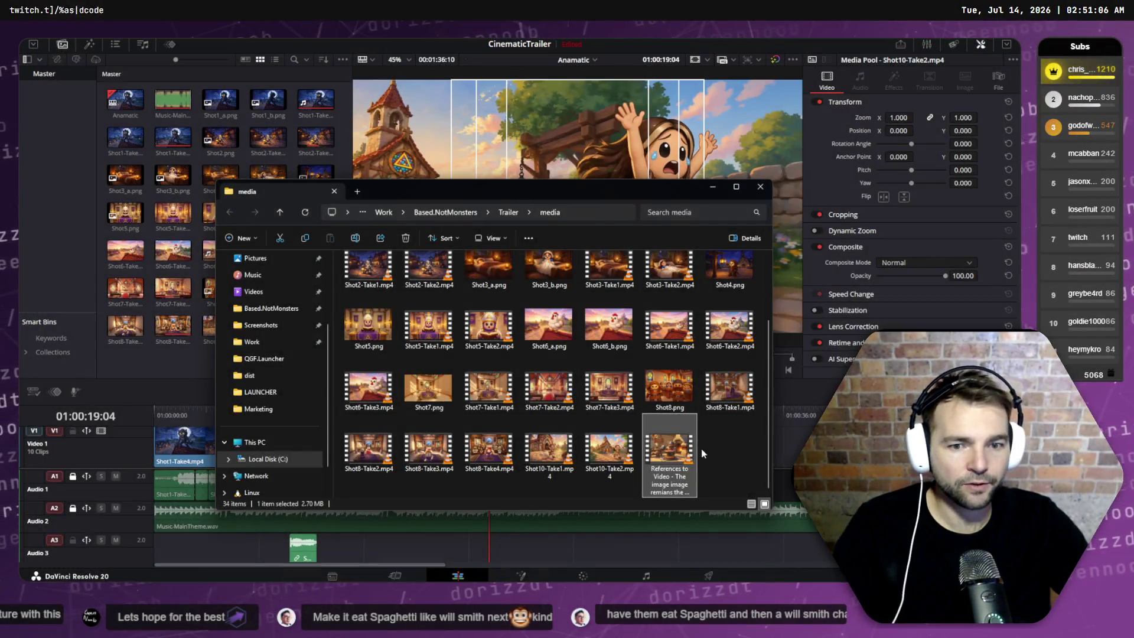
click(671, 446)
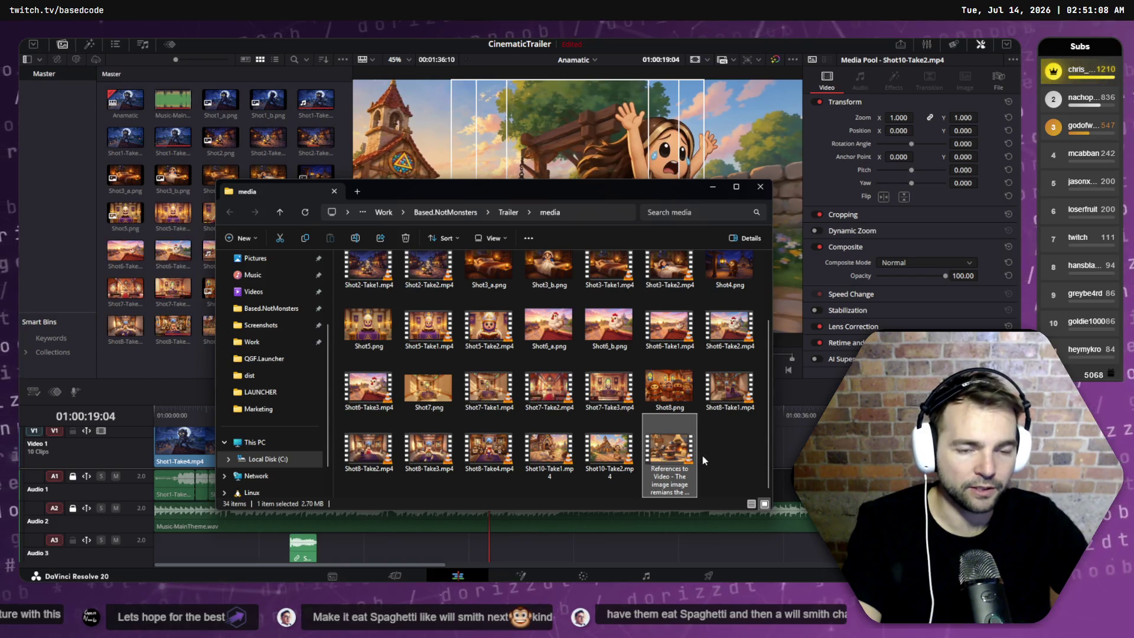
key(Delete)
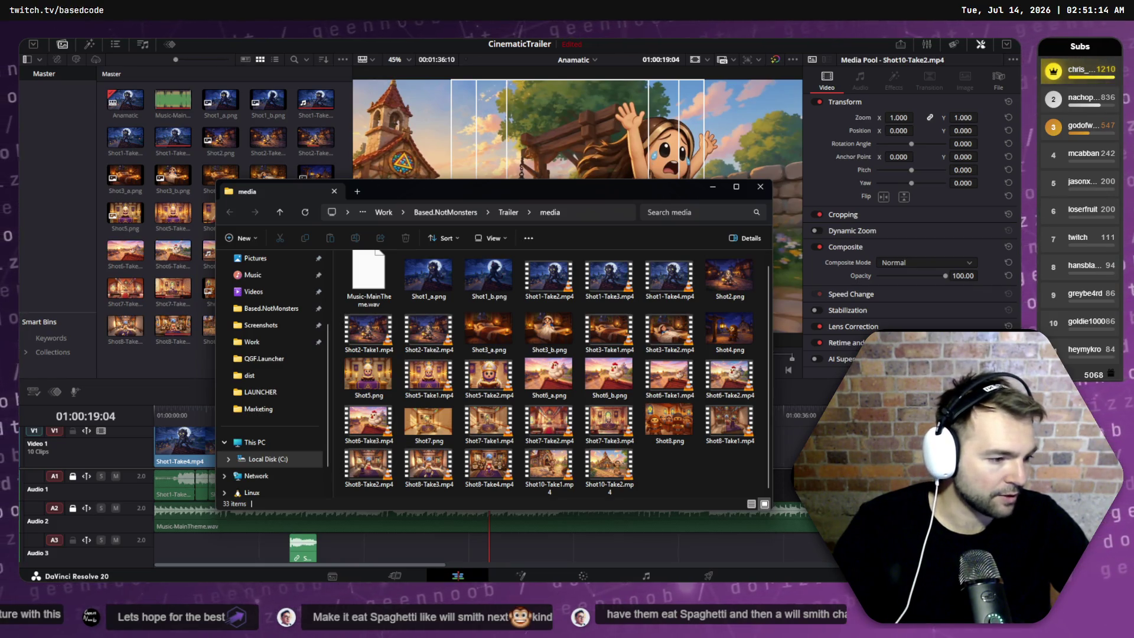
key(ctrl+super+Right)
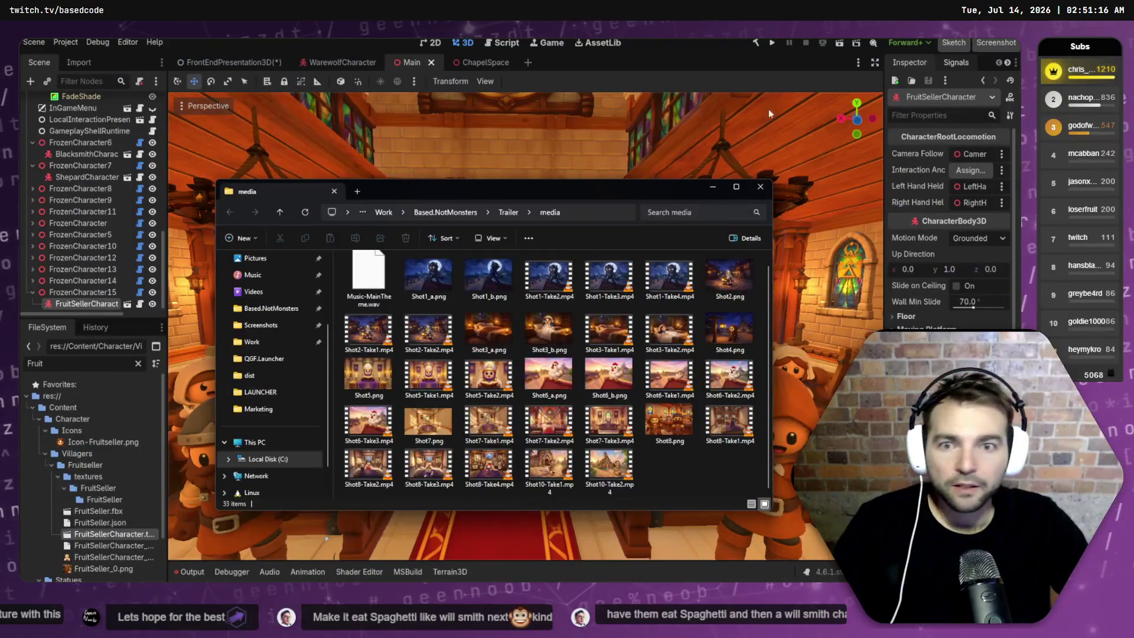
click(760, 187)
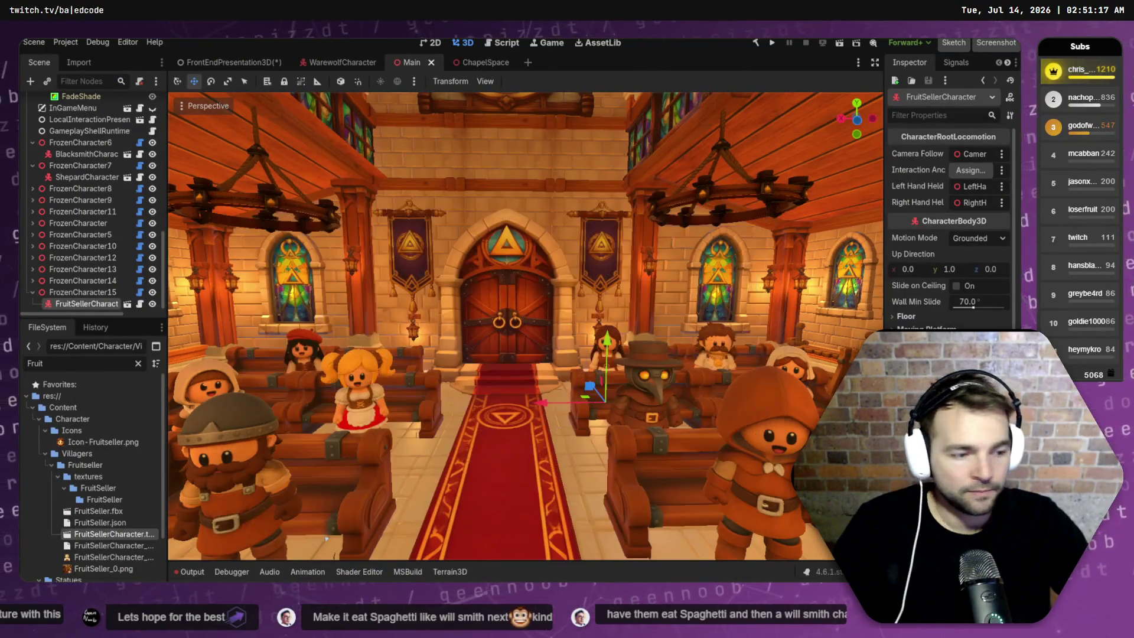
key(ctrl+super+Right)
key(ctrl+super+Right)
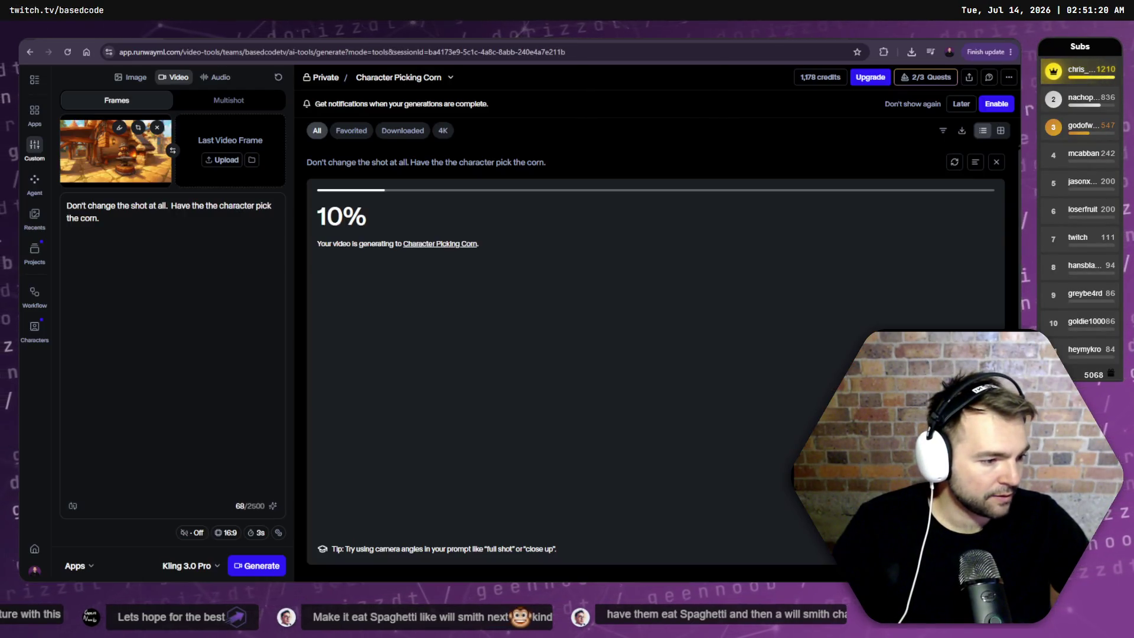
- Back in Runway, check recent downloads, start a fresh session, then return to Character Picking Corn
key(ctrl+super+Left)
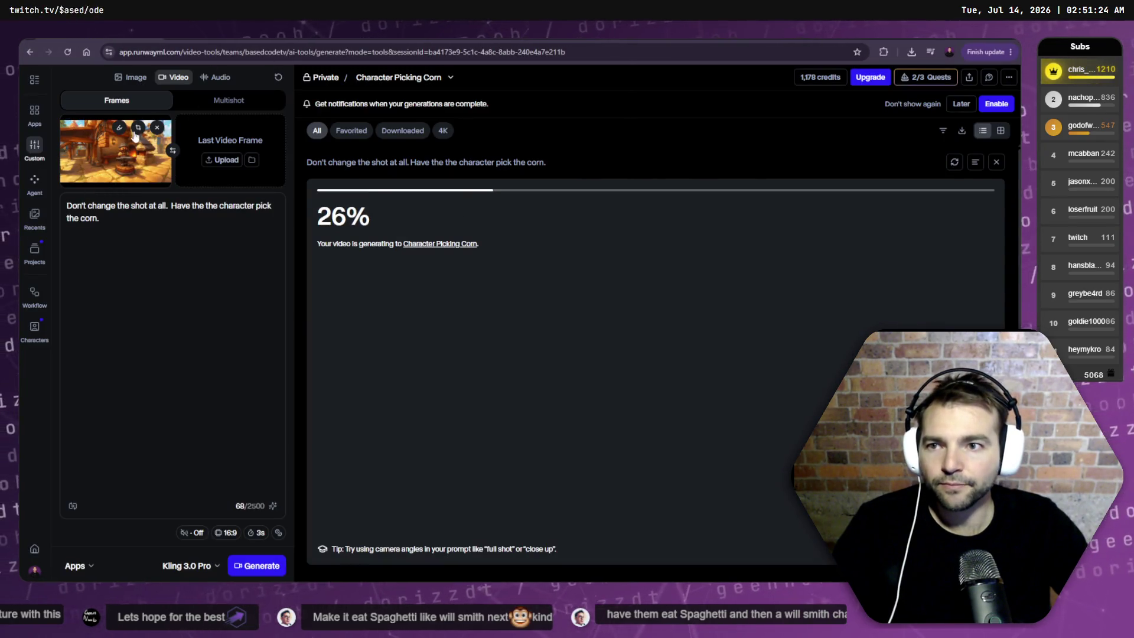
click(910, 54)
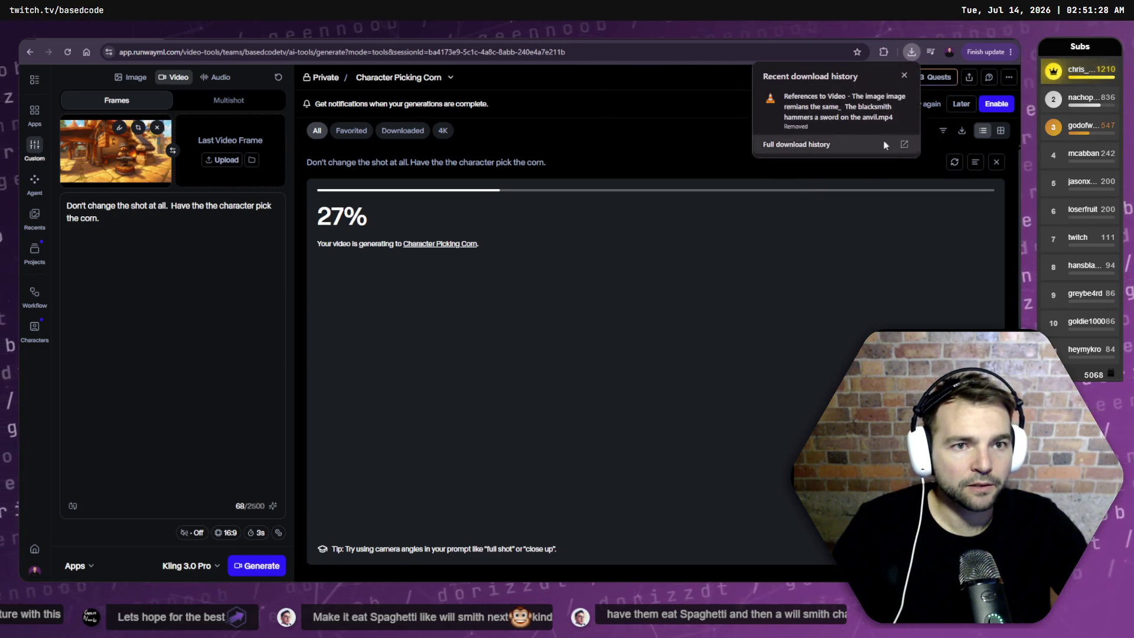
click(223, 98)
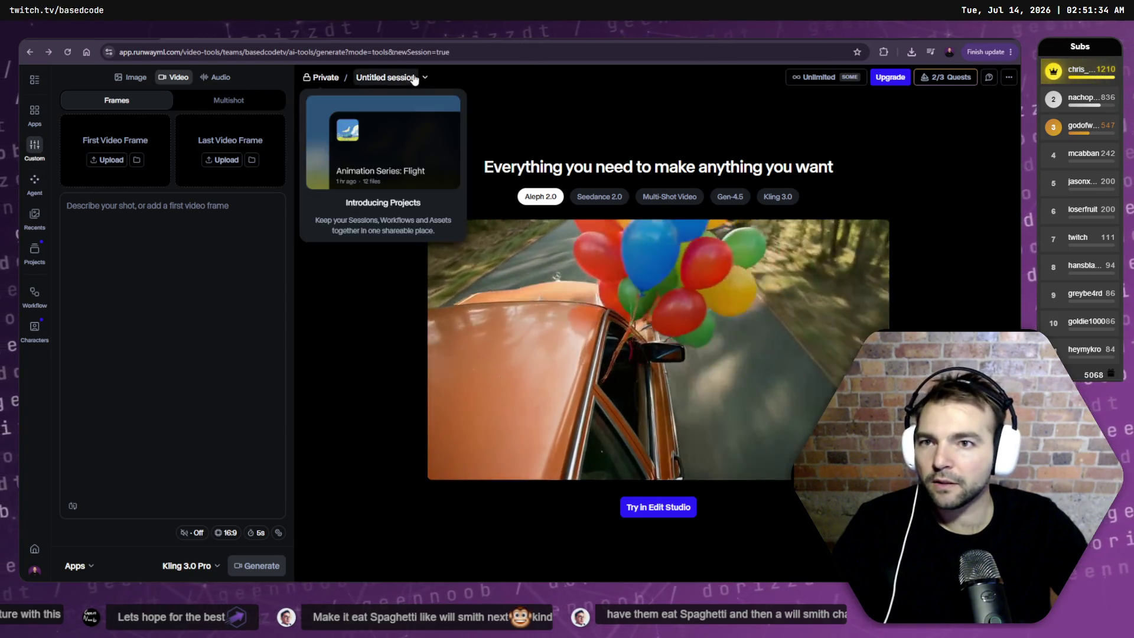
click(425, 78)
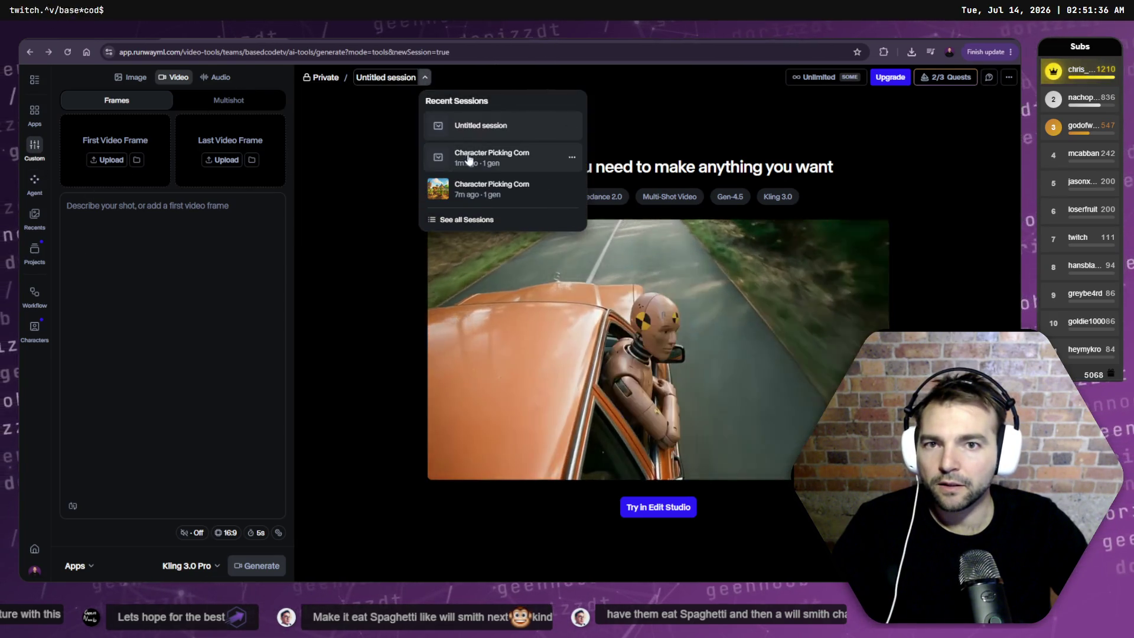
click(506, 157)
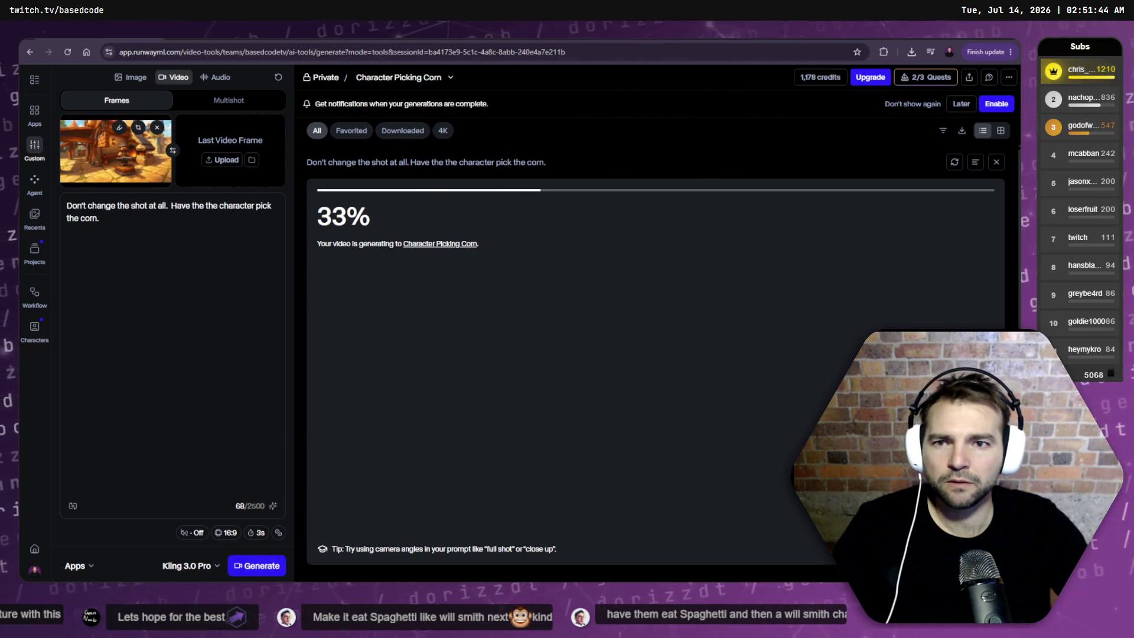
- Rename the newest session to 'Blacksmith at Anvil'
click(450, 78)
click(598, 129)
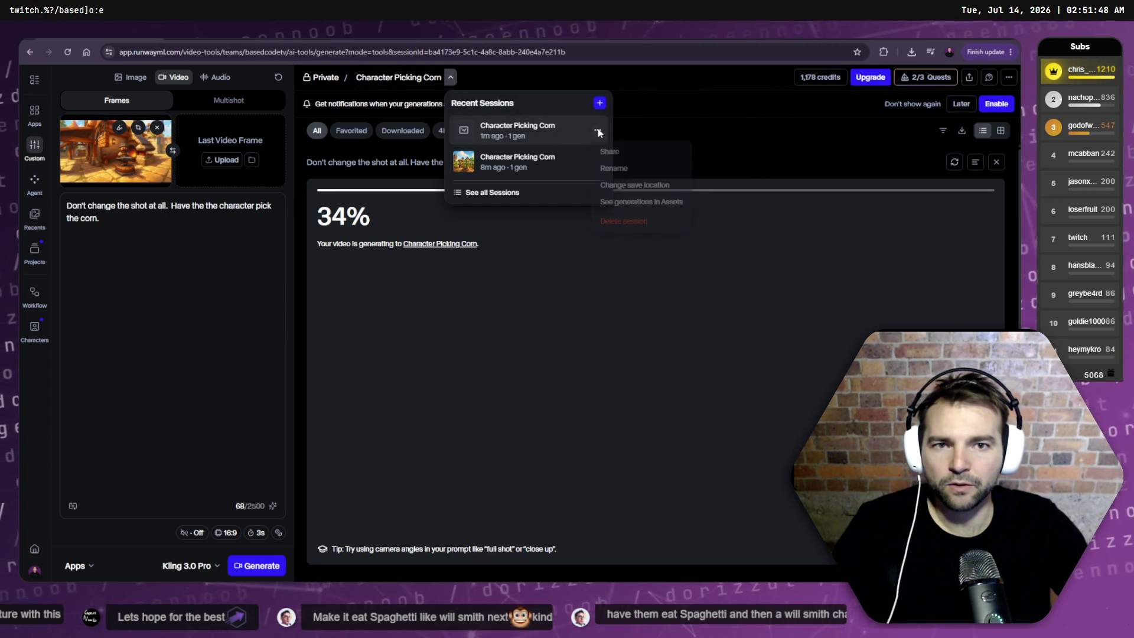
click(616, 163)
key(ctrl+a)
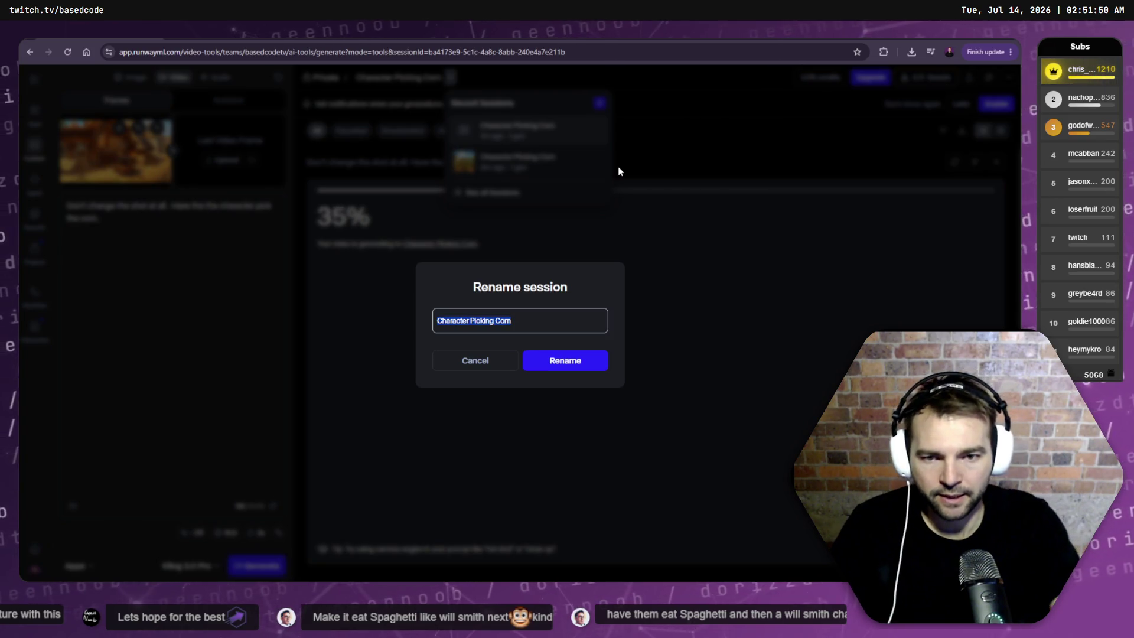
text(B)
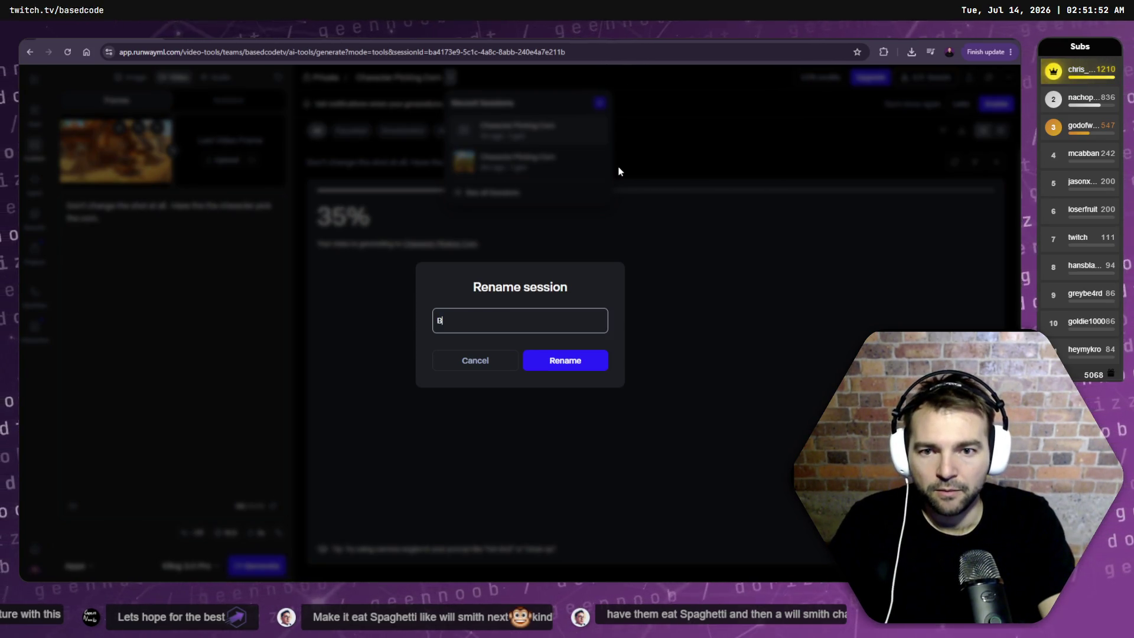
text(lacksmith)
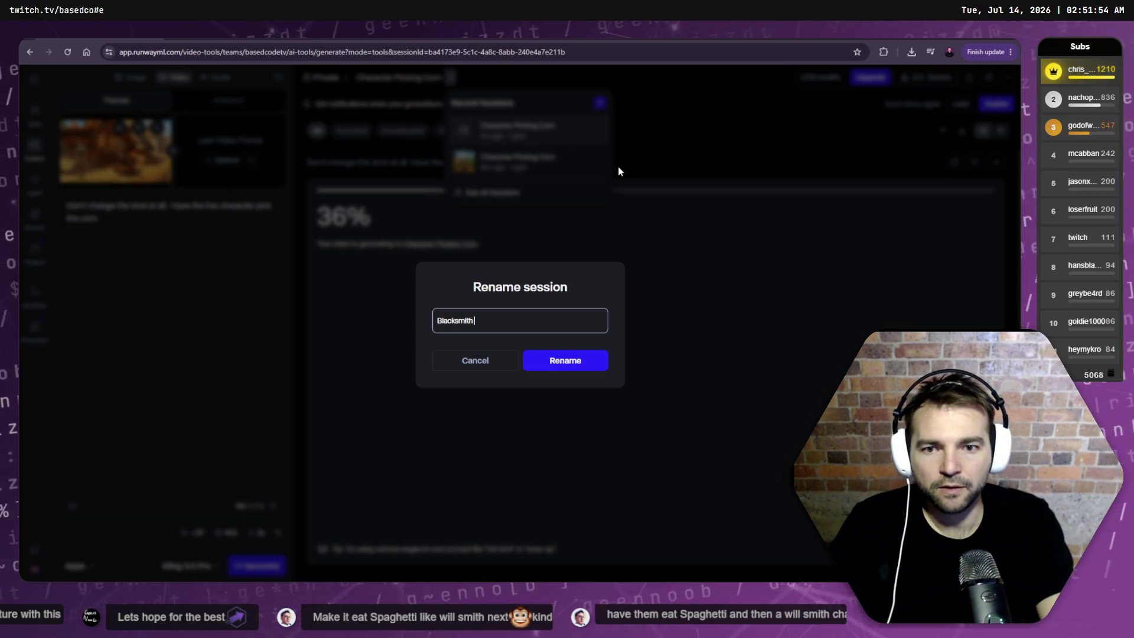
text( at Anvil)
key(Return)
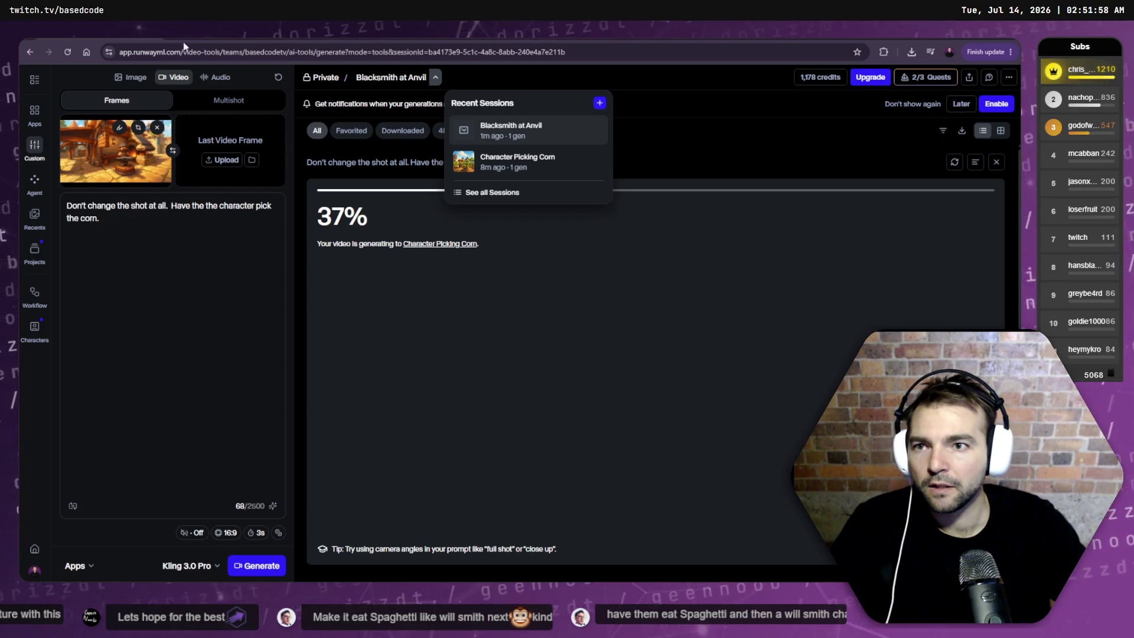
- Check Blacksmith at Anvil, then reopen Character Picking Corn to see its finished clip
click(510, 130)
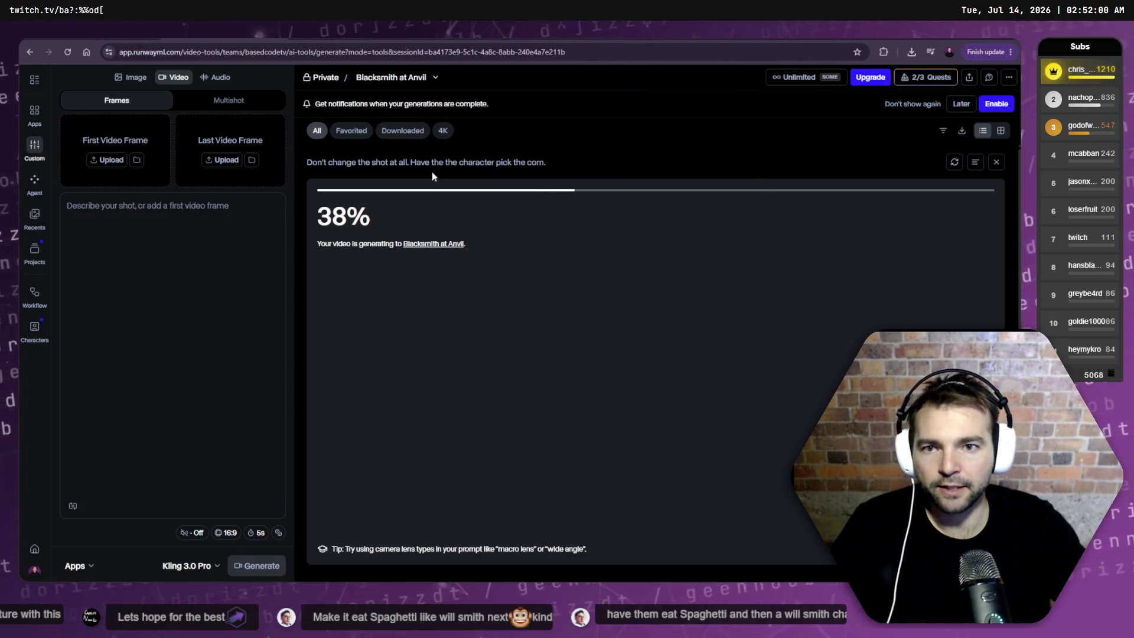
click(433, 78)
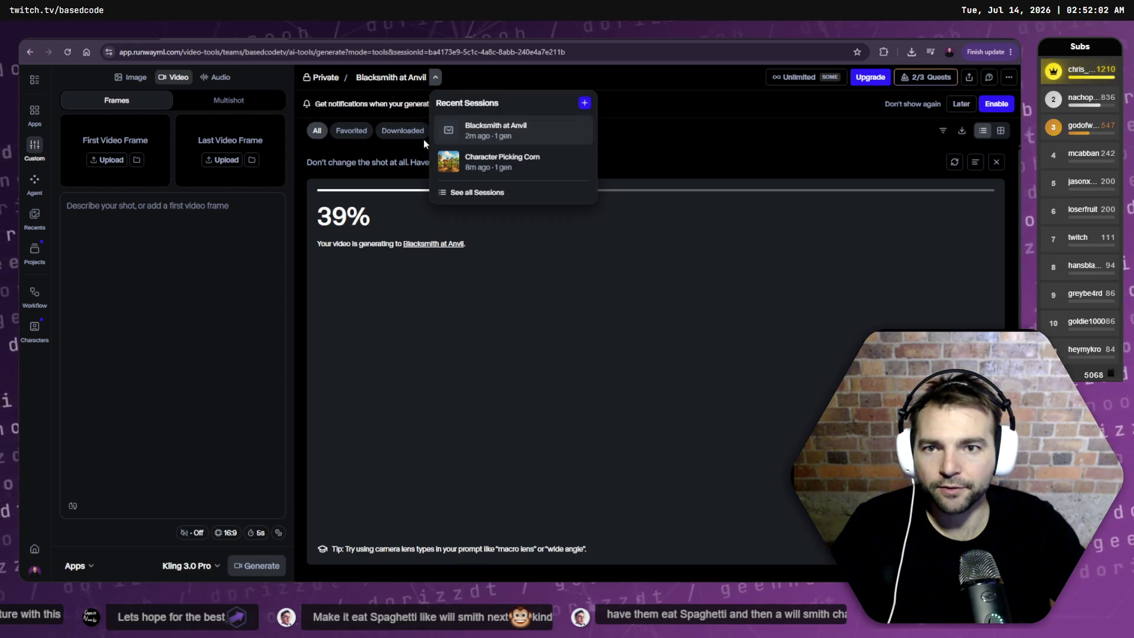
click(510, 157)
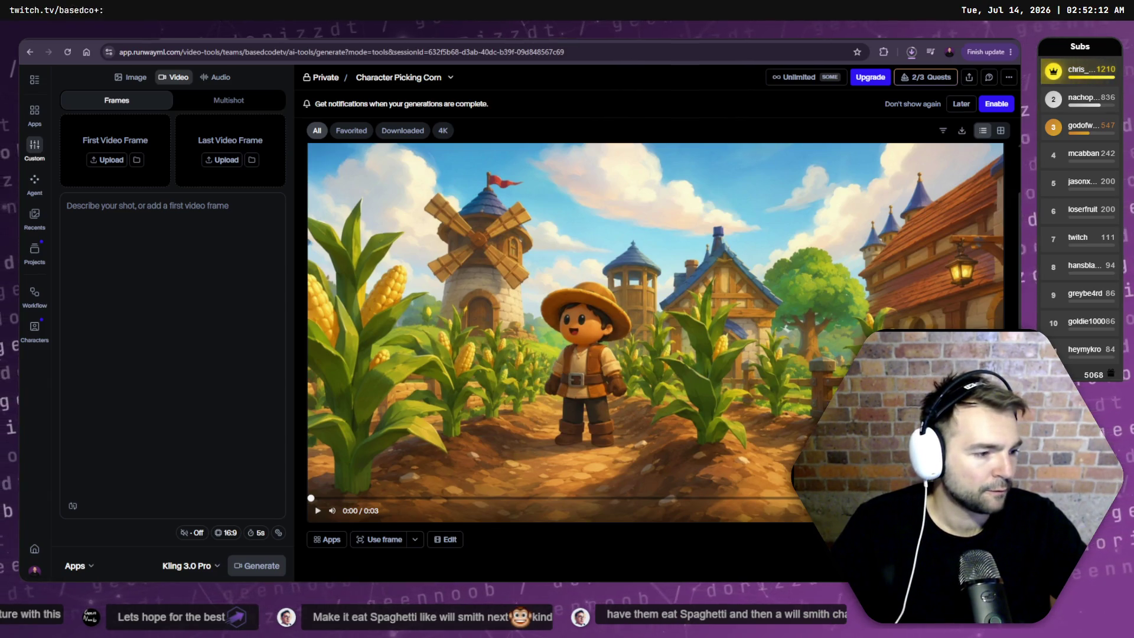
- Copy the downloaded Kling corn clip into Shot10-Take2's media folder, located via Resolve
click(560, 338)
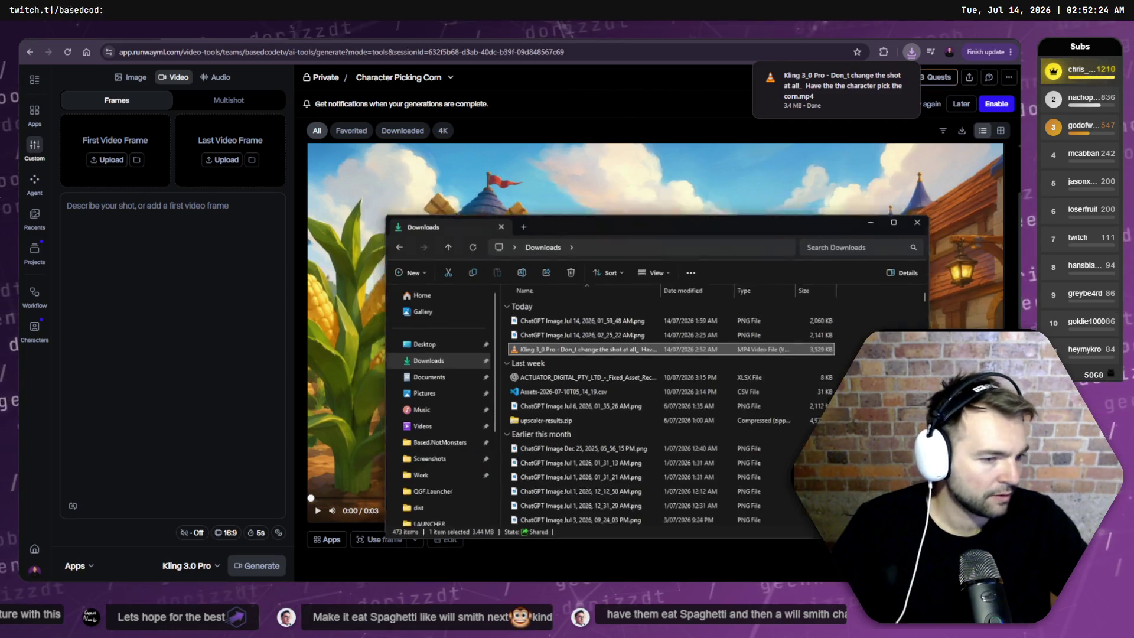
key(ctrl+c)
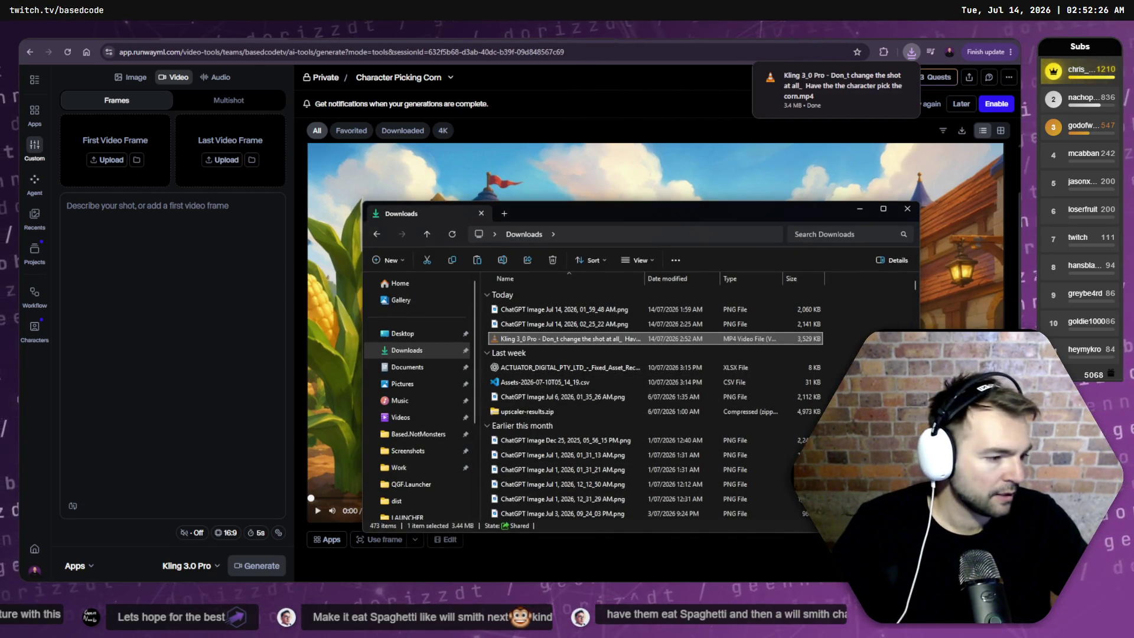
key(alt+Tab)
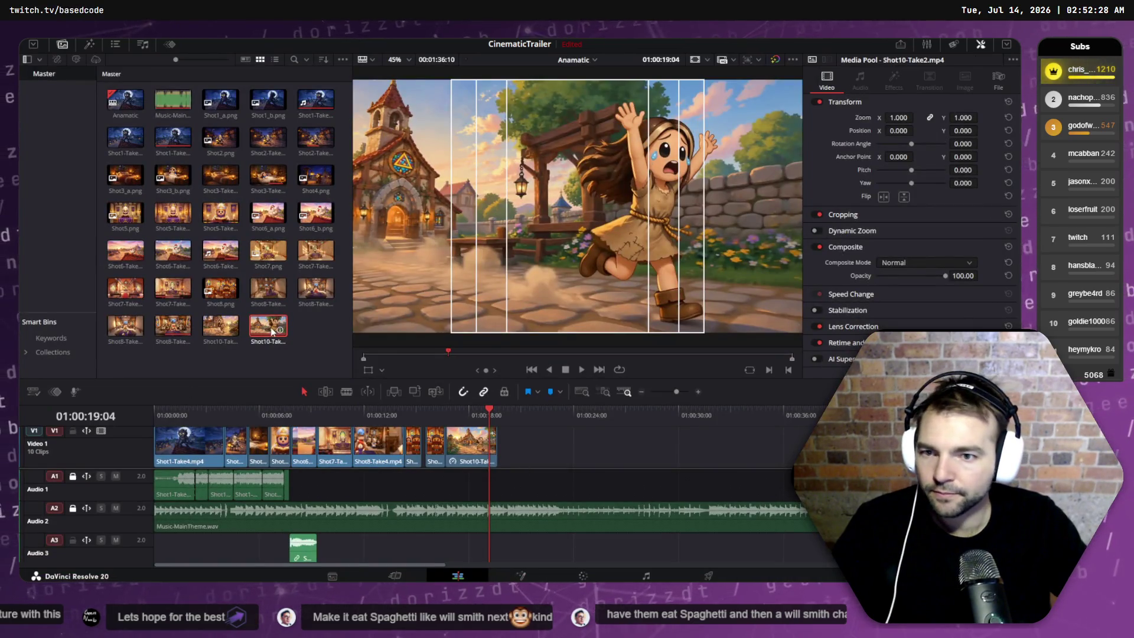
right_click(272, 332)
click(338, 560)
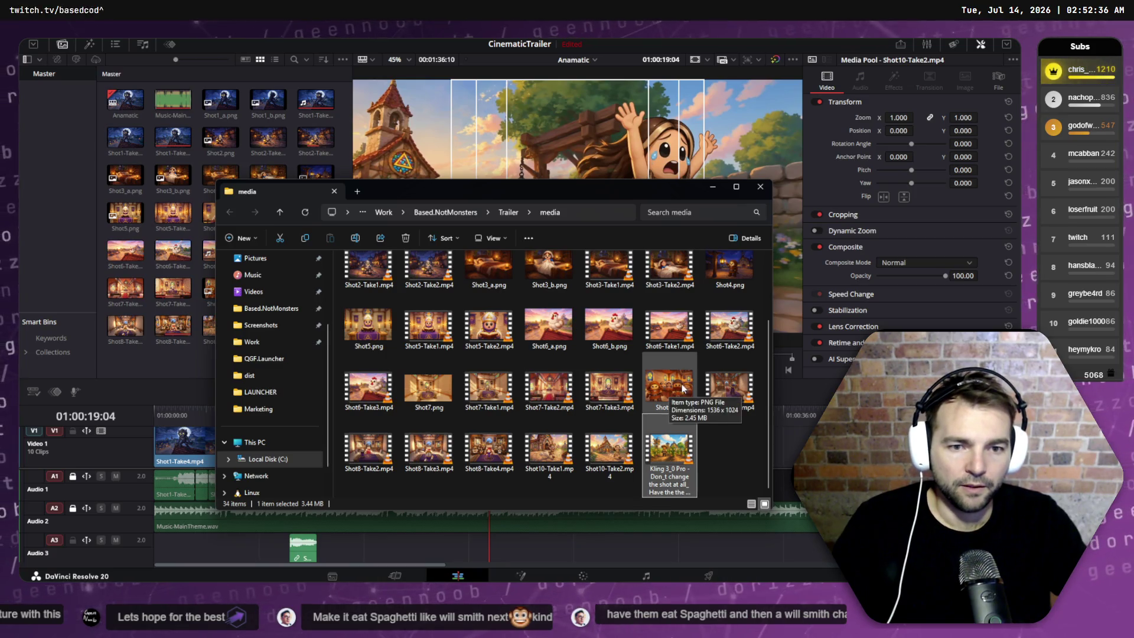
click(662, 405)
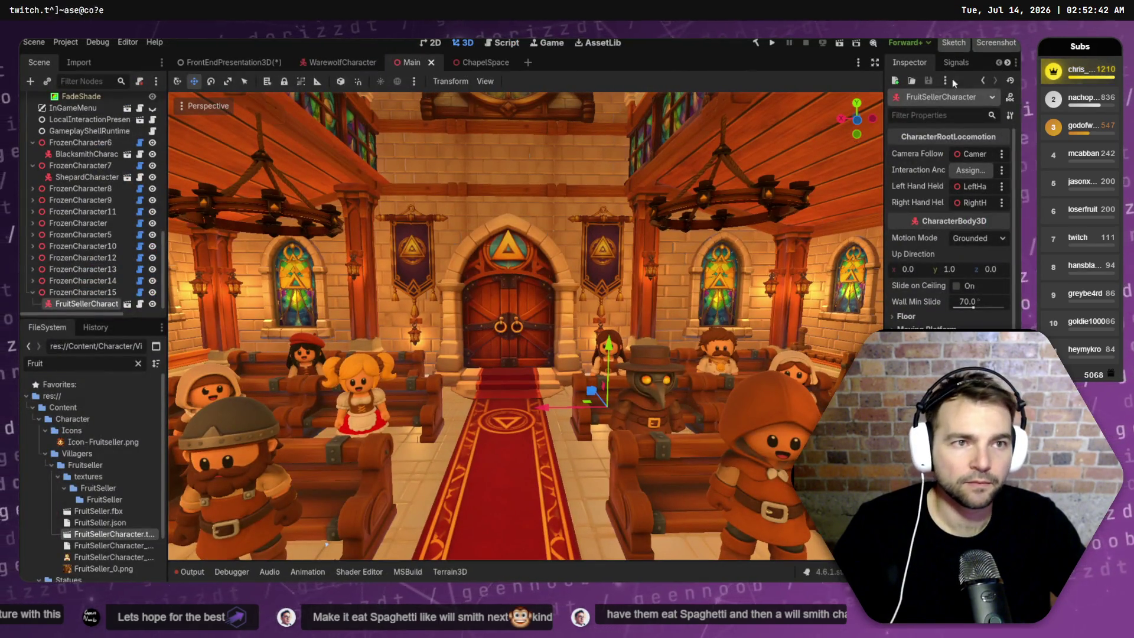
- With side panels hidden and the view zoomed toward the chapel door, save an editor screenshot and review it
click(871, 63)
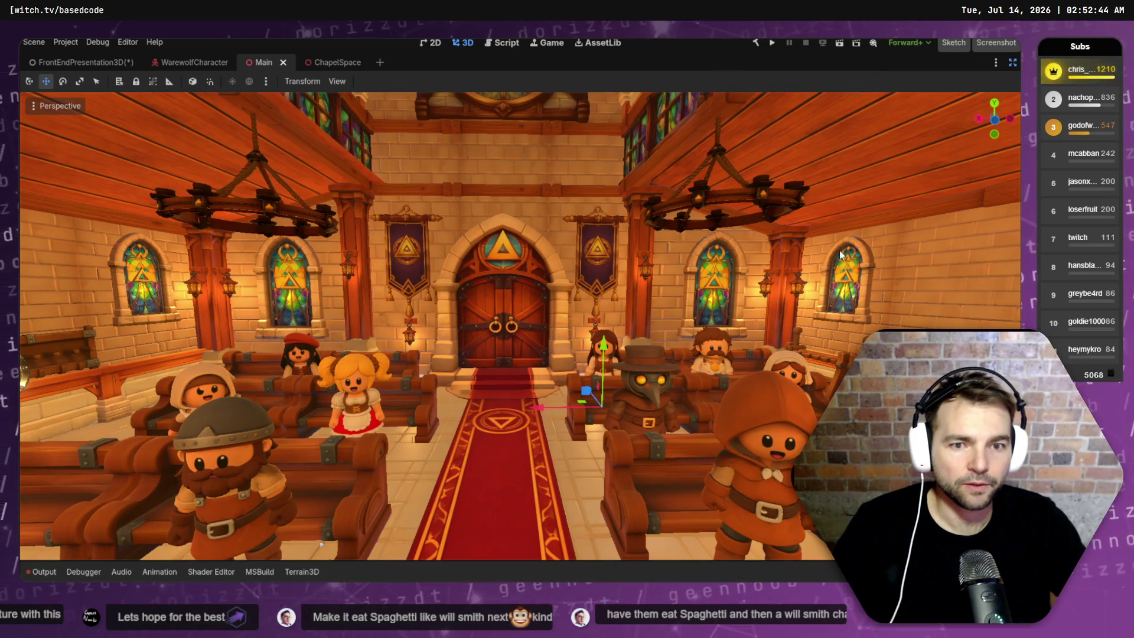
scroll(520, 325, up, 5)
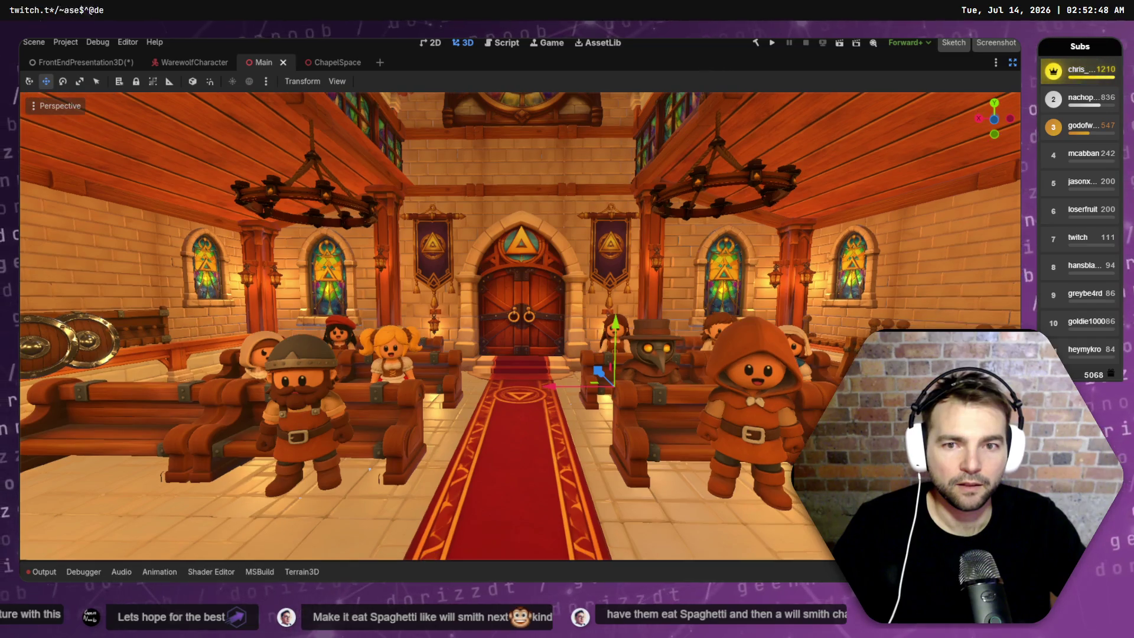
scroll(520, 325, up, 2)
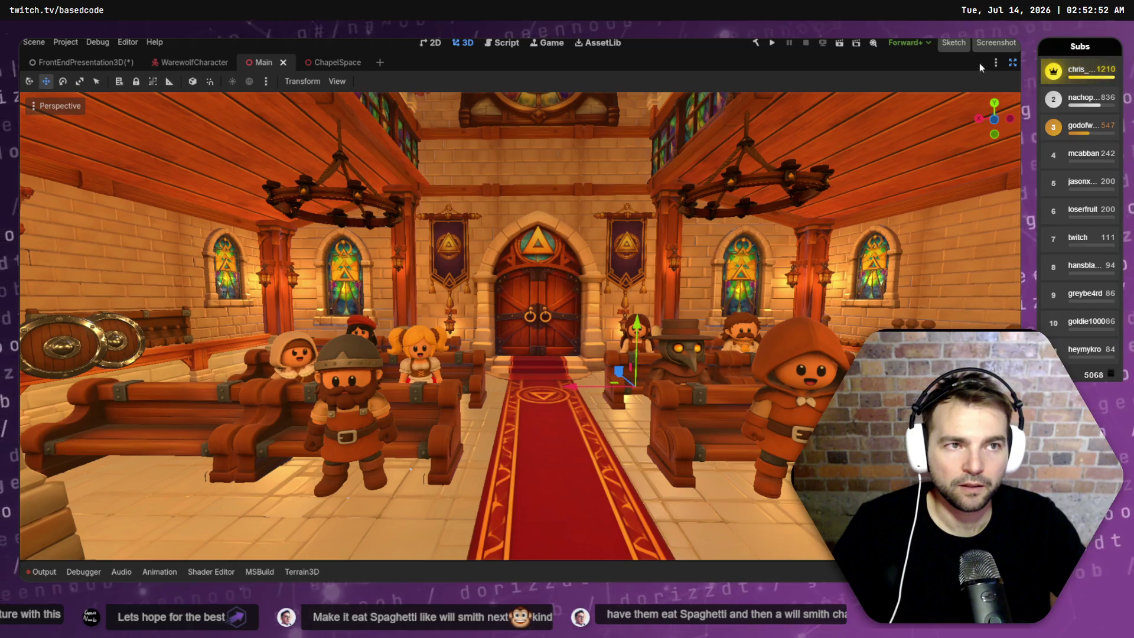
click(989, 45)
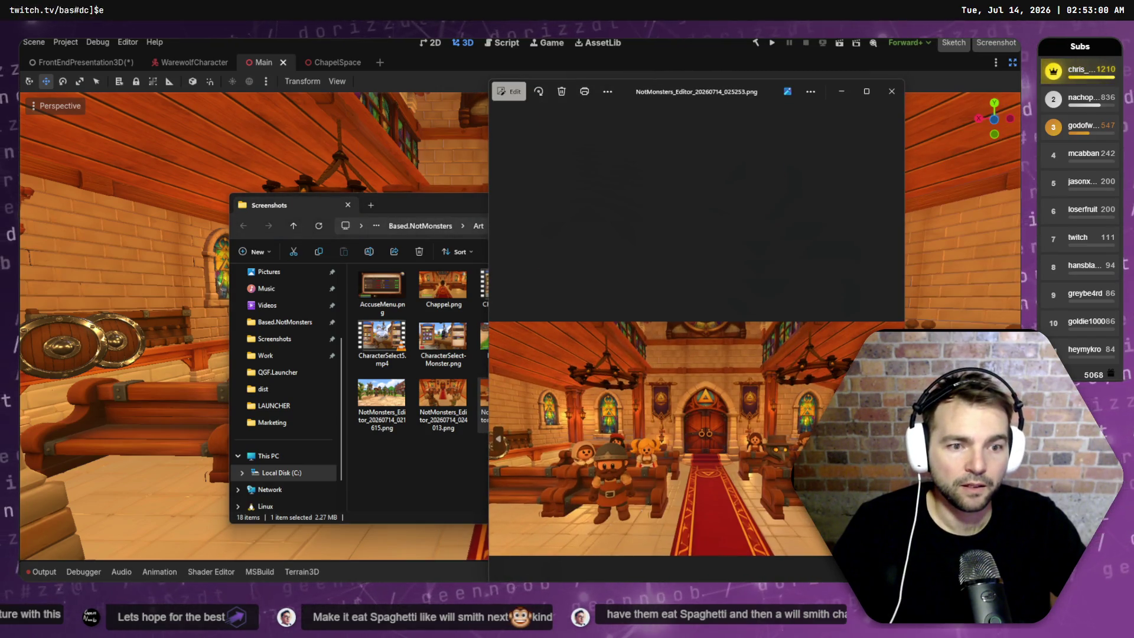
double_click(662, 95)
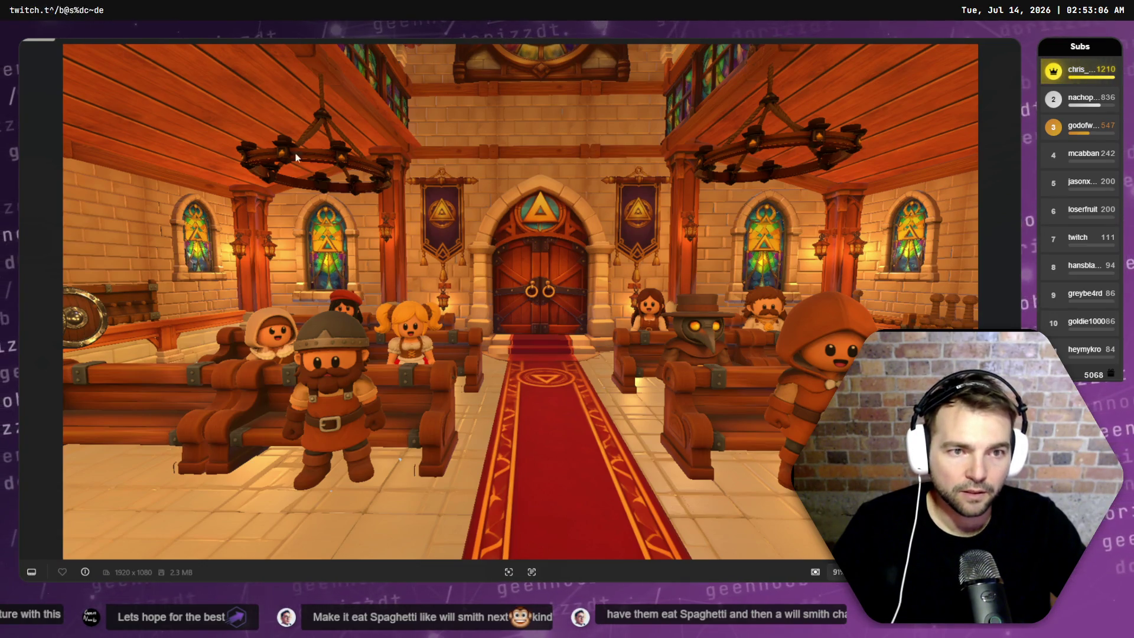
right_click(739, 170)
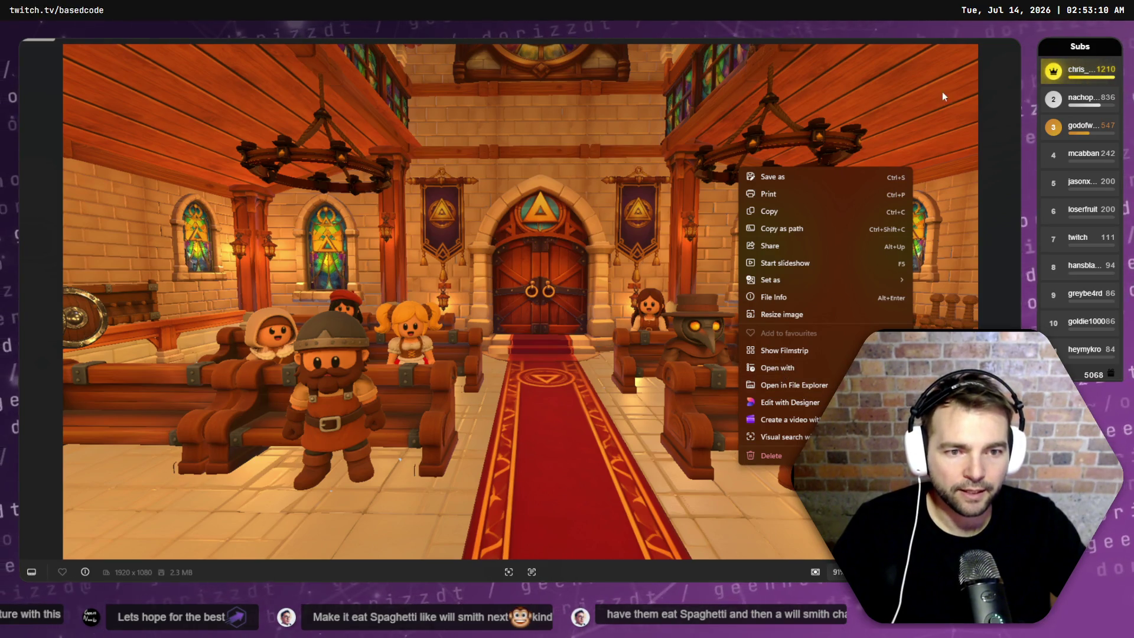
click(1004, 40)
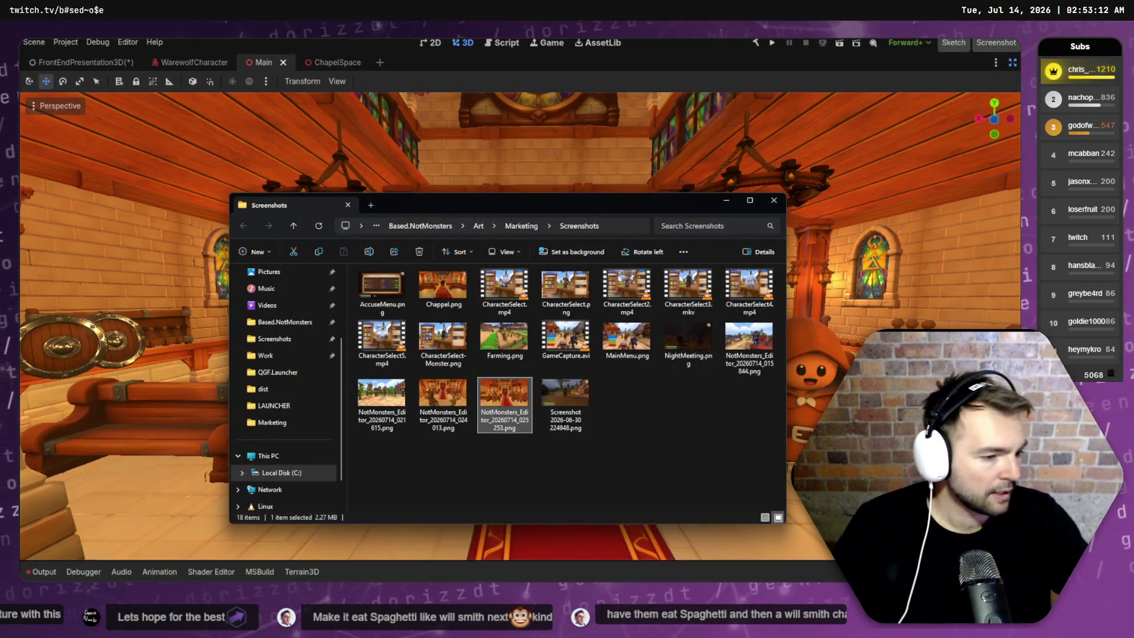
key(alt+Tab)
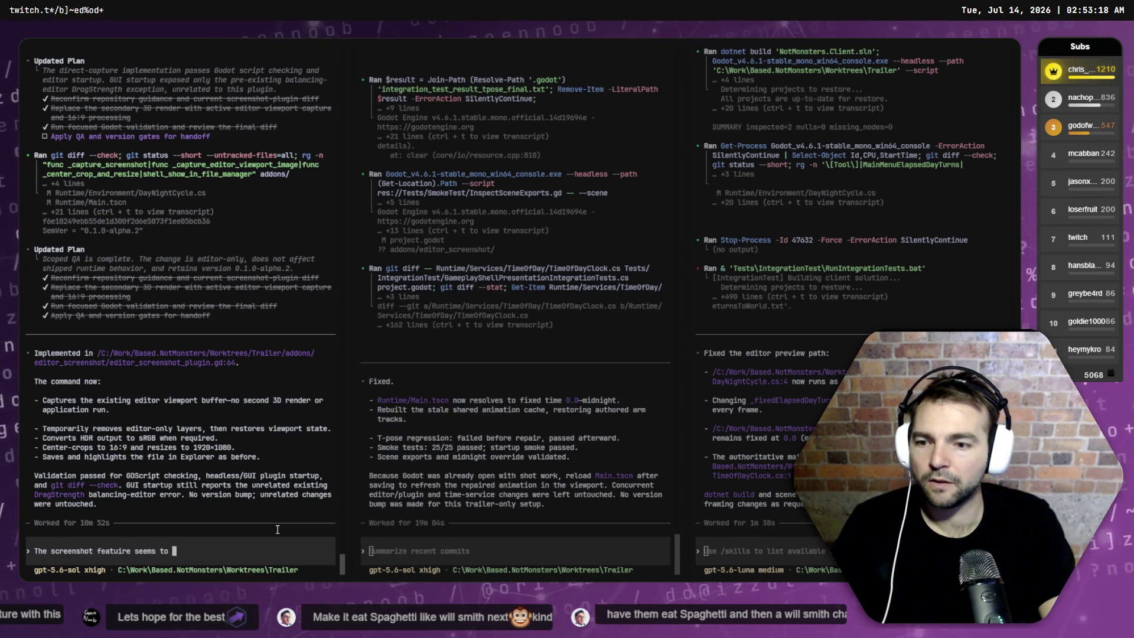
- Submit the Codex prompt asking to stop screenshot pixelation and output 1080p, lossless if possible
text(ntly)
key(ctrl+BackSpace)
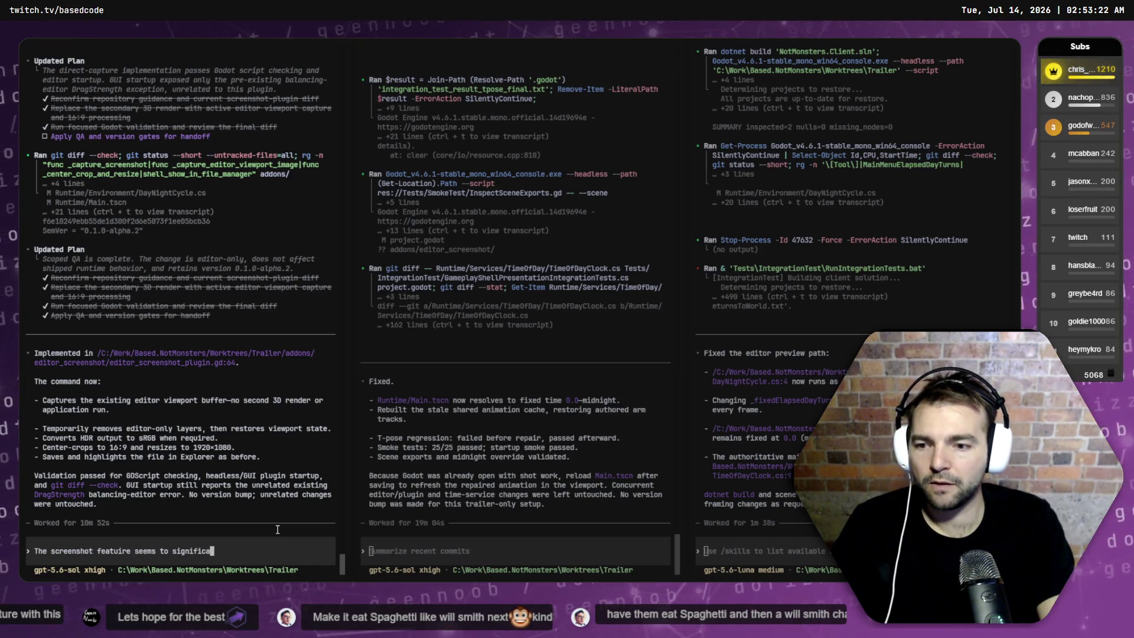
text( pixelize the image. I want it at 10)
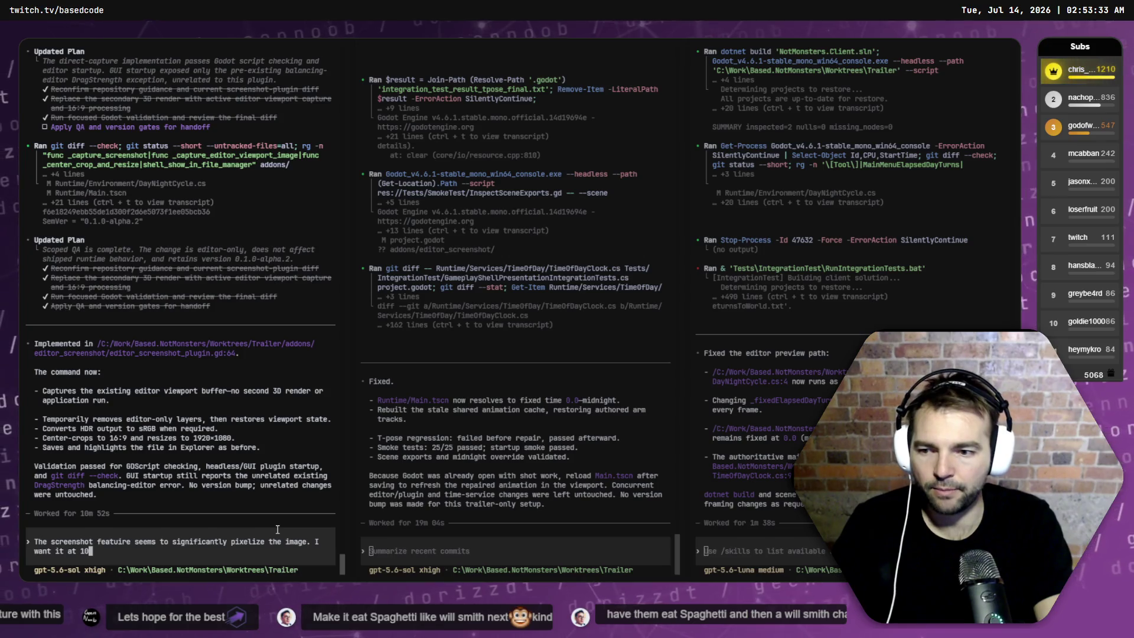
text(80p)
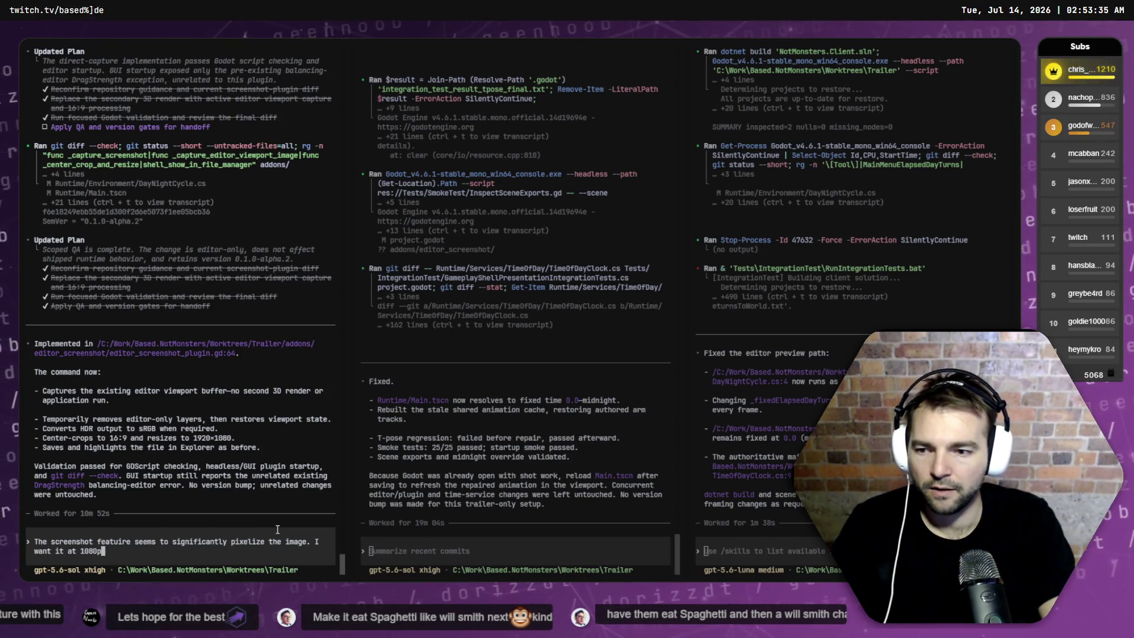
text( (lossless if possibl)
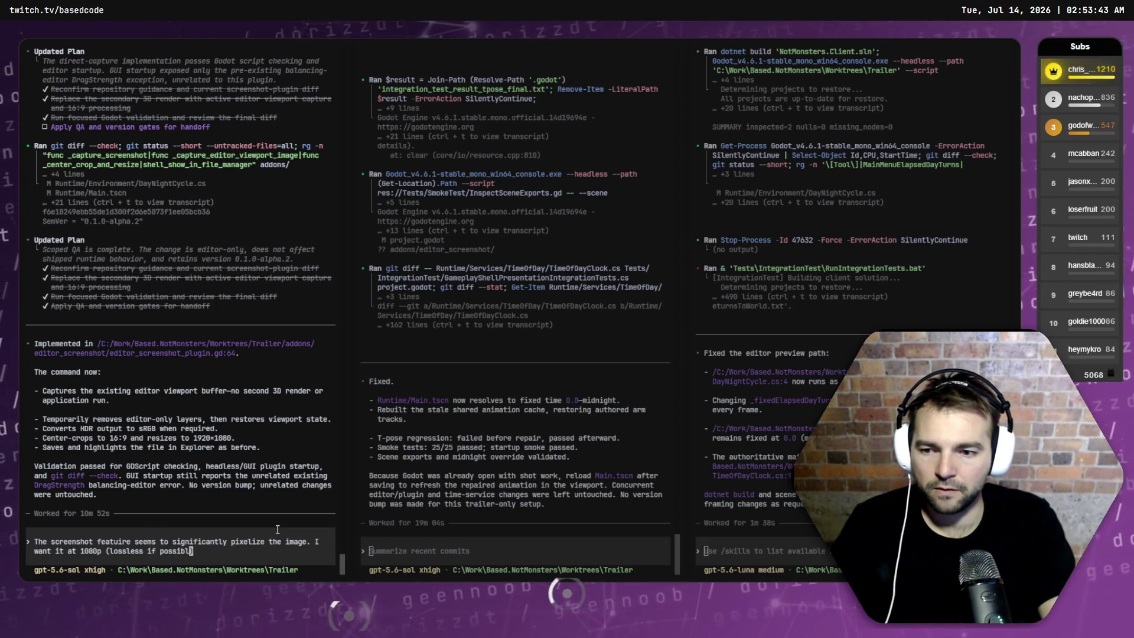
text(.)
key(Return)
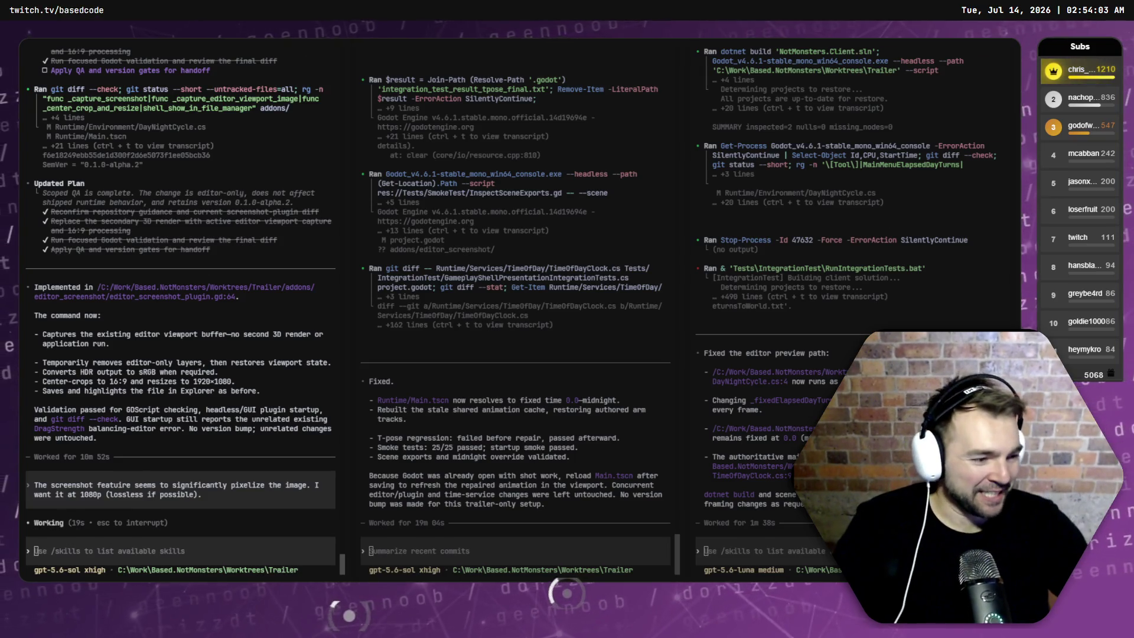
key(alt+Tab)
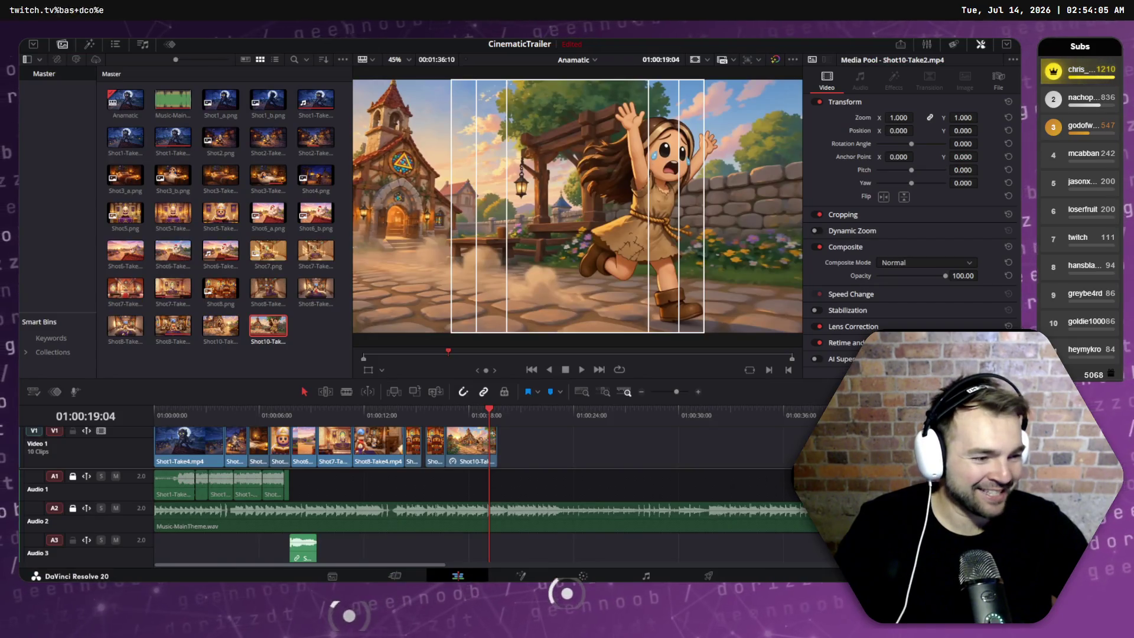
key(alt+Tab)
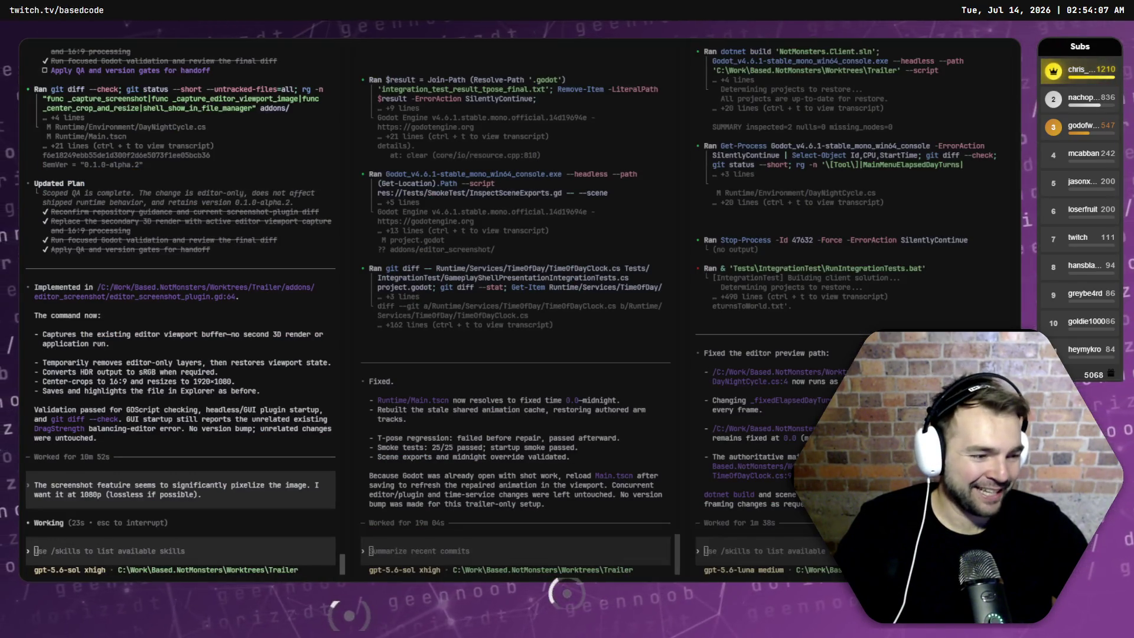
key(alt+Tab)
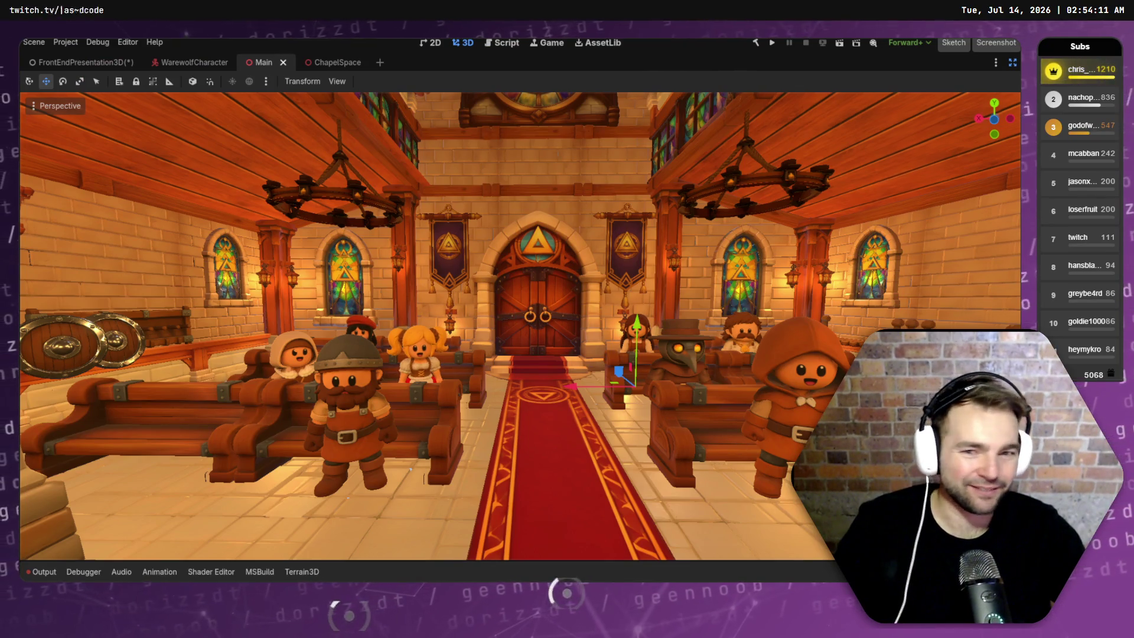
- Restore the side panels and duplicate FrozenCharacter15 into FrozenCharacter16
scroll(497, 311, up, 3)
scroll(497, 311, down, 3)
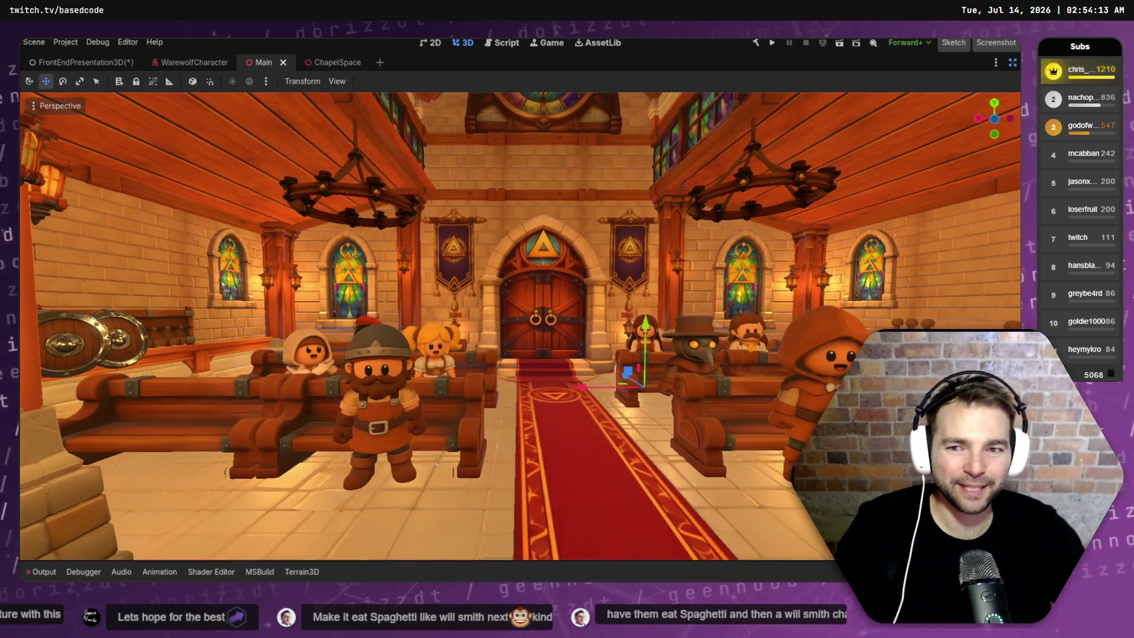
scroll(497, 310, down, 2)
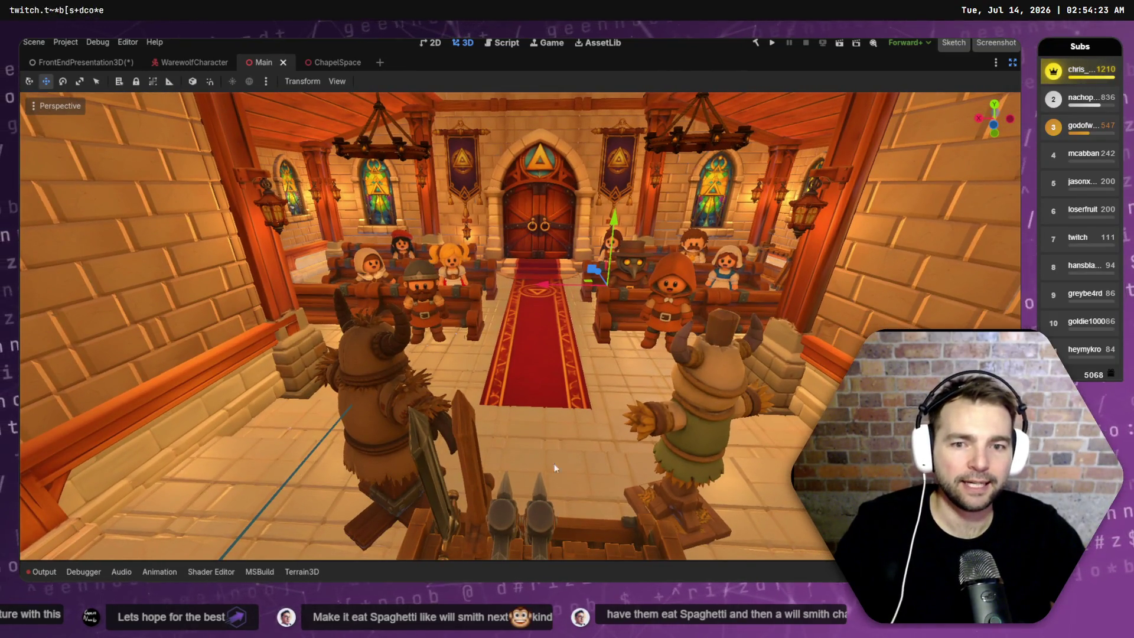
click(1012, 64)
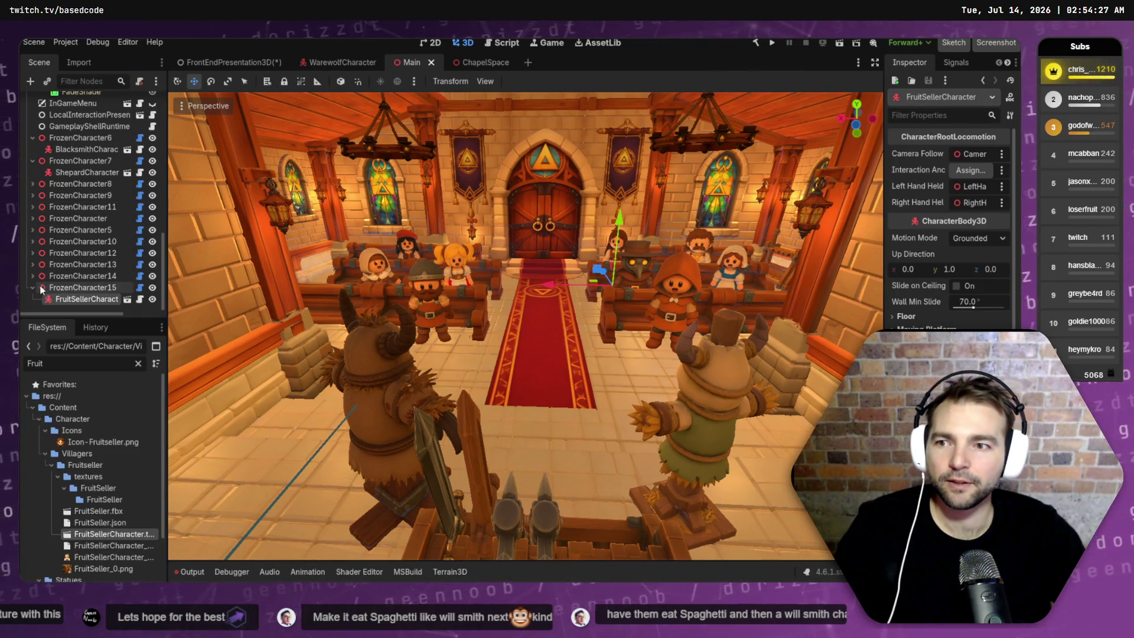
click(61, 288)
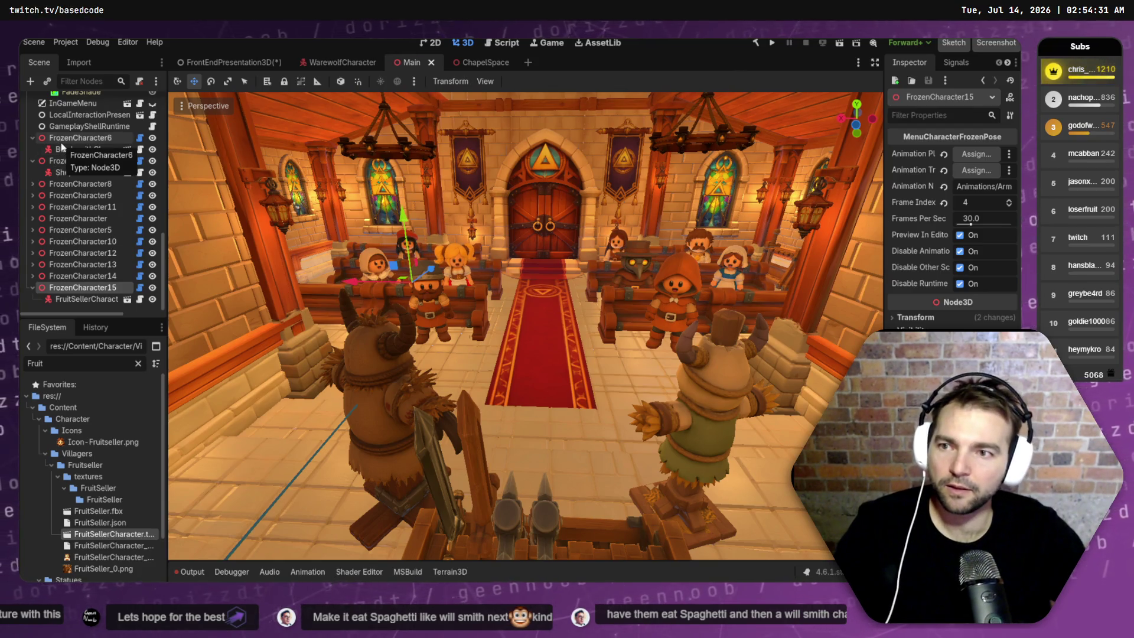
double_click(86, 287)
key(Escape)
key(Home)
key(ctrl+d)
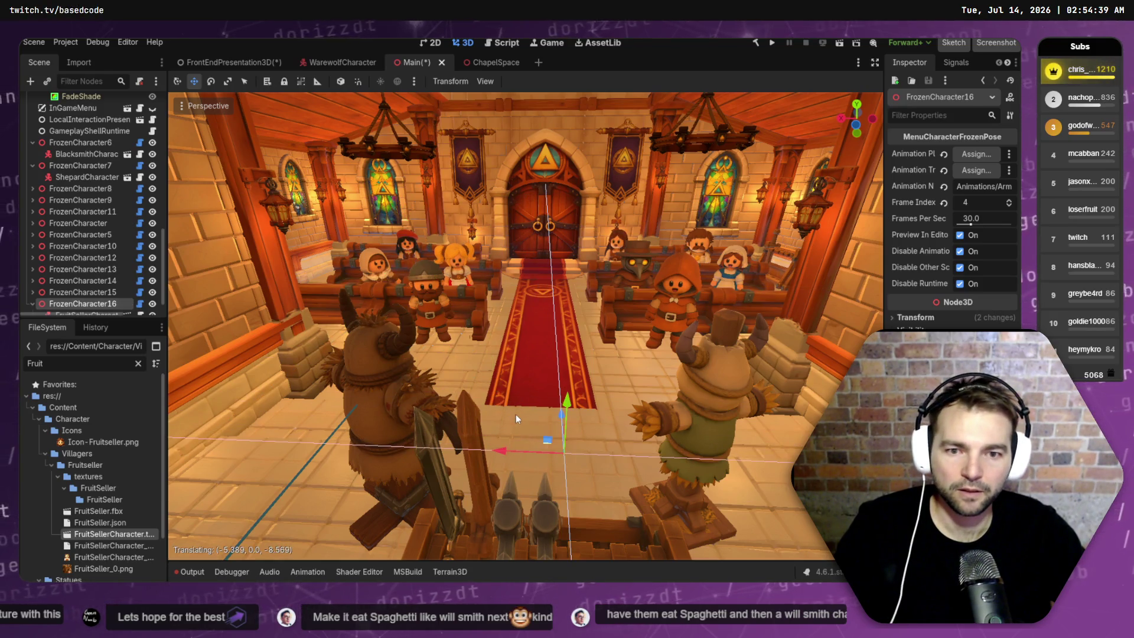
- Move FrozenCharacter16 into the centre aisle between the scarecrows and rotate it 90° toward the doors
drag(384, 272, 310, 346)
drag(238, 364, 353, 368)
scroll(106, 304, down, 1)
click(107, 302)
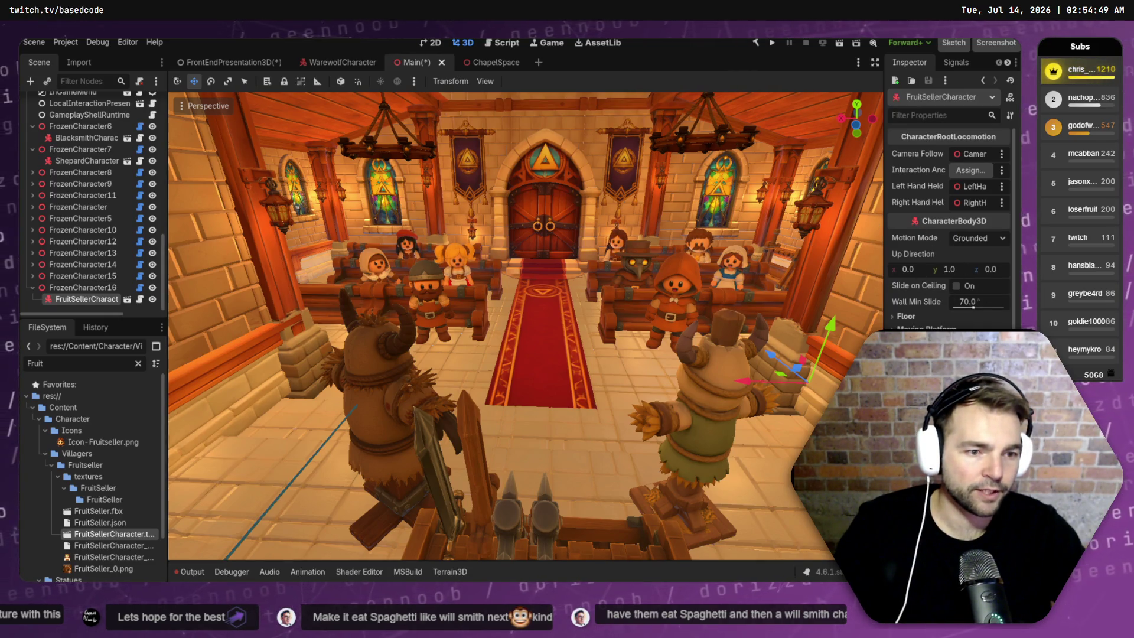
key(ctrl+z)
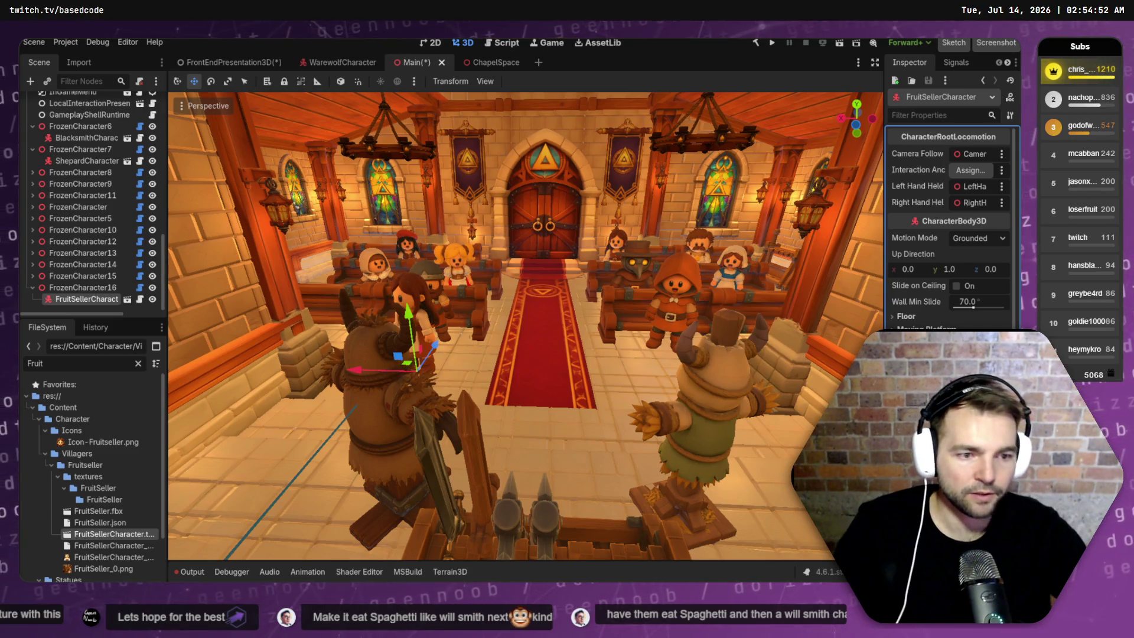
click(362, 365)
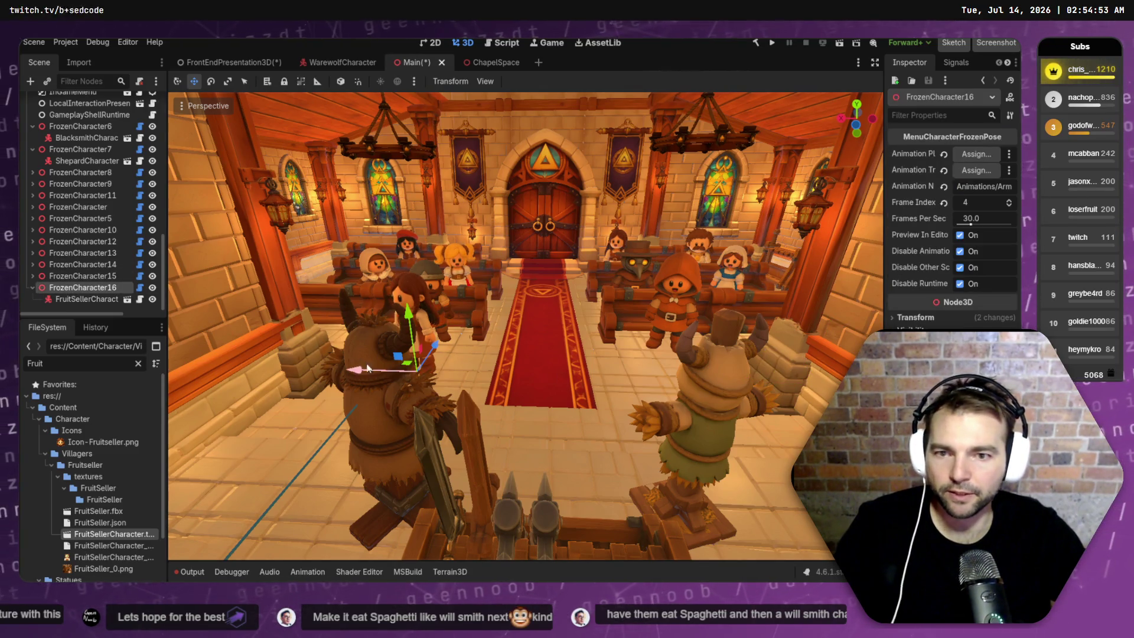
mouse_move(362, 365)
mouse_down()
mouse_move(548, 378)
mouse_move(541, 421)
mouse_up()
key(e)
mouse_move(581, 495)
mouse_down()
mouse_move(504, 495)
mouse_move(381, 363)
mouse_move(396, 324)
mouse_move(390, 333)
mouse_up()
- Replace FrozenCharacter16's fruit seller with PriestCharacter.tscn, found by filtering for Priest
click(88, 299)
key(Delete)
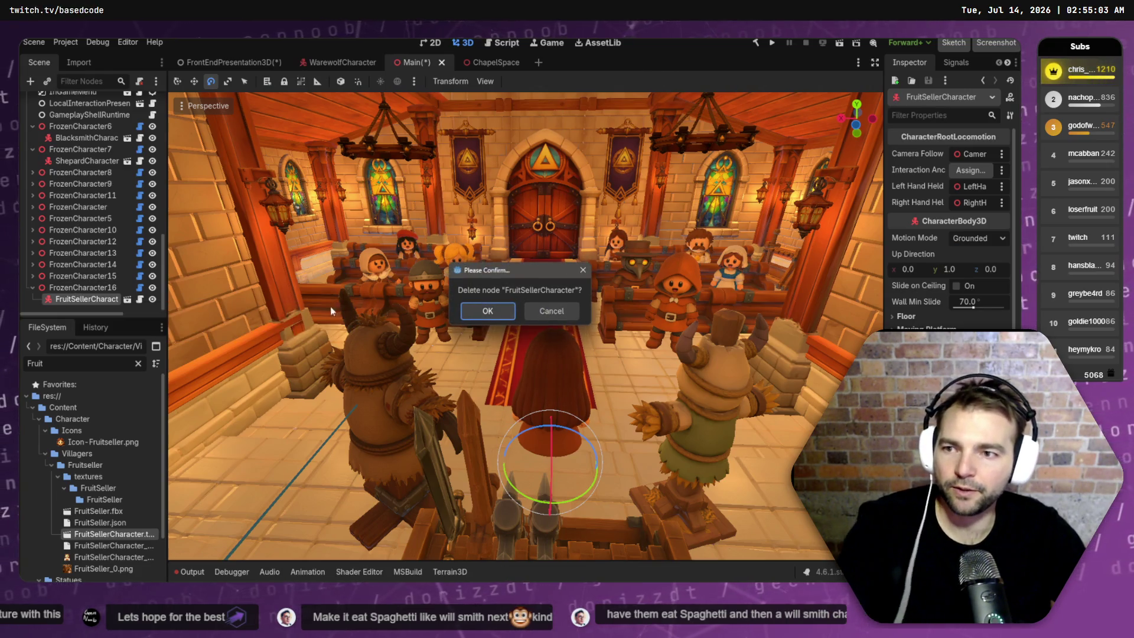
click(488, 311)
click(99, 366)
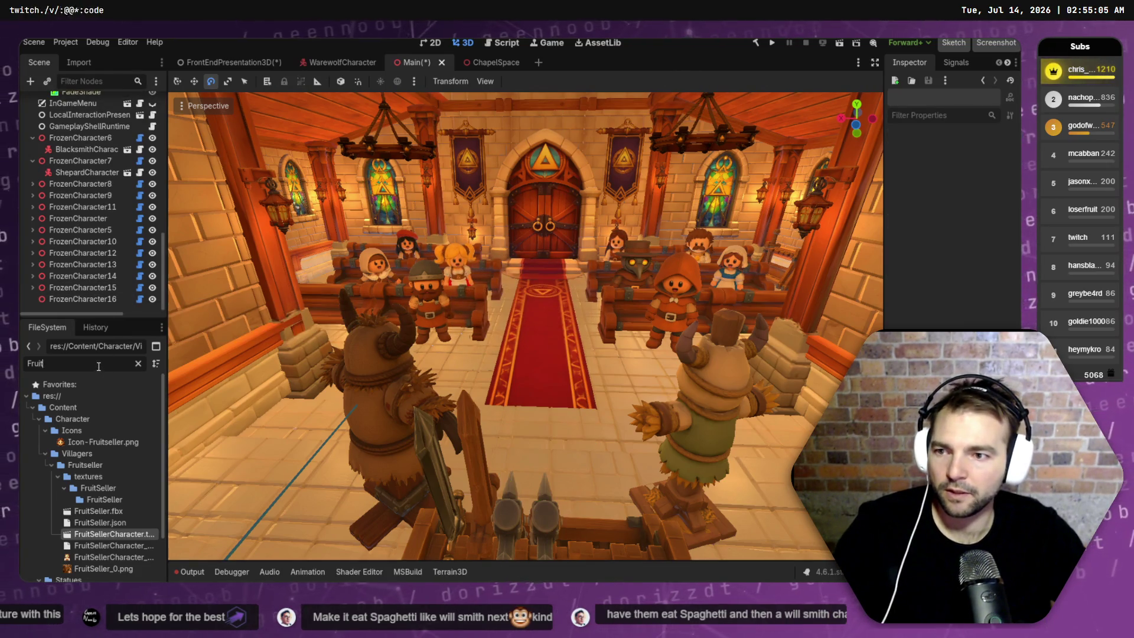
text(Priest)
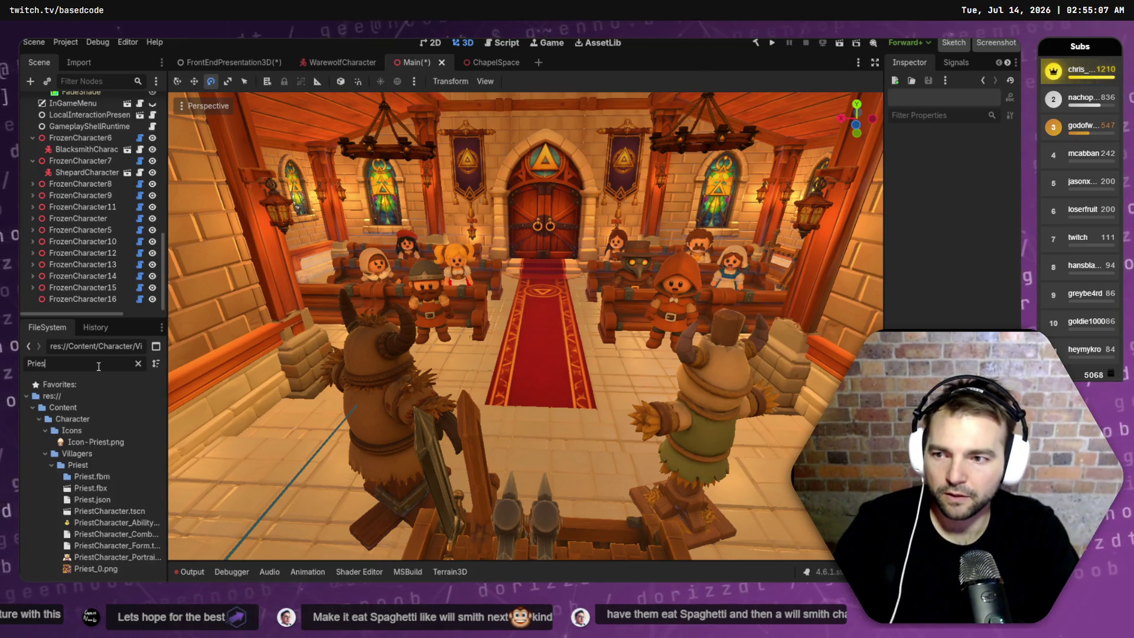
mouse_move(110, 510)
mouse_down()
mouse_move(69, 311)
mouse_move(82, 299)
mouse_up()
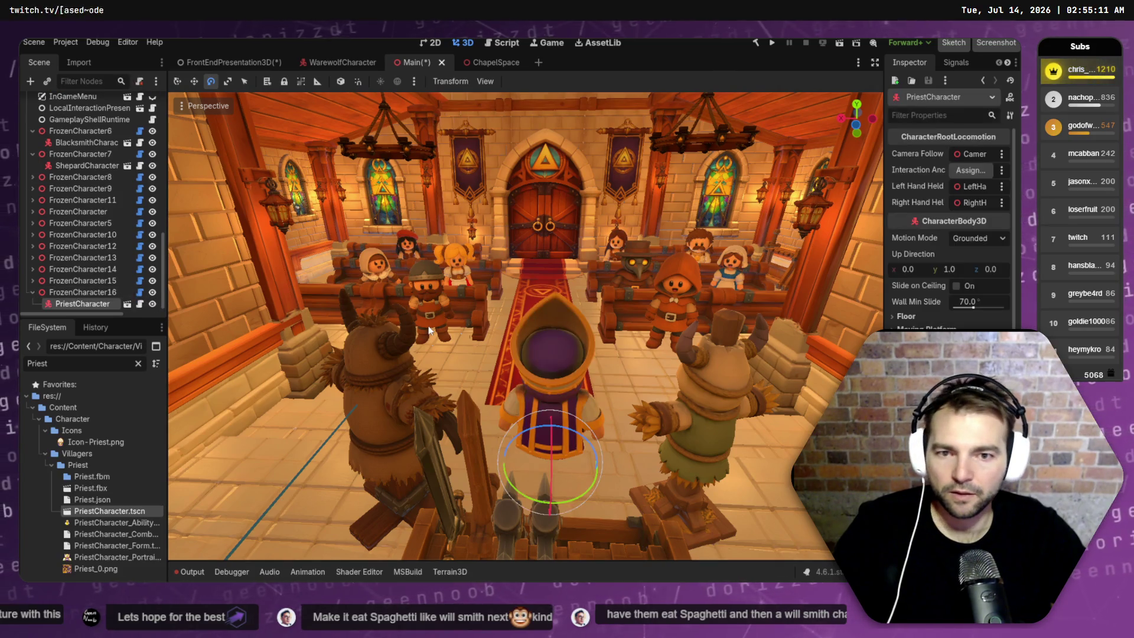
- Nudge the priest upward, frame the chapel view, and save a 1920x1080 editor screenshot
click(543, 413)
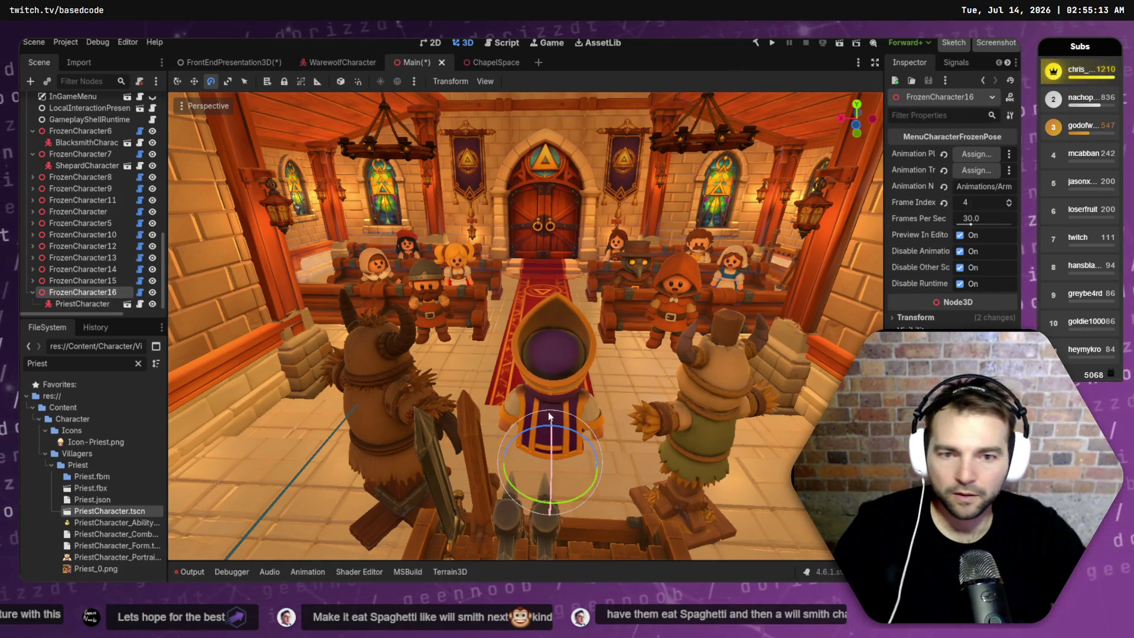
key(w)
mouse_move(551, 424)
mouse_down()
mouse_move(556, 392)
mouse_move(546, 447)
mouse_move(551, 348)
mouse_up()
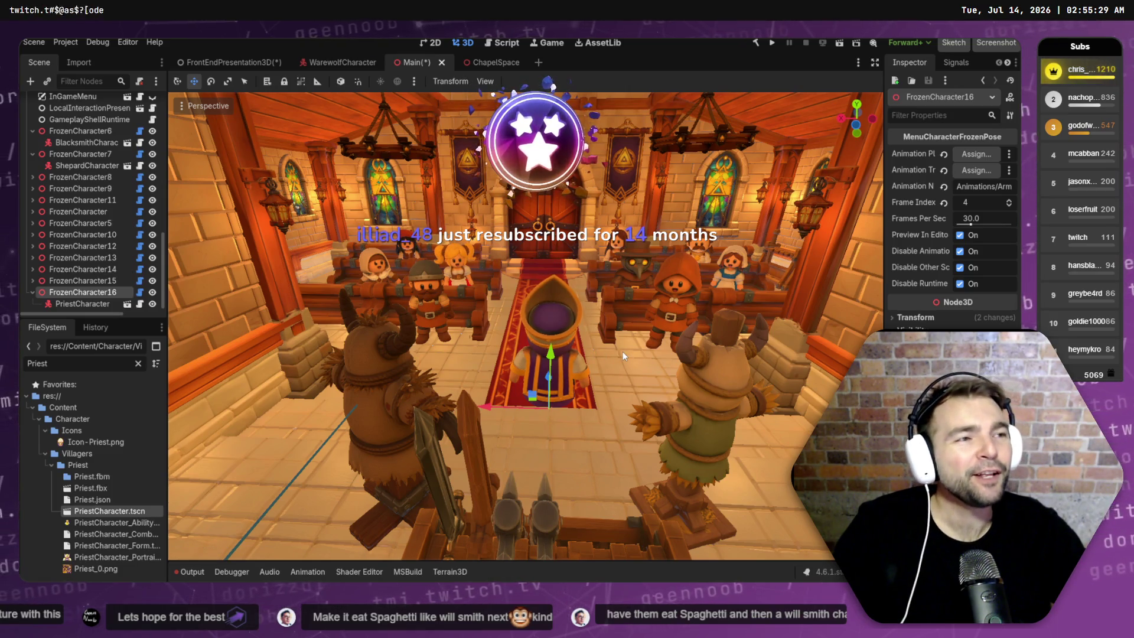
scroll(566, 353, up, 2)
mouse_move(565, 353)
mouse_down()
mouse_move(462, 392)
mouse_move(486, 356)
mouse_move(275, 363)
mouse_up()
scroll(526, 325, up, 3)
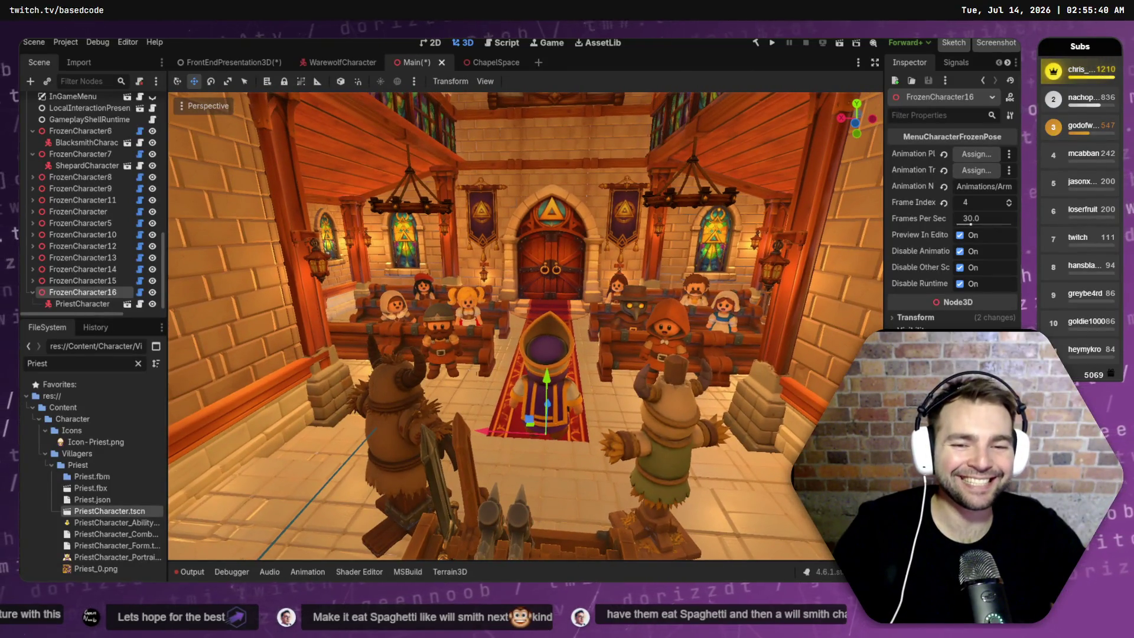
scroll(791, 181, up, 2)
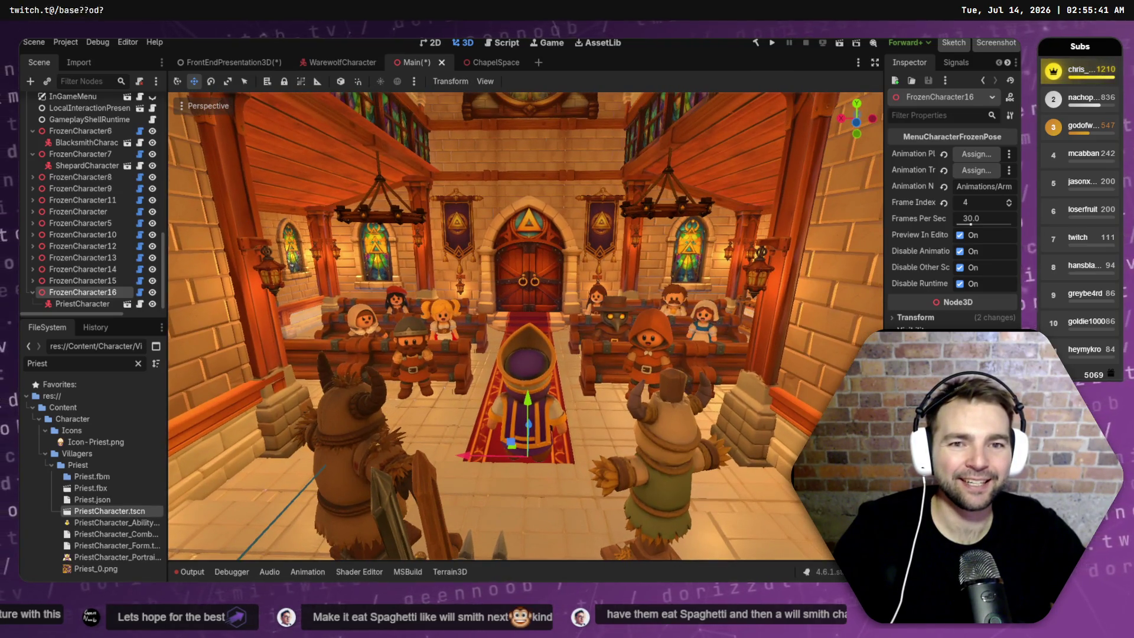
scroll(792, 181, up, 1)
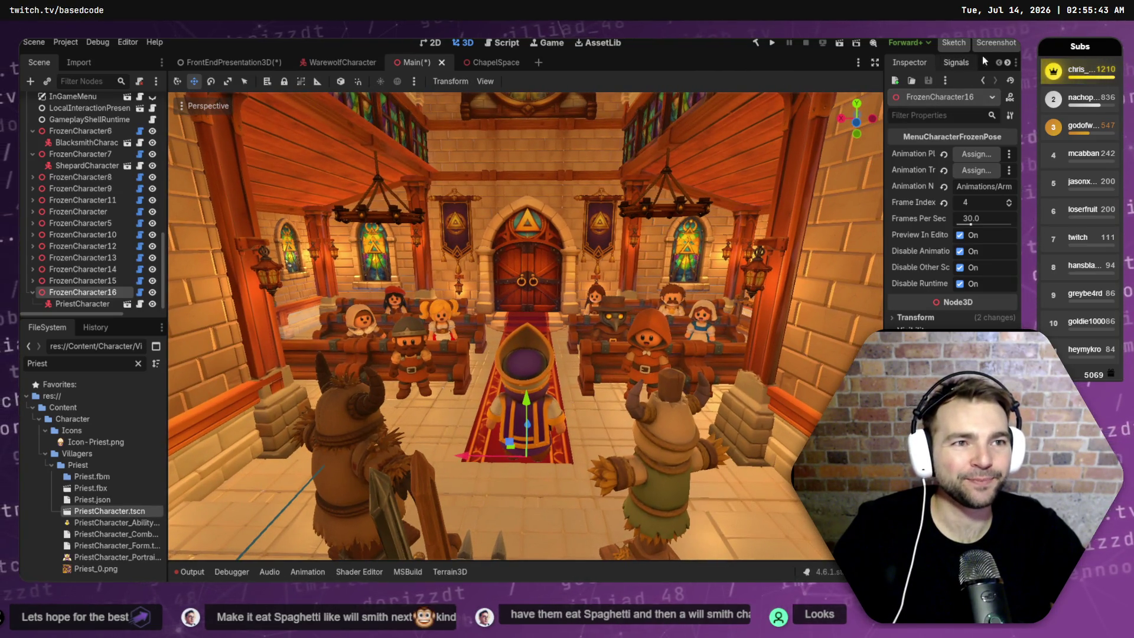
click(990, 47)
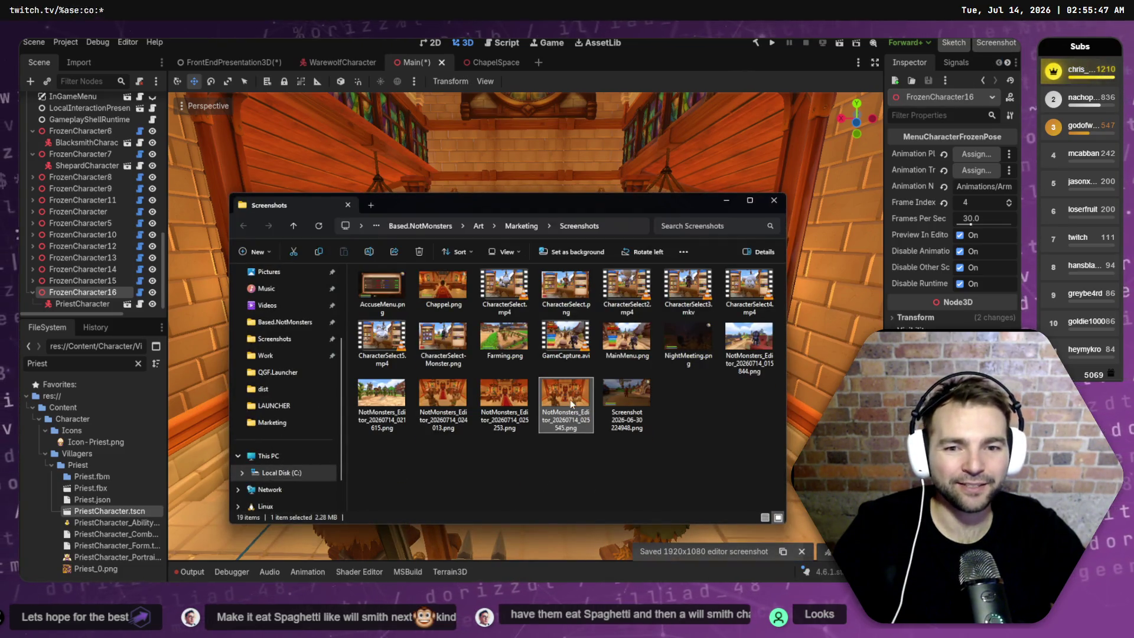
- Preview the newest NotMonsters_Editor chapel screenshot full size, then switch to the ChatGPT browser chat
double_click(571, 406)
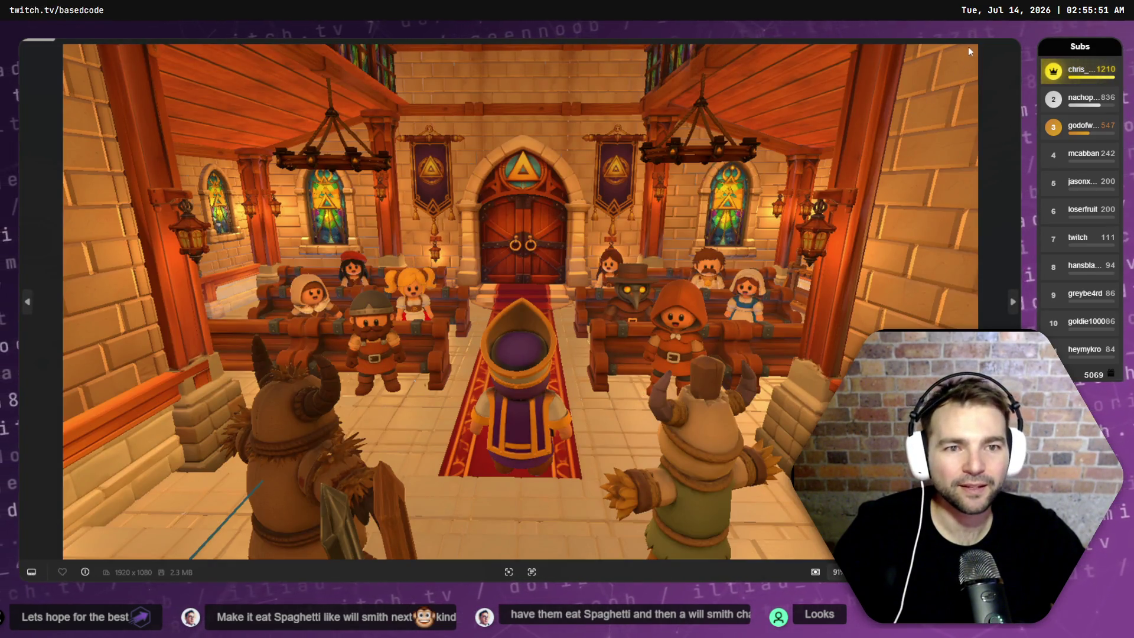
click(1008, 46)
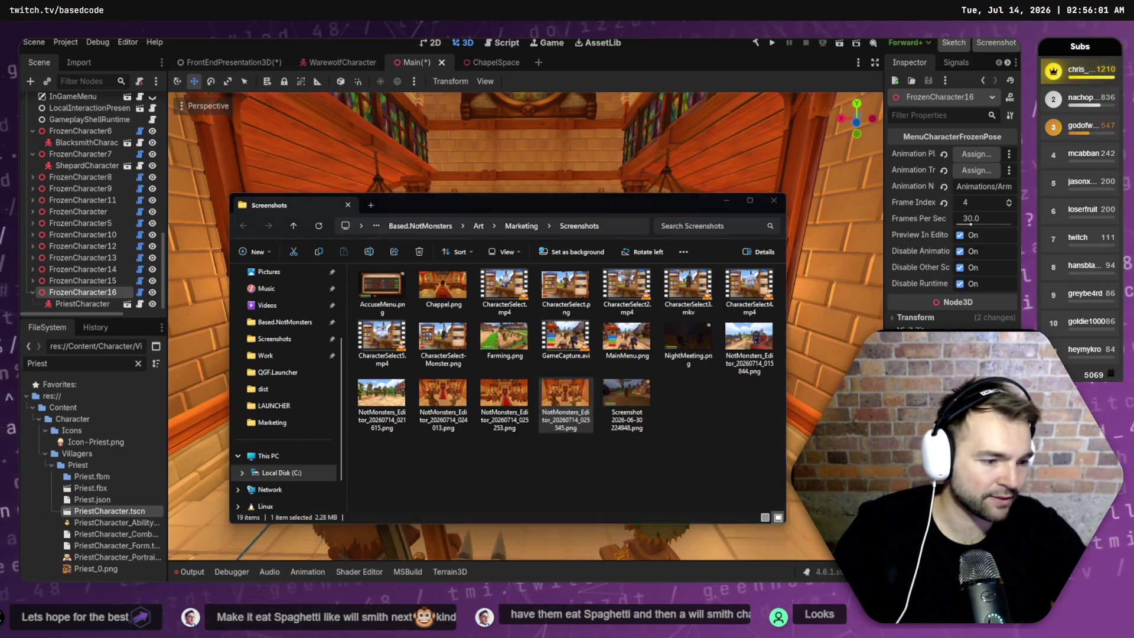
key(alt+Tab)
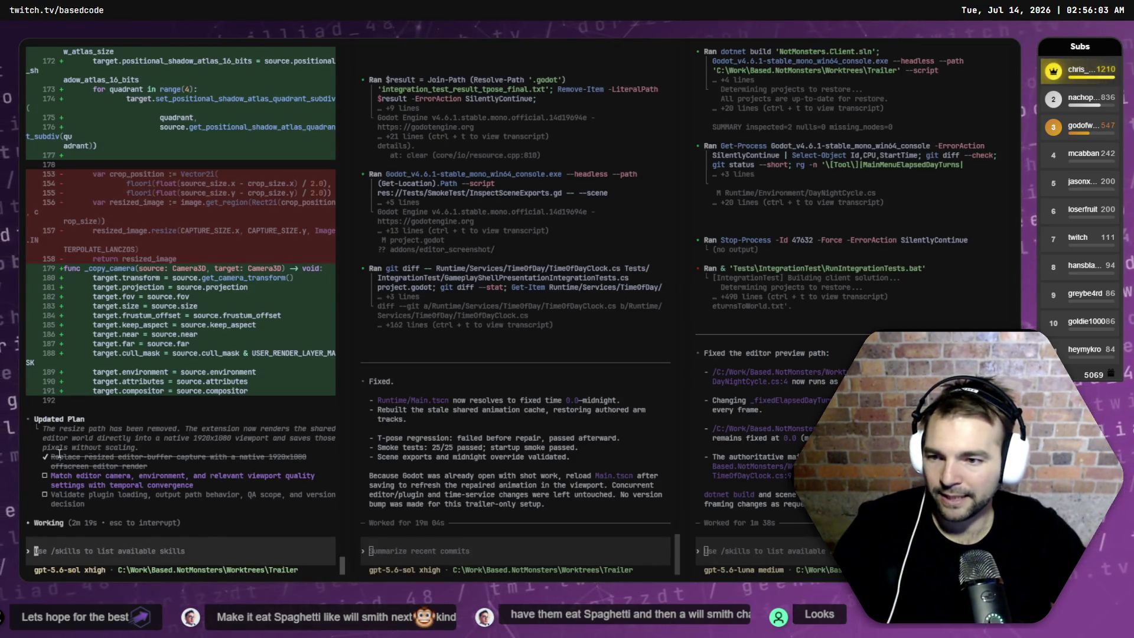
key(alt+Tab)
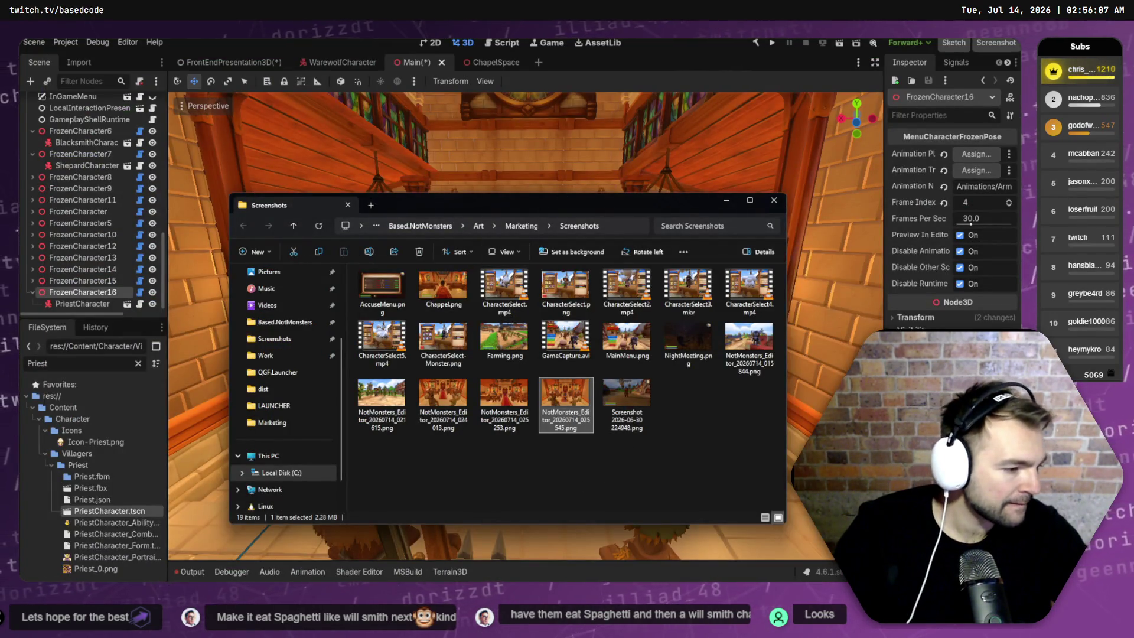
key(alt+Tab)
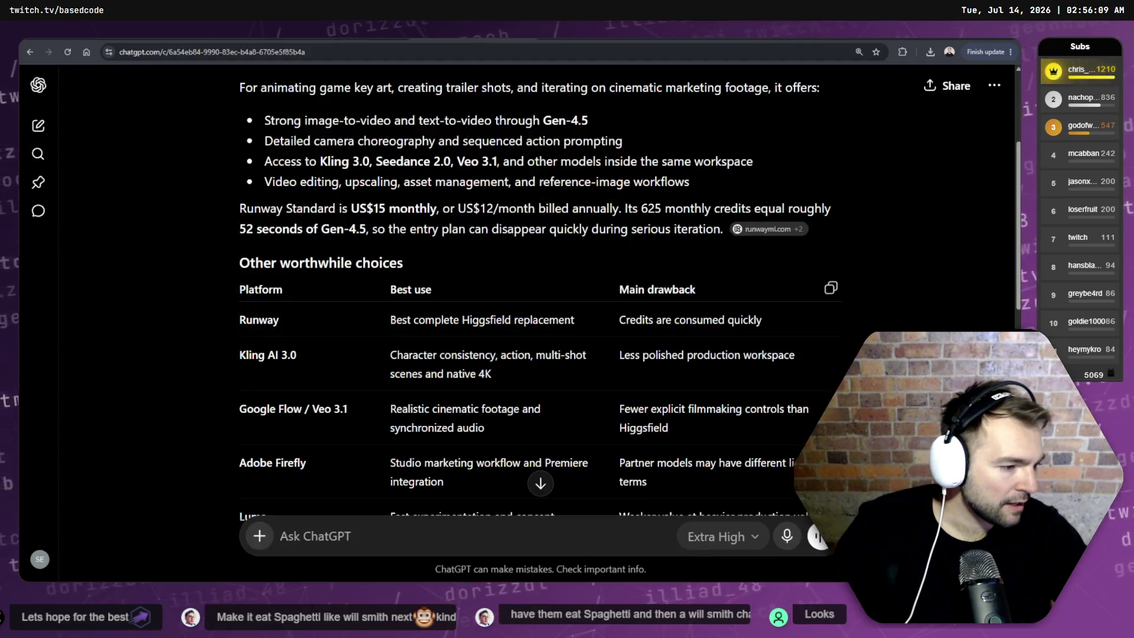
- Copy the earlier splash-art repaint prompt and load chatgpt.com for a new chat
key(ctrl+Tab)
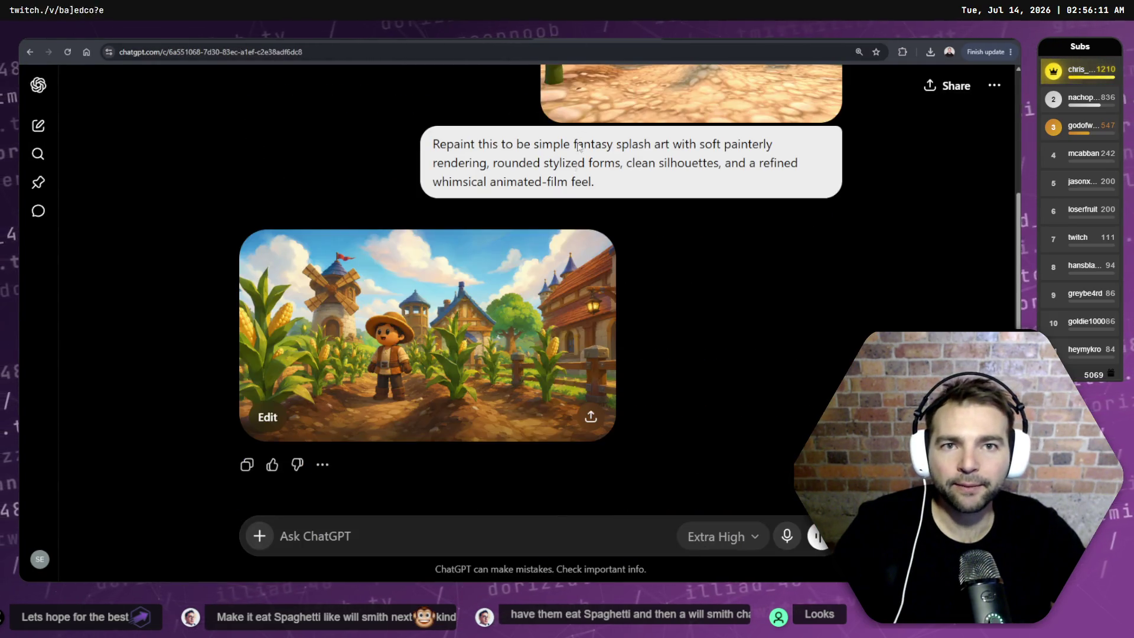
triple_click(609, 189)
key(ctrl+c)
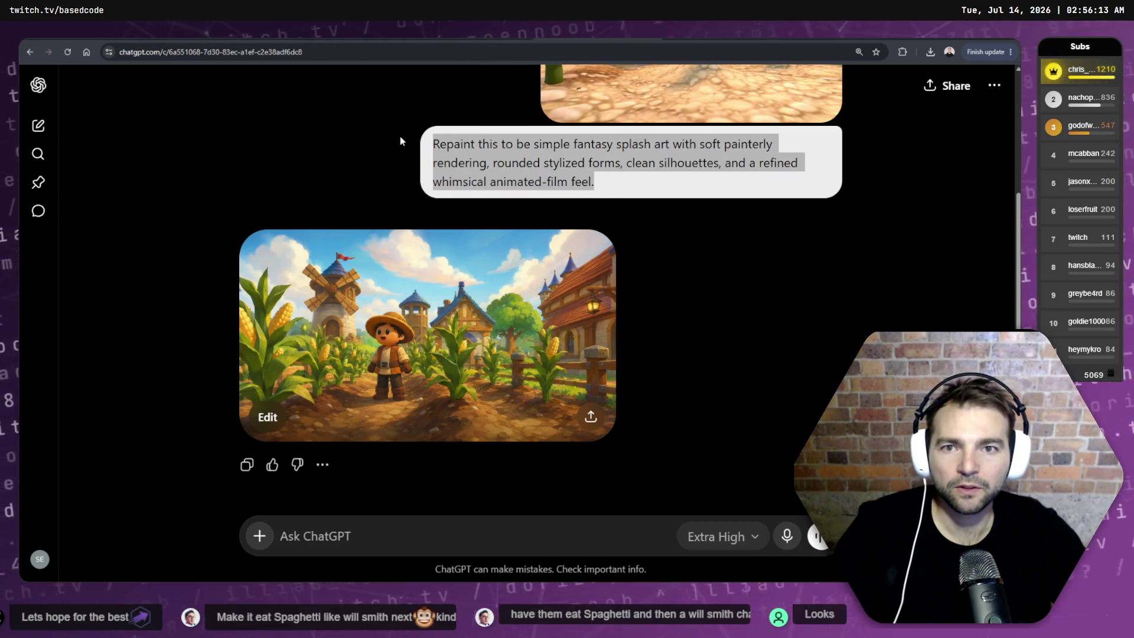
key(ctrl+t)
text(chatgpt.com)
key(Return)
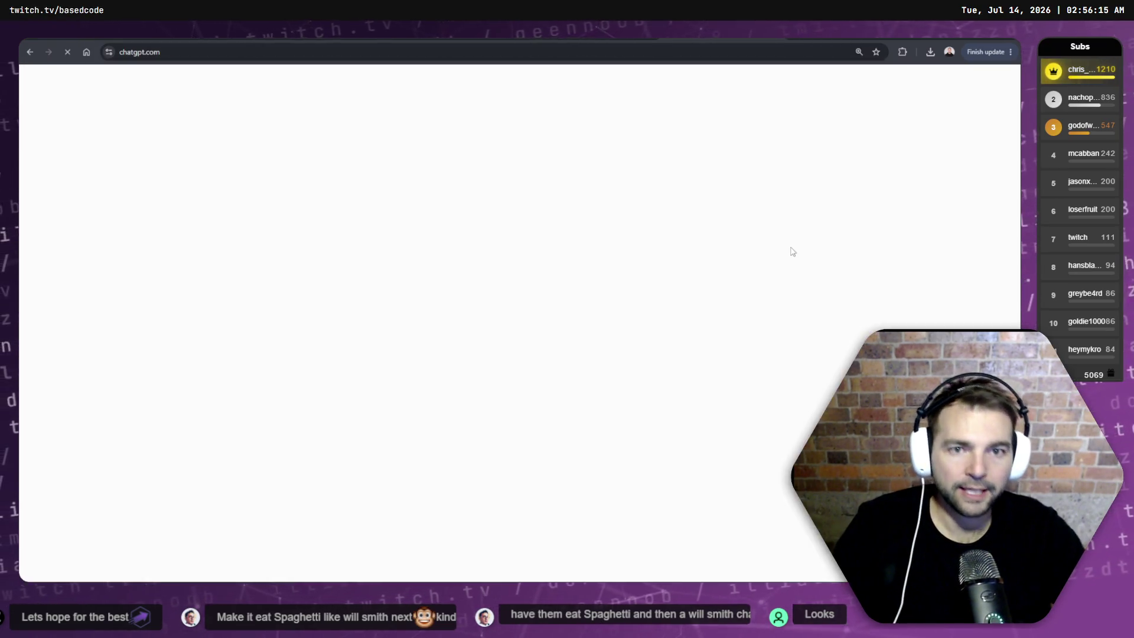
- Attach the newest chapel editor screenshot and paste in the saved repaint prompt
click(260, 303)
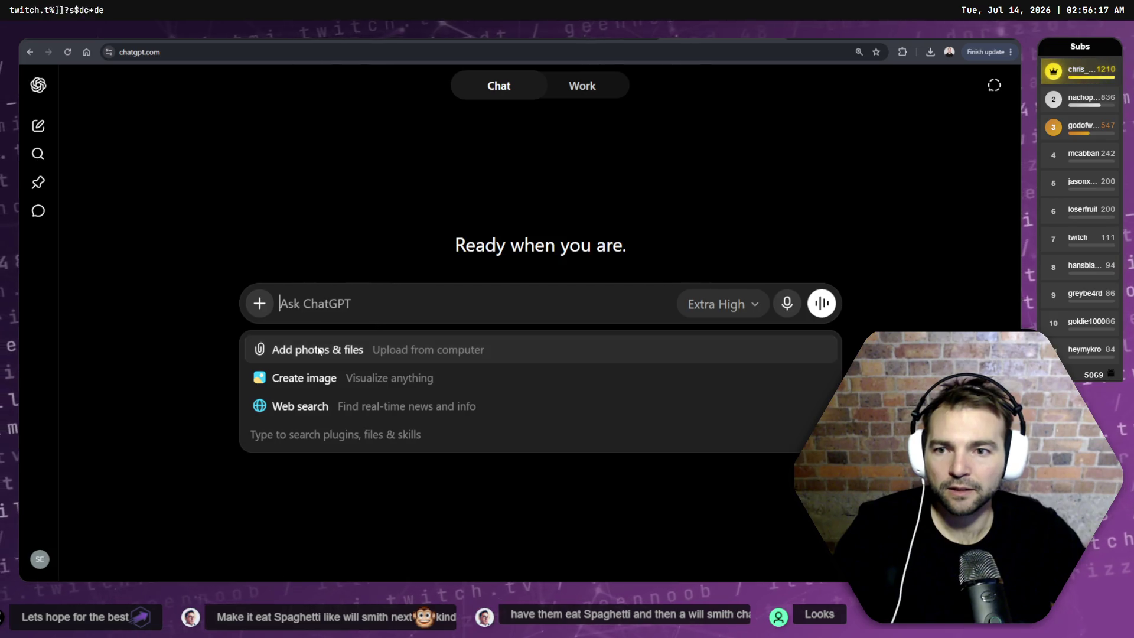
click(312, 350)
double_click(322, 269)
key(ctrl+v)
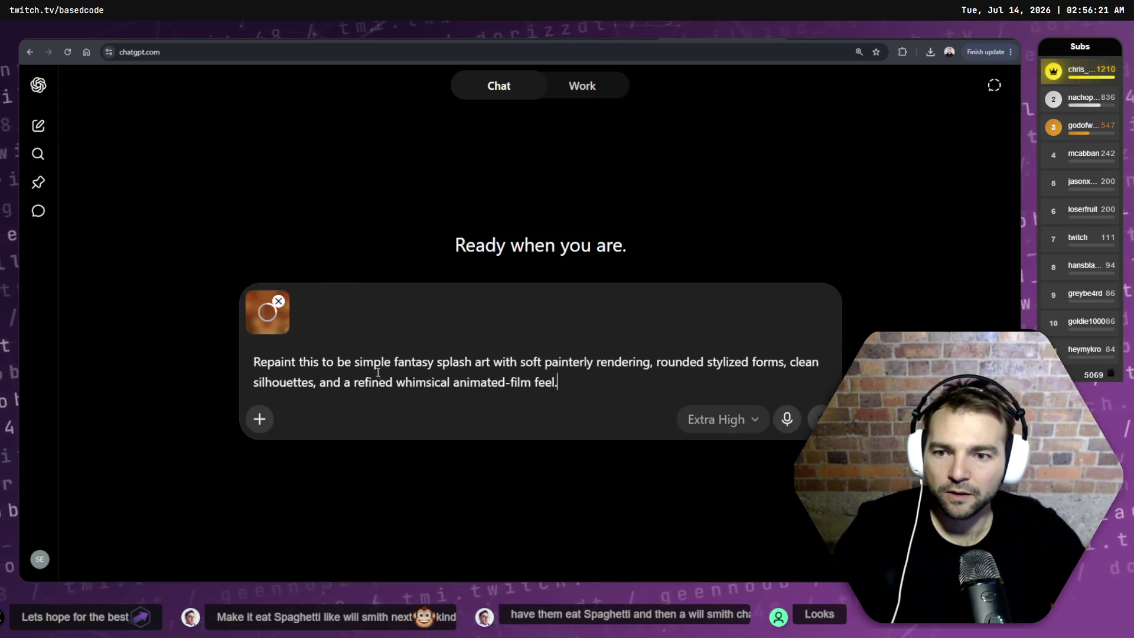
- Type extra sentences about the characters, then delete the unfinished third sentence
text( T)
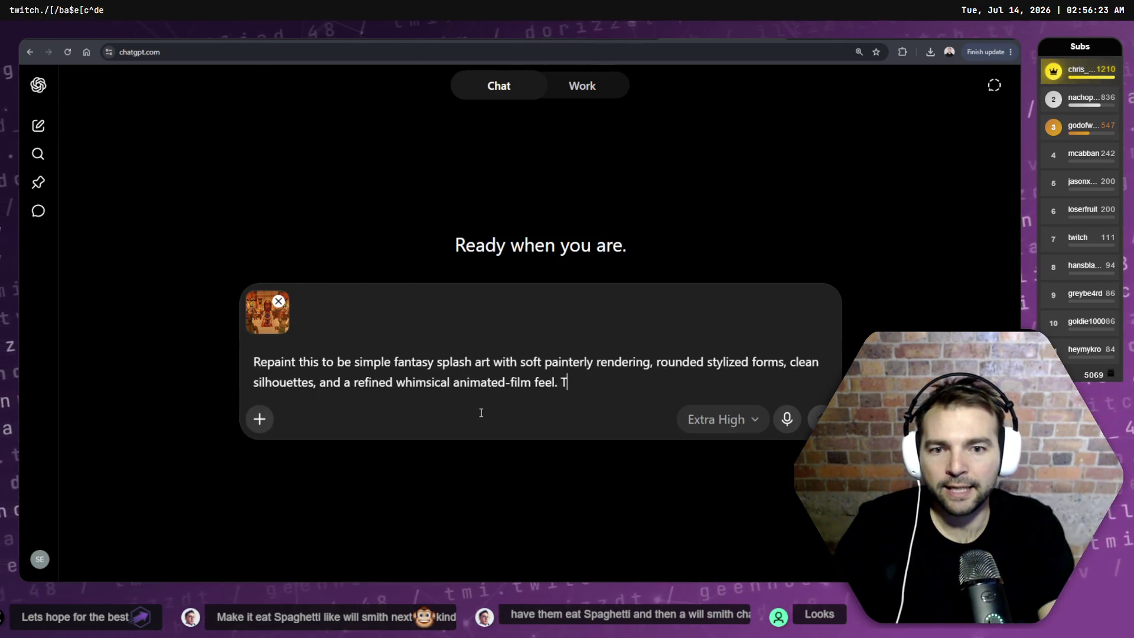
text(charac)
key(ctrl+BackSpace)
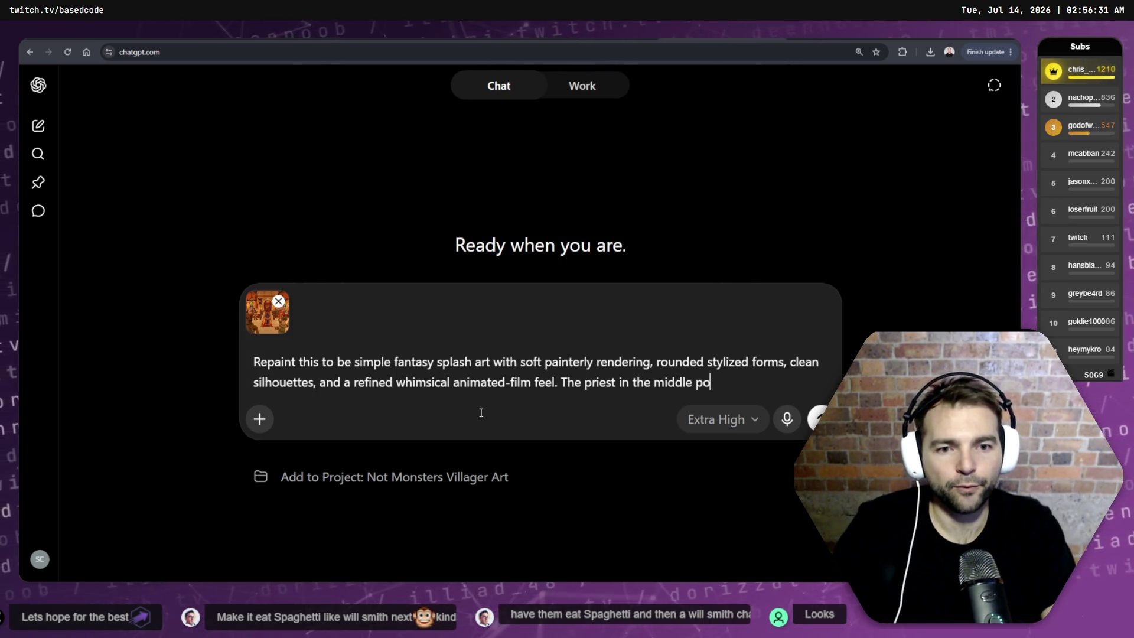
text(nts towat)
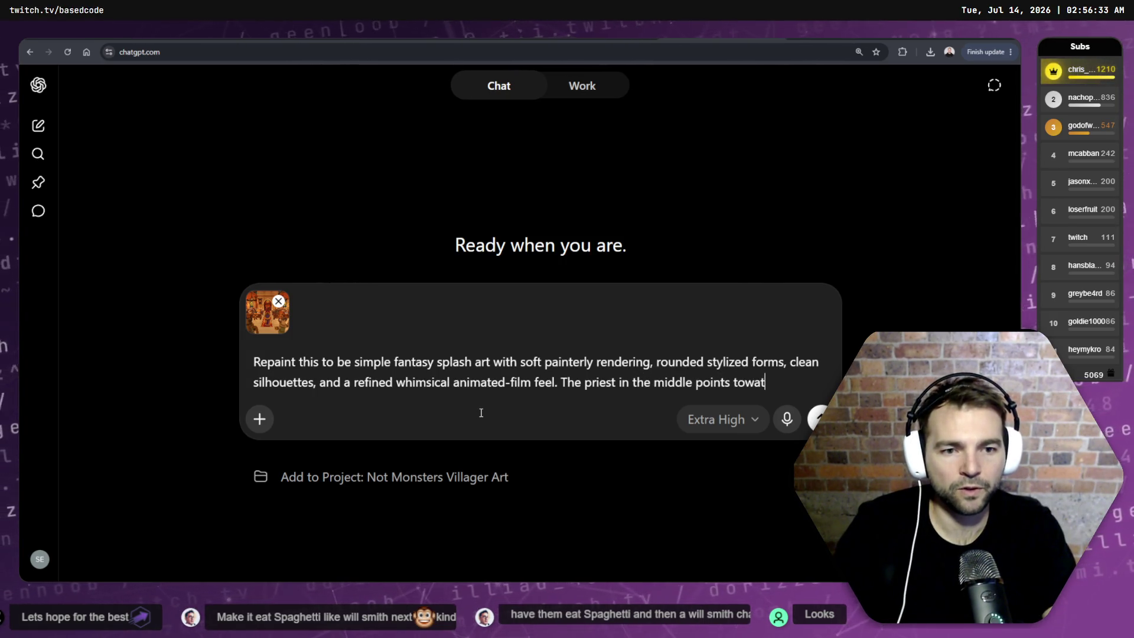
text(.)
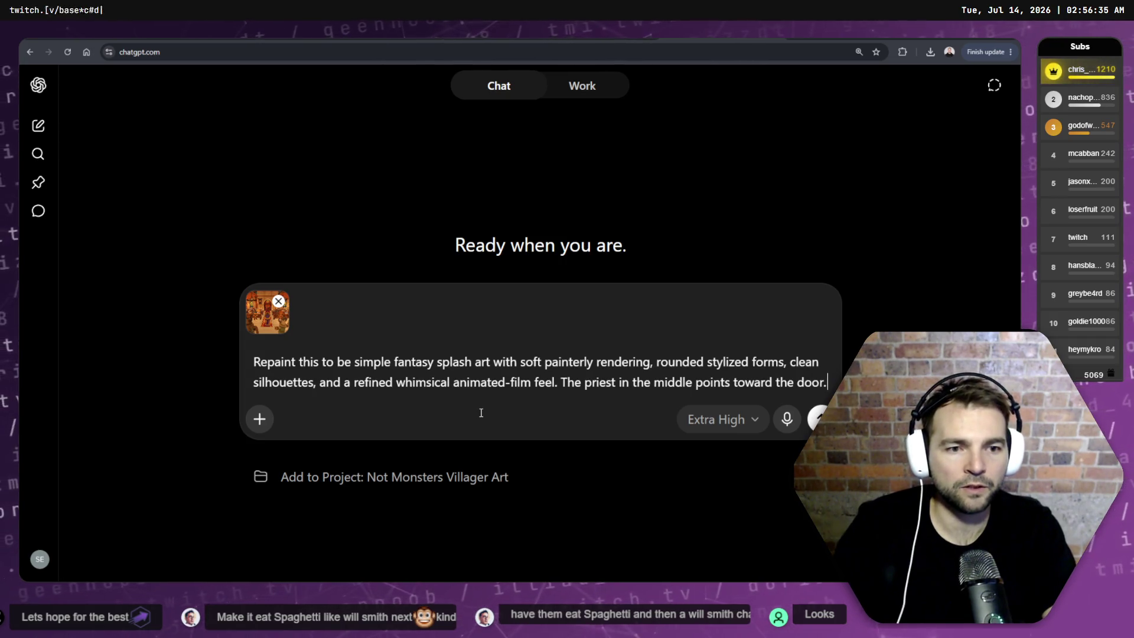
text( The char)
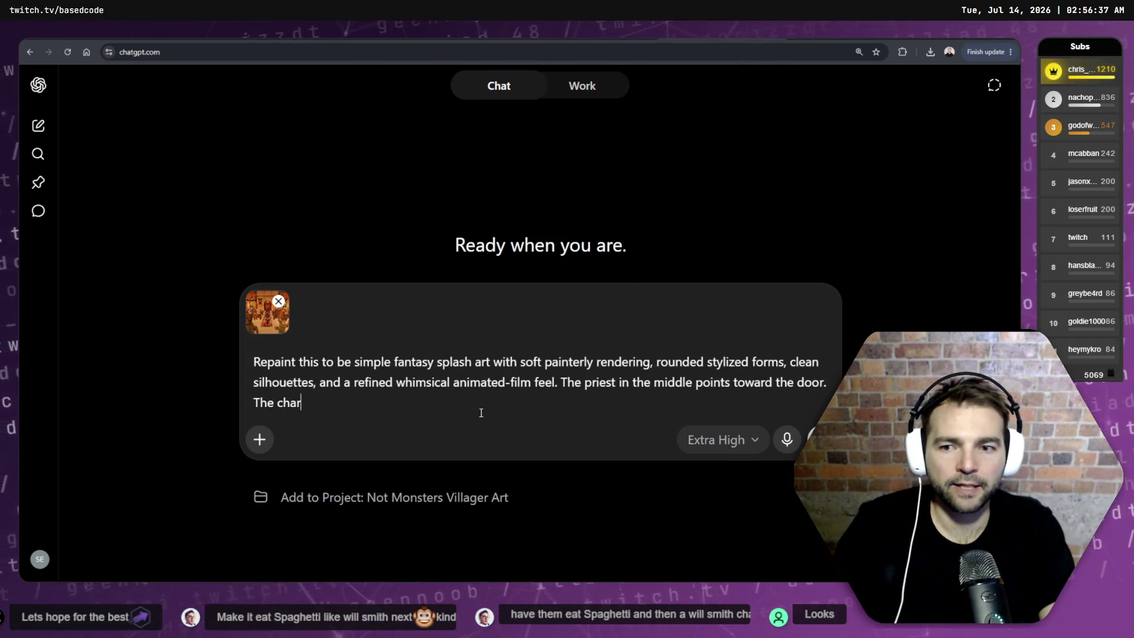
text(e)
key(ctrl+BackSpace)
text(c)
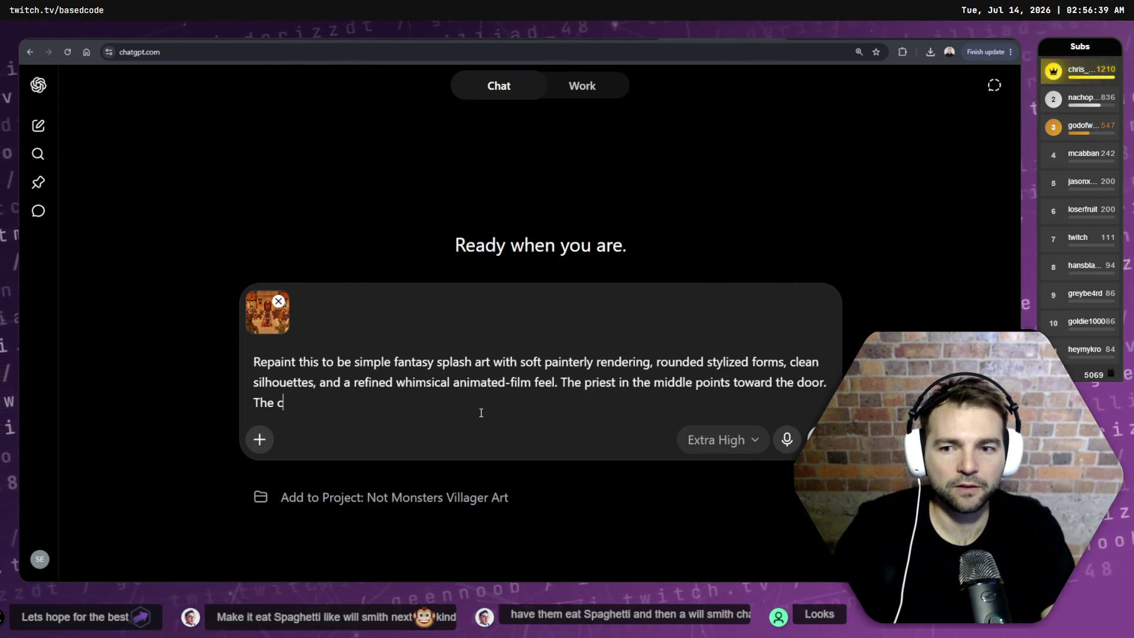
key(ctrl+BackSpace)
key(ctrl+BackSpace)
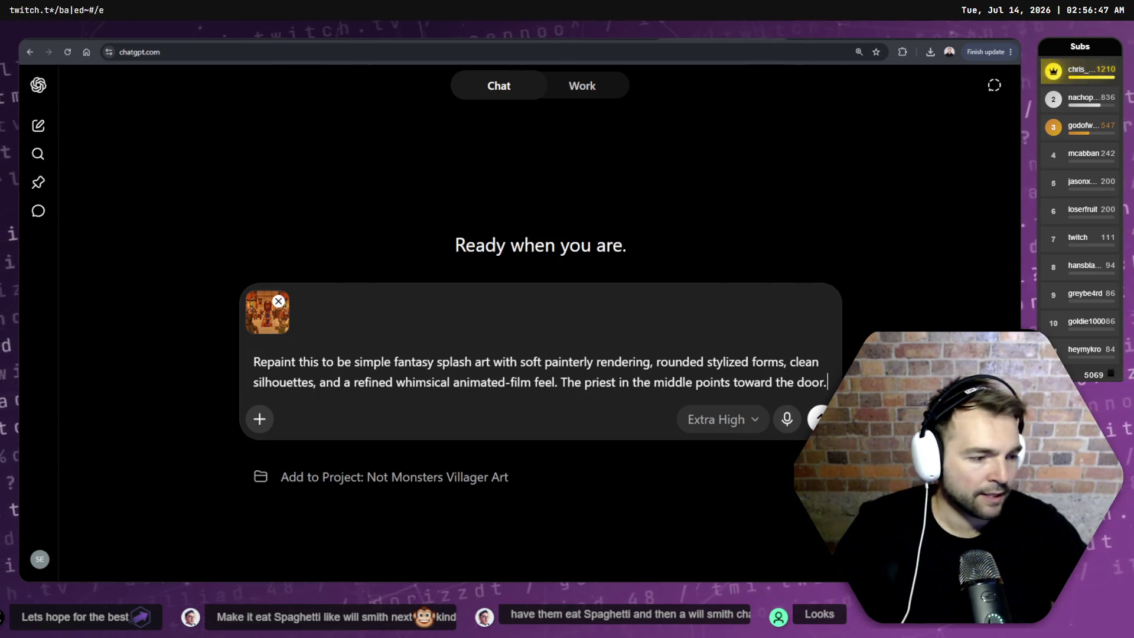
key(alt+Tab)
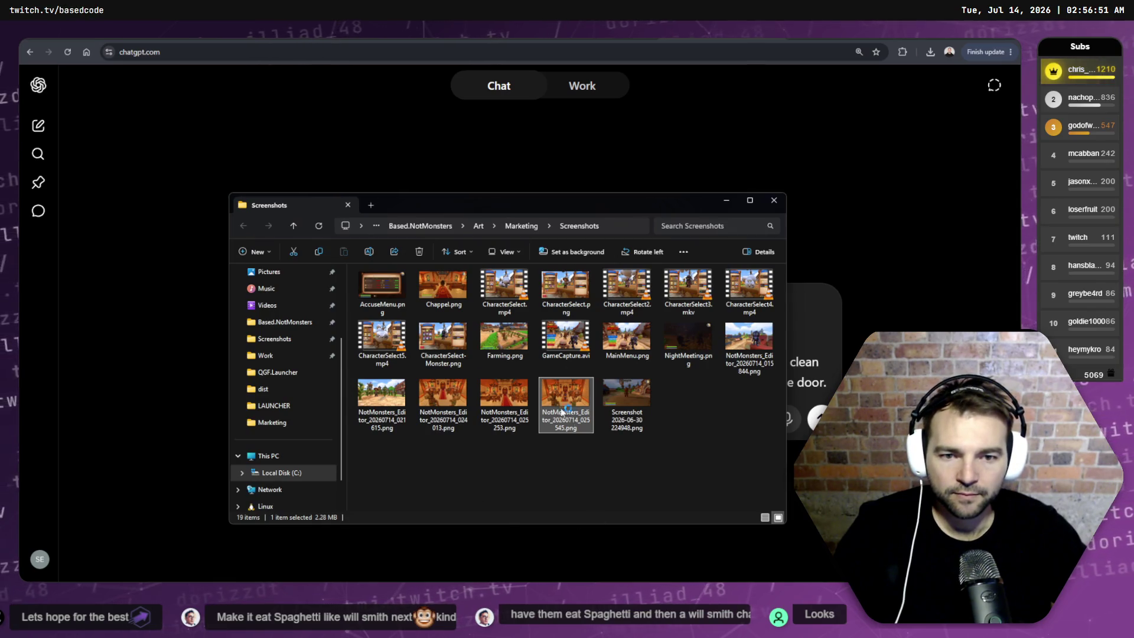
- Preview the church PNG full size, minimize Chrome, close Explorer, and switch to Runway
double_click(564, 406)
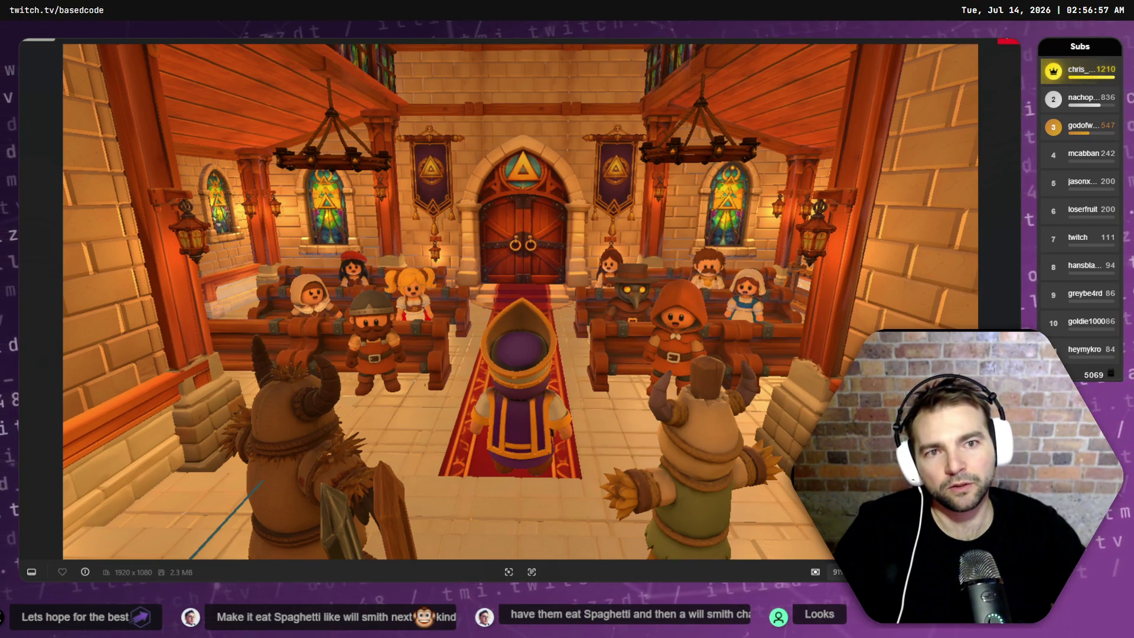
key(alt+F4)
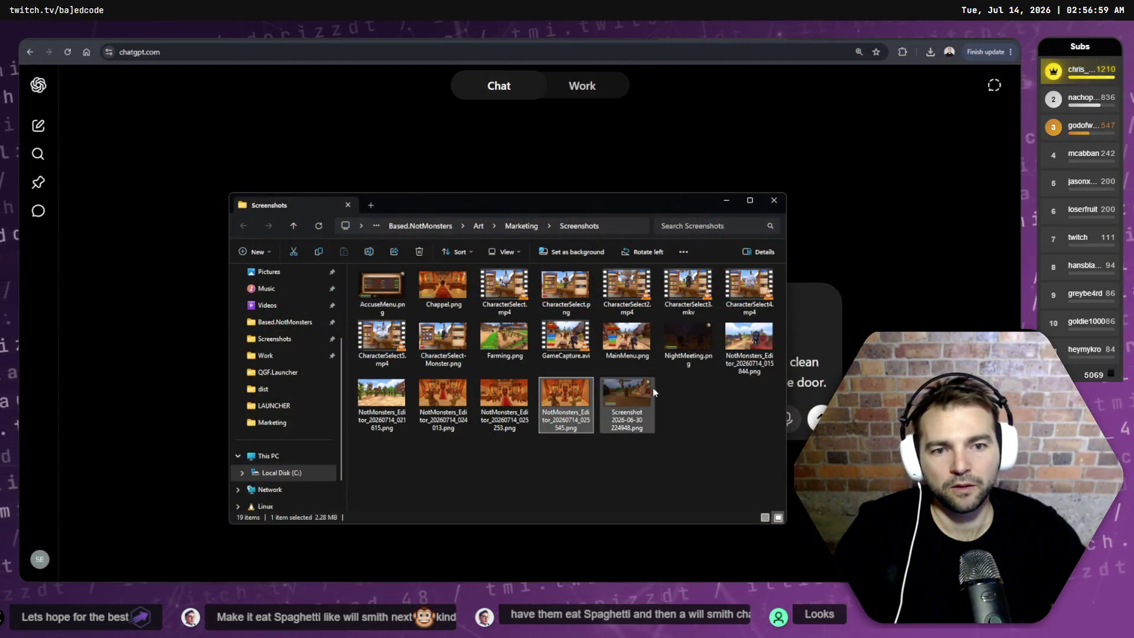
drag(652, 384, 520, 507)
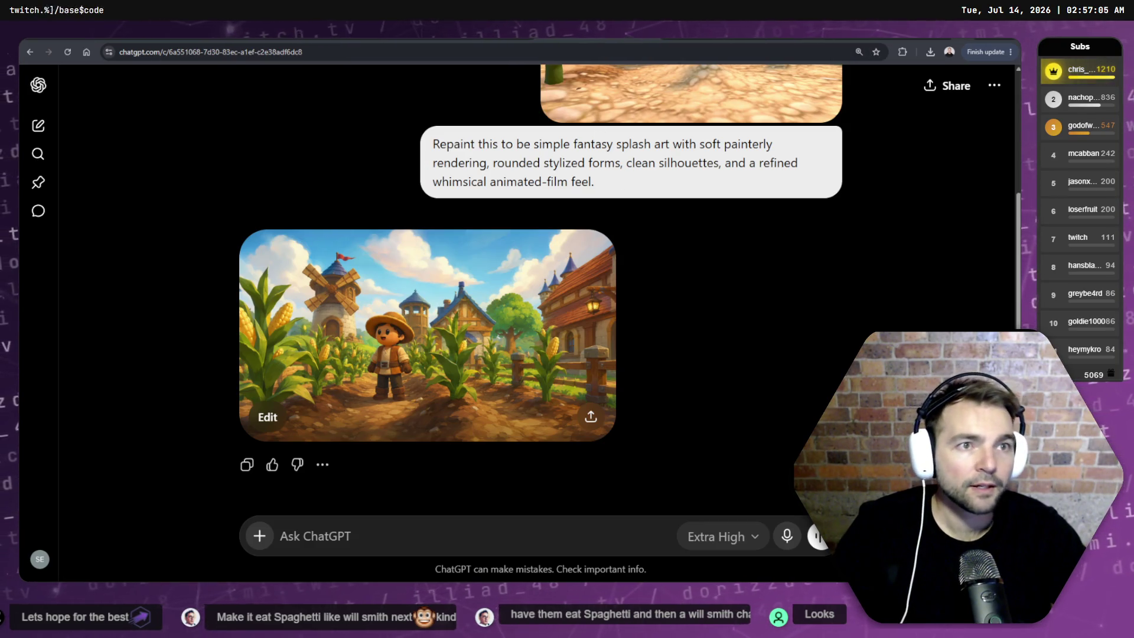
key(super+Down)
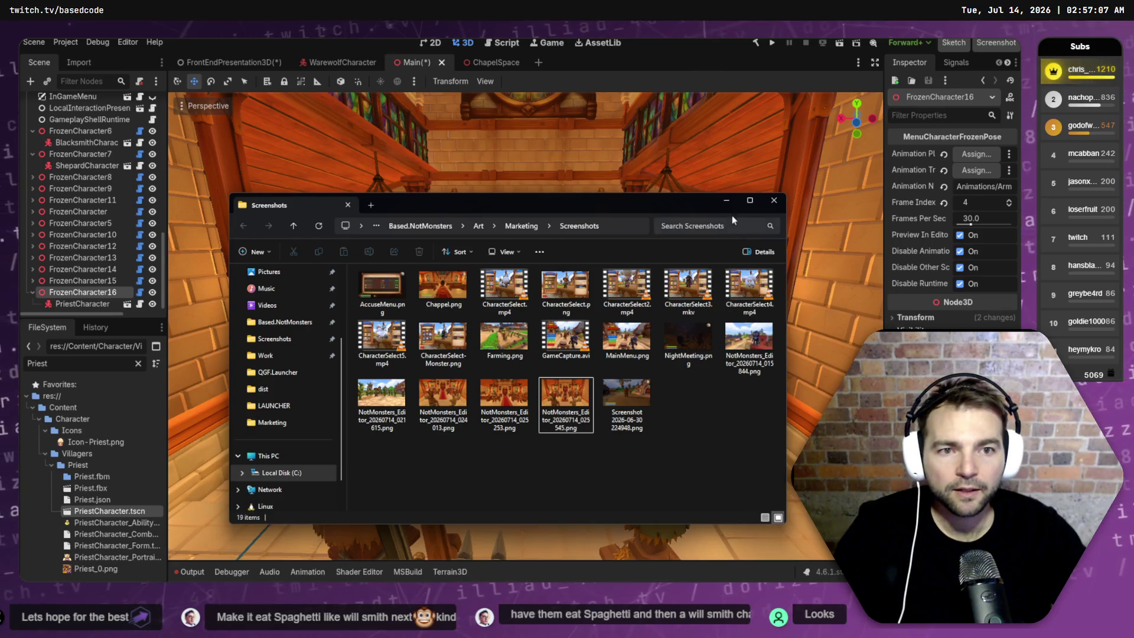
click(726, 201)
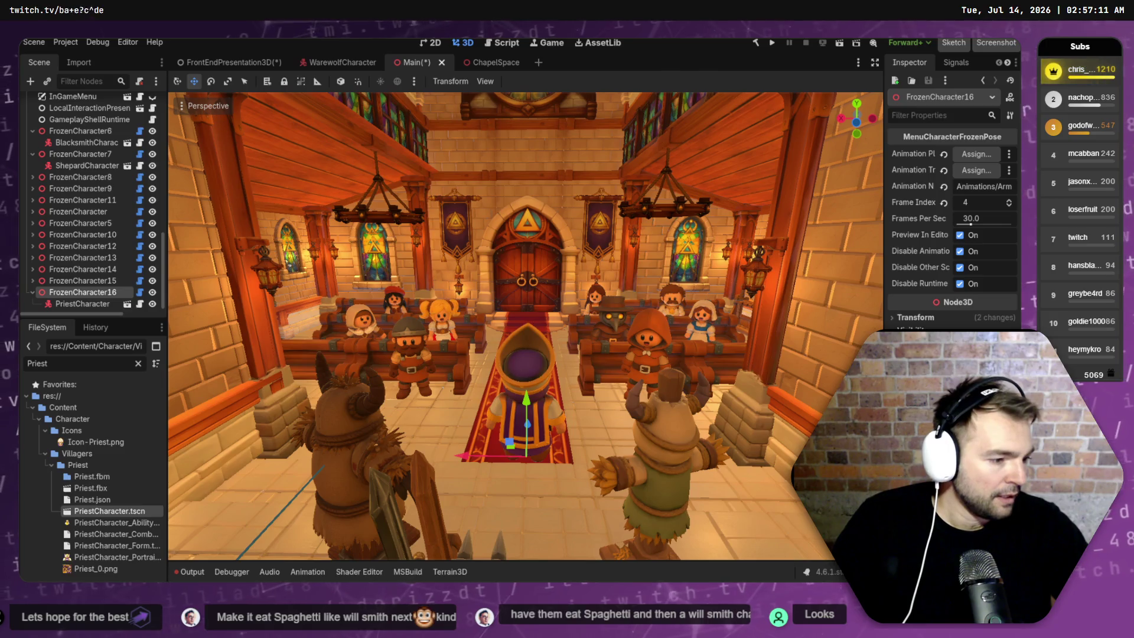
key(alt+Tab)
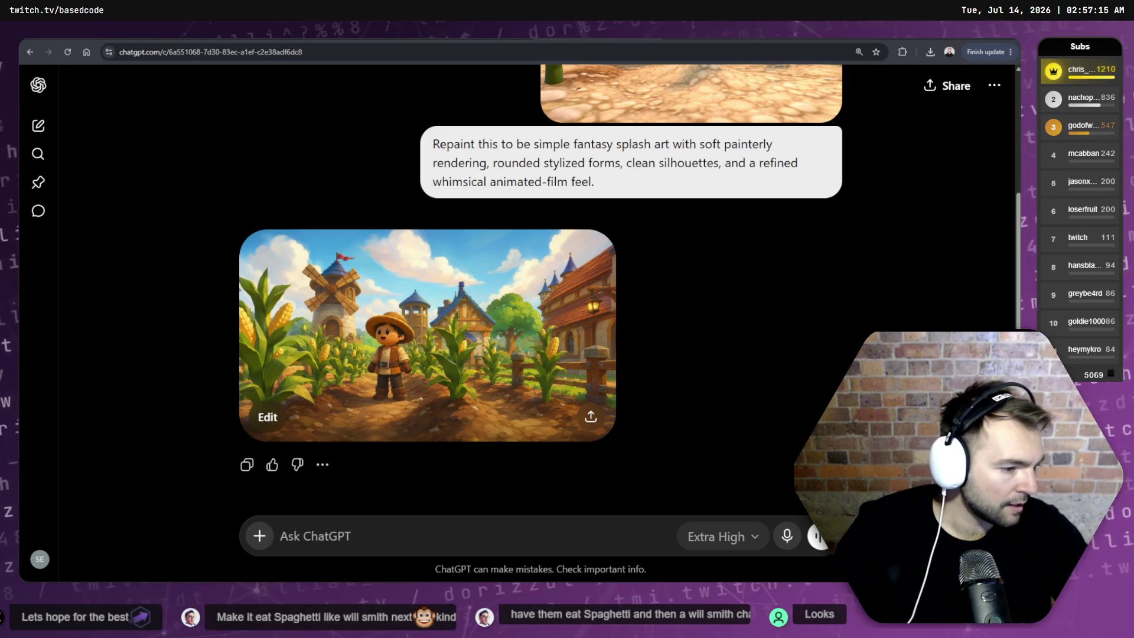
key(alt+Tab)
key(alt+Tab)
key(alt+Tab)
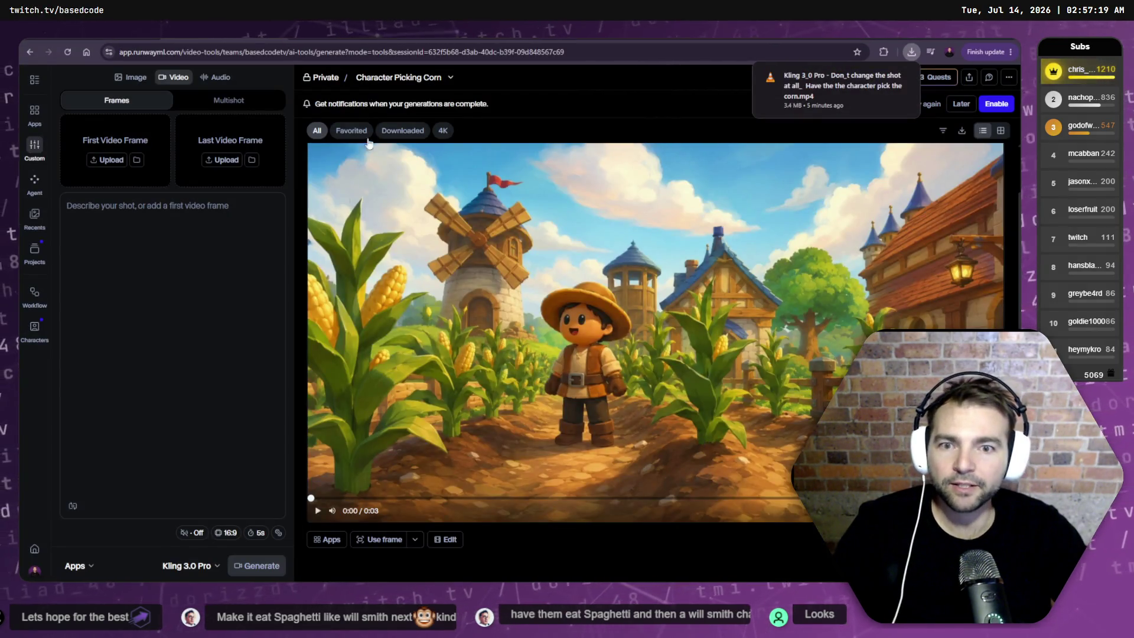
- Switch to the Blacksmith at Anvil session and play its generated clip
click(450, 78)
click(511, 127)
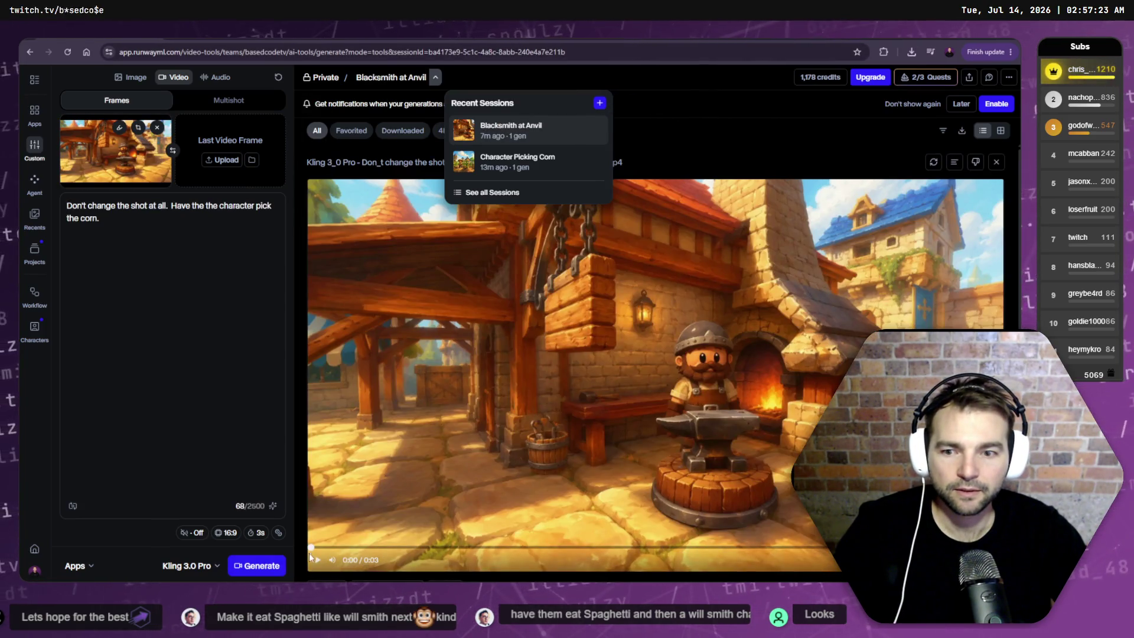
click(376, 459)
click(315, 564)
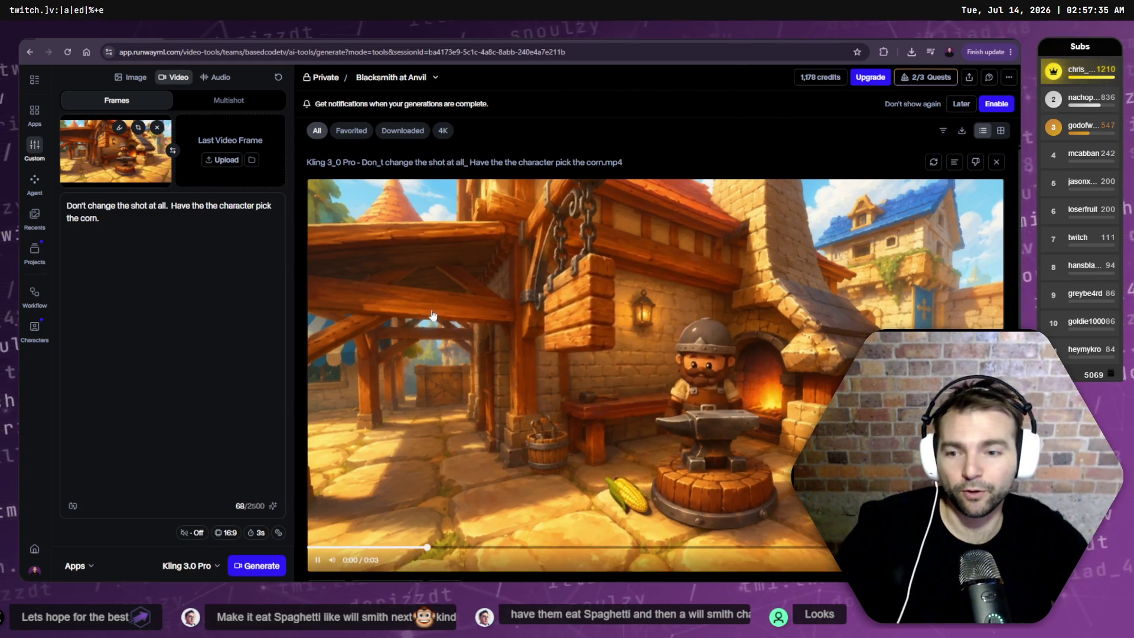
drag(167, 282, 42, 202)
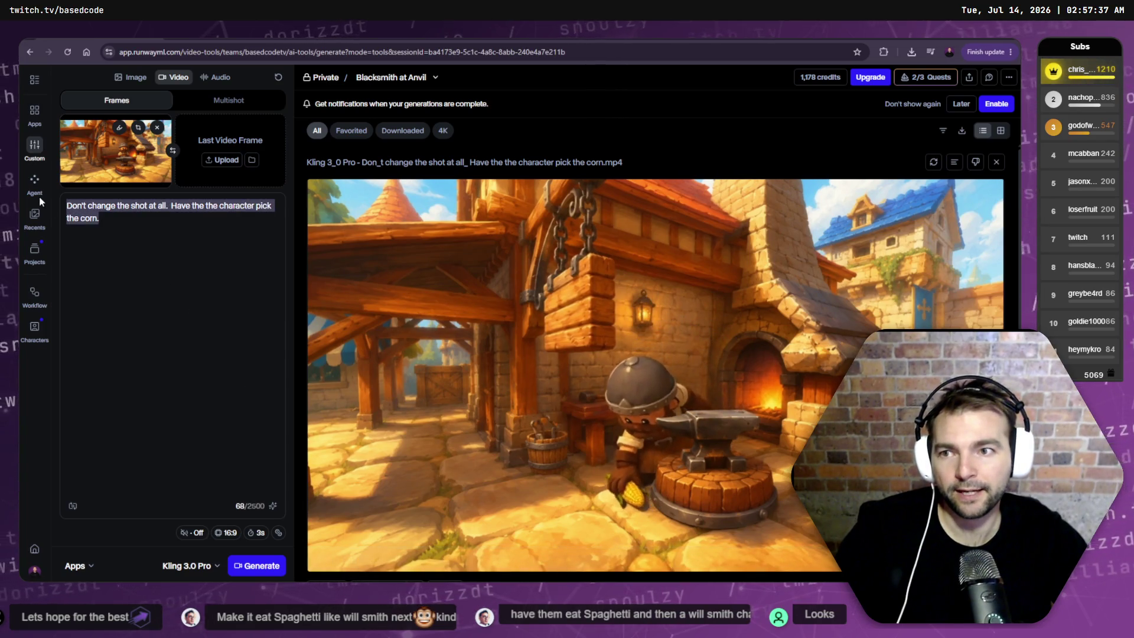
- Glance at the Character Picking Corn session, then return to Blacksmith at Anvil
click(435, 77)
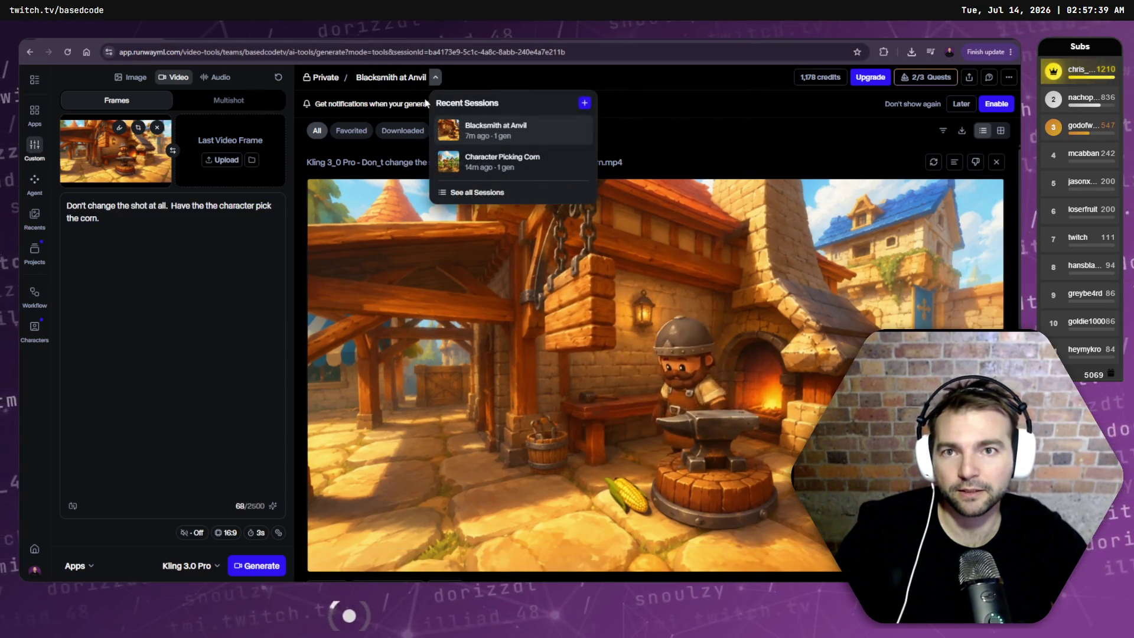
click(522, 166)
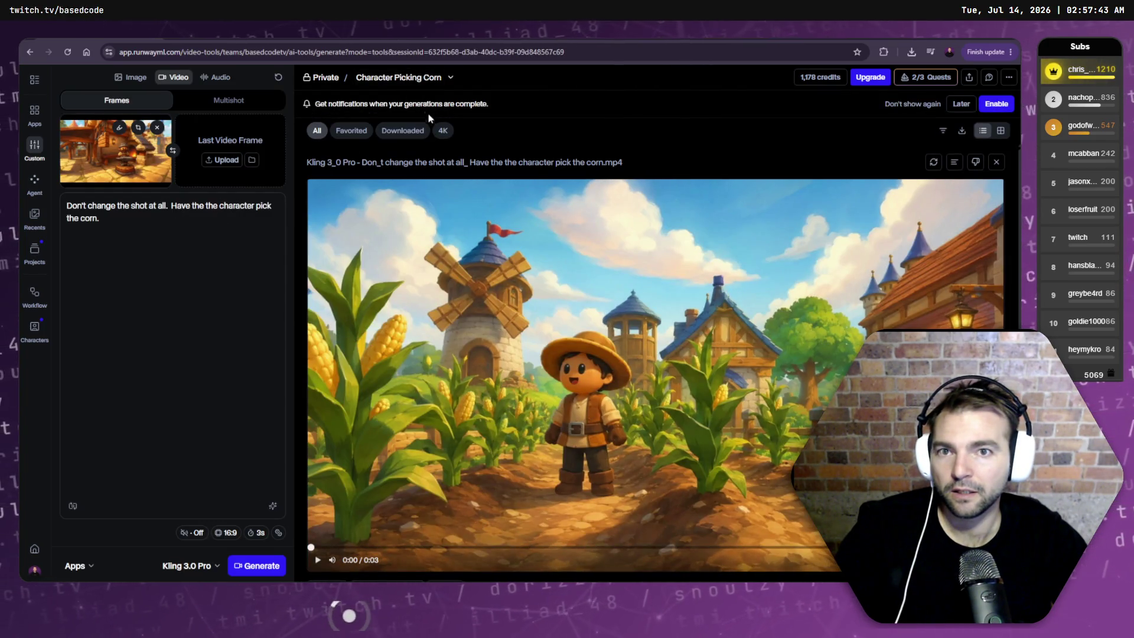
click(450, 78)
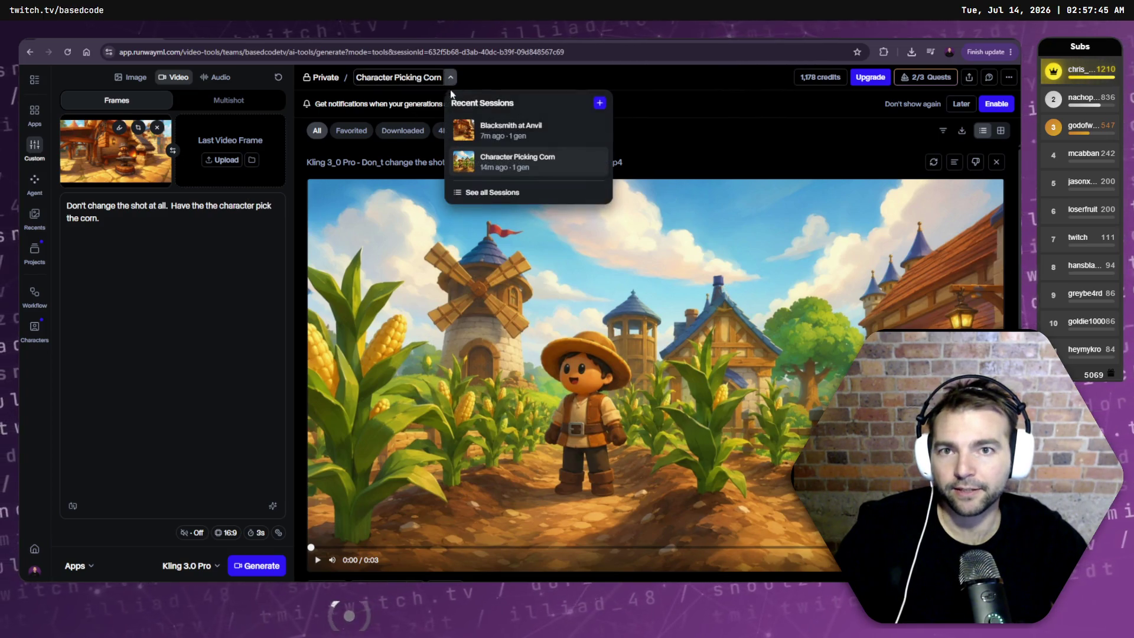
click(466, 129)
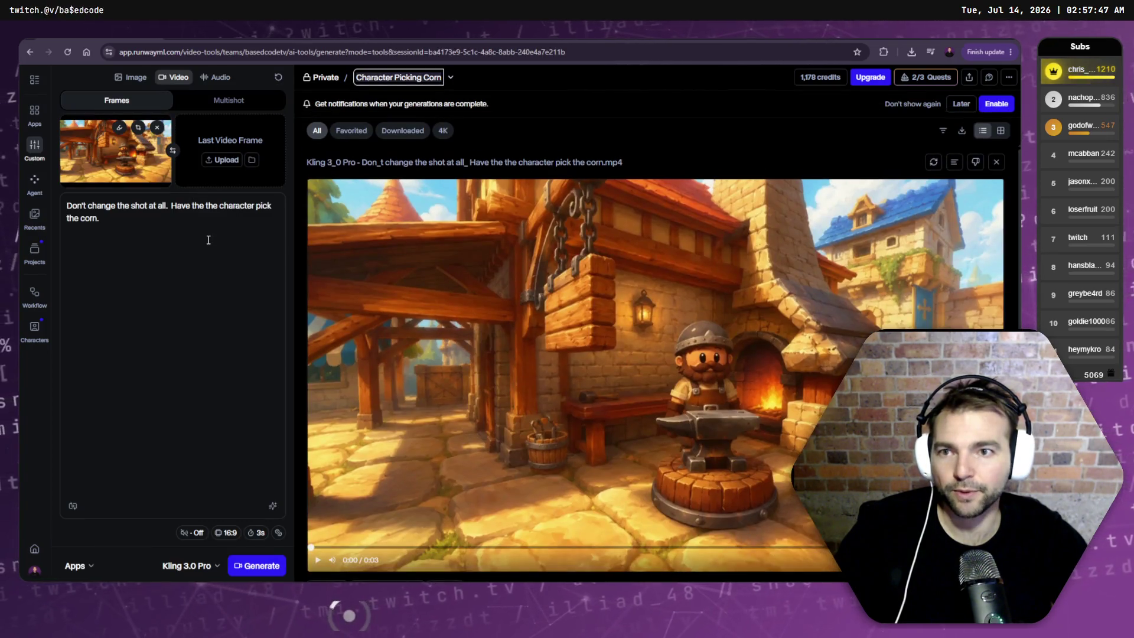
key(ctrl+a)
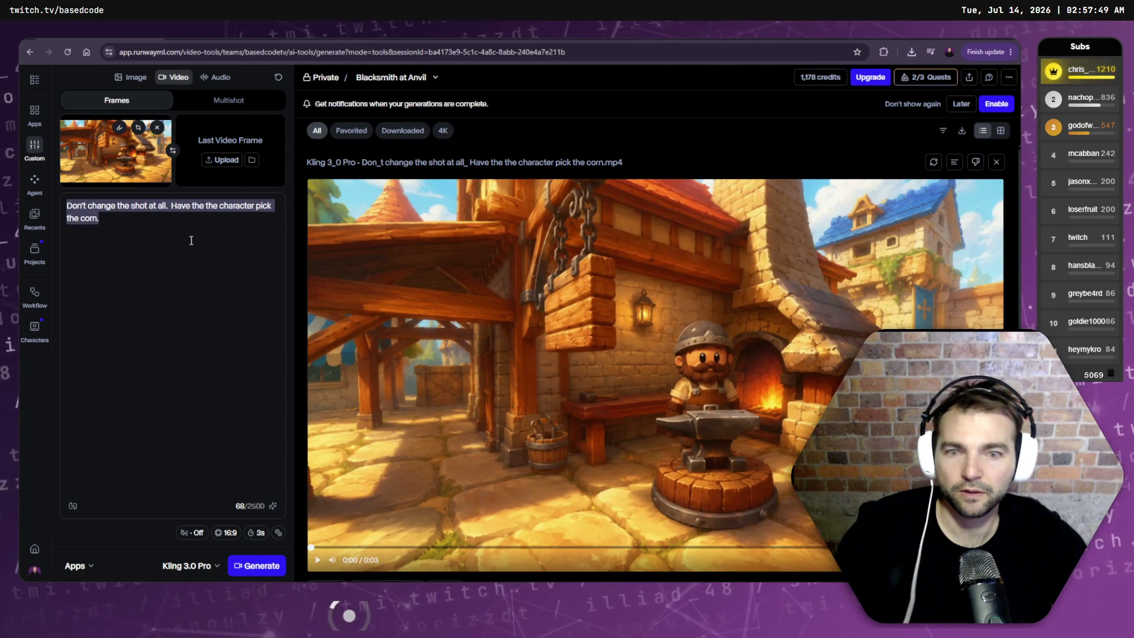
click(761, 148)
scroll(758, 149, down, 1)
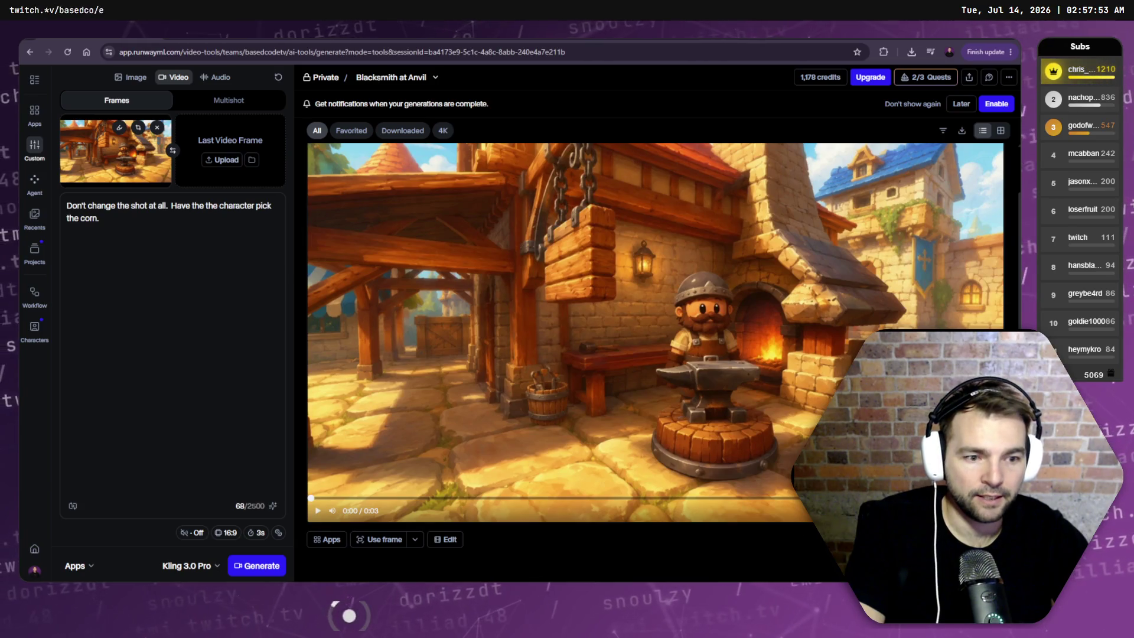
scroll(463, 514, up, 1)
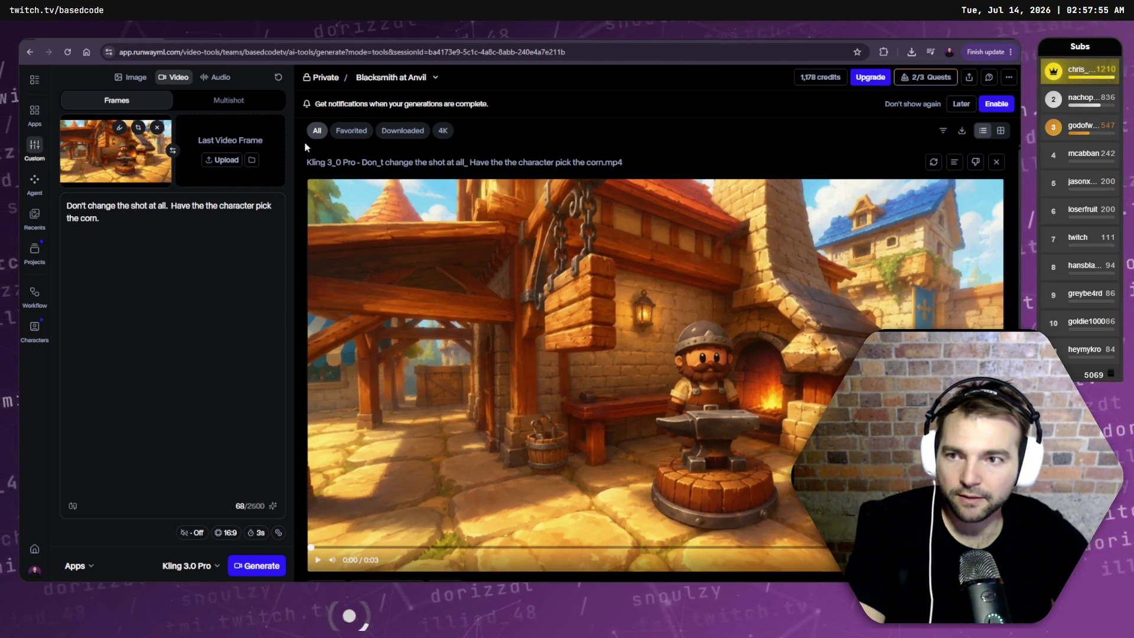
- Delete the Blacksmith at Anvil session from the recent sessions list
click(435, 78)
click(582, 130)
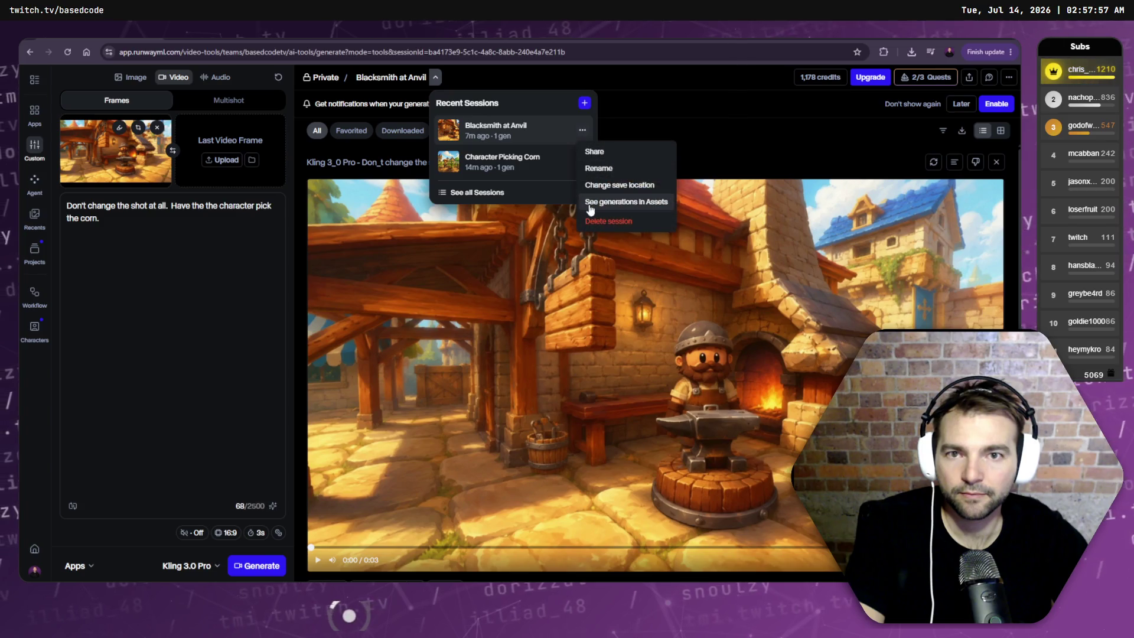
click(606, 222)
click(575, 425)
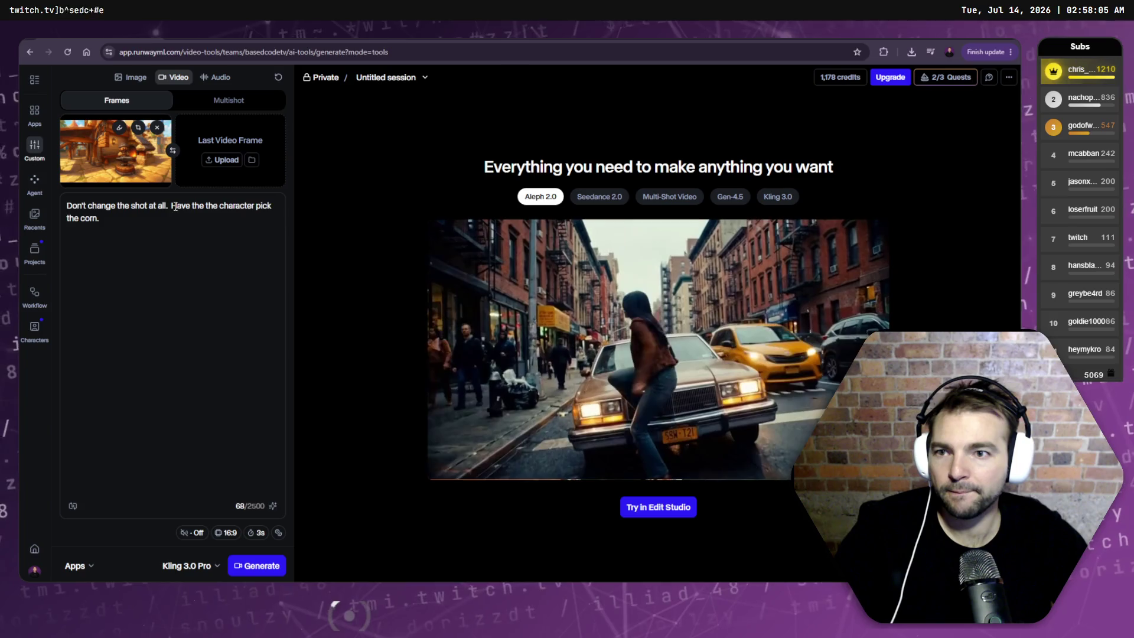
- Rewrite the prompt so the character walks to the anvil, places a sword and hammers it, then generate
drag(172, 207, 232, 240)
text(The cha)
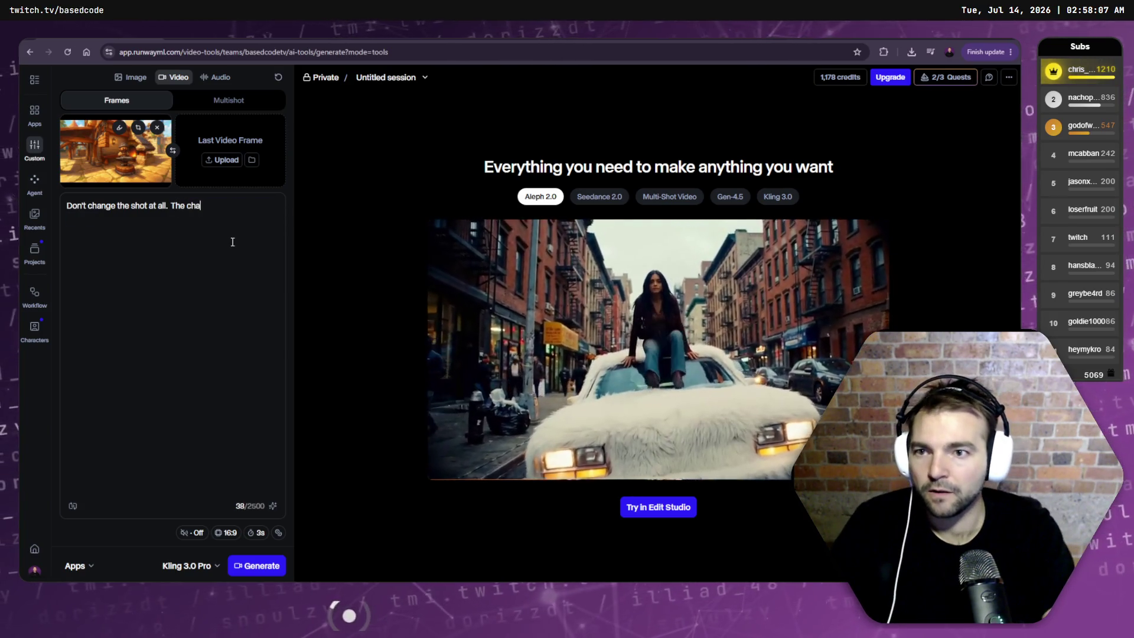
key(BackSpace)
key(BackSpace)
key(BackSpace)
text(Have)
key(BackSpace)
key(BackSpace)
key(BackSpace)
text(The character )
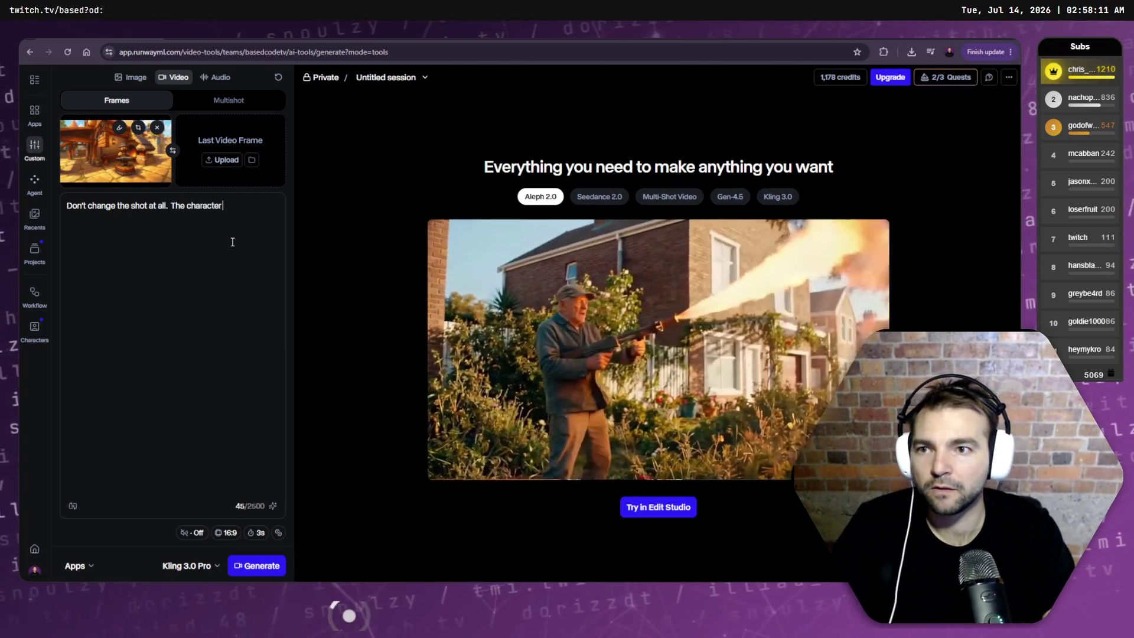
text(walks to teh anivl, places)
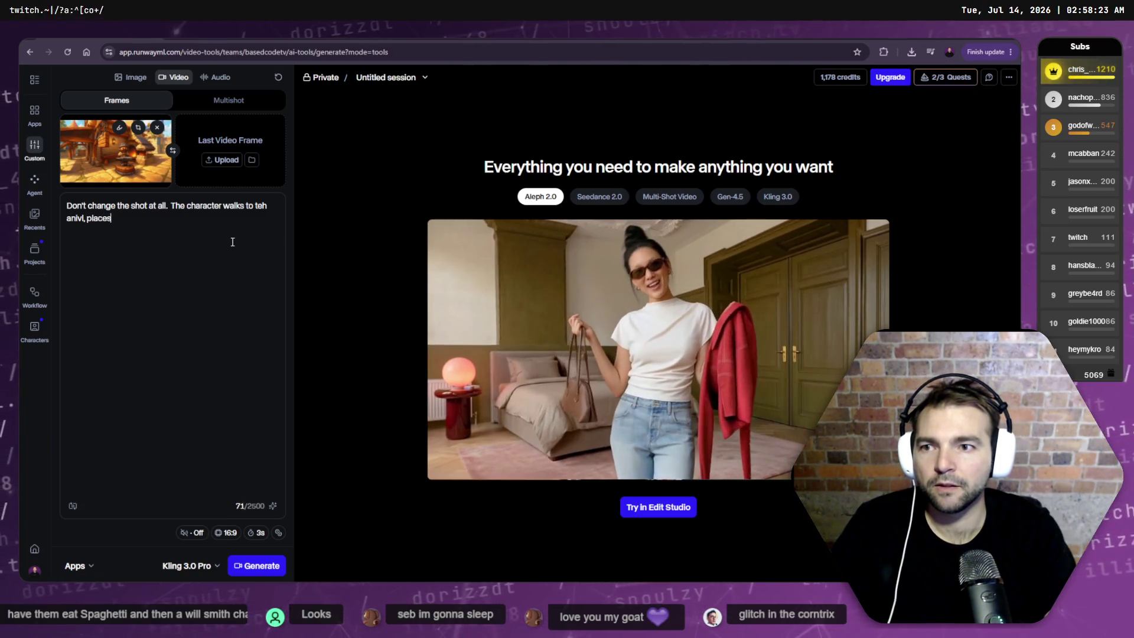
text( a sword )
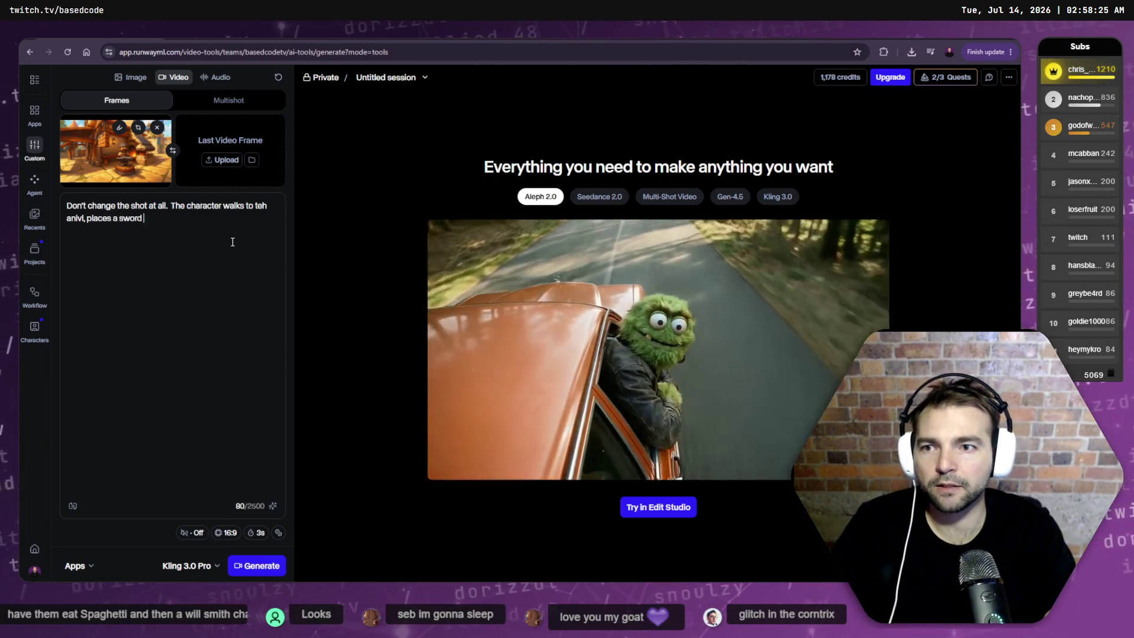
text(in it, then stri)
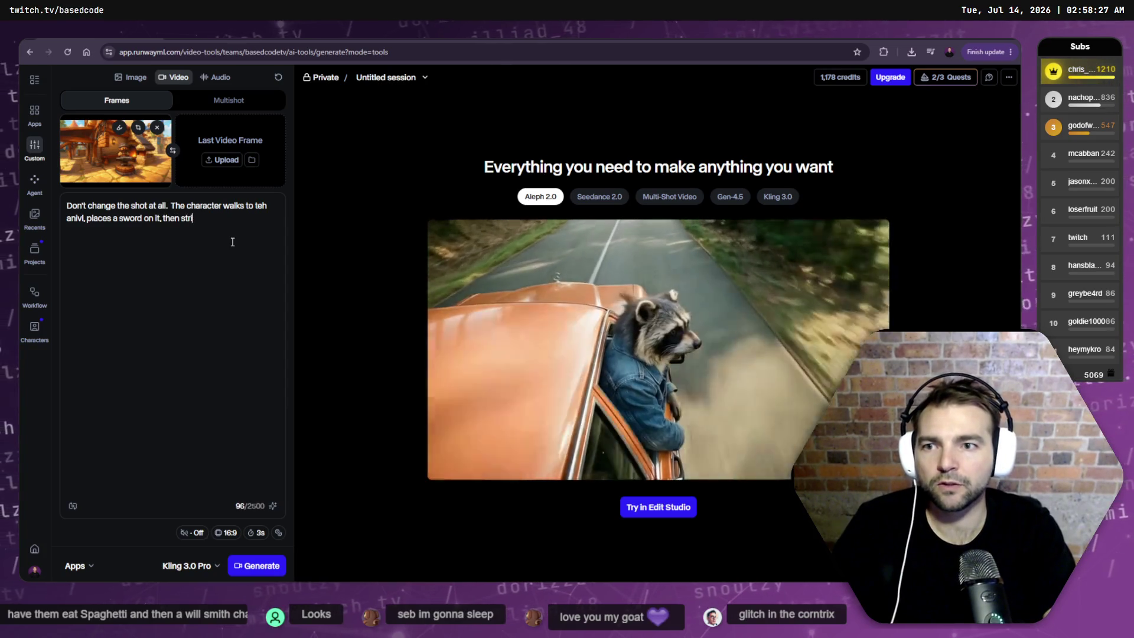
text( with a bla)
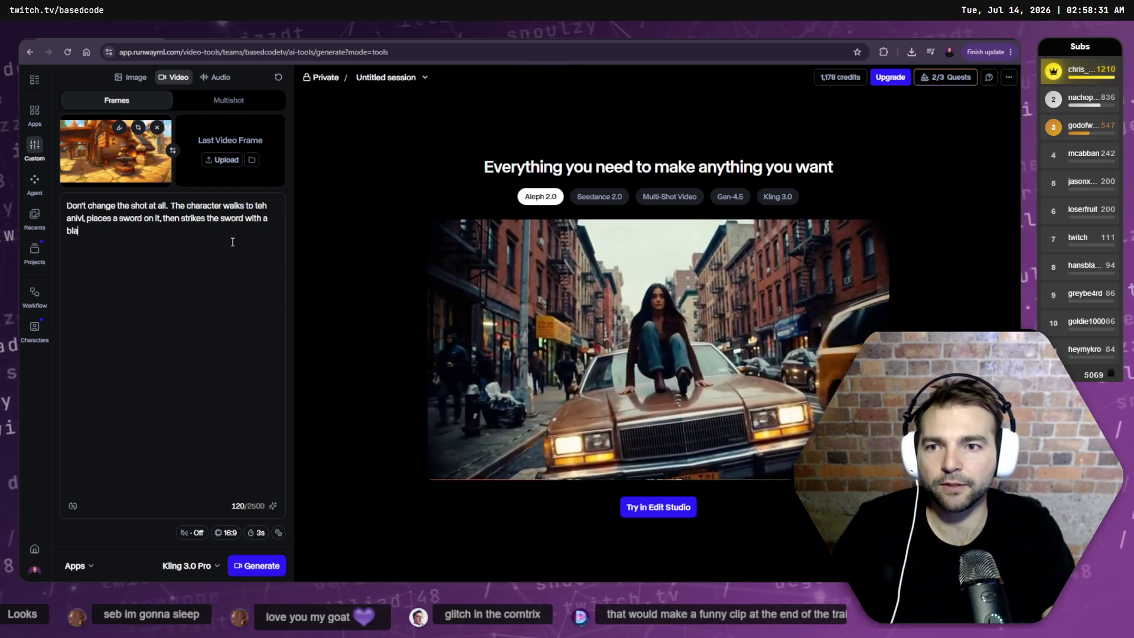
text(smi)
text(th's hammer.)
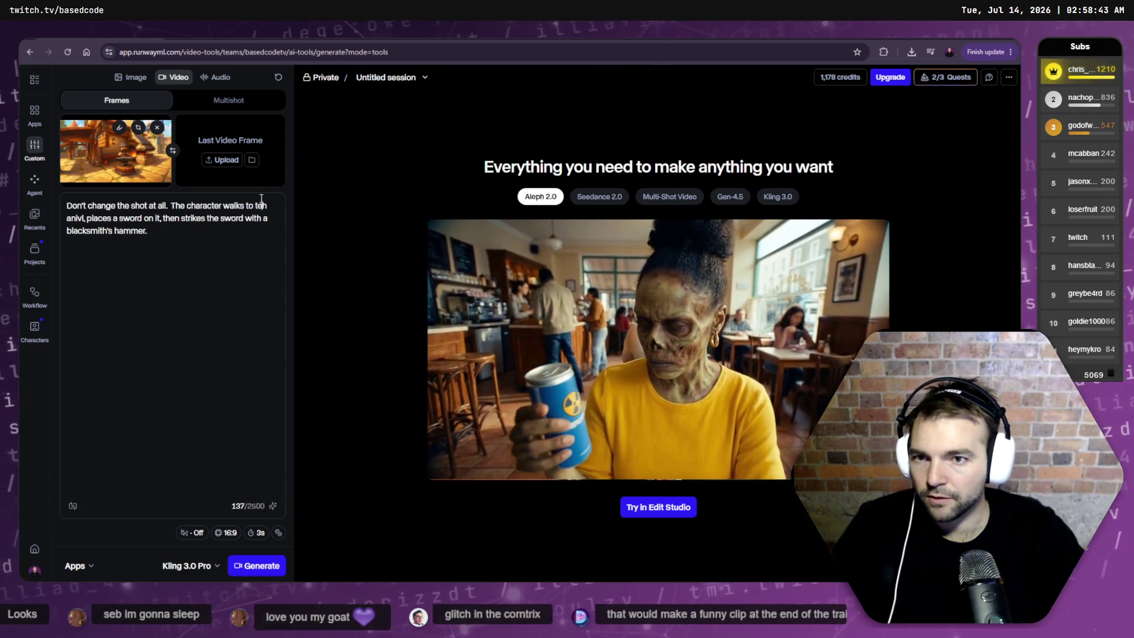
key(BackSpace)
key(BackSpace)
text(he)
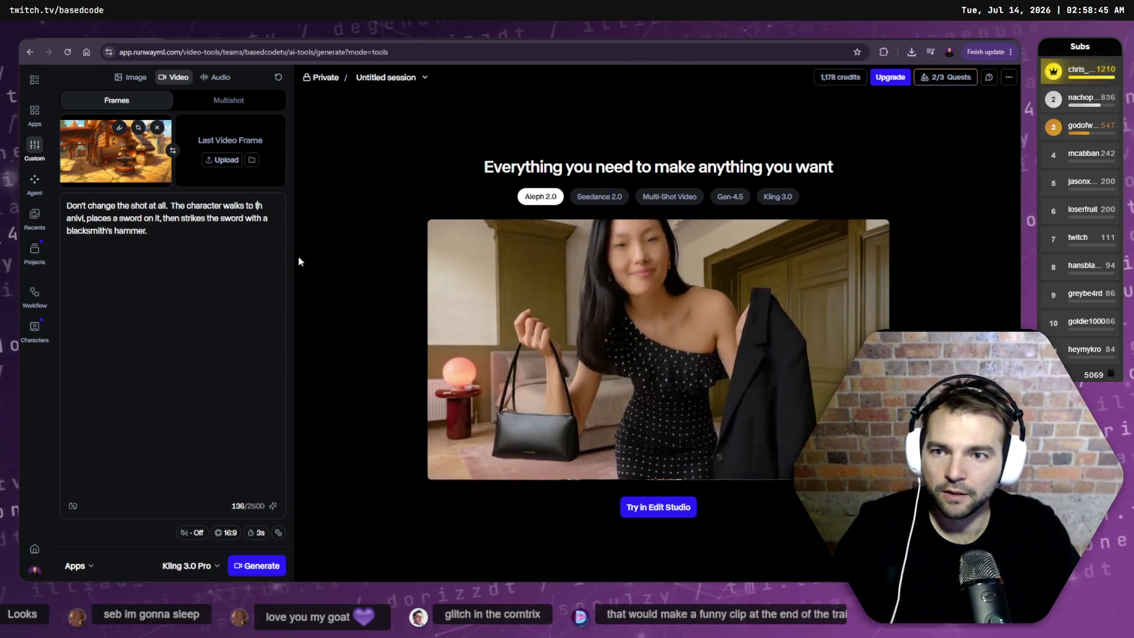
click(256, 565)
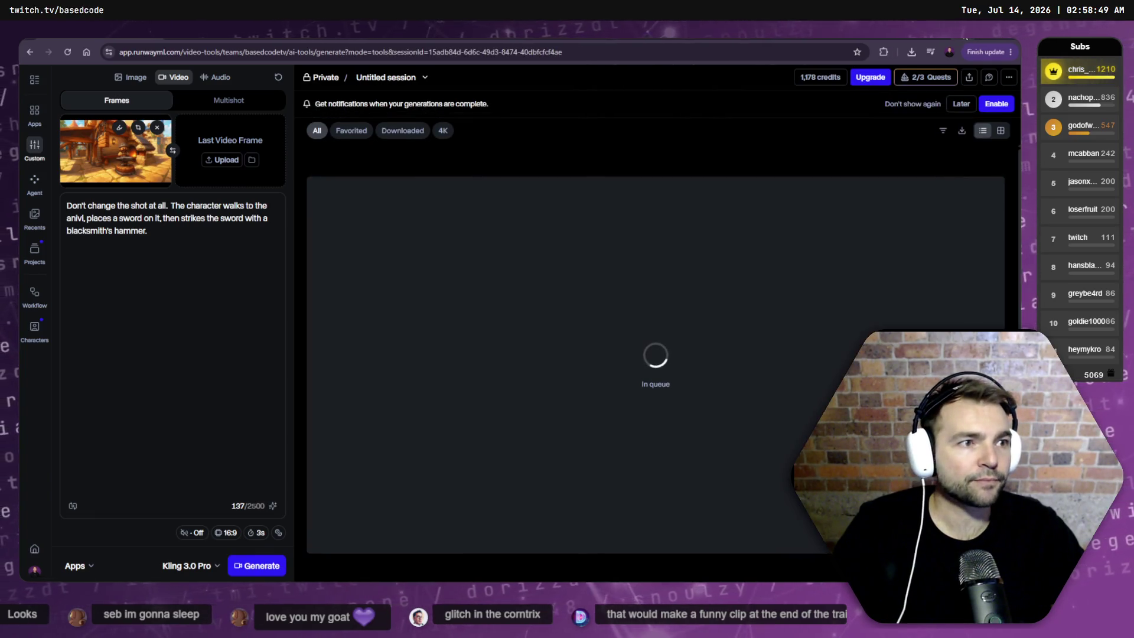
- Open the chapel splash-art chat, enlarge its repainted image, and bring up the chat options
key(ctrl+Tab)
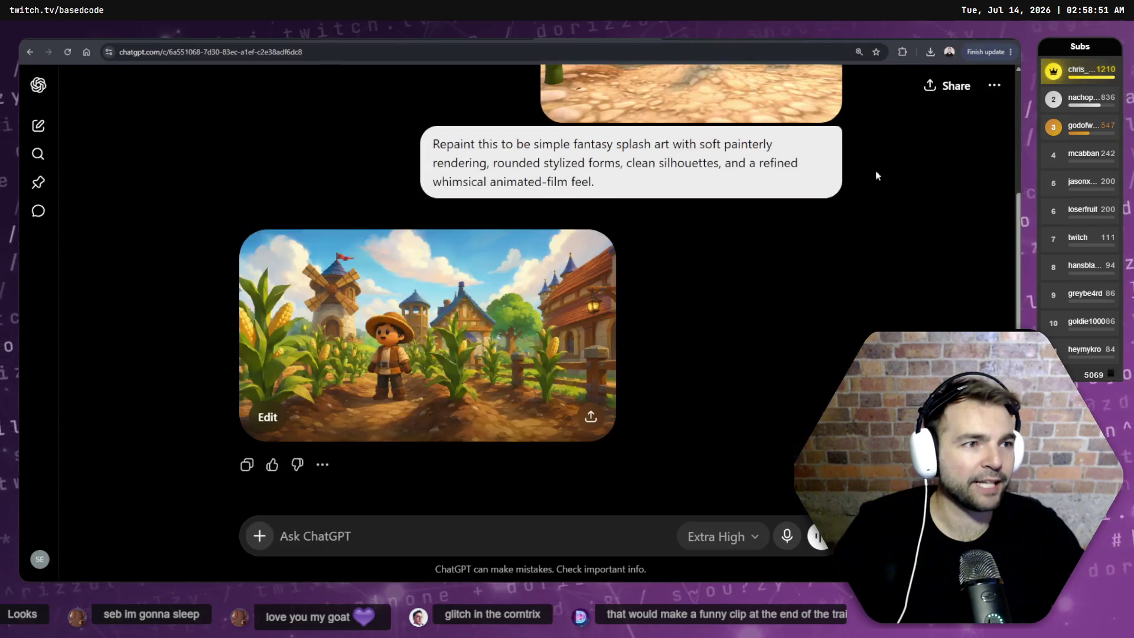
key(ctrl+Tab)
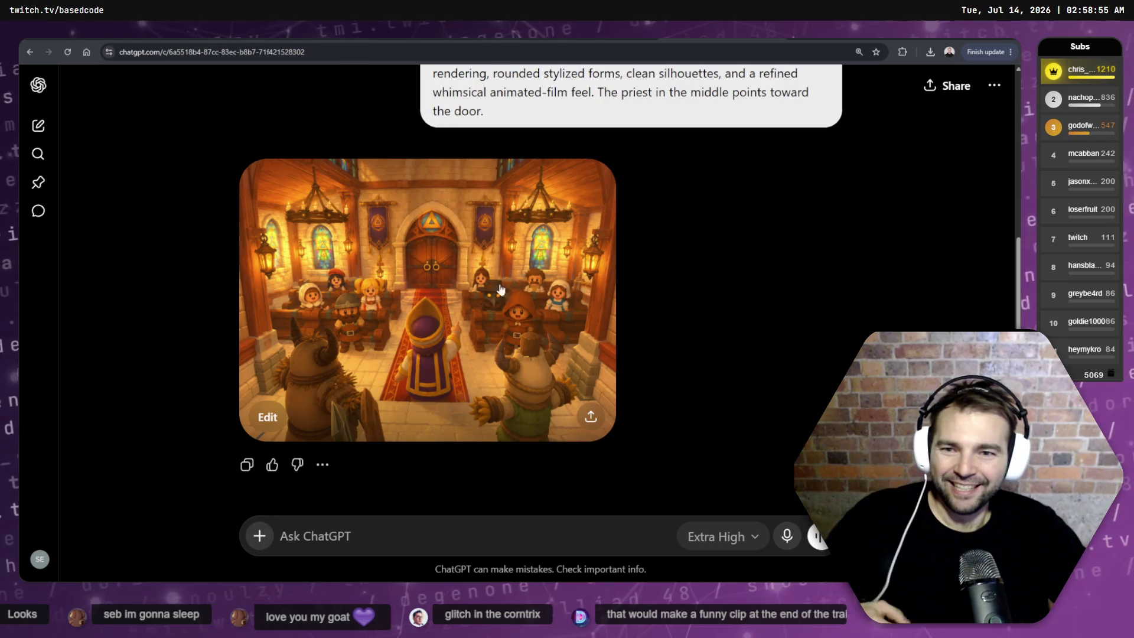
click(571, 285)
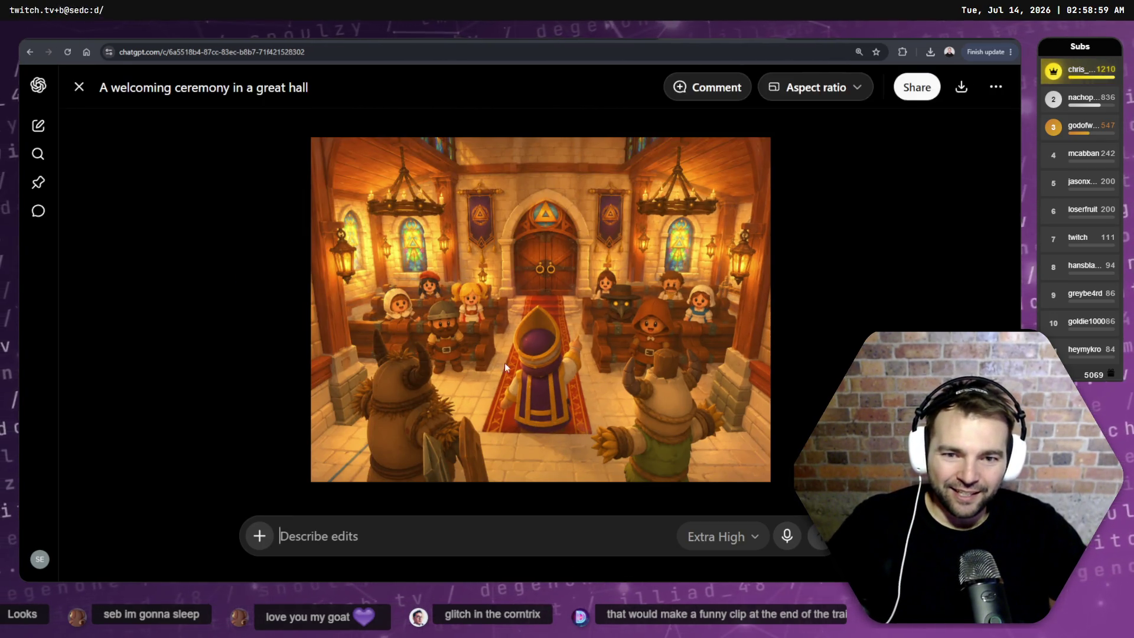
key(Escape)
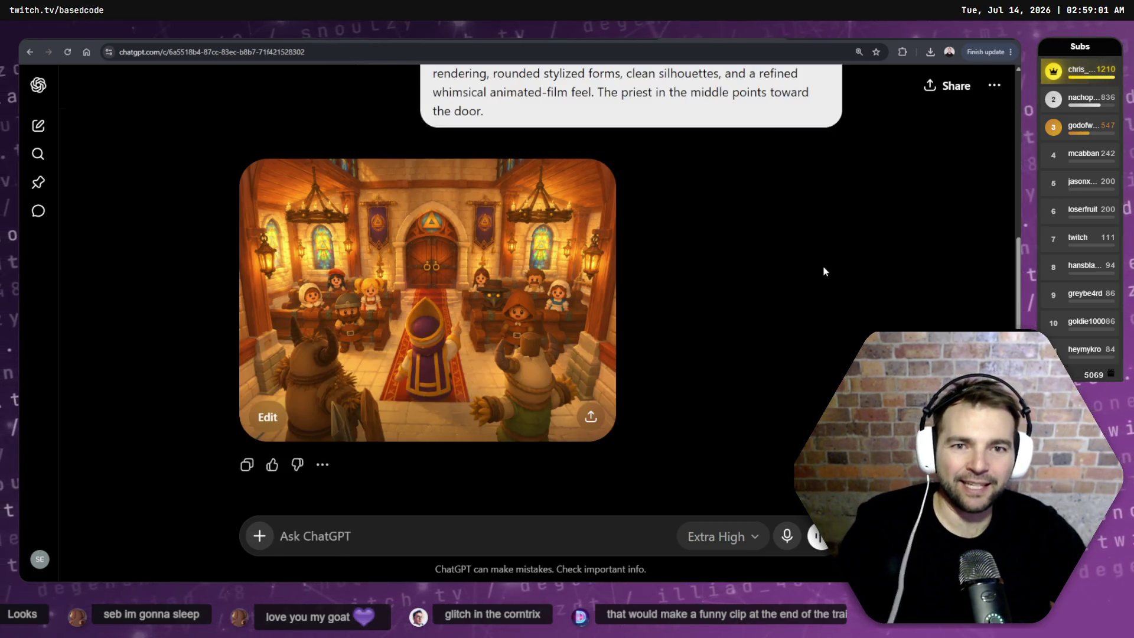
scroll(728, 168, up, 5)
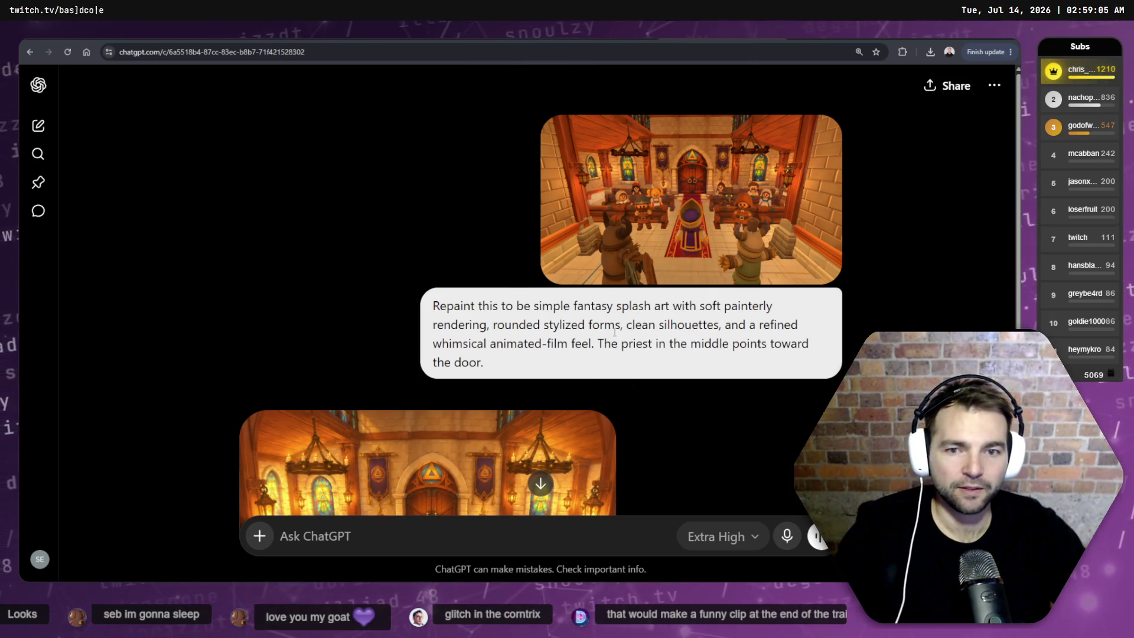
scroll(763, 394, down, 1)
scroll(688, 331, up, 1)
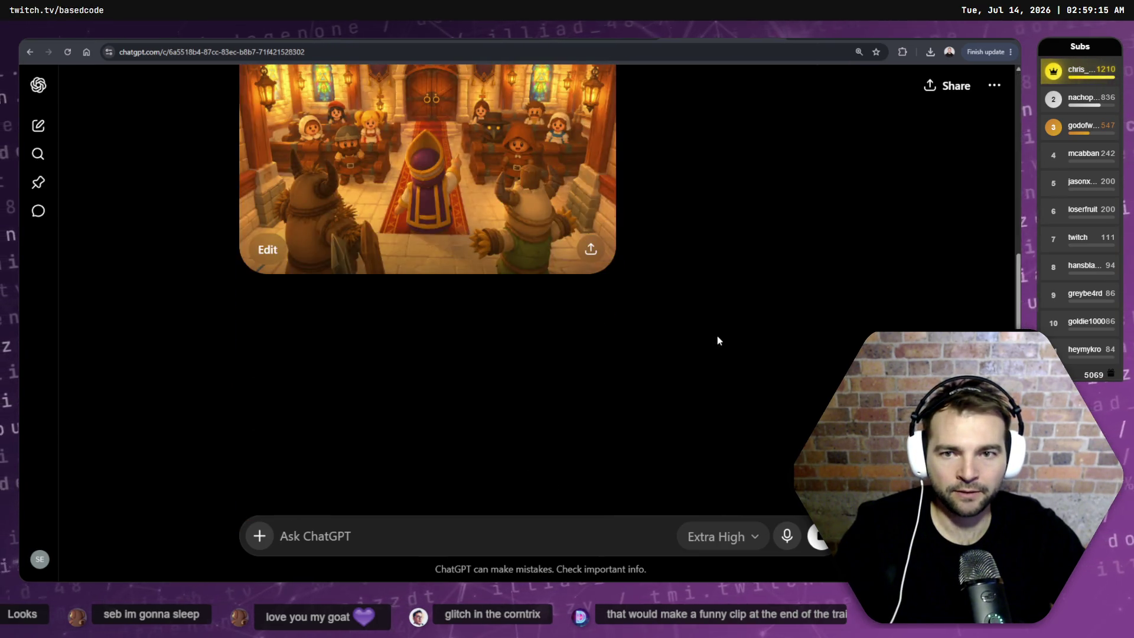
click(994, 85)
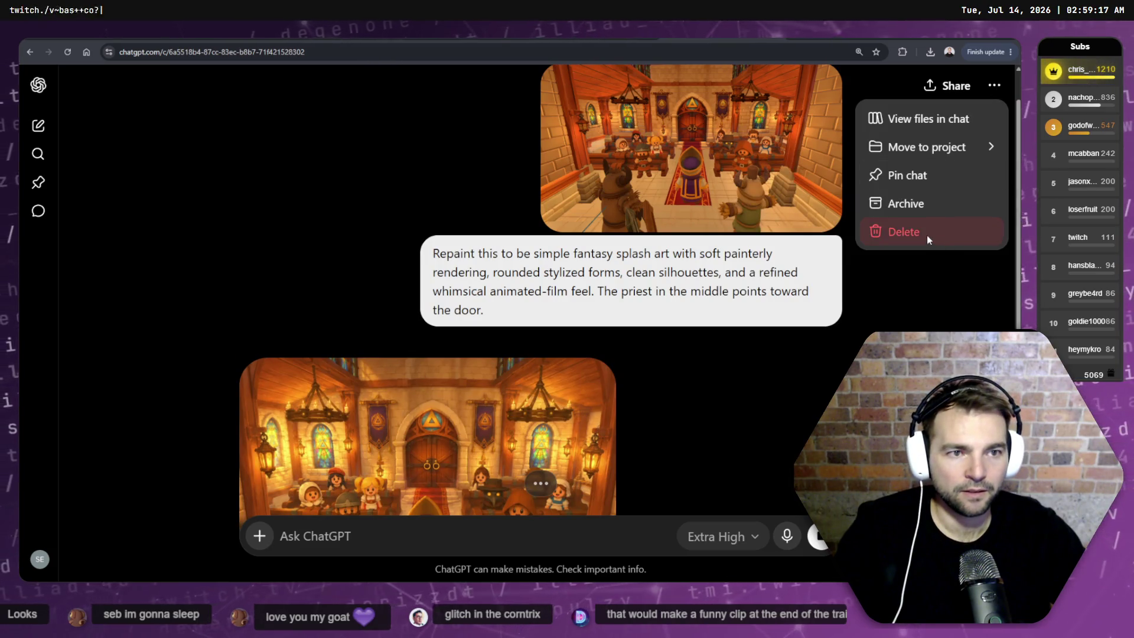
- Delete the old chapel chat and start a fresh one
click(926, 235)
click(660, 360)
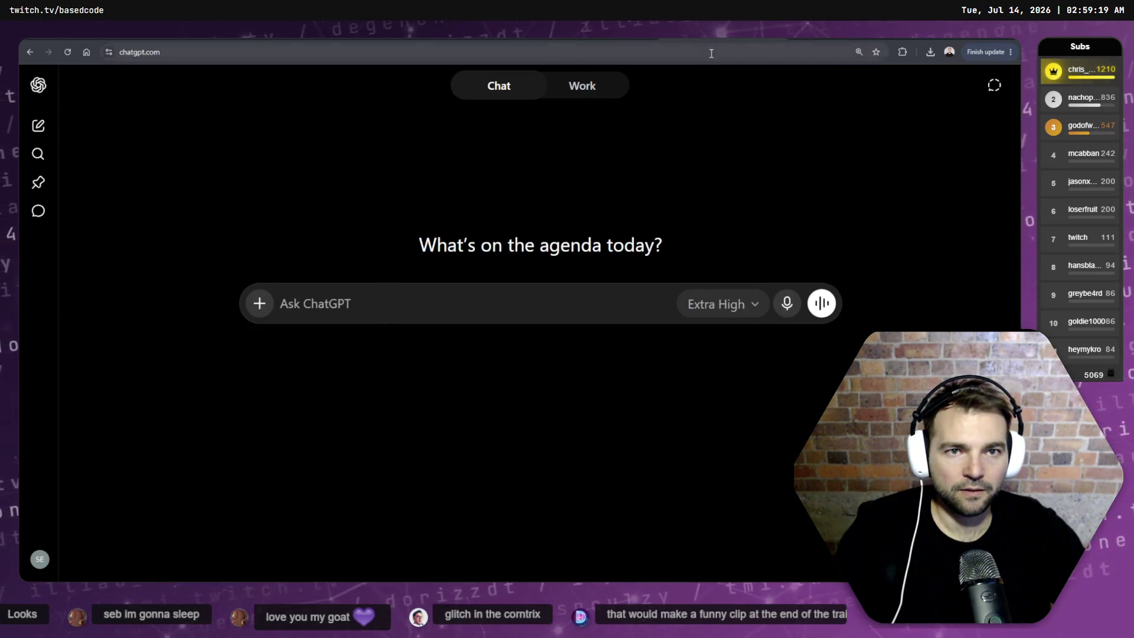
text(Repaint this to be simple fantasy splash art with soft painterly rendering, rounded stylized forms, clean silhouettes, and a refined whimsical animated-film feel.)
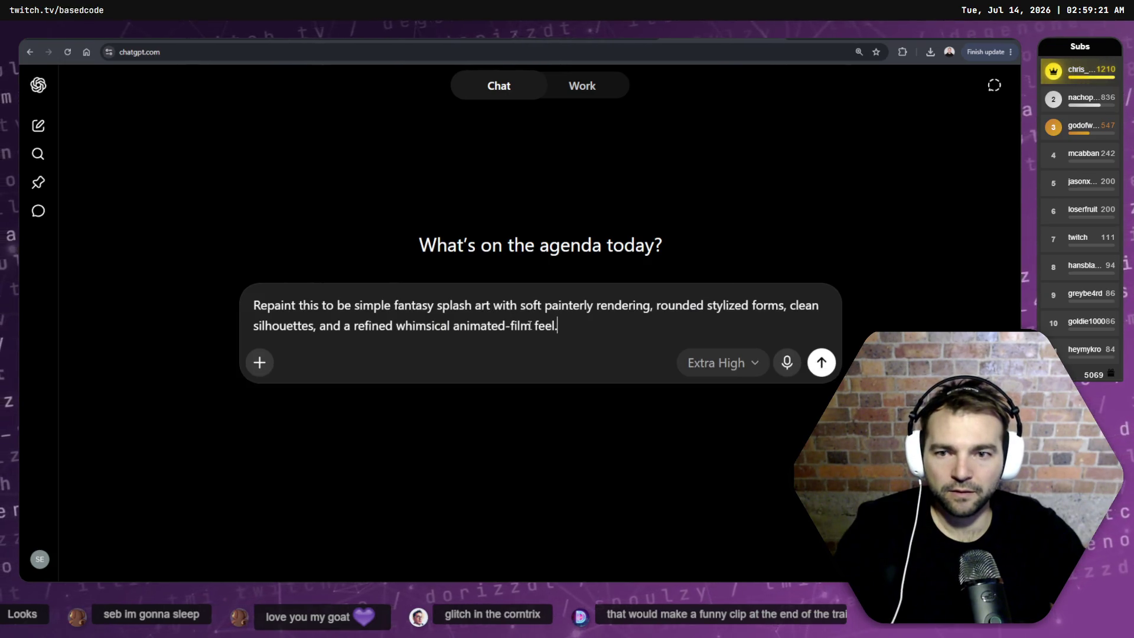
key(Return)
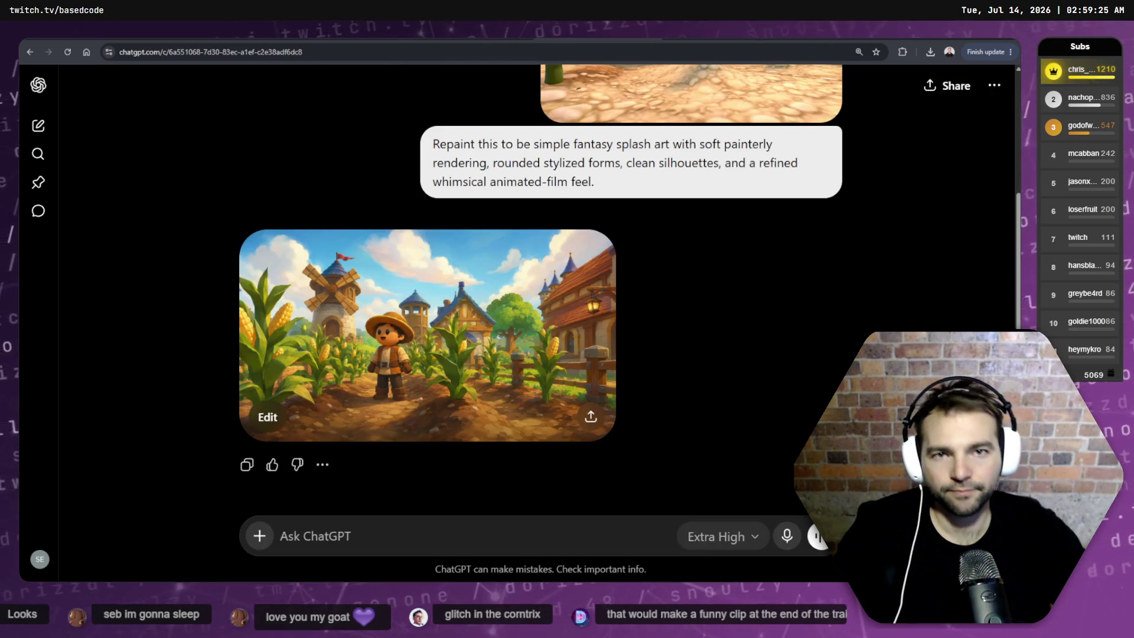
- Attach NotMonsters_Editor_20260714_024013.png, replacing the wrongly attached 025734 screenshot
click(271, 312)
click(328, 342)
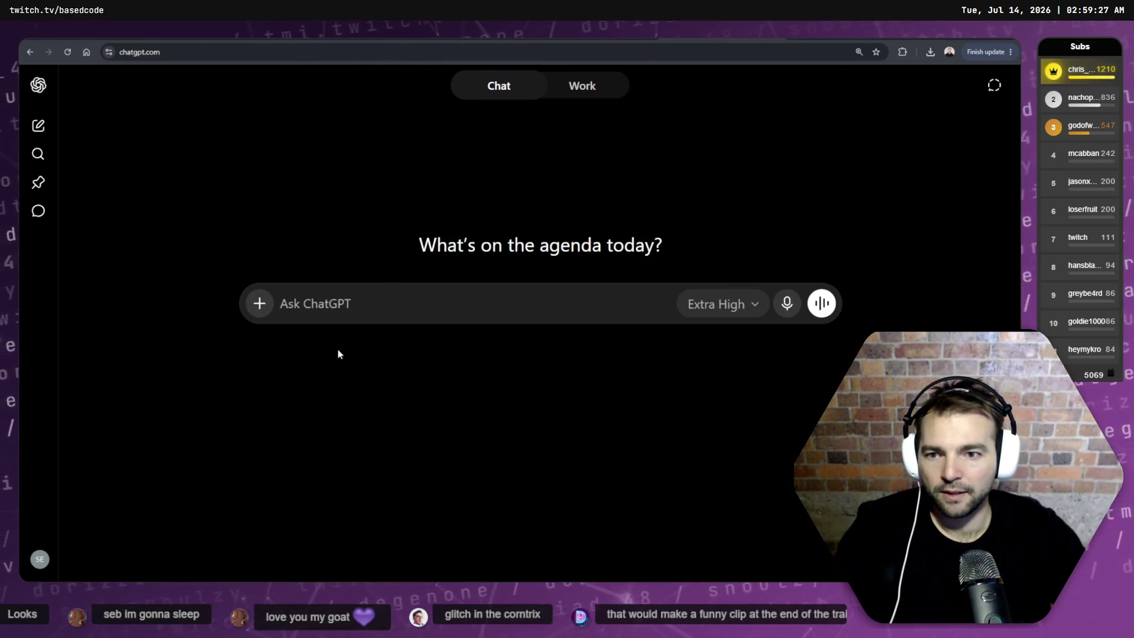
double_click(389, 274)
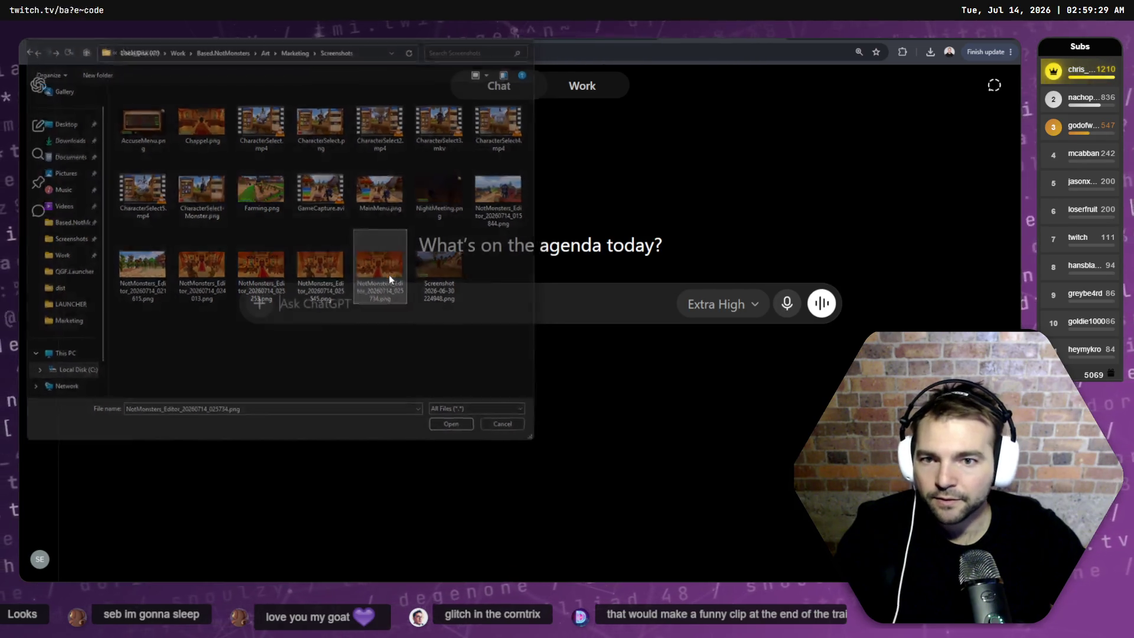
click(279, 299)
click(260, 303)
click(350, 354)
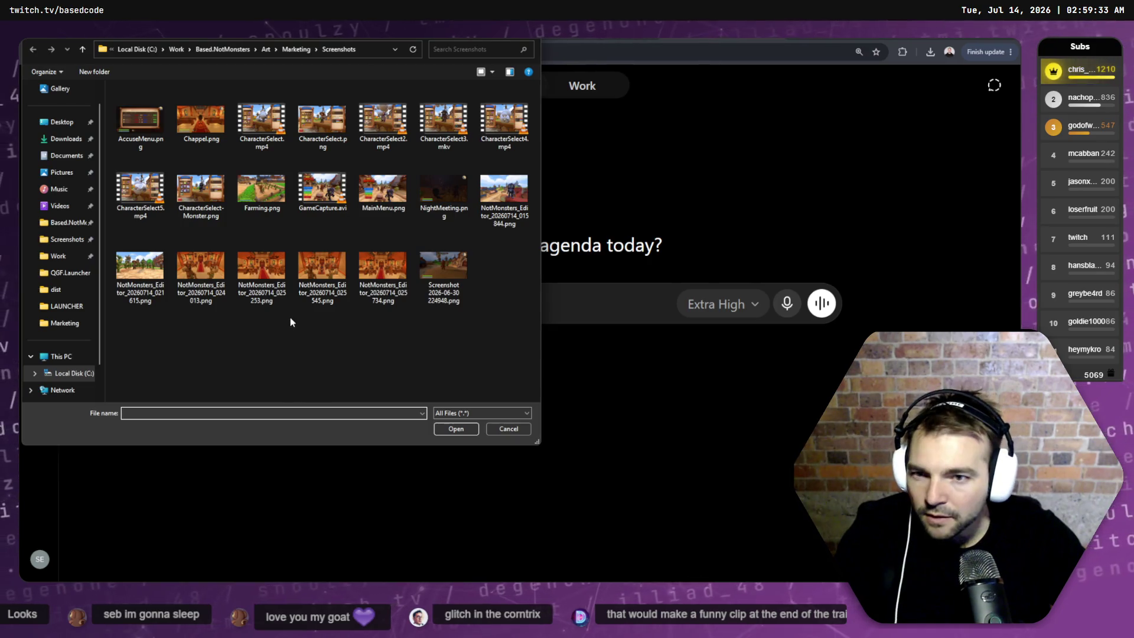
click(201, 272)
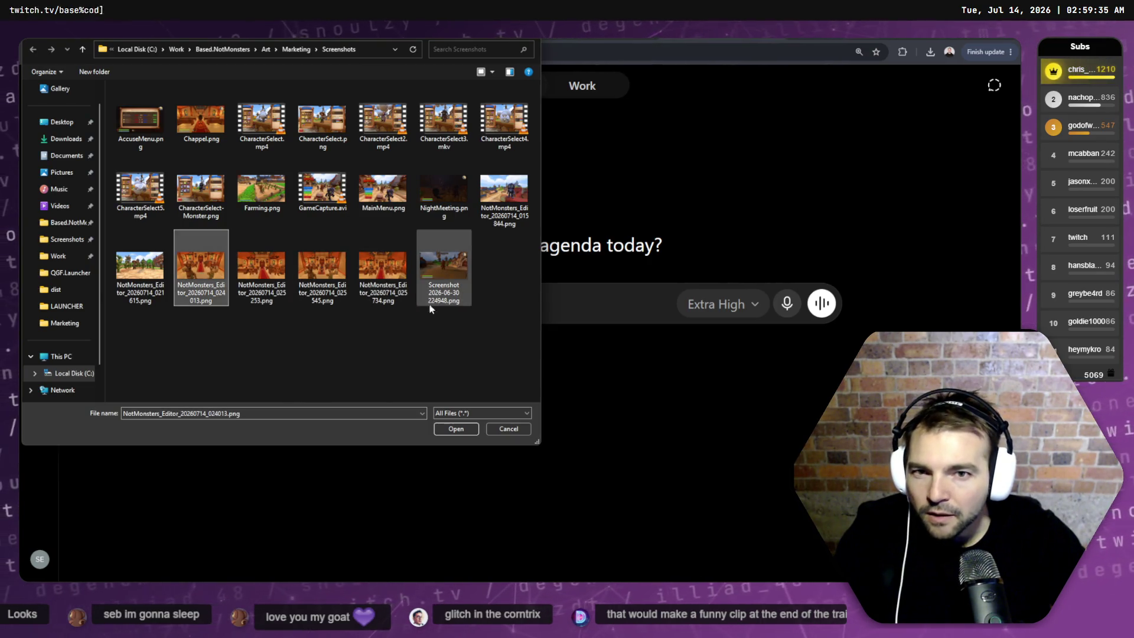
double_click(334, 270)
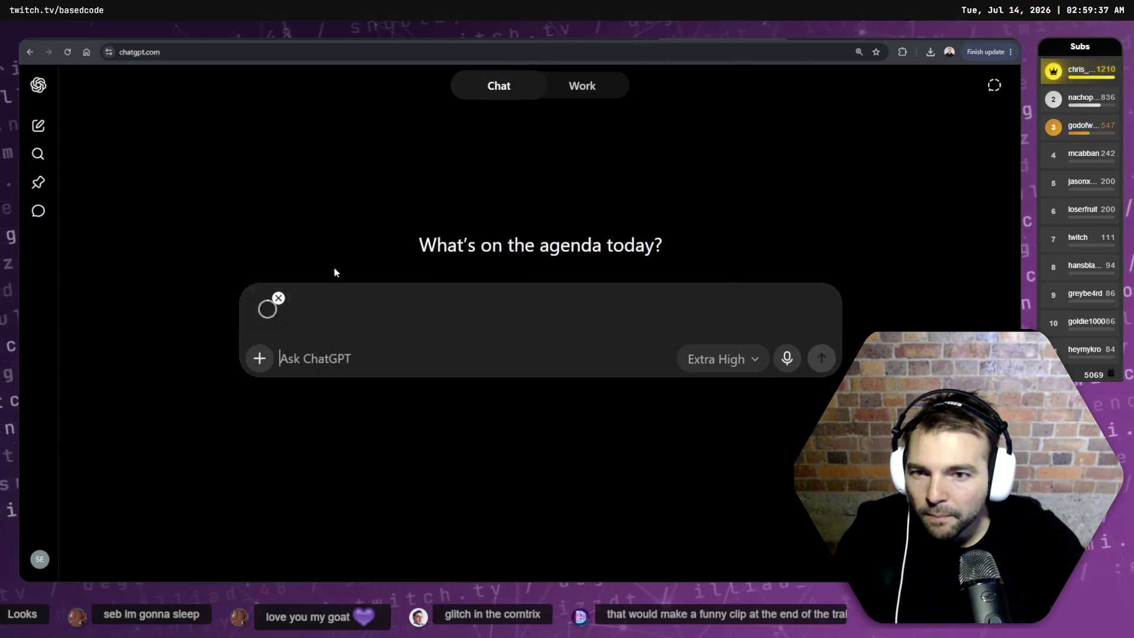
- Write the scene description: shocked characters, the priest pointing, and the door open
text(The)
key(BackSpace)
key(BackSpace)
key(BackSpace)
text(The charac)
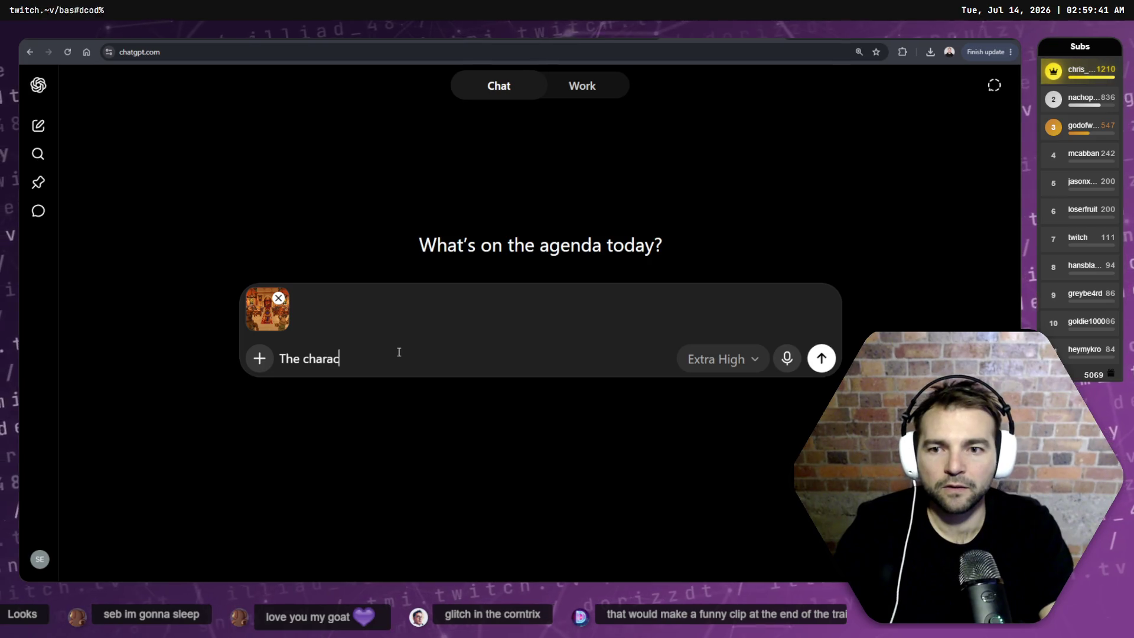
text(terked. the)
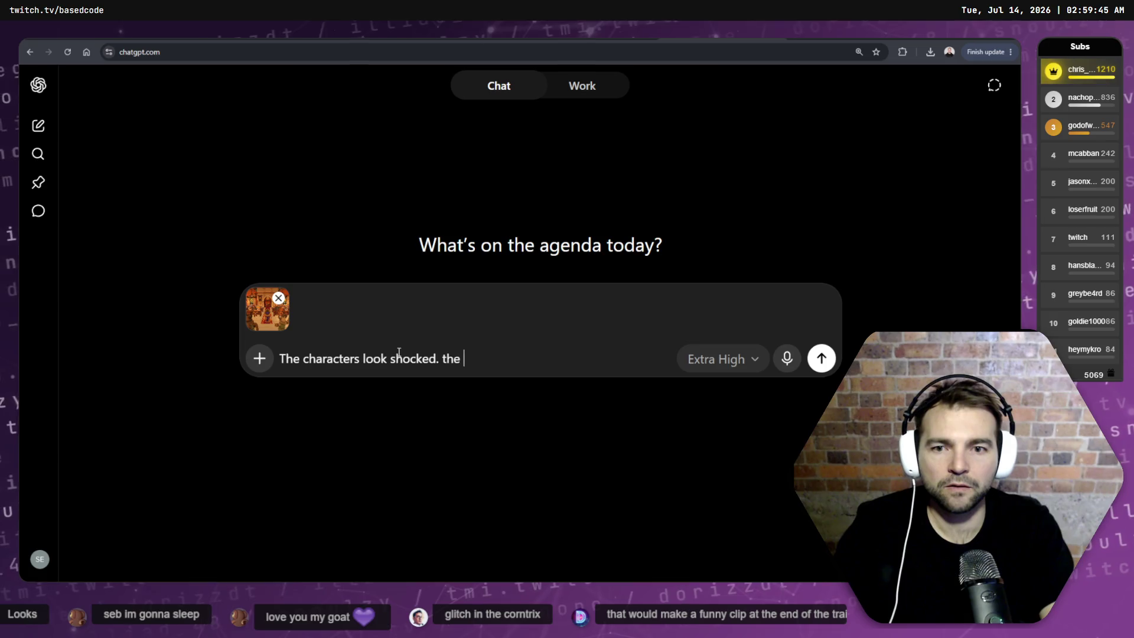
text(n the middle points toward a)
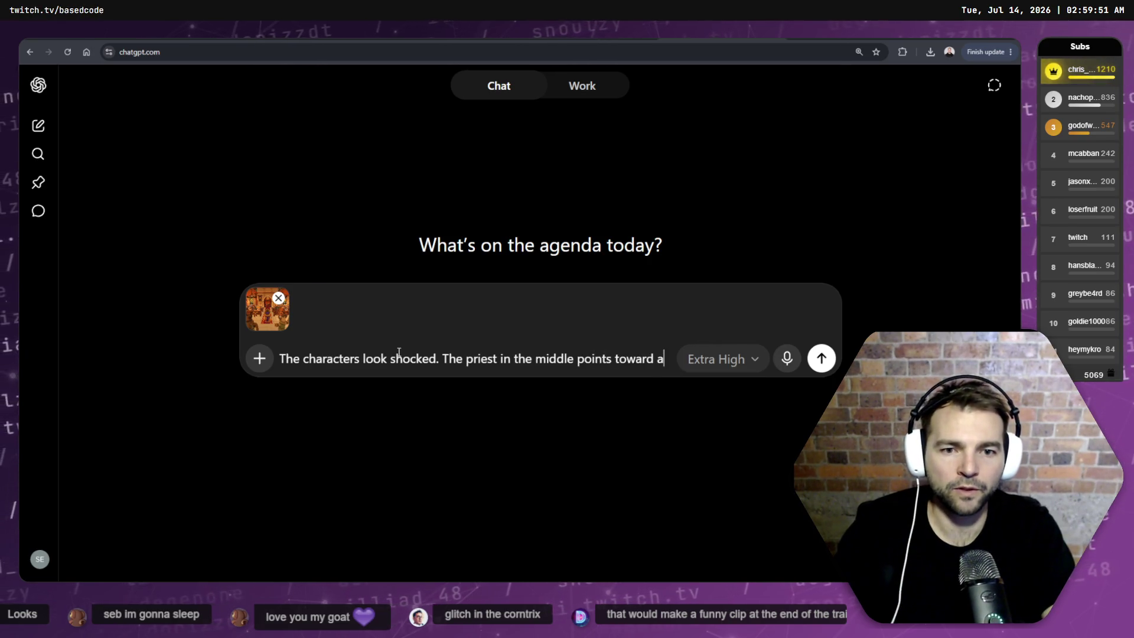
key(BackSpace)
text(the open d)
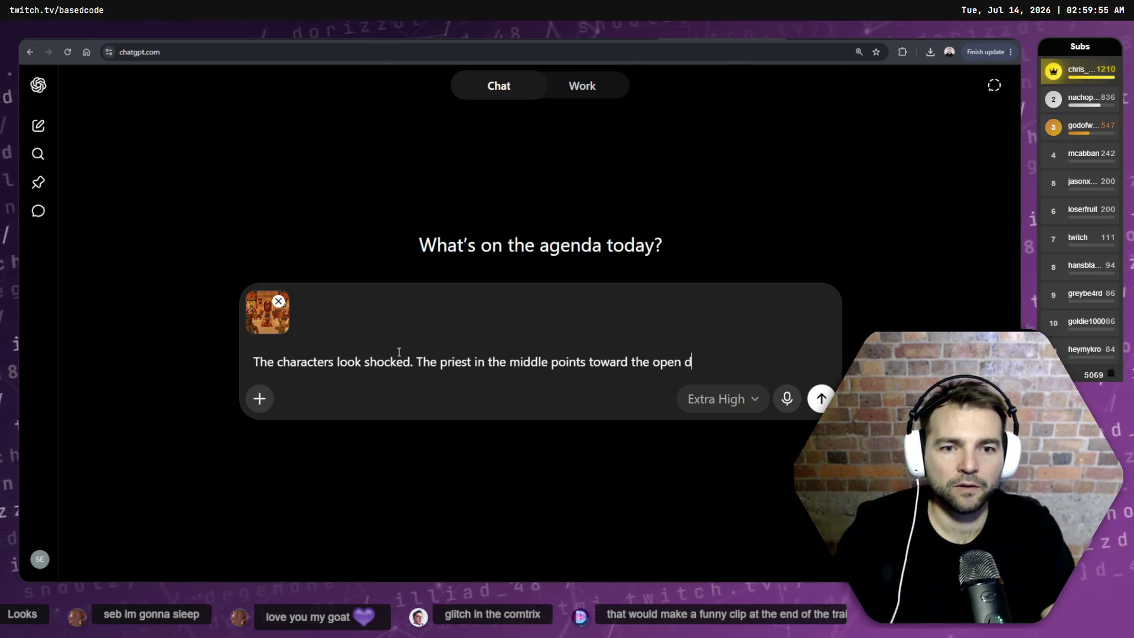
text(oor. )
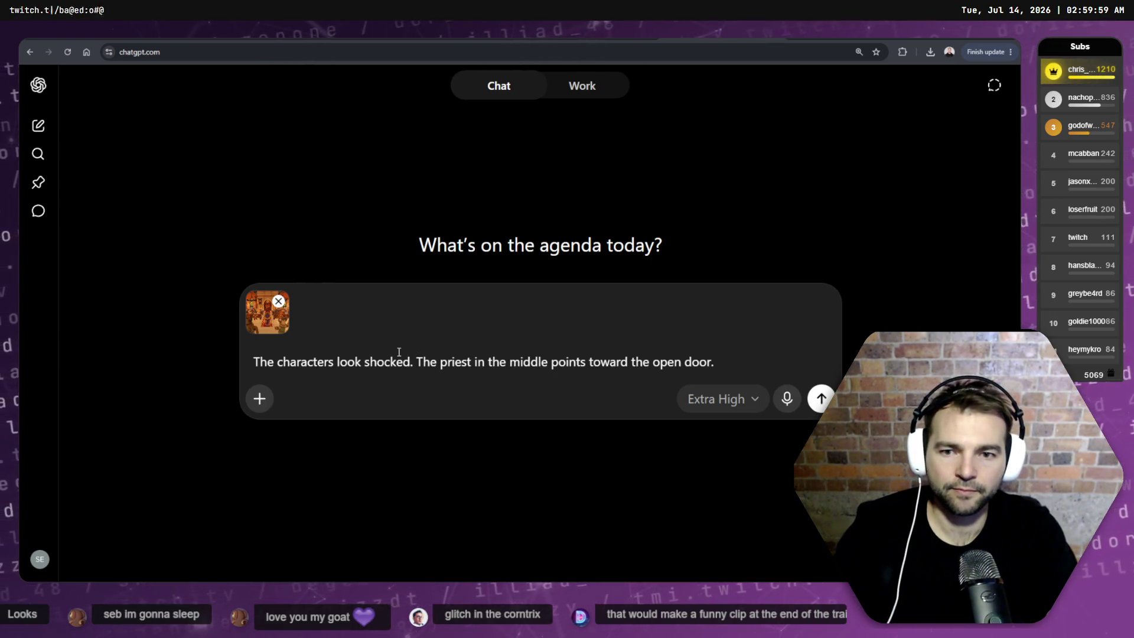
text(The door is open.)
key(End)
key(shift+Return)
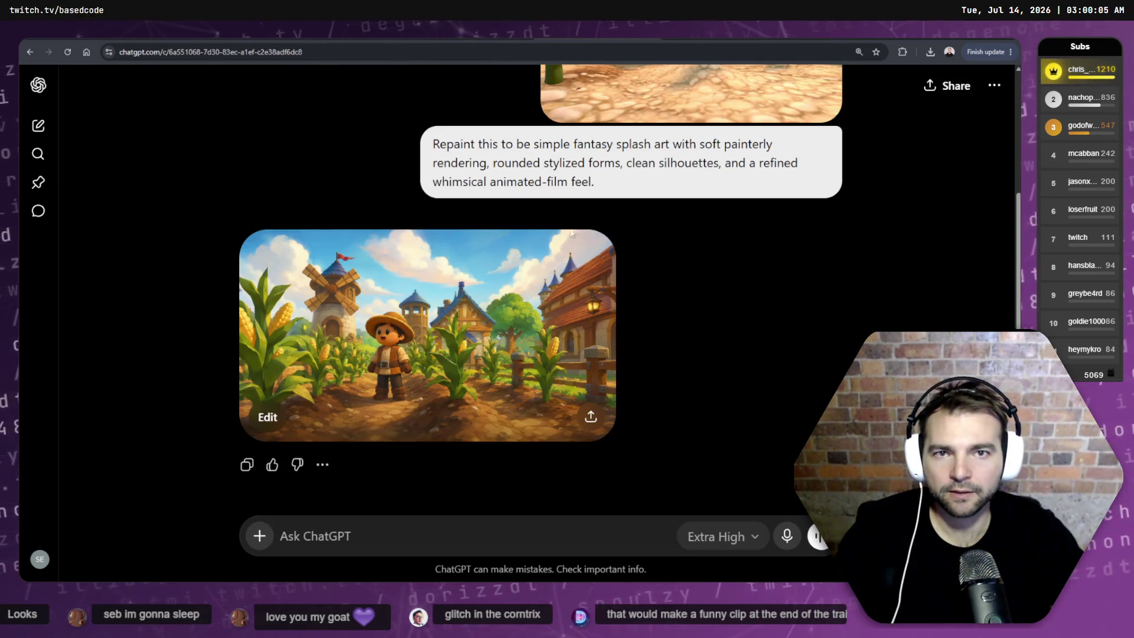
- Append the copied repaint instruction, send the request, and reload changed files in Godot
mouse_move(567, 217)
mouse_down()
mouse_move(440, 147)
mouse_move(417, 150)
mouse_up()
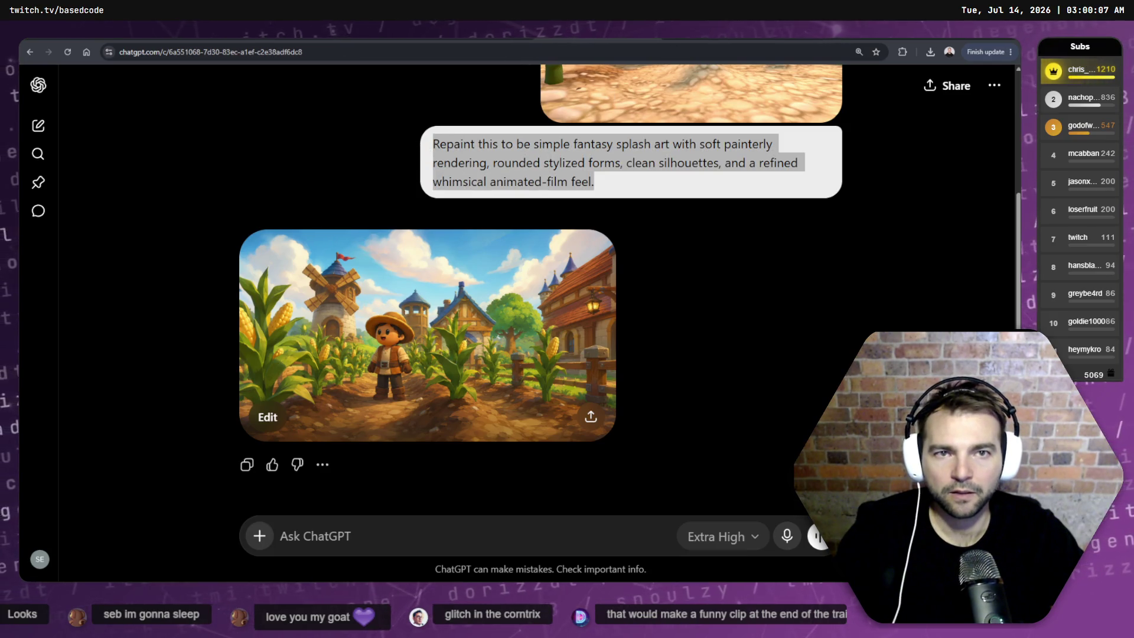
key(ctrl+c)
key(alt+Left)
key(ctrl+v)
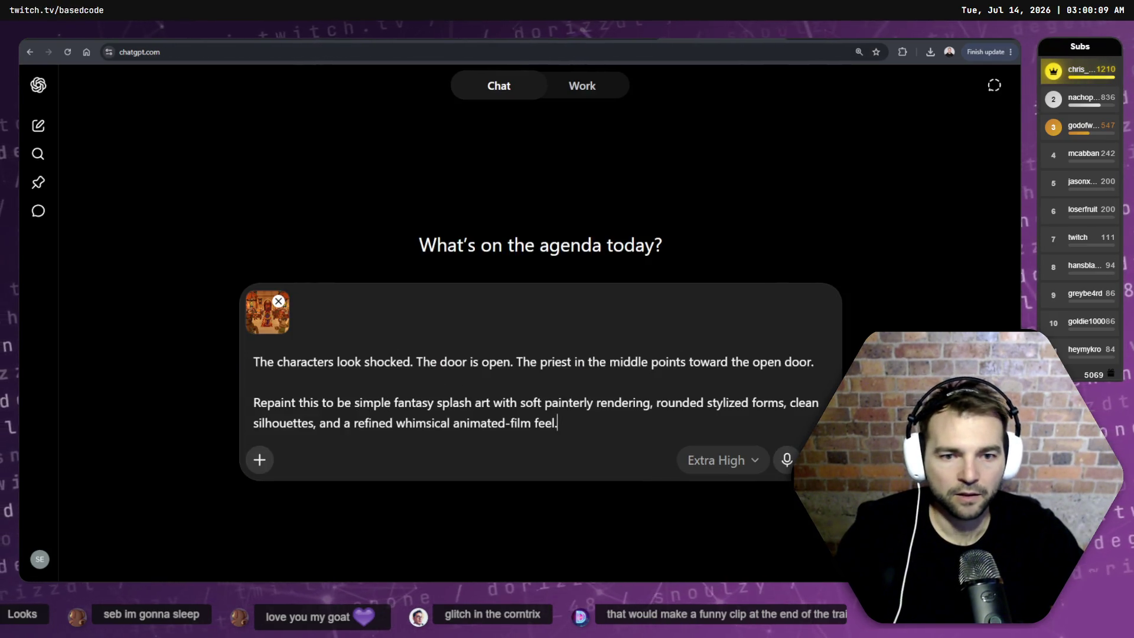
click(819, 459)
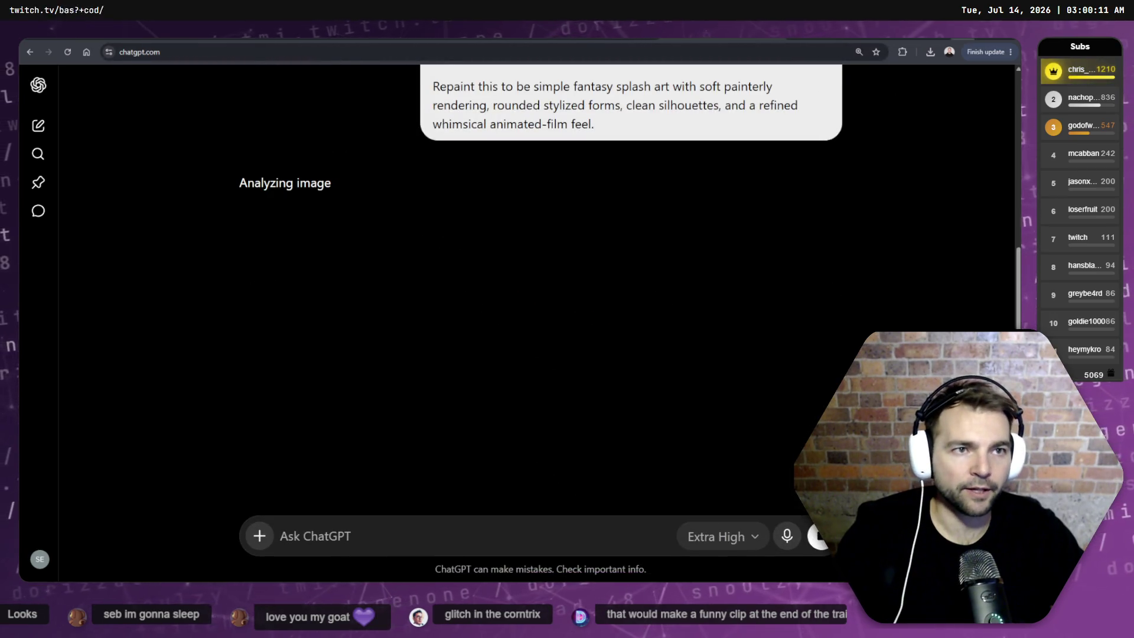
key(alt+Tab)
click(565, 370)
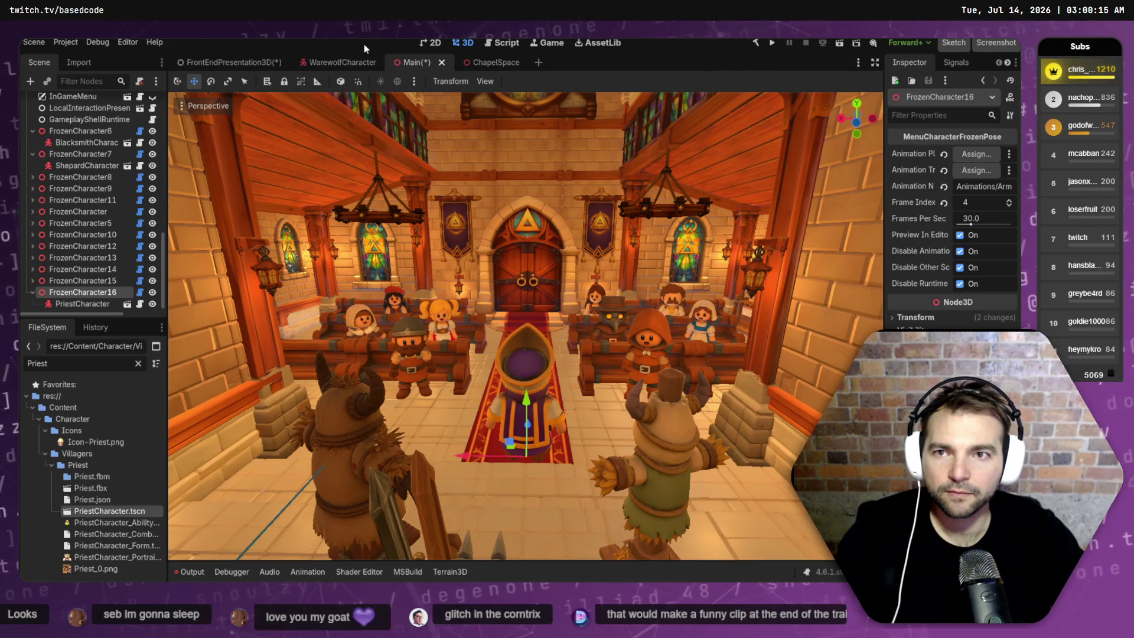
- Save the chapel scene with Ctrl+S
key(ctrl+s)
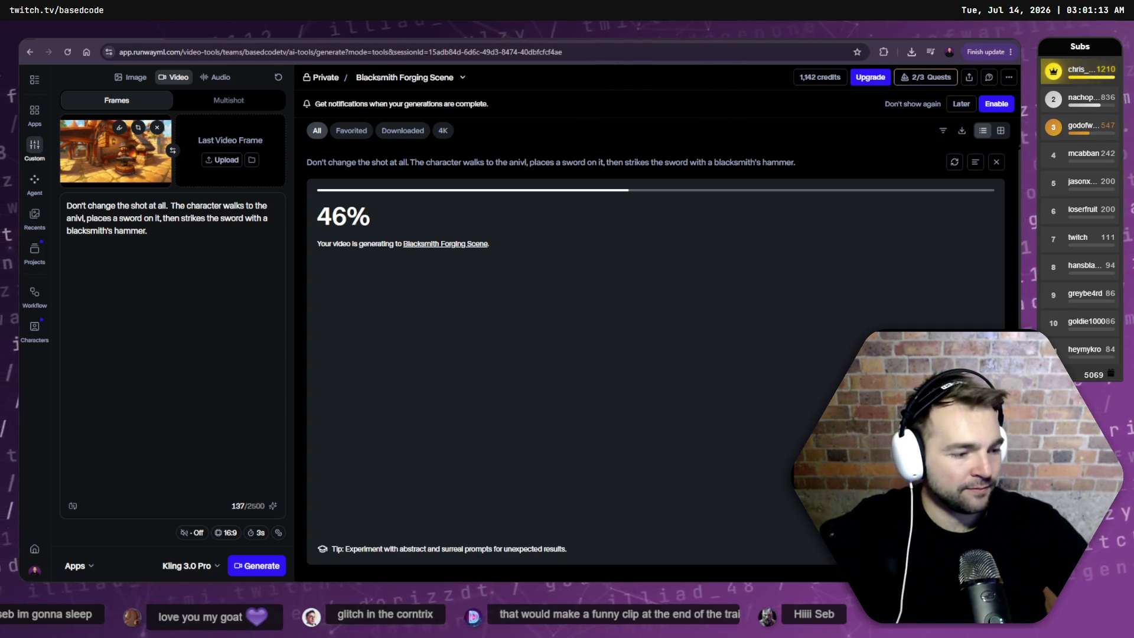
- Cycle through Godot and the Screenshots and trailer media folders, then return to Runway
key(alt+Tab)
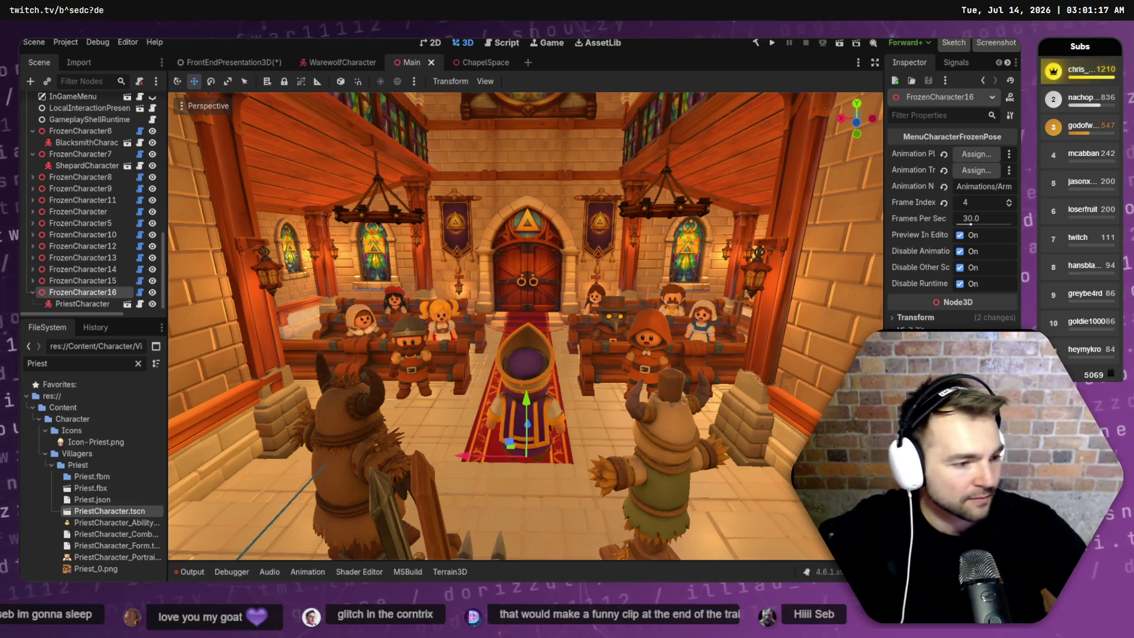
key(alt+Tab)
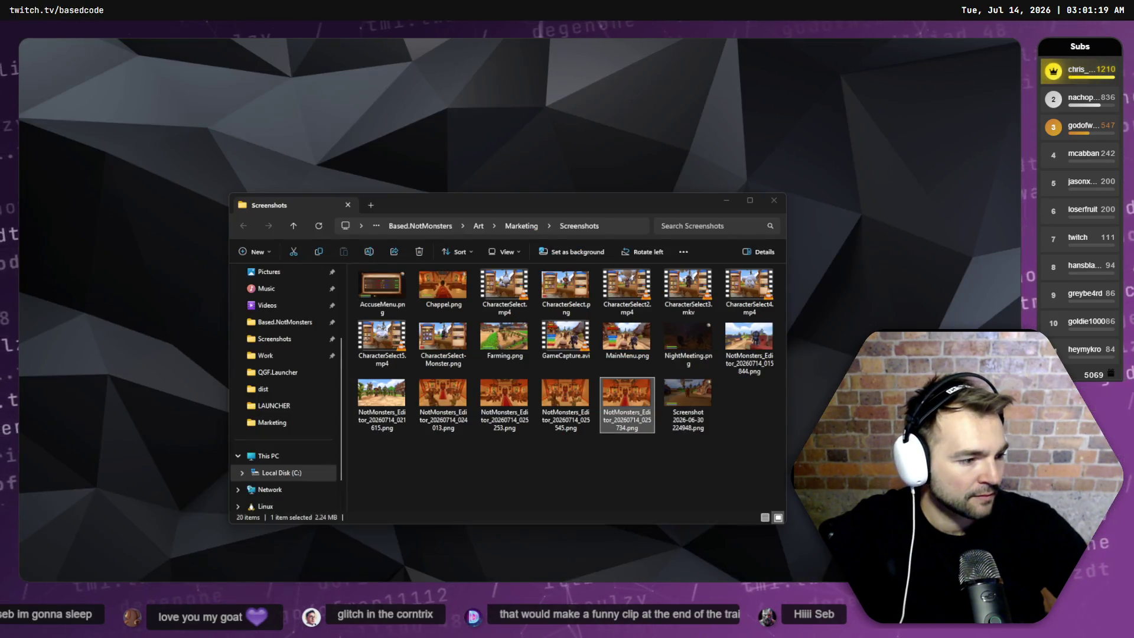
key(alt+Tab)
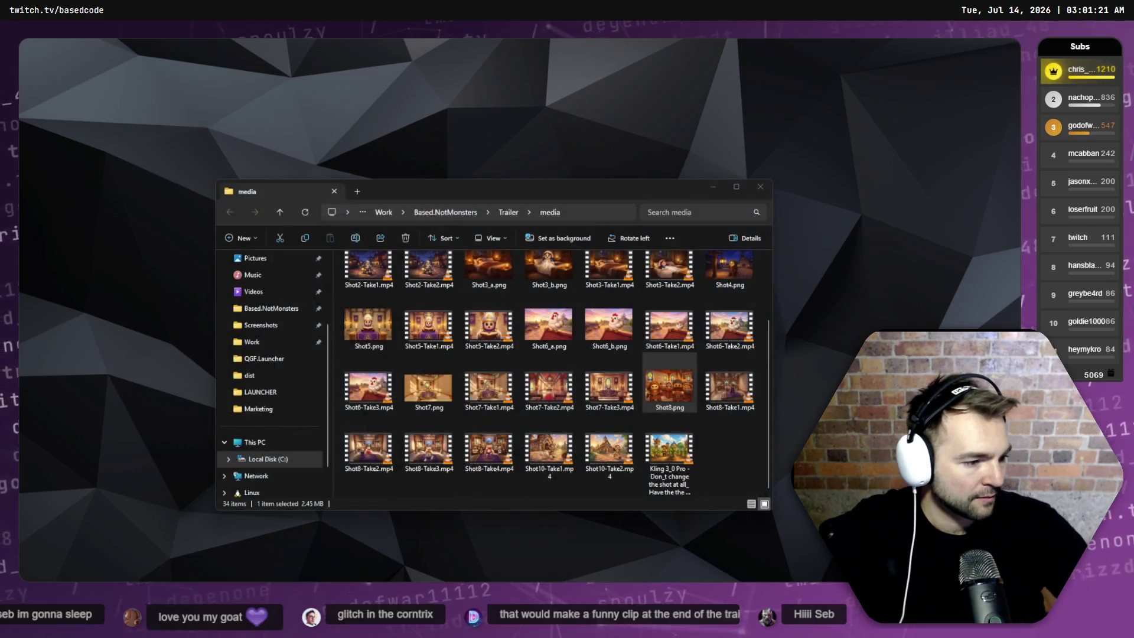
key(alt+Tab)
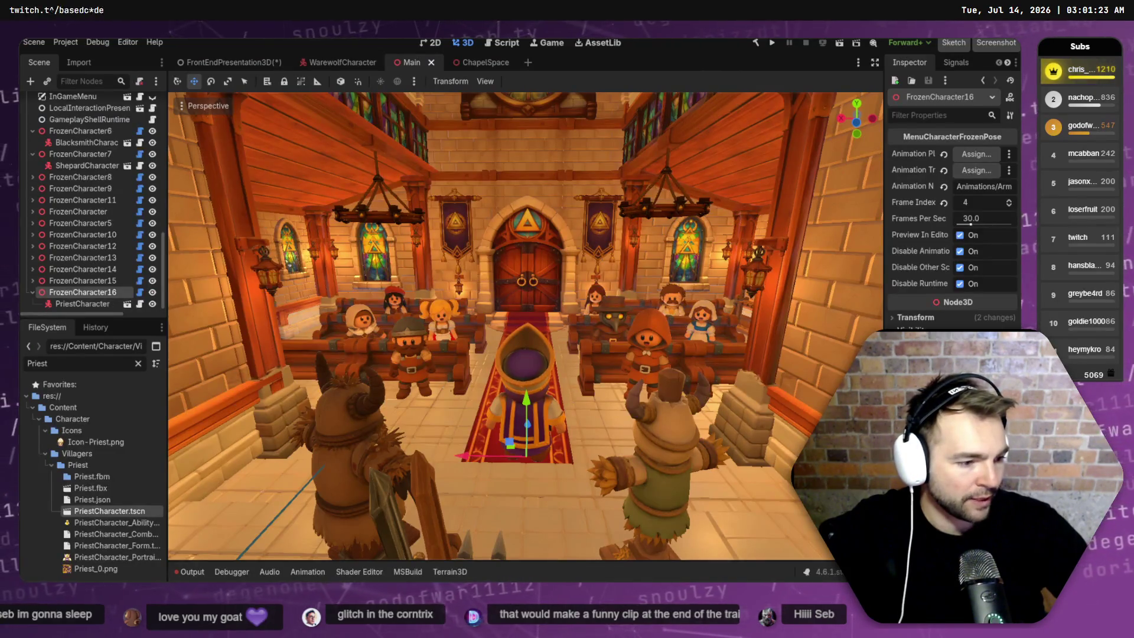
key(alt+Tab)
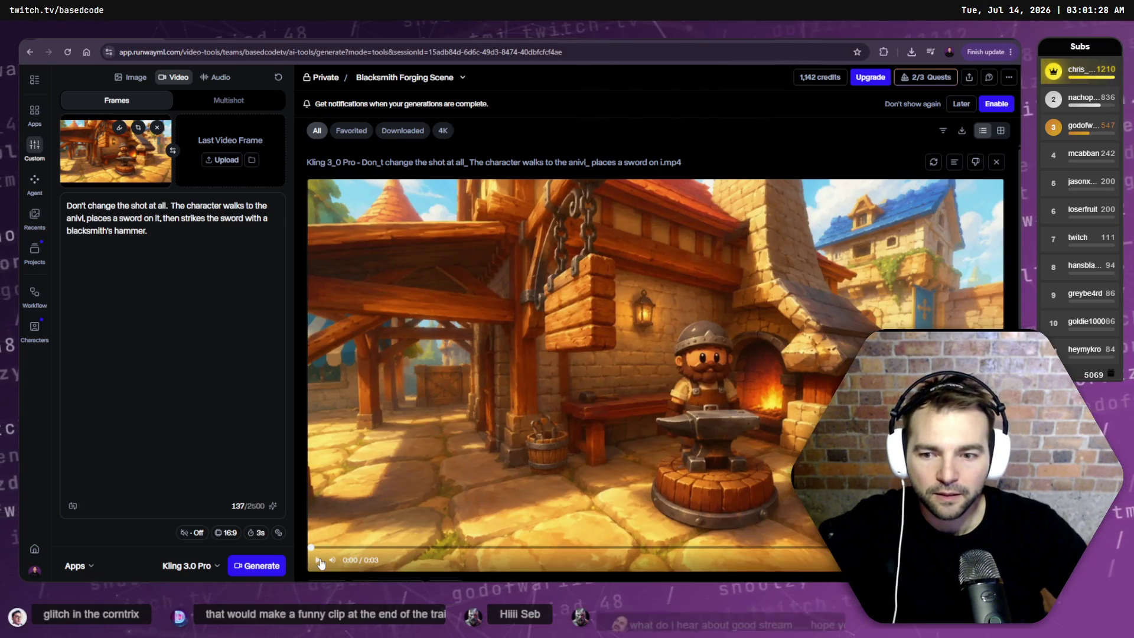
- Play the blacksmith clip and set the video duration to 5 seconds
click(319, 561)
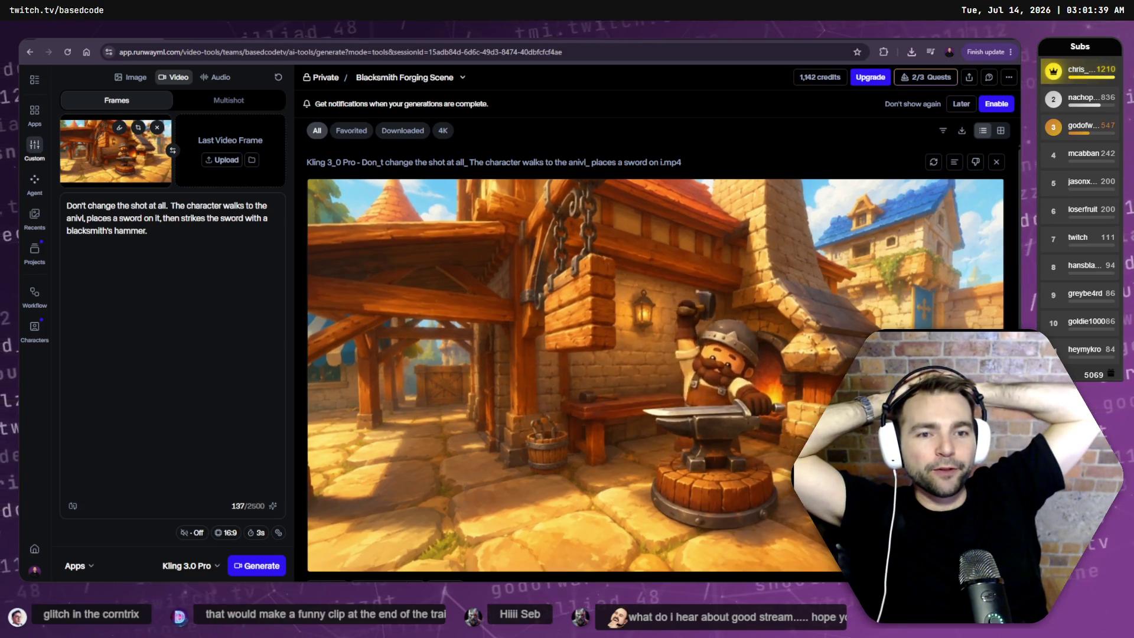
click(260, 533)
click(242, 484)
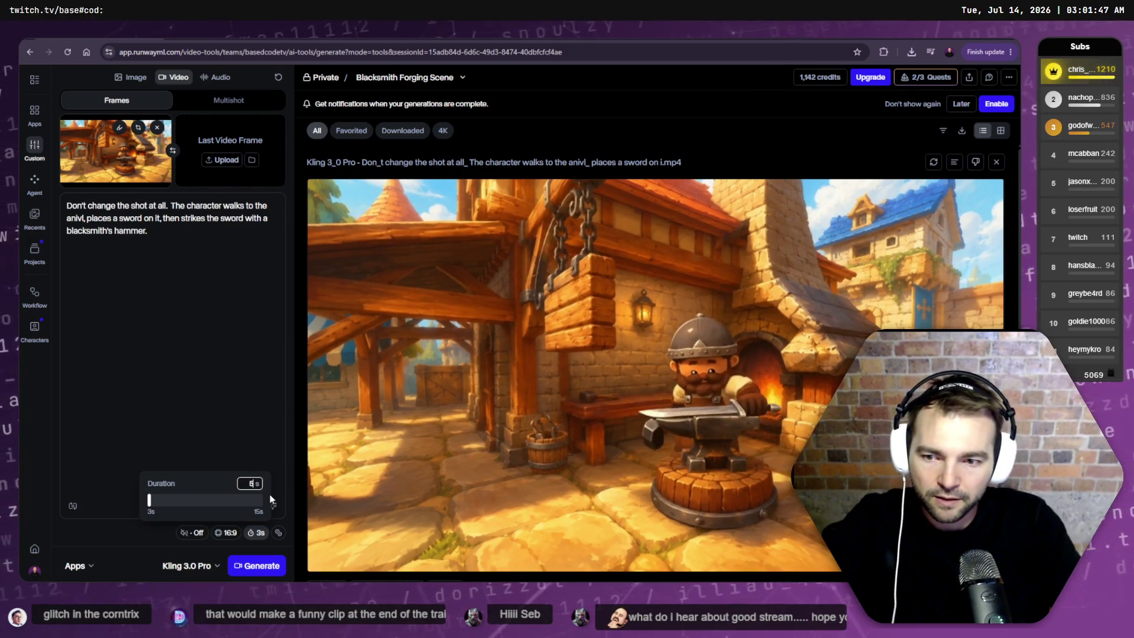
click(227, 409)
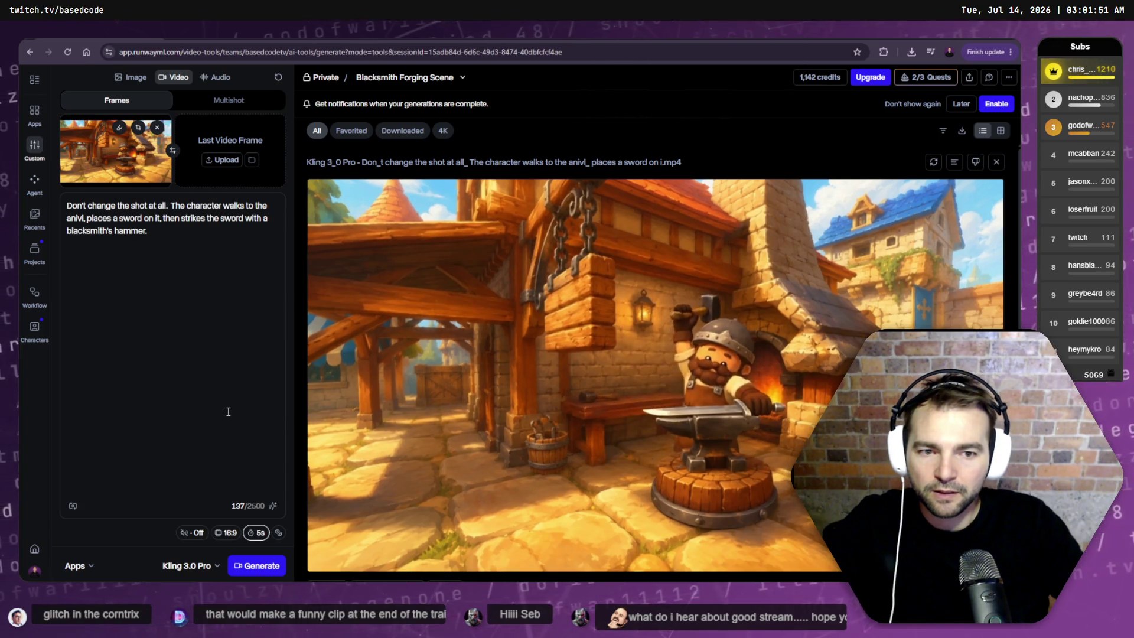
- Make the prompt's hammer strike happen three times and generate the revised clip
click(176, 237)
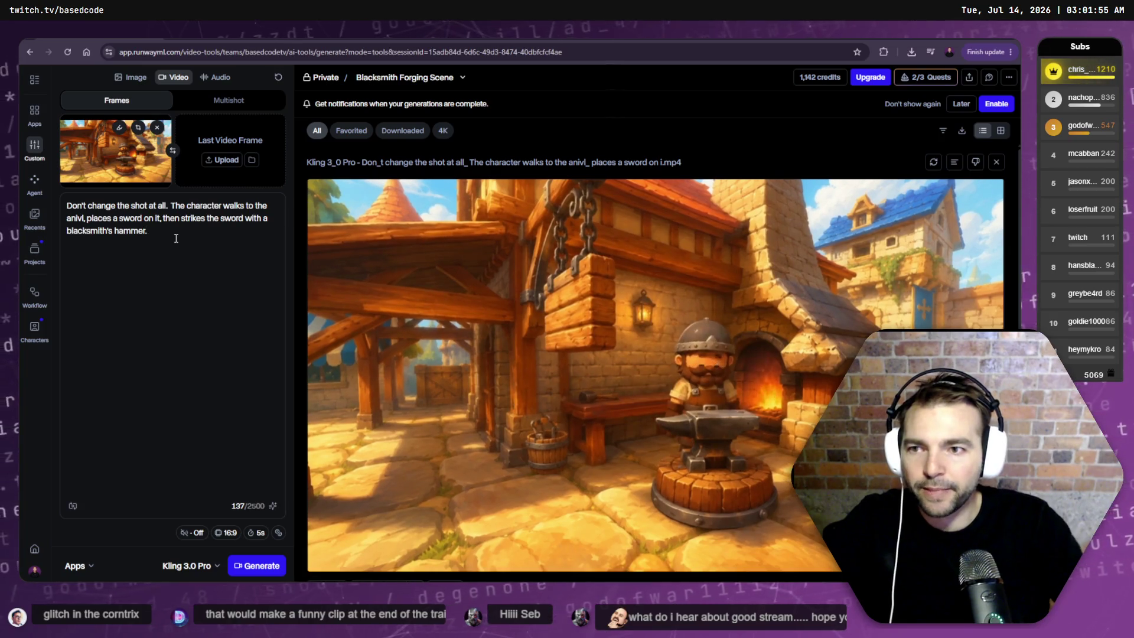
key(BackSpace)
text(three.)
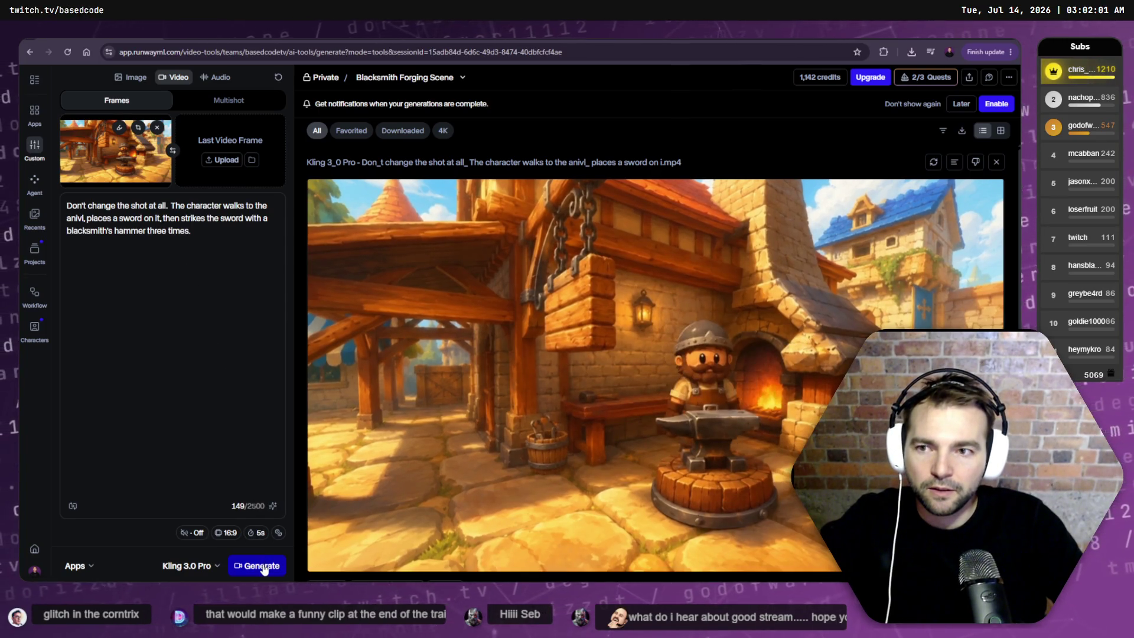
click(263, 566)
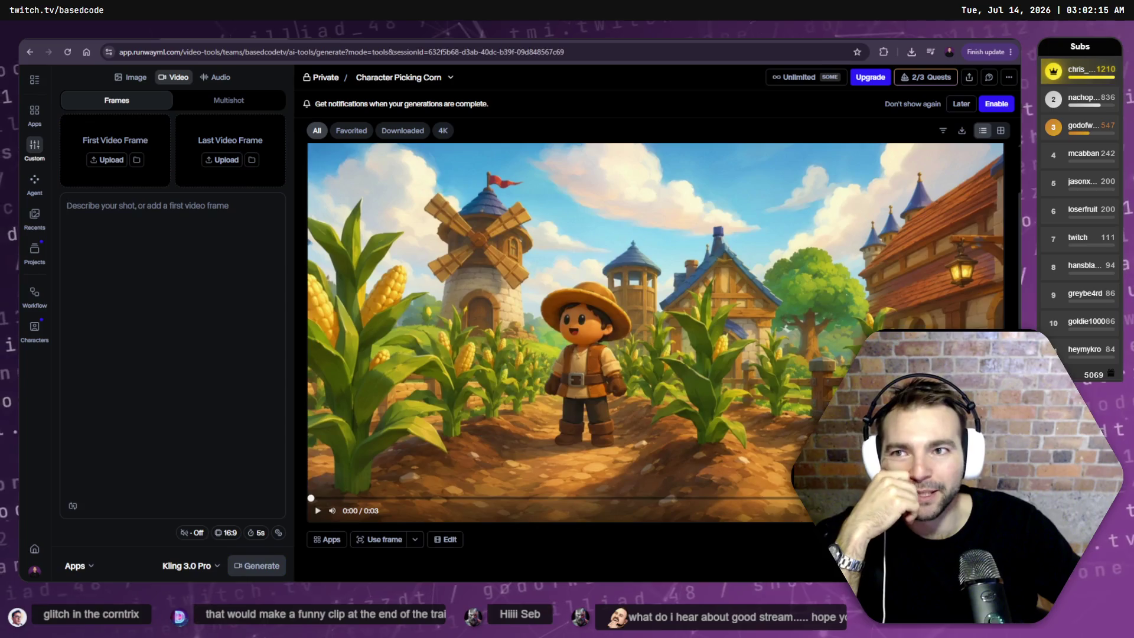
- Preview the existing corn-picking clip and glance at the recent sessions list
click(317, 511)
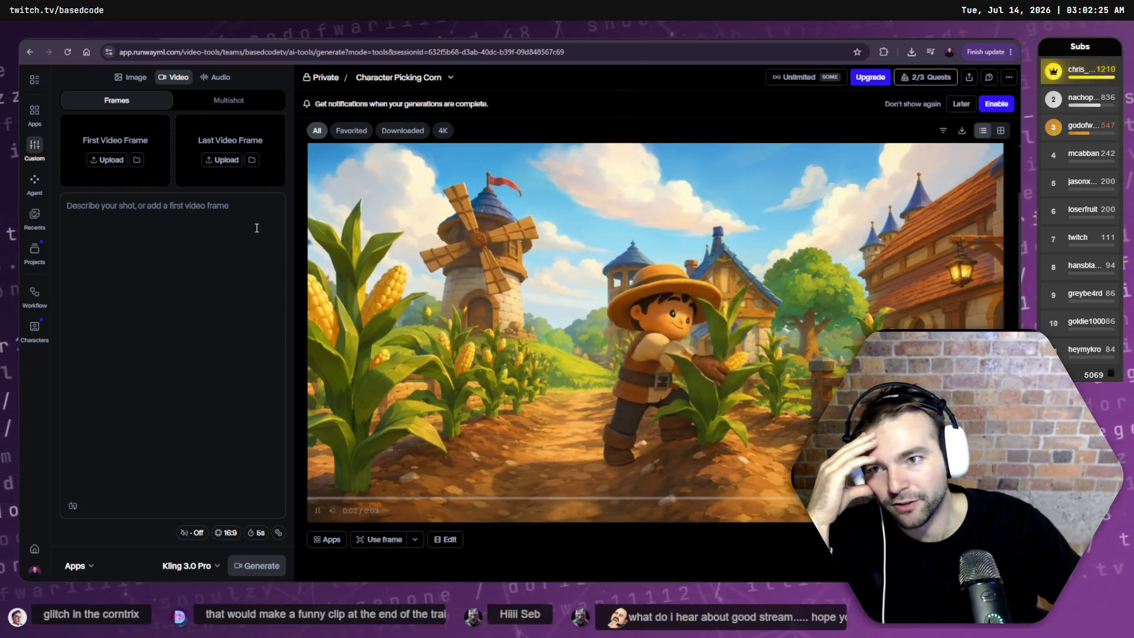
click(200, 243)
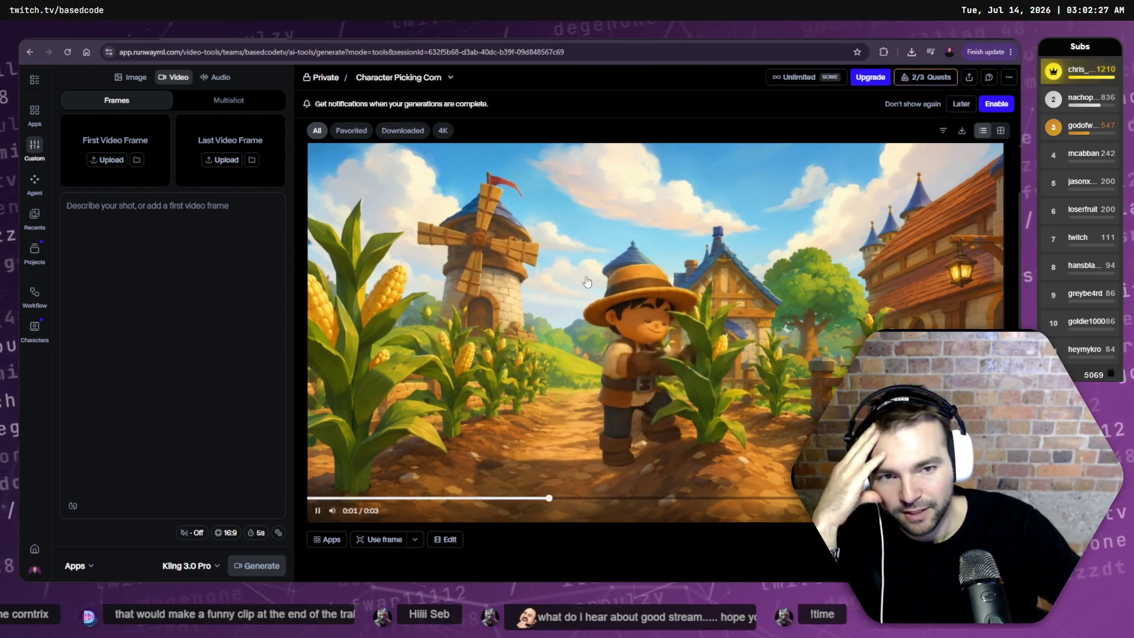
click(619, 349)
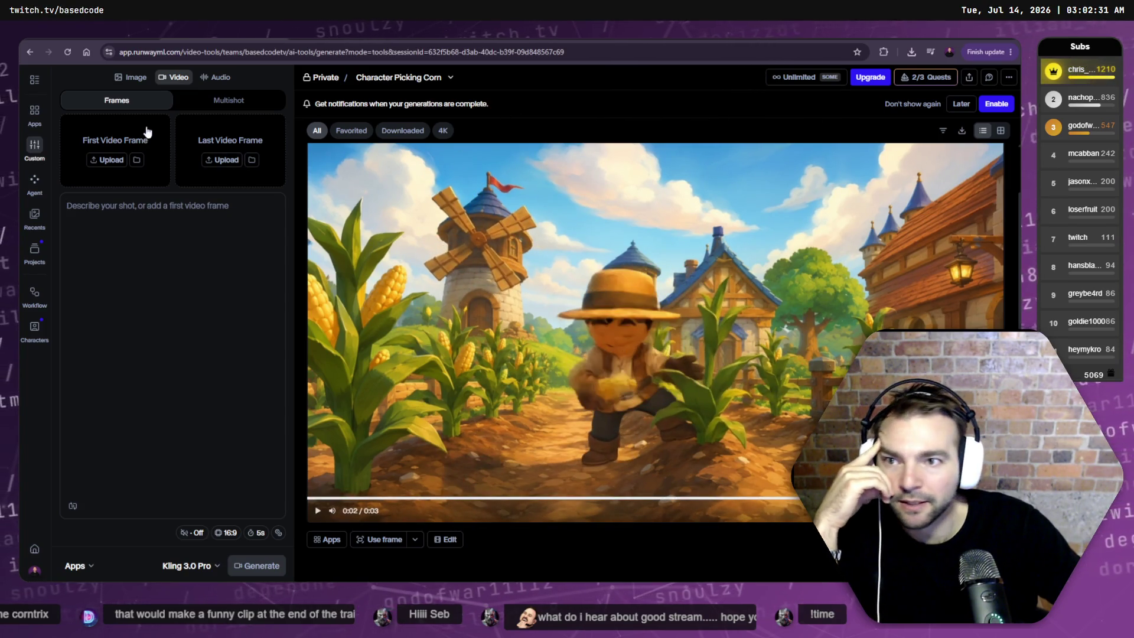
click(449, 77)
click(518, 156)
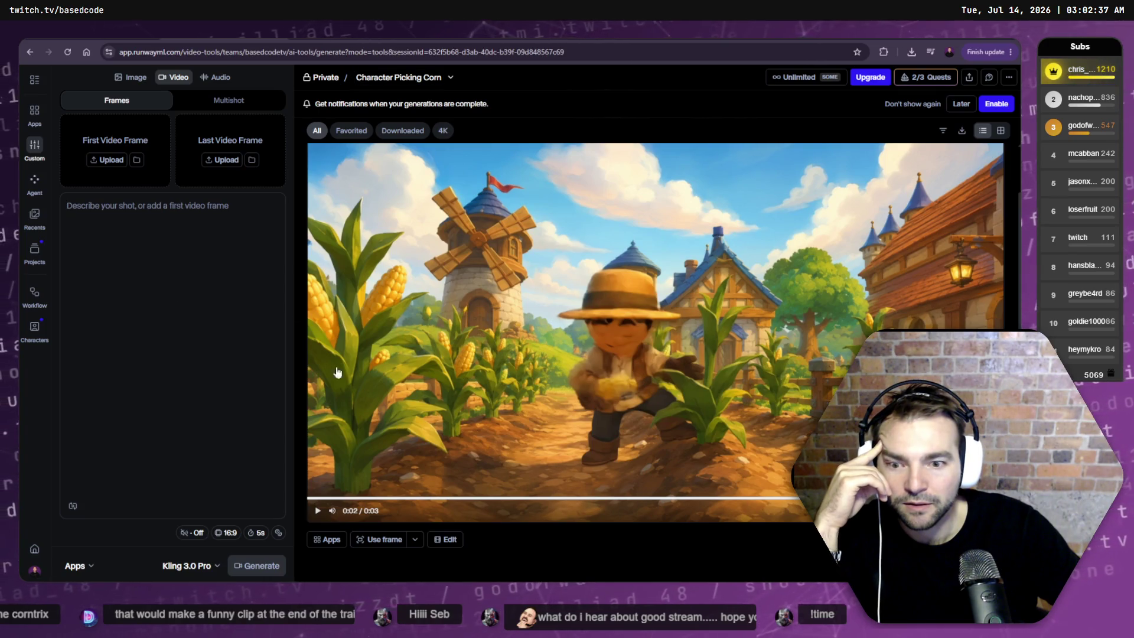
- Upload the newest Downloads image as the first video frame and paste in the blacksmith prompt
click(107, 157)
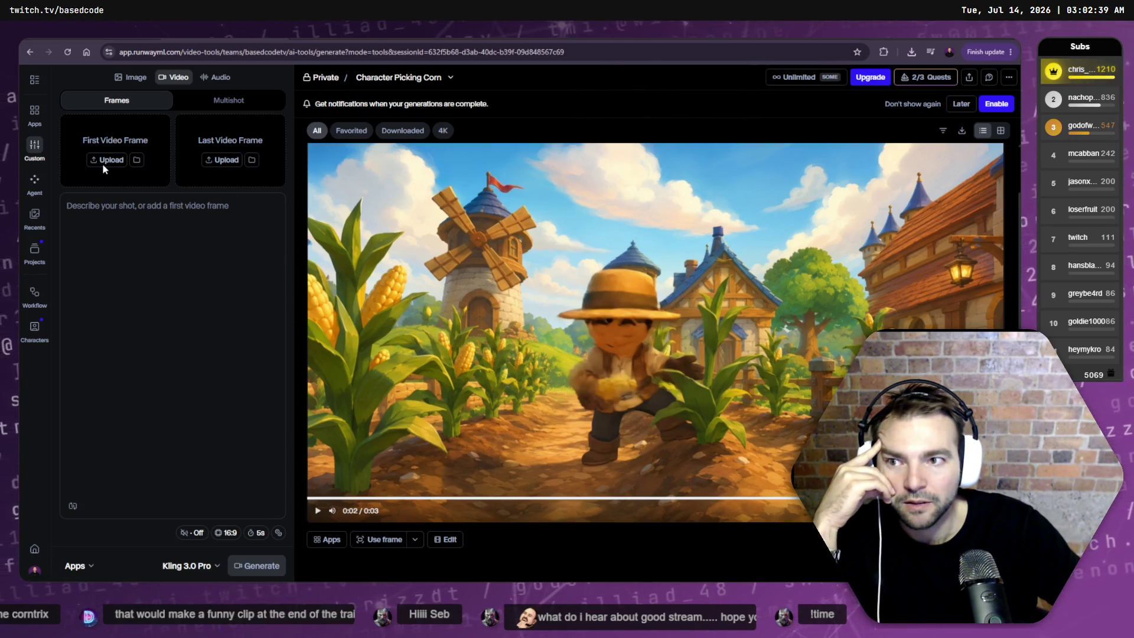
click(171, 169)
double_click(171, 169)
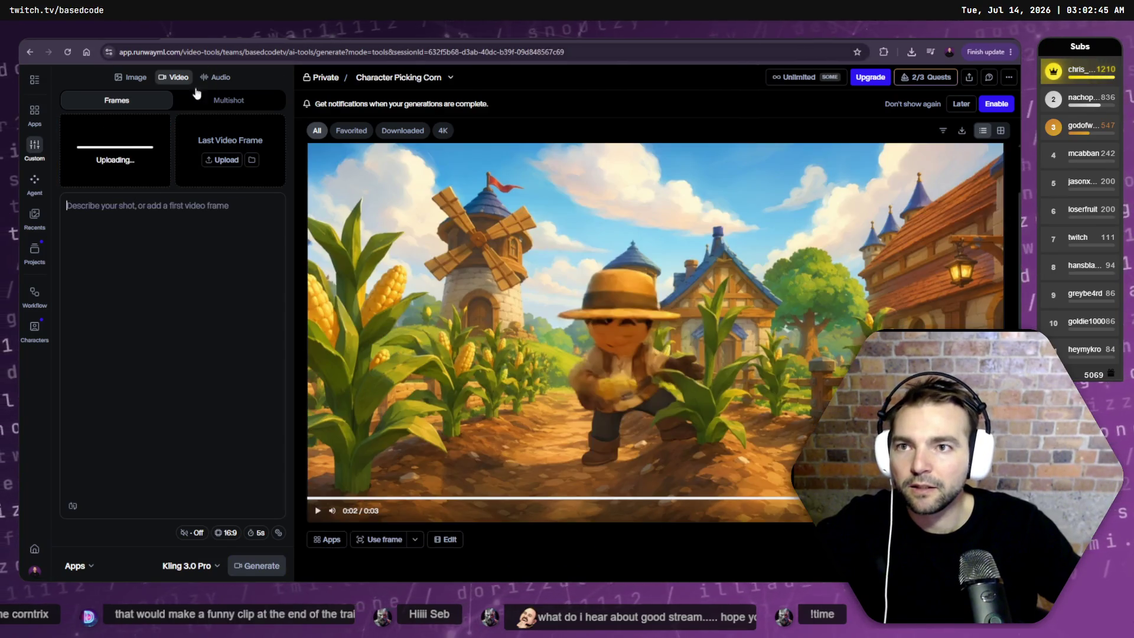
click(165, 248)
text(Don't change the shot at all. The character walks to the anivl, places a sword on it, then strikes the sword with a blacksmith's hammer three times.)
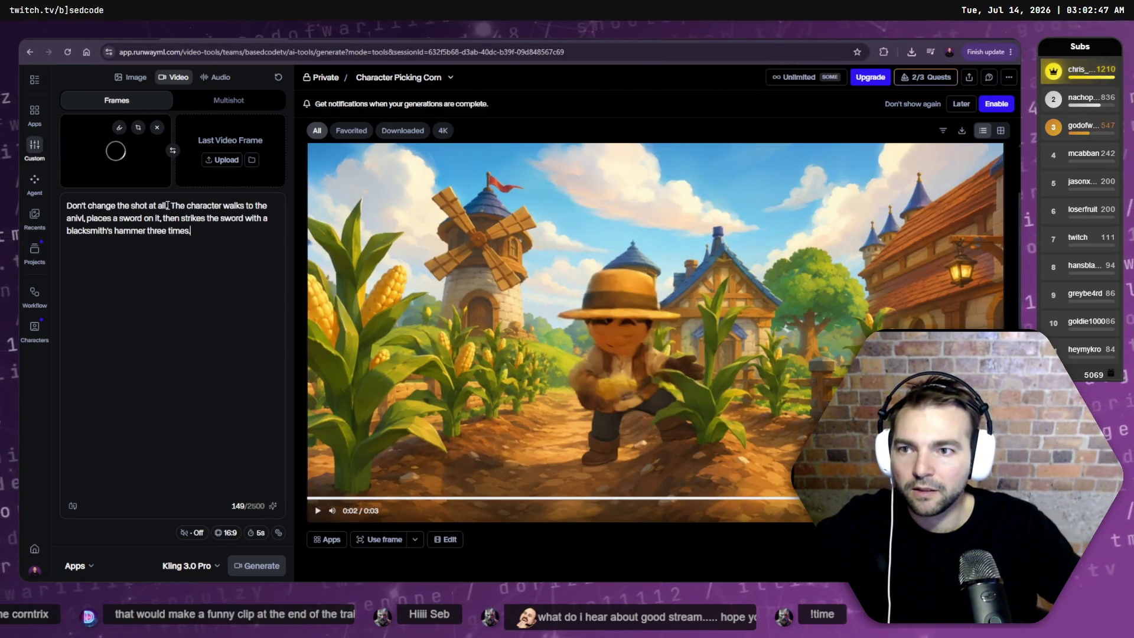
- Rewrite the prompt so the character walks to the corn and picks it, keeping face and expression the same
text(,)
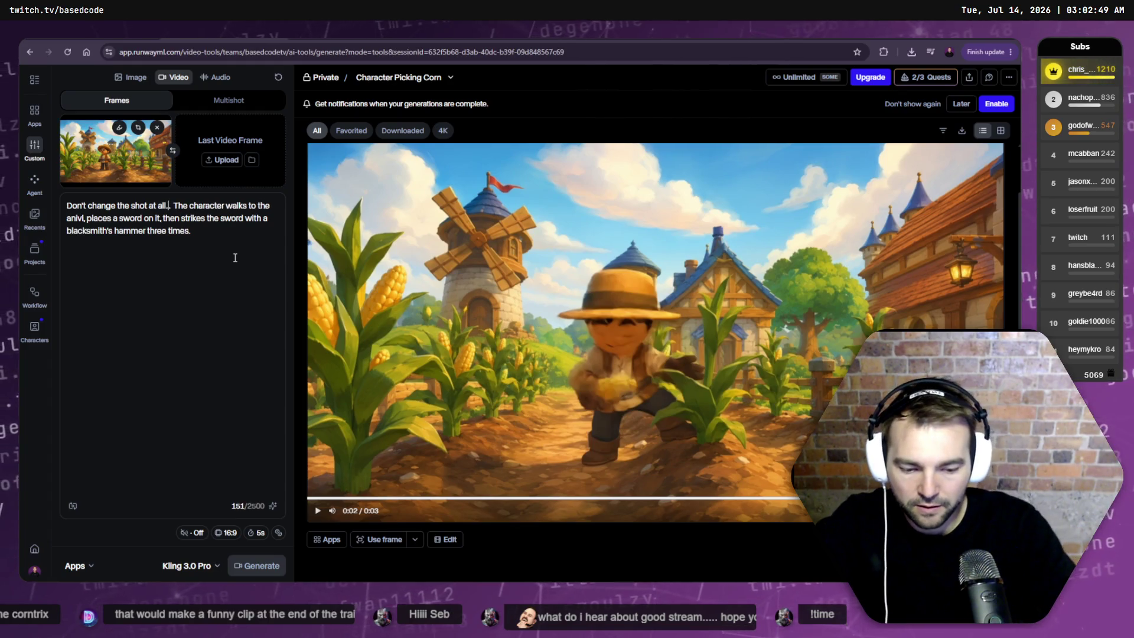
text(k)
text(Keep the express The)
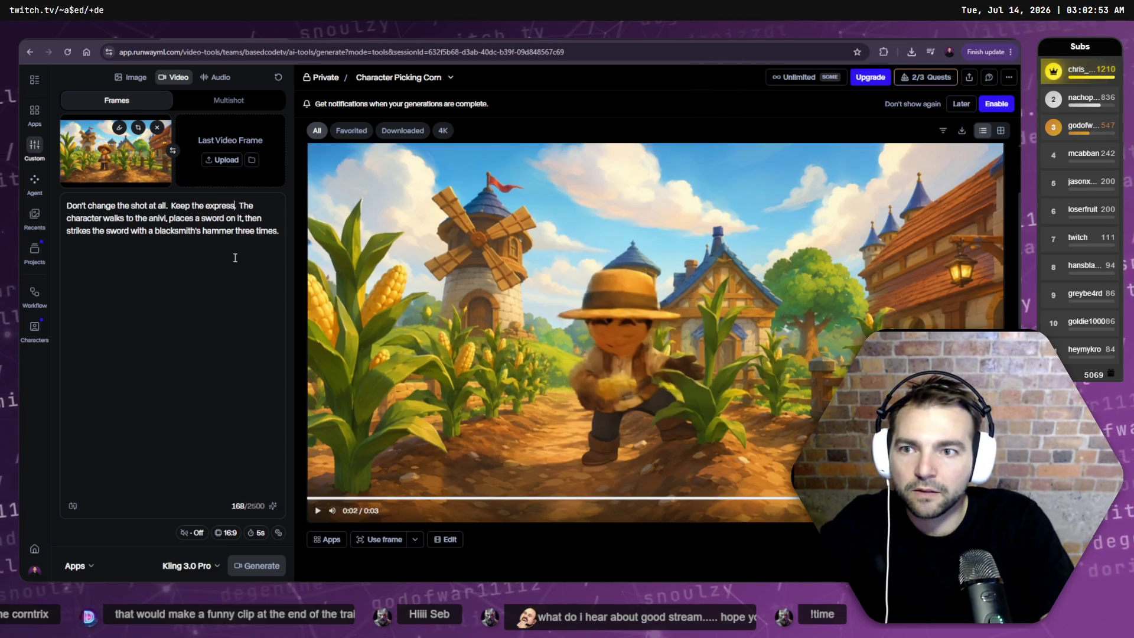
key(BackSpace)
key(BackSpace)
key(BackSpace)
text(the)
text( face and expre)
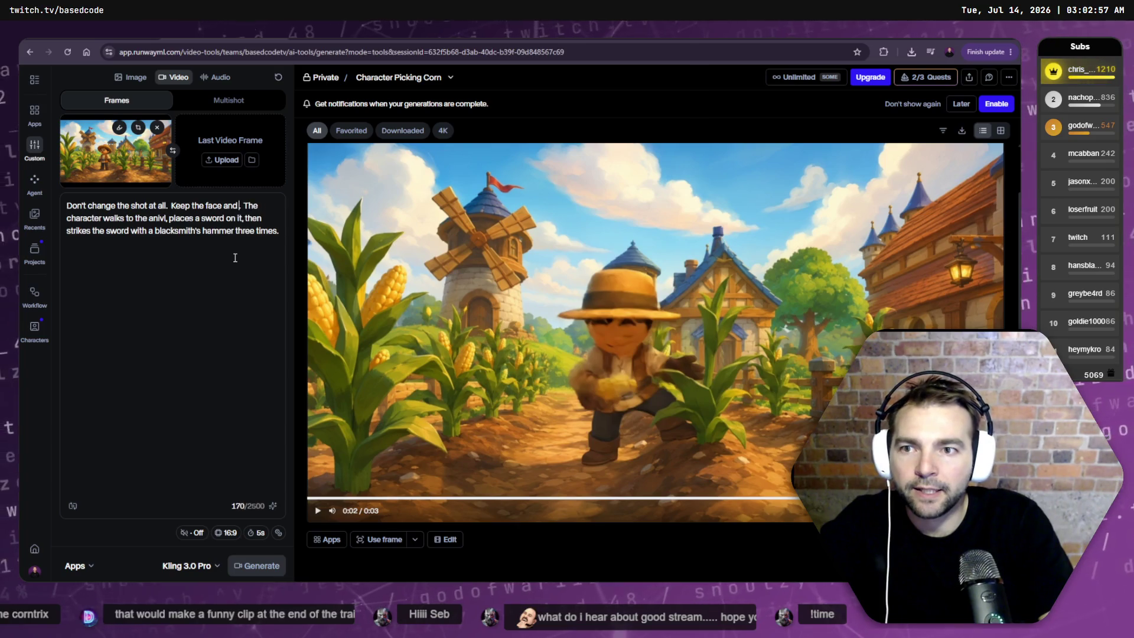
text(ssion the same)
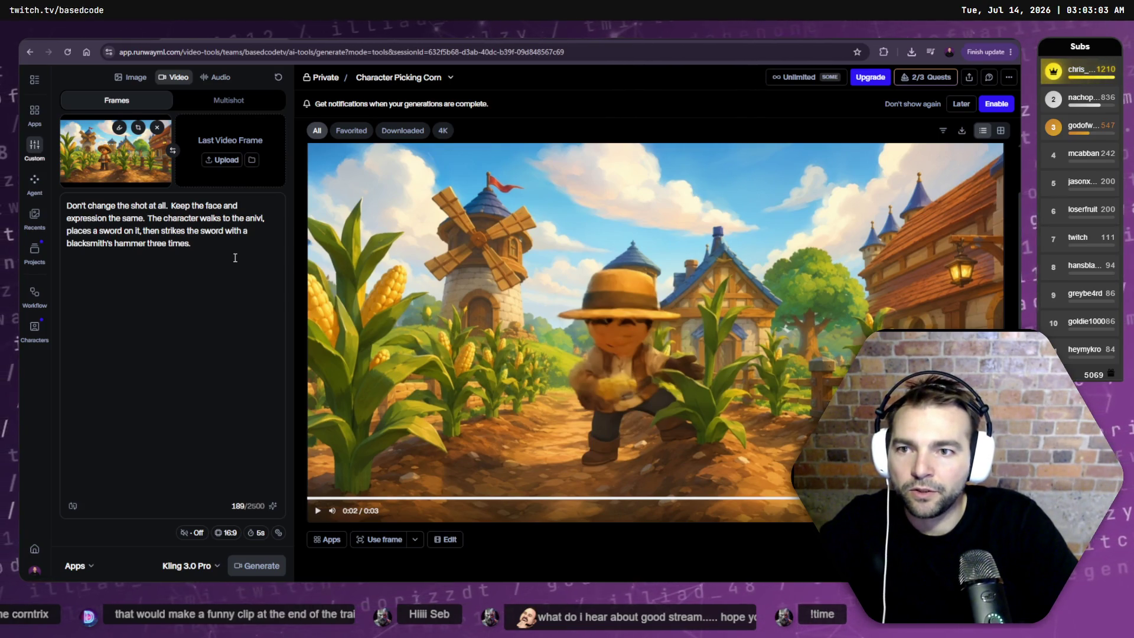
key(shift+Down)
key(shift+Down)
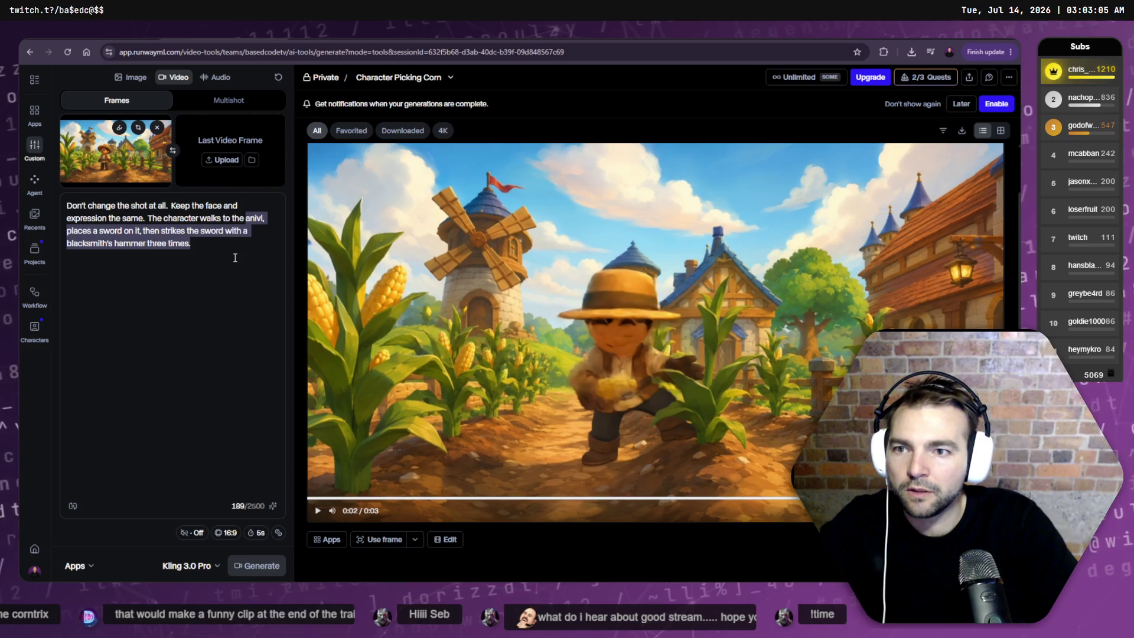
key(BackSpace)
text(corn and picks it)
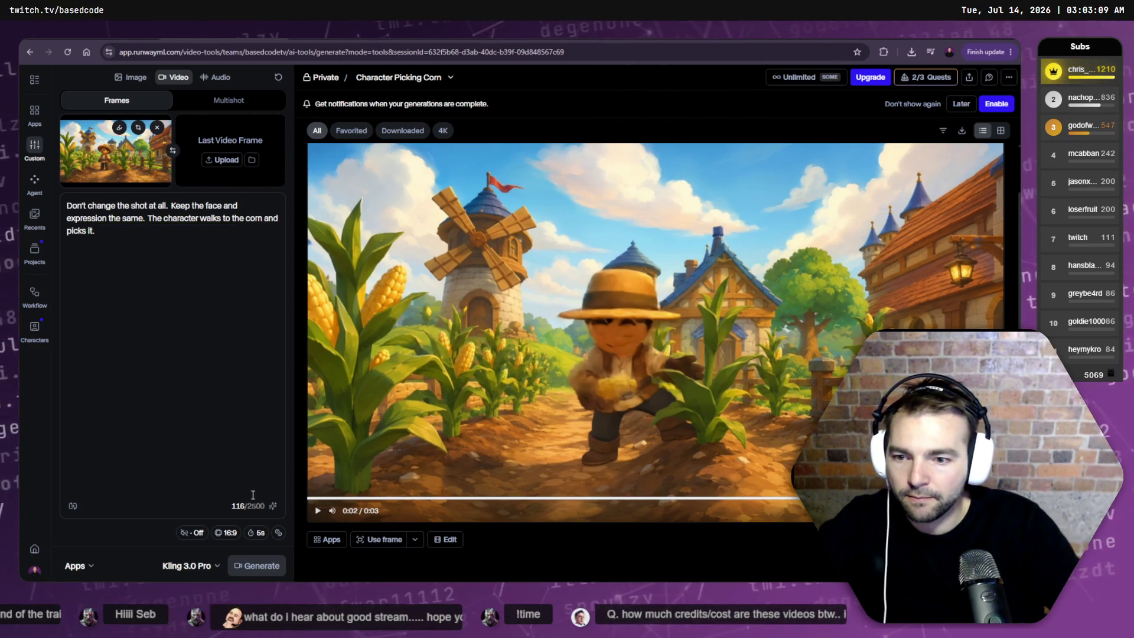
- Confirm the 5-second duration, generate in Credits Mode, and check the queued blacksmith render's progress
click(257, 533)
click(137, 552)
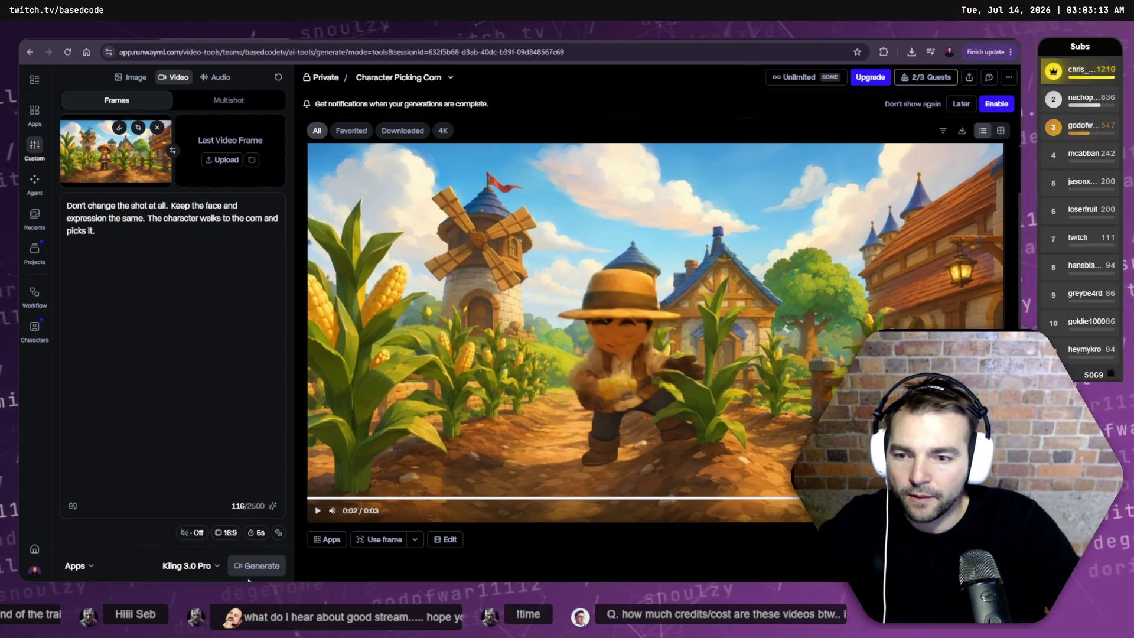
click(278, 539)
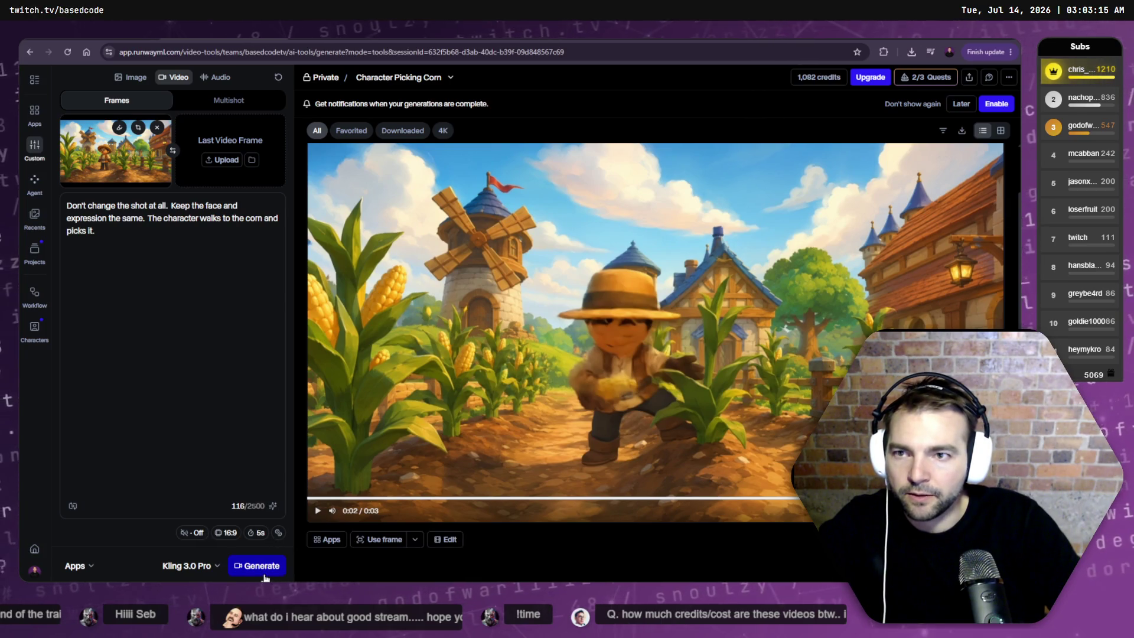
click(263, 572)
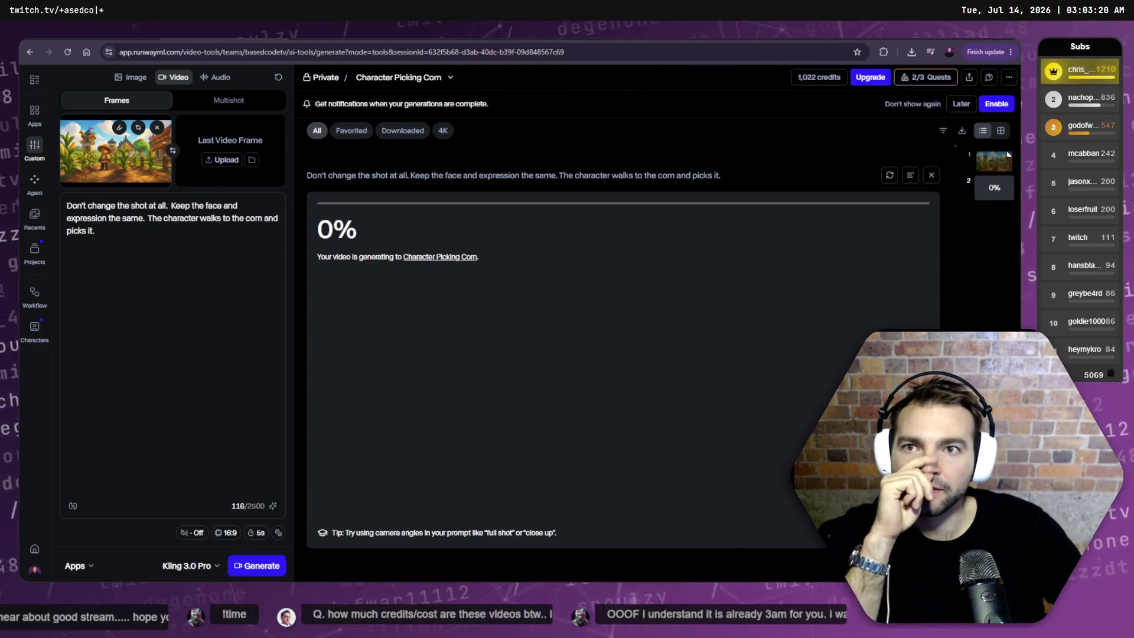
click(1007, 156)
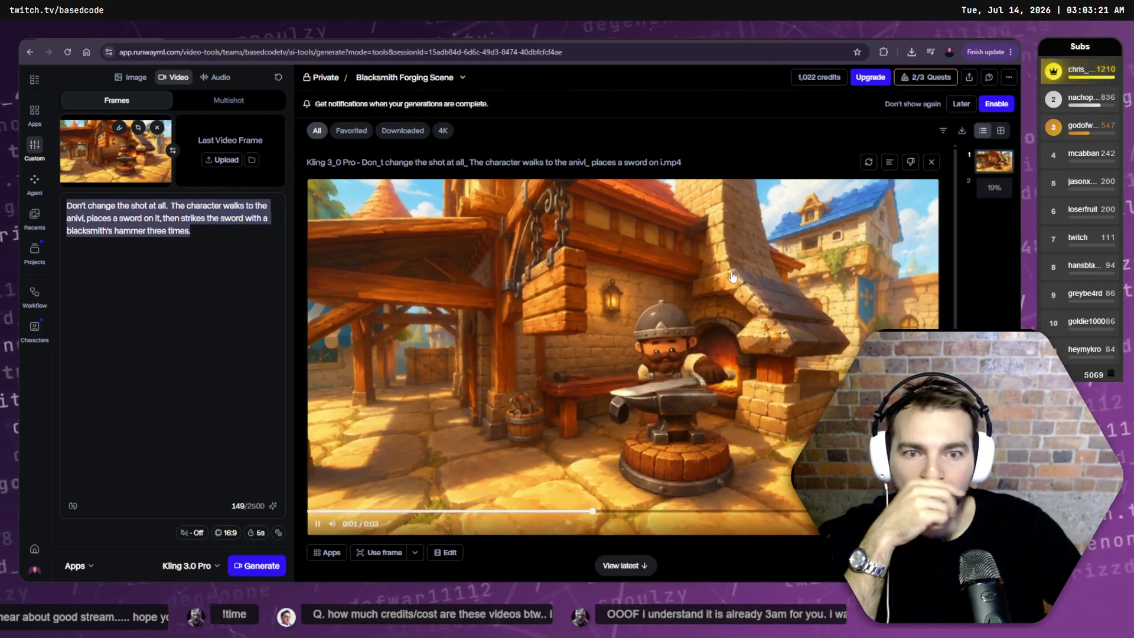
click(993, 187)
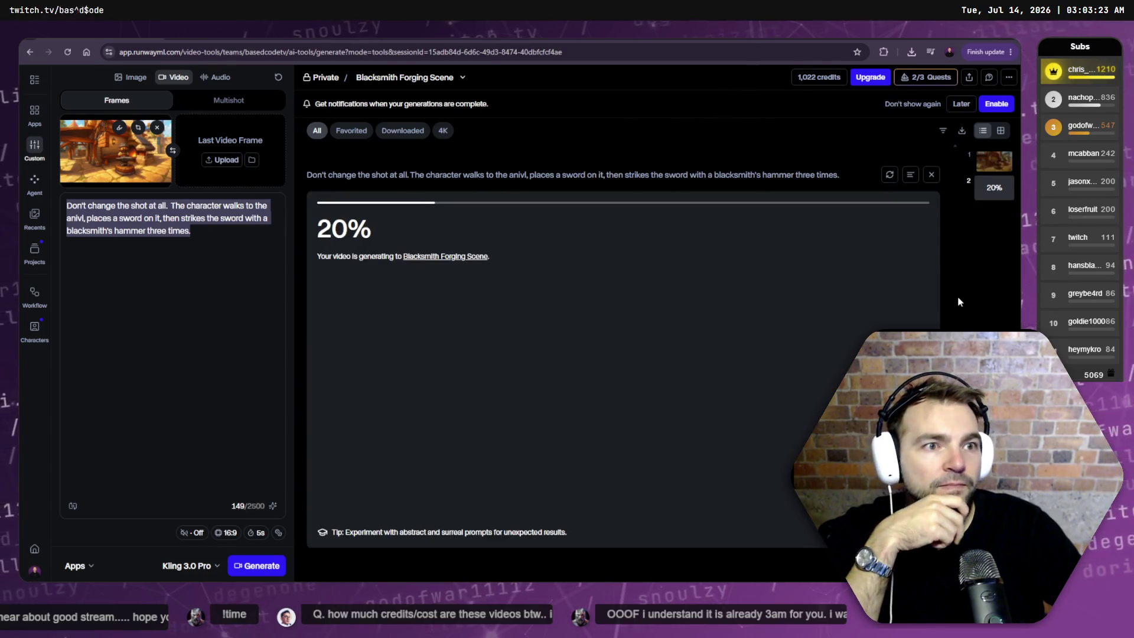
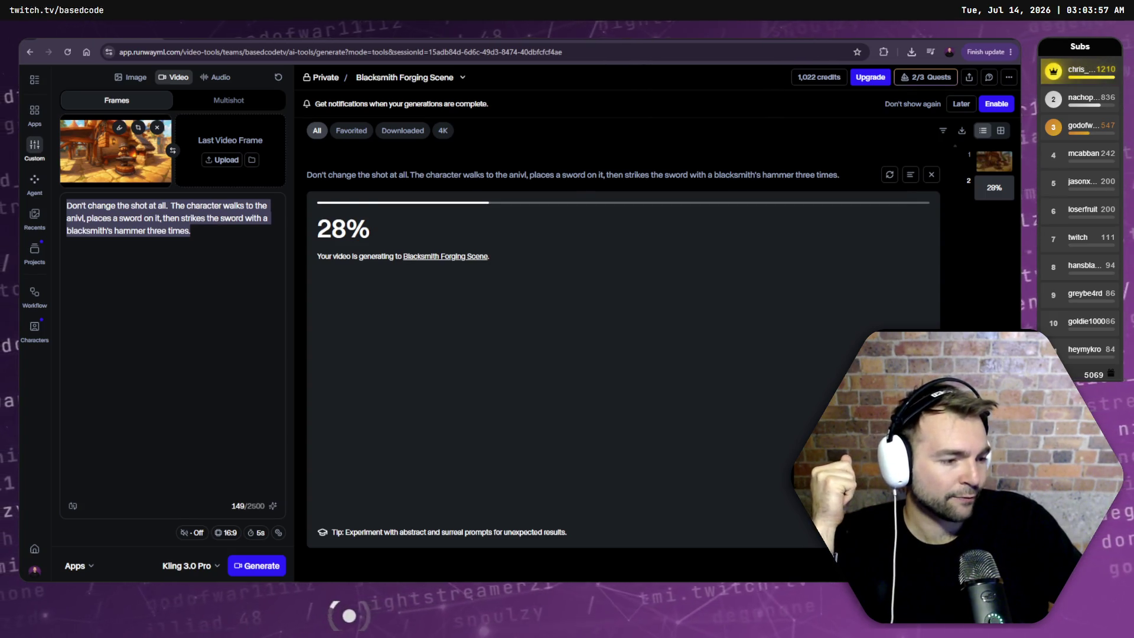
- Play the CinematicTrailer edit from its opening werewolf shot, then stop back at the start
key(alt+Tab)
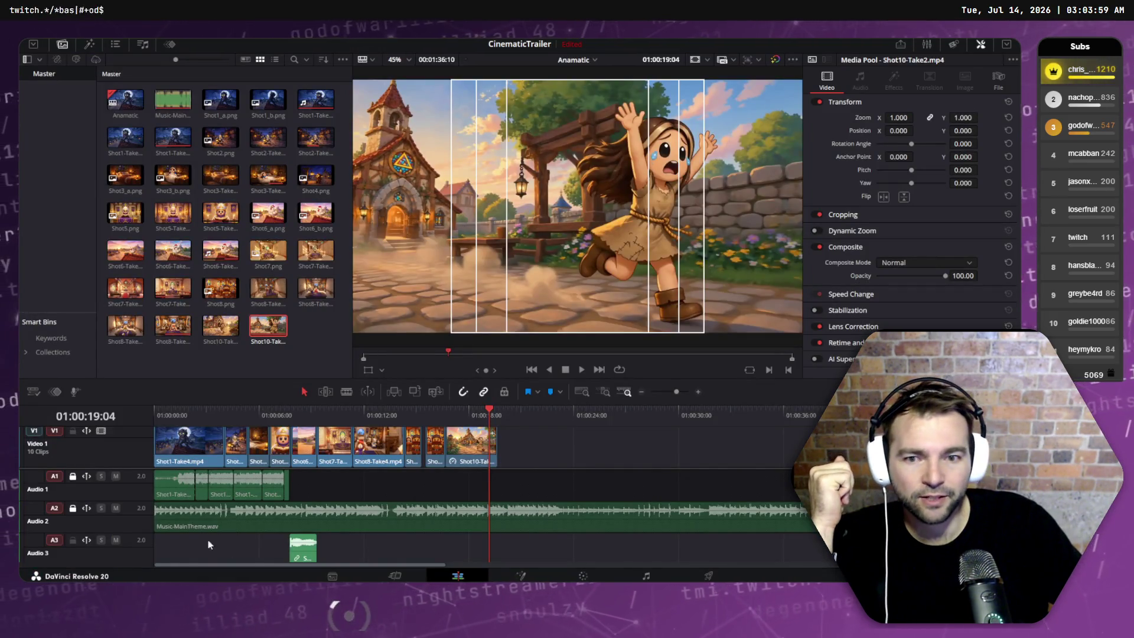
key(Home)
key(space)
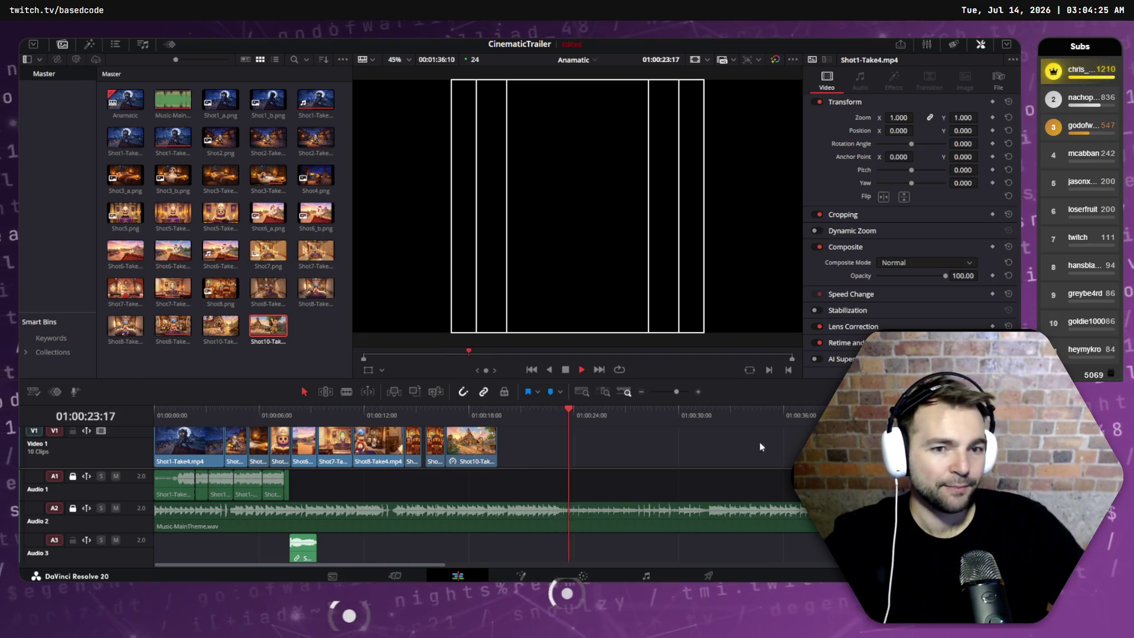
drag(473, 409, 161, 413)
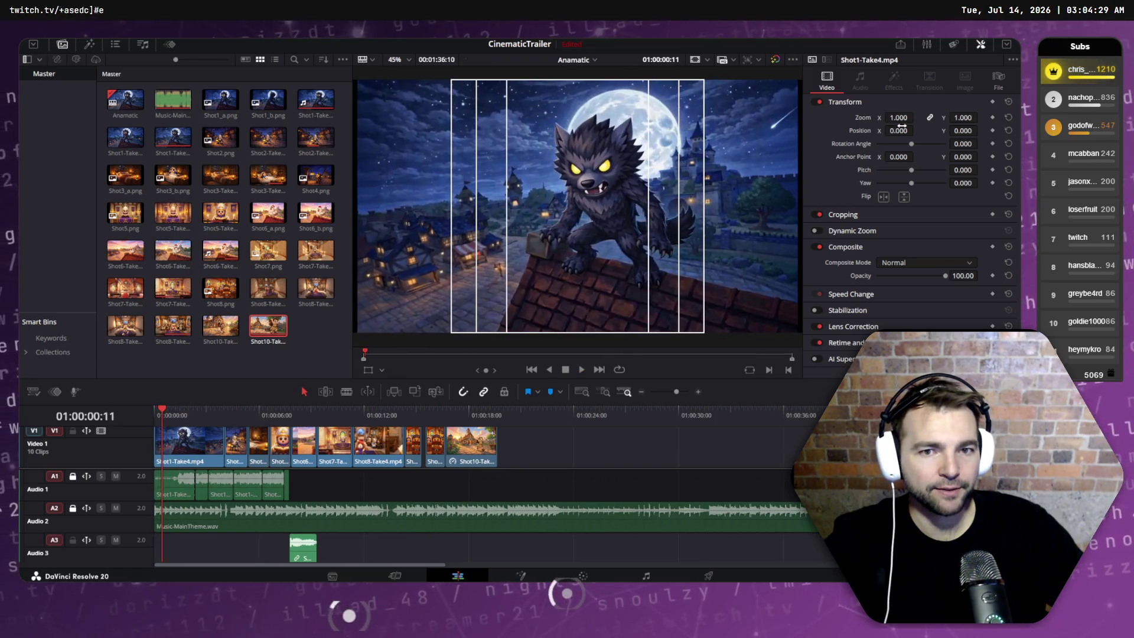
key(alt+Tab)
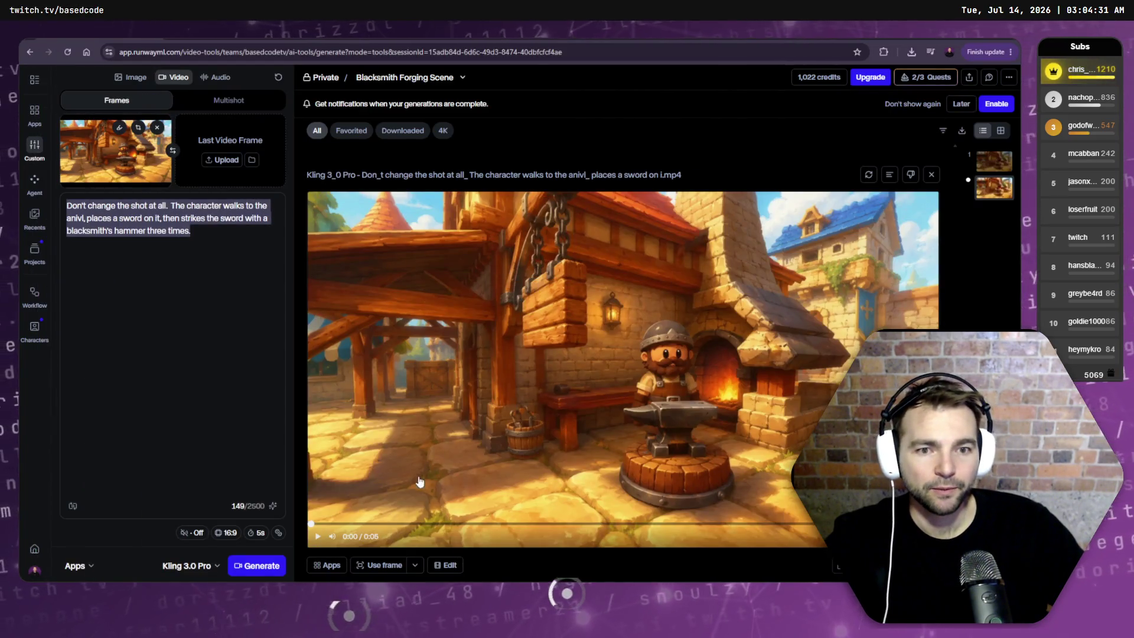
- Play the Blacksmith Forging Scene video, scrub back to about two seconds, and pause
click(326, 522)
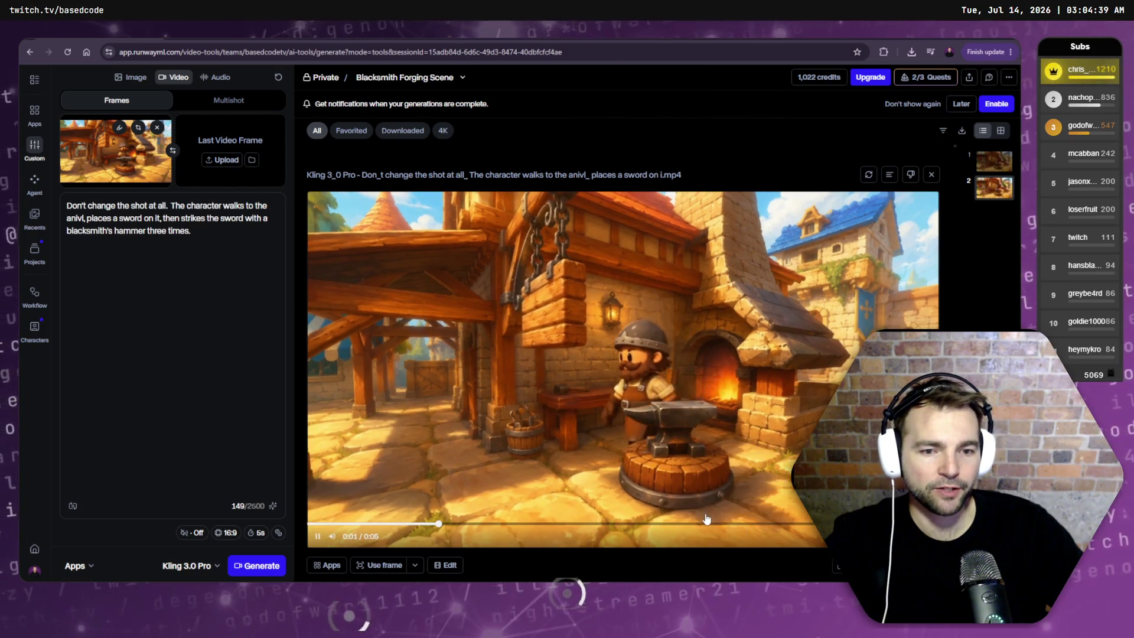
click(705, 525)
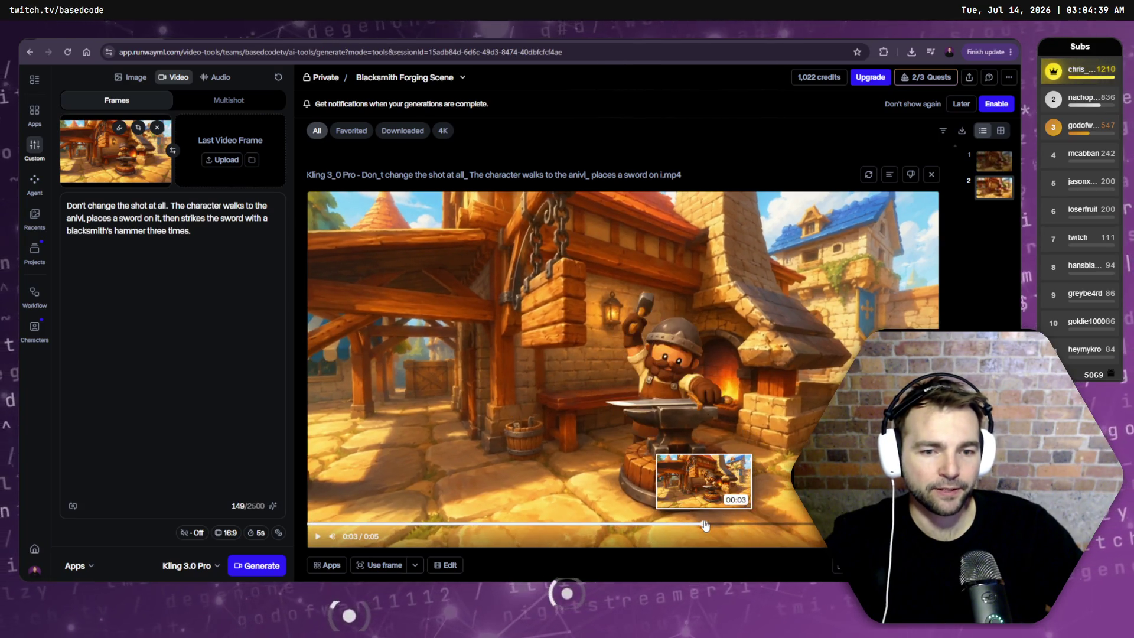
mouse_move(704, 524)
mouse_down()
mouse_move(732, 524)
mouse_move(635, 529)
mouse_up()
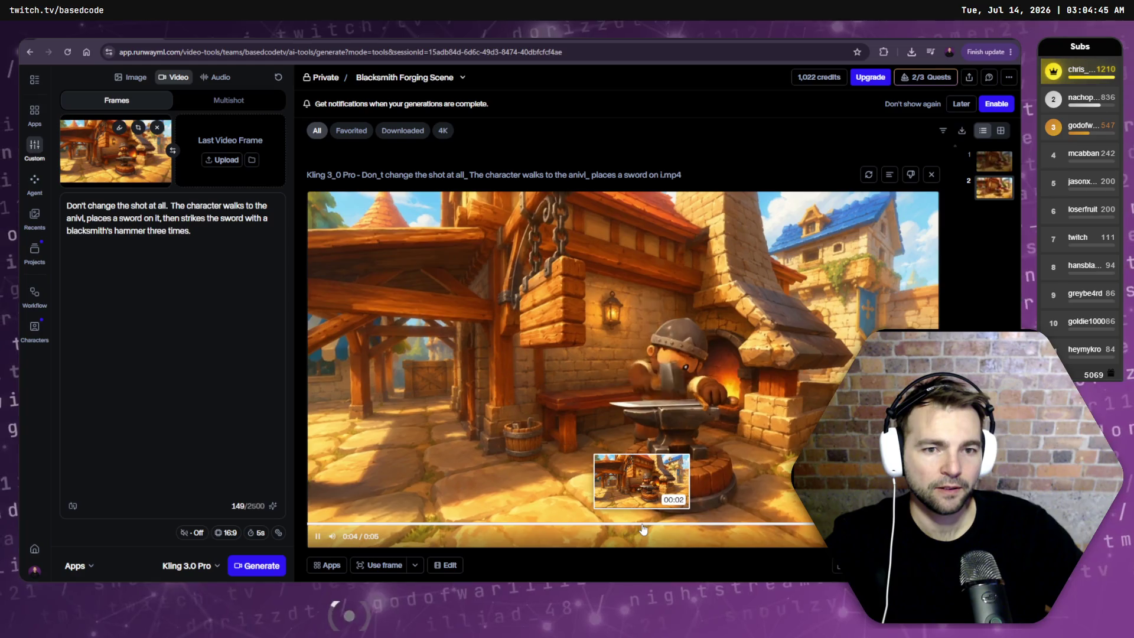
key(space)
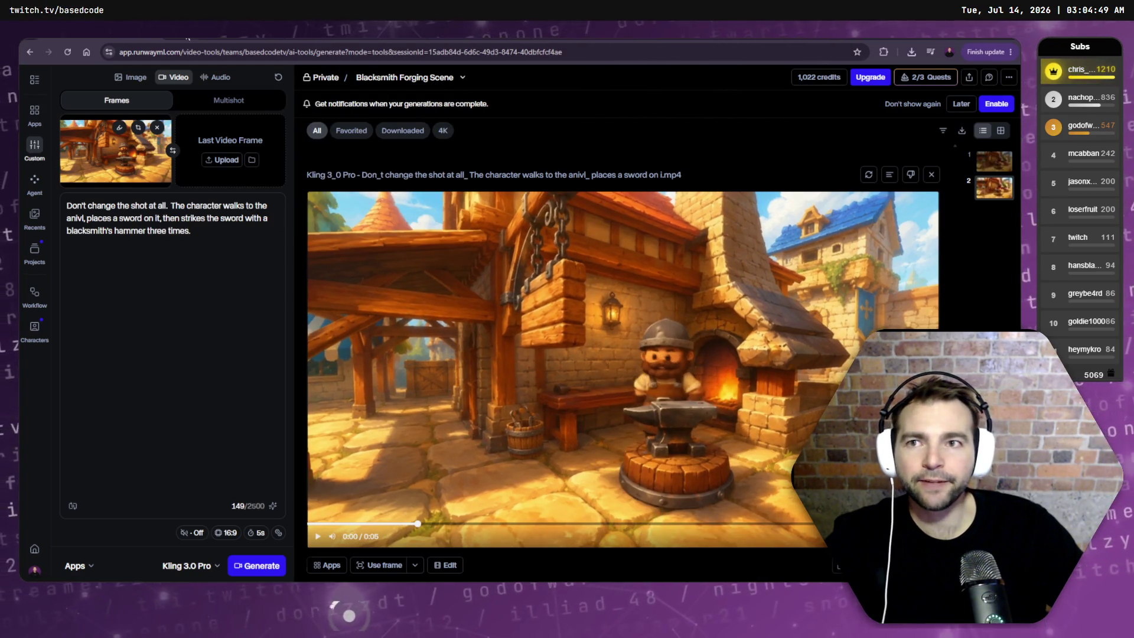
- Flip between the Blacksmith and Character Picking Corn tabs to check generation progress
key(ctrl+Tab)
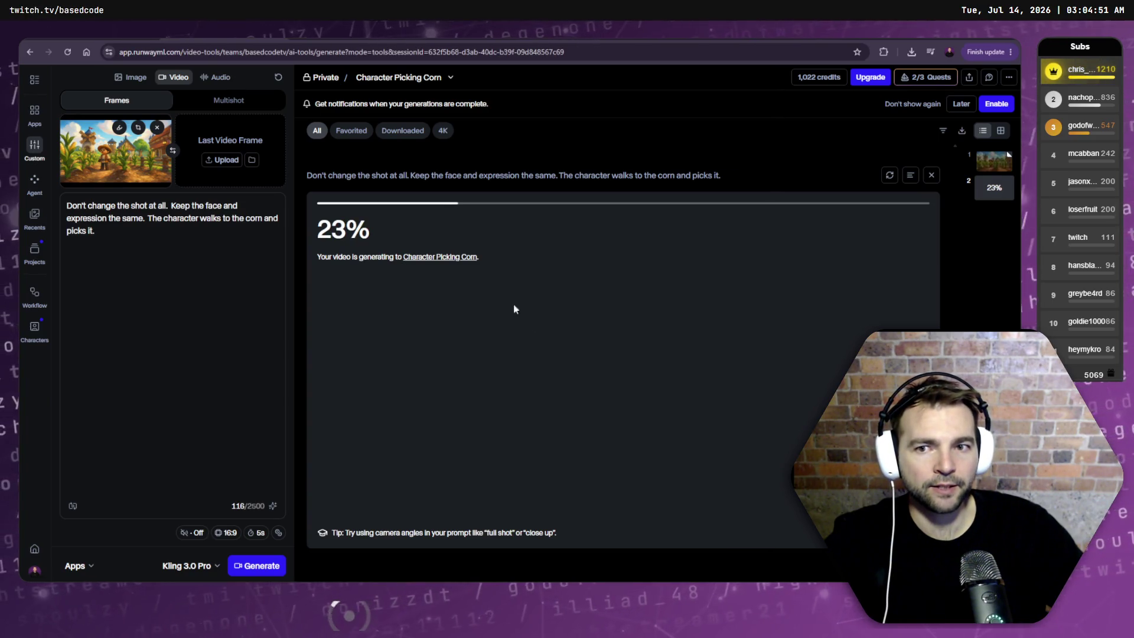
key(ctrl+Tab)
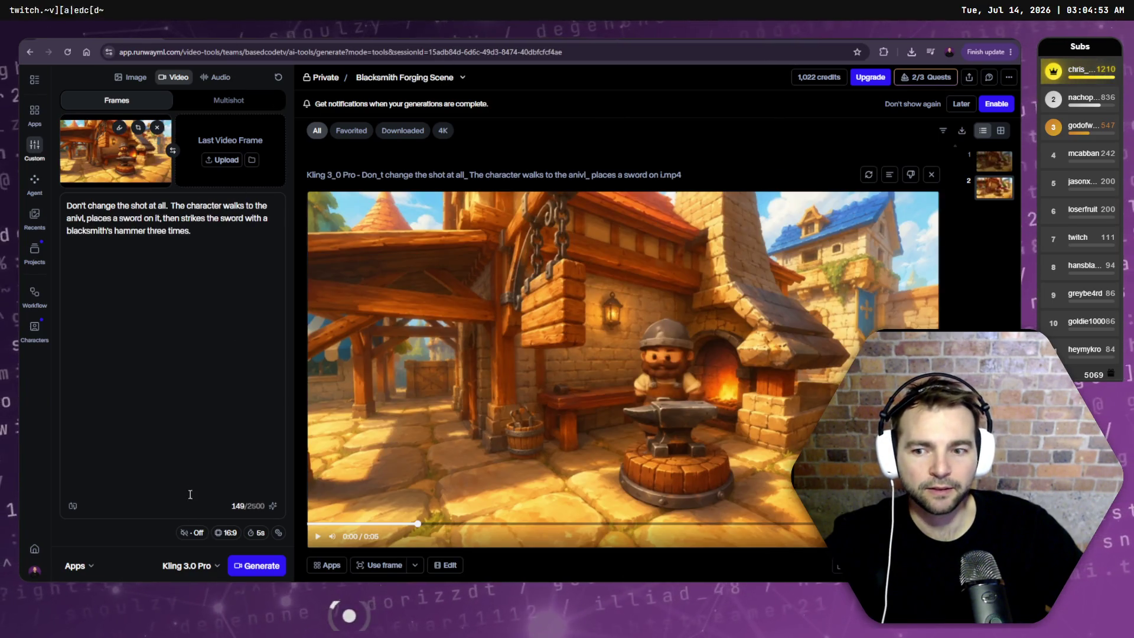
key(ctrl+Tab)
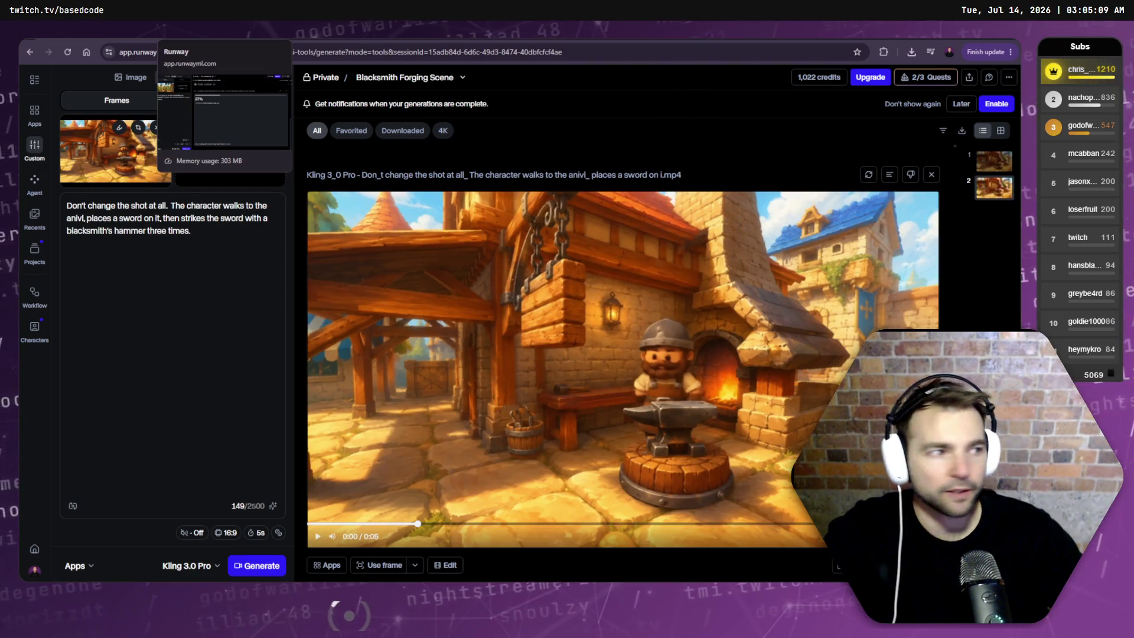
click(201, 32)
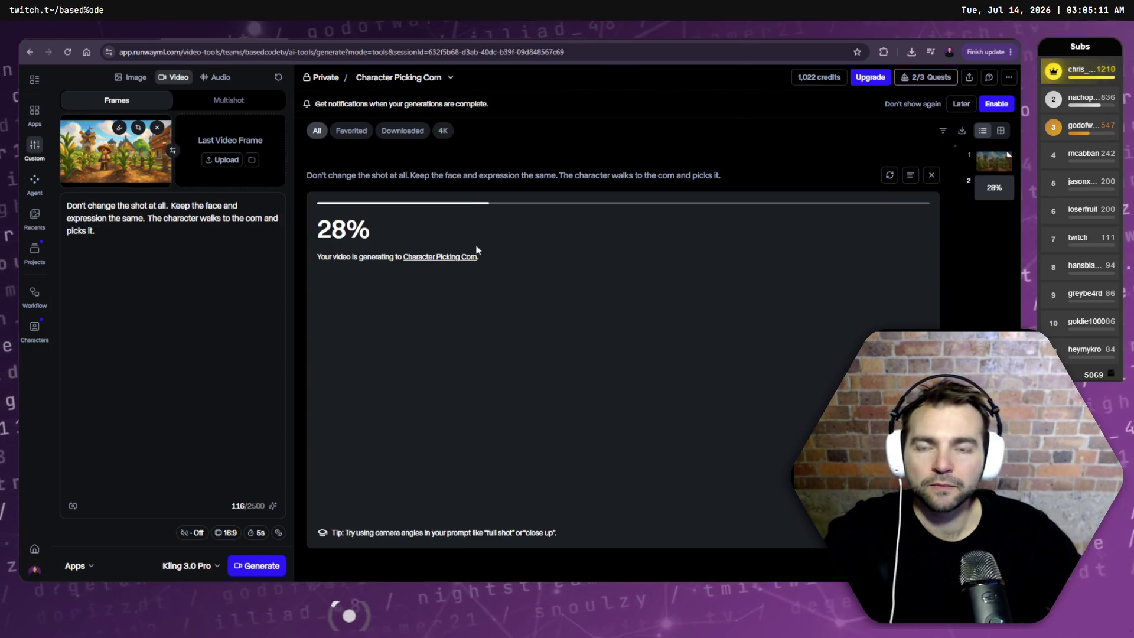
click(133, 33)
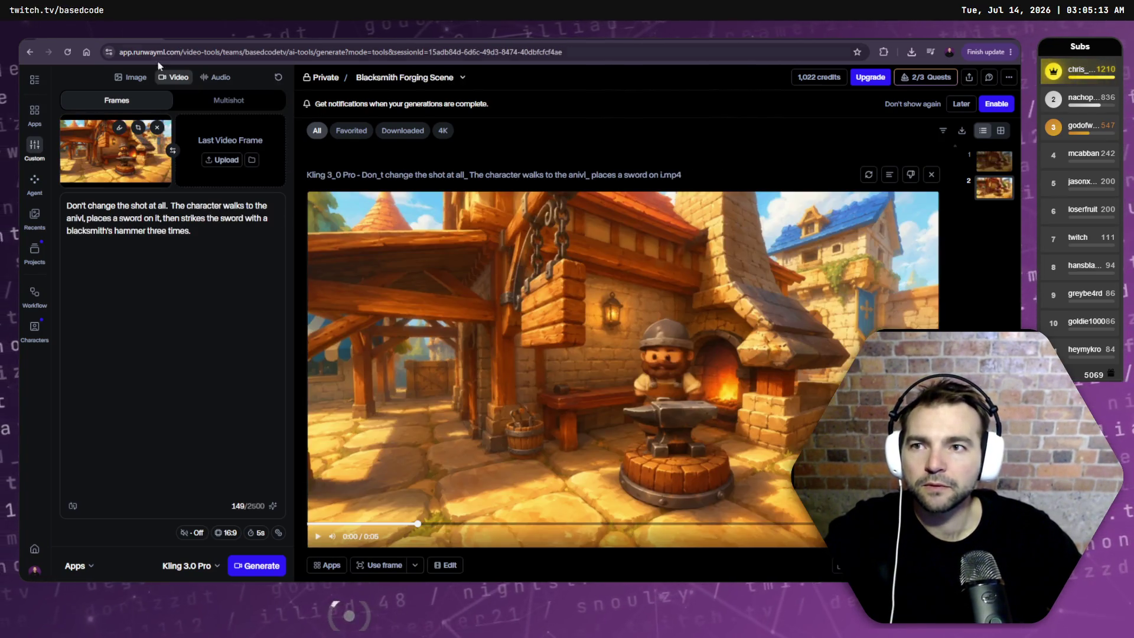
click(200, 33)
click(133, 33)
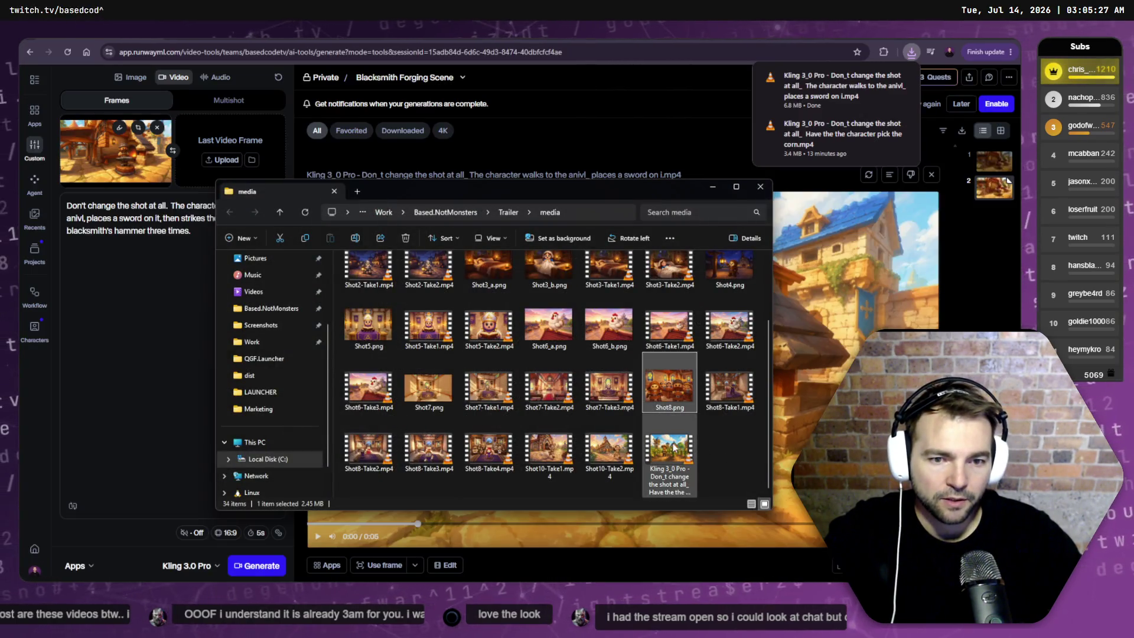
- Select the Kling-generated mp4 in the Trailer media folder, then return to Runway and Resolve
click(669, 461)
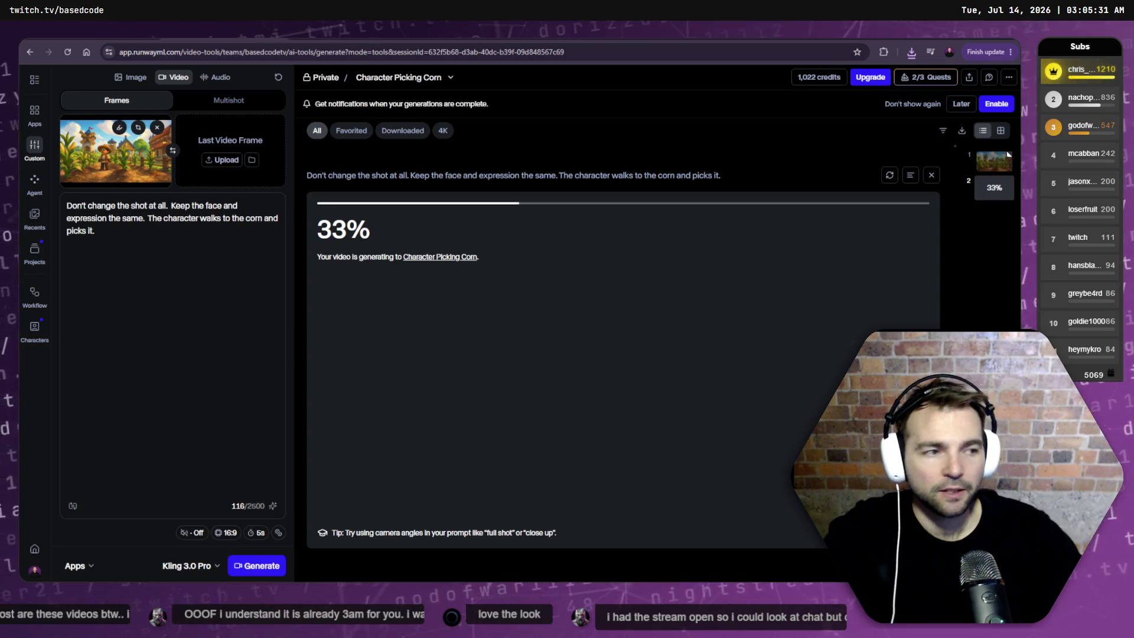
key(ctrl+Tab)
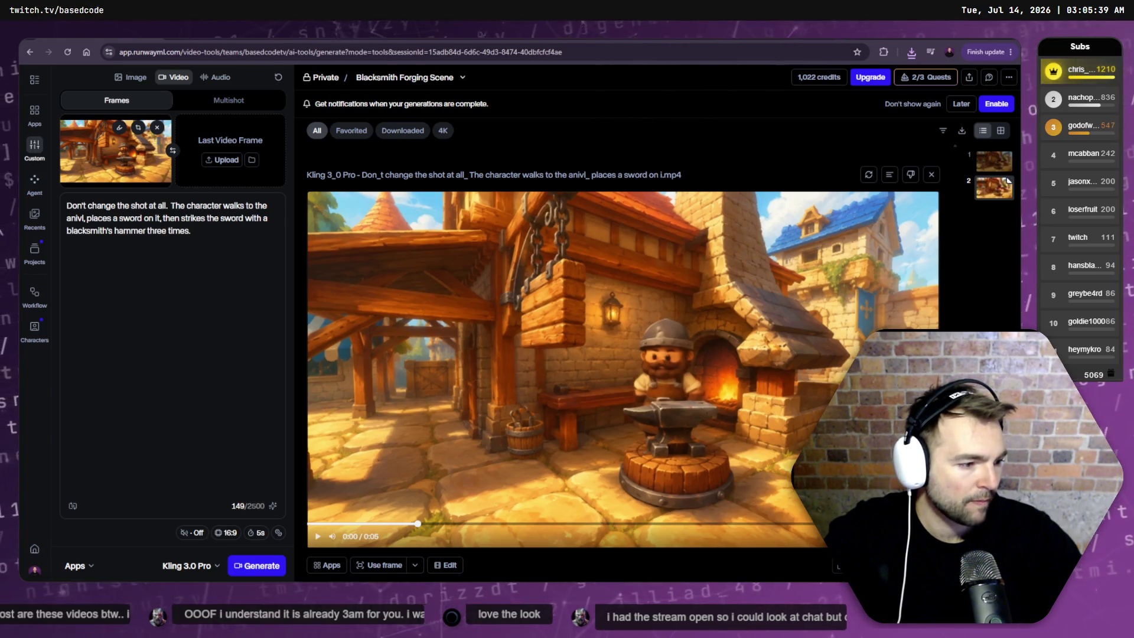
key(alt+Tab)
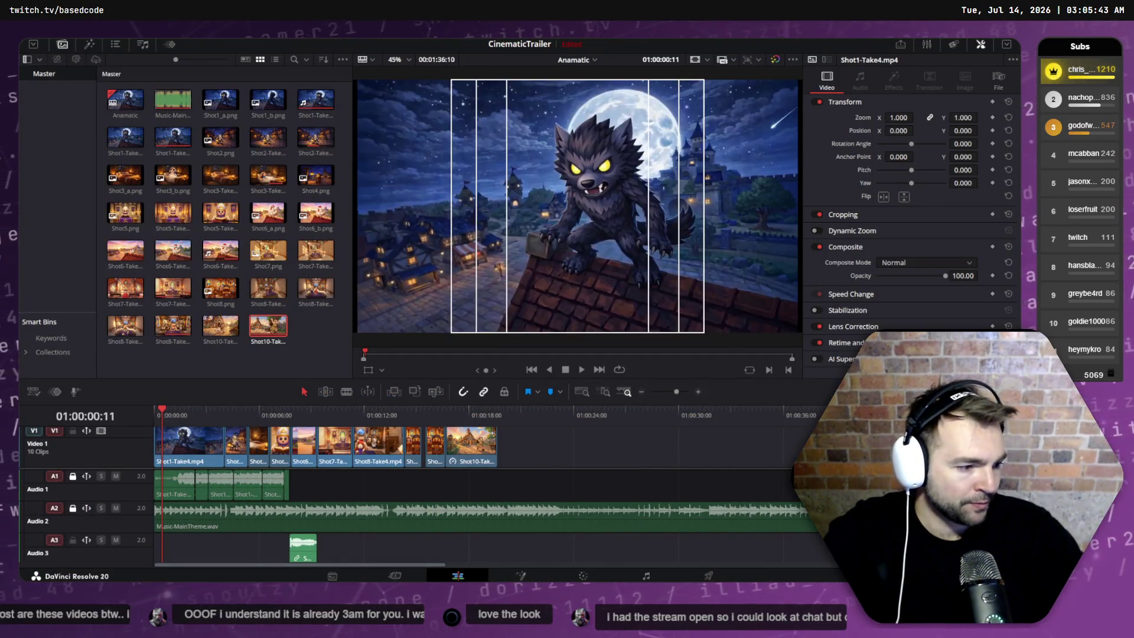
- Switch to Godot and fly the freelook camera out of the chapel above the town
key(alt+Tab)
mouse_move(555, 257)
mouse_down()
mouse_move(555, 165)
mouse_move(551, 200)
mouse_up()
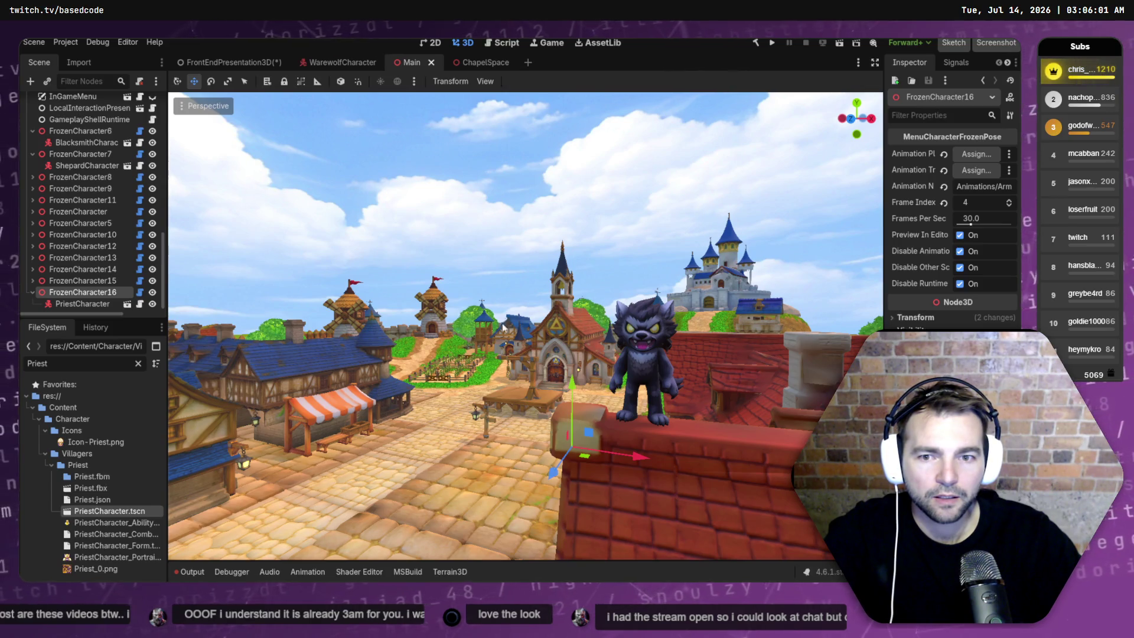
- Collapse FrozenCharacter16, expand the other FrozenCharacter nodes, and hide FrozenCharacter10's farmer
scroll(63, 279, down, 1)
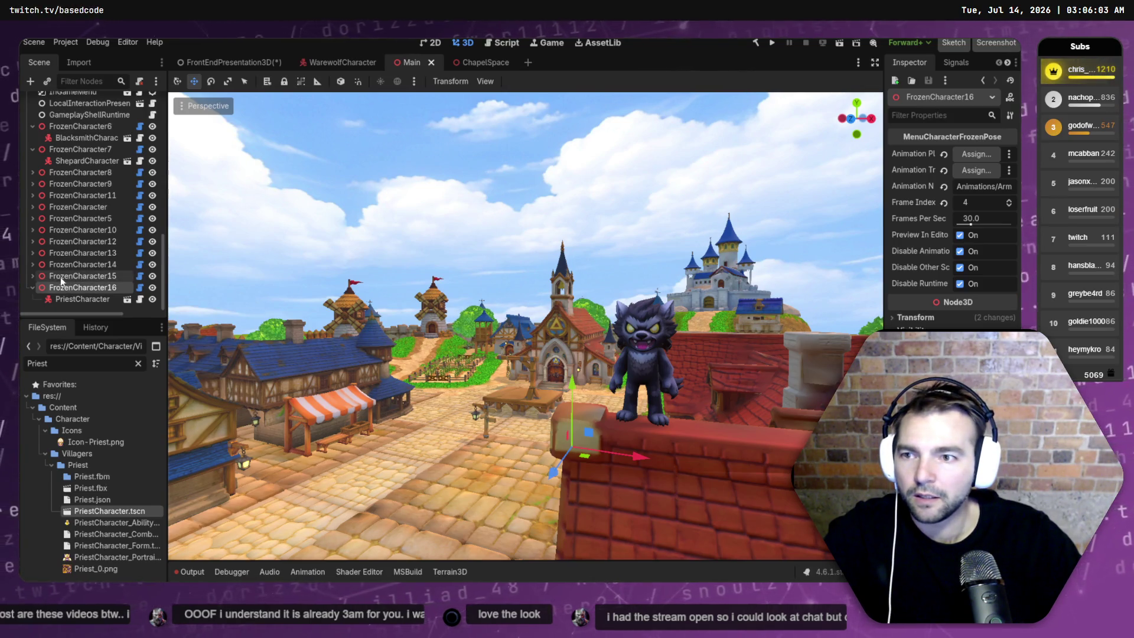
click(32, 287)
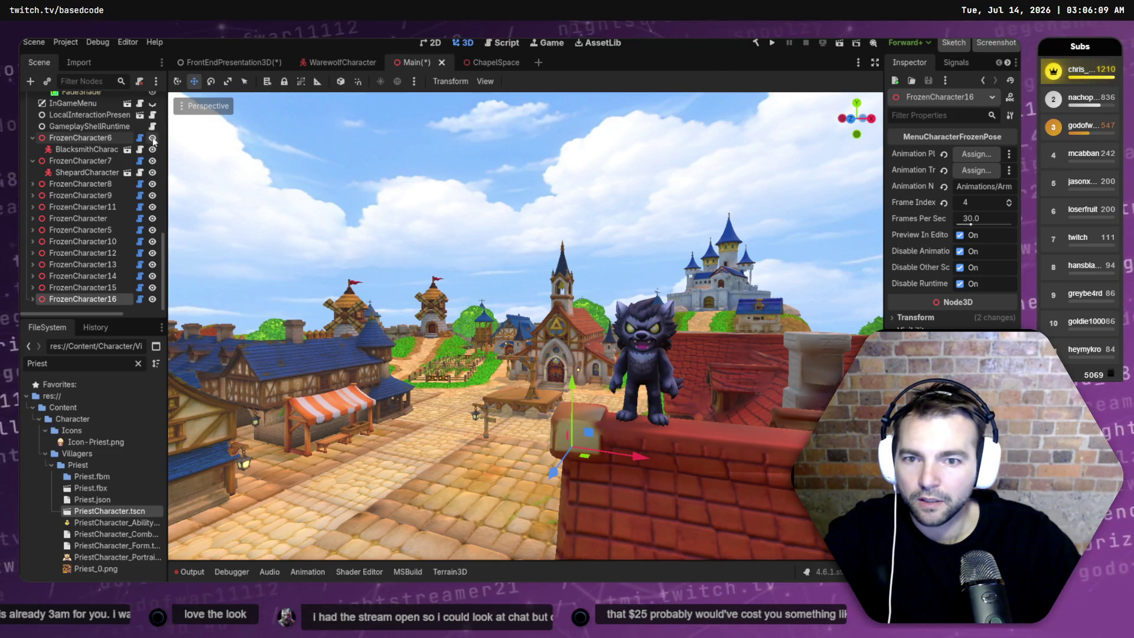
click(33, 184)
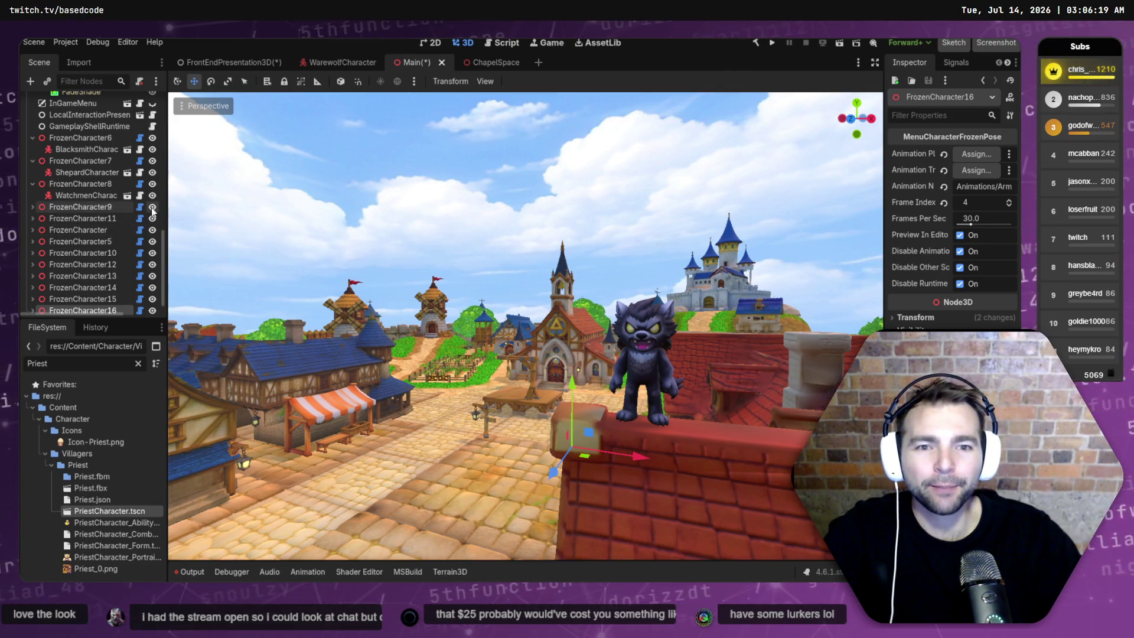
click(32, 207)
click(31, 228)
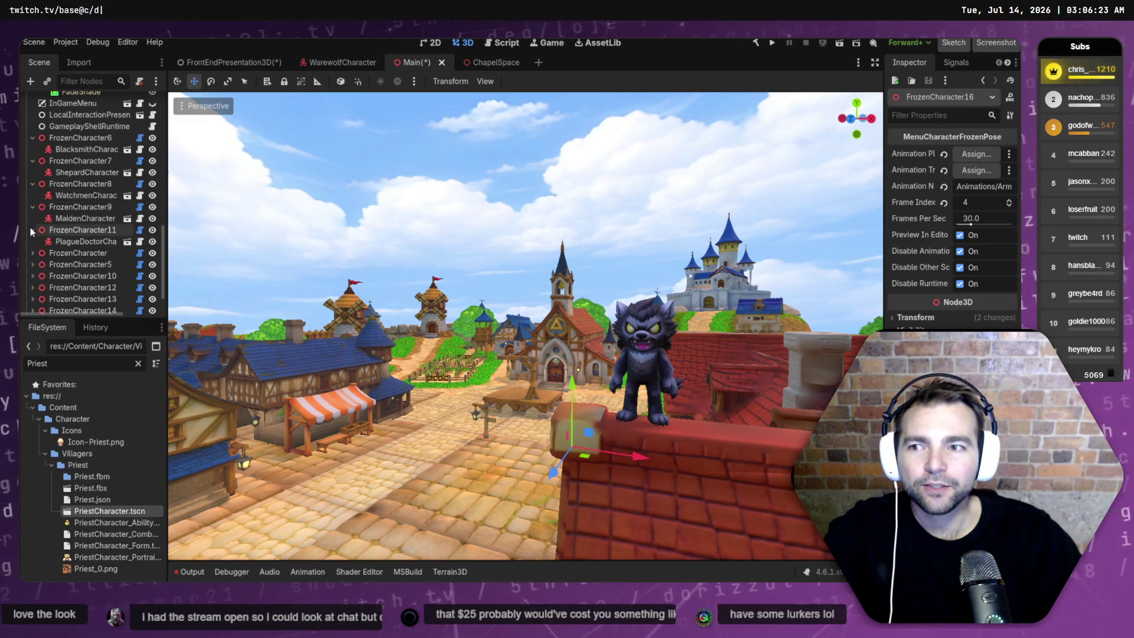
click(29, 253)
click(30, 276)
scroll(31, 278, down, 1)
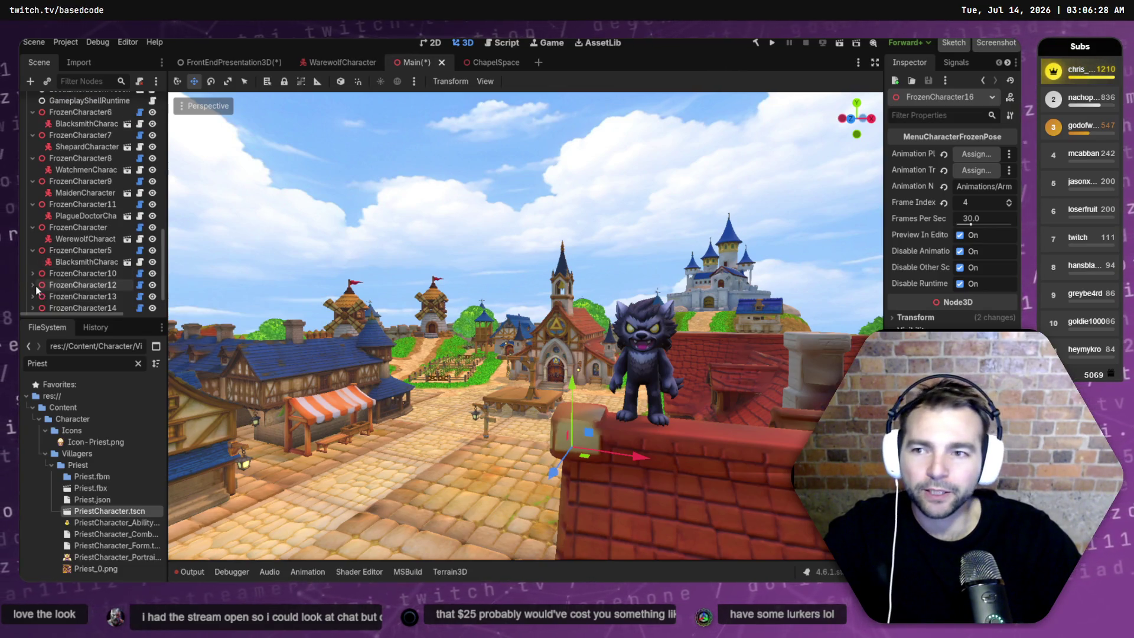
click(31, 273)
scroll(65, 269, down, 1)
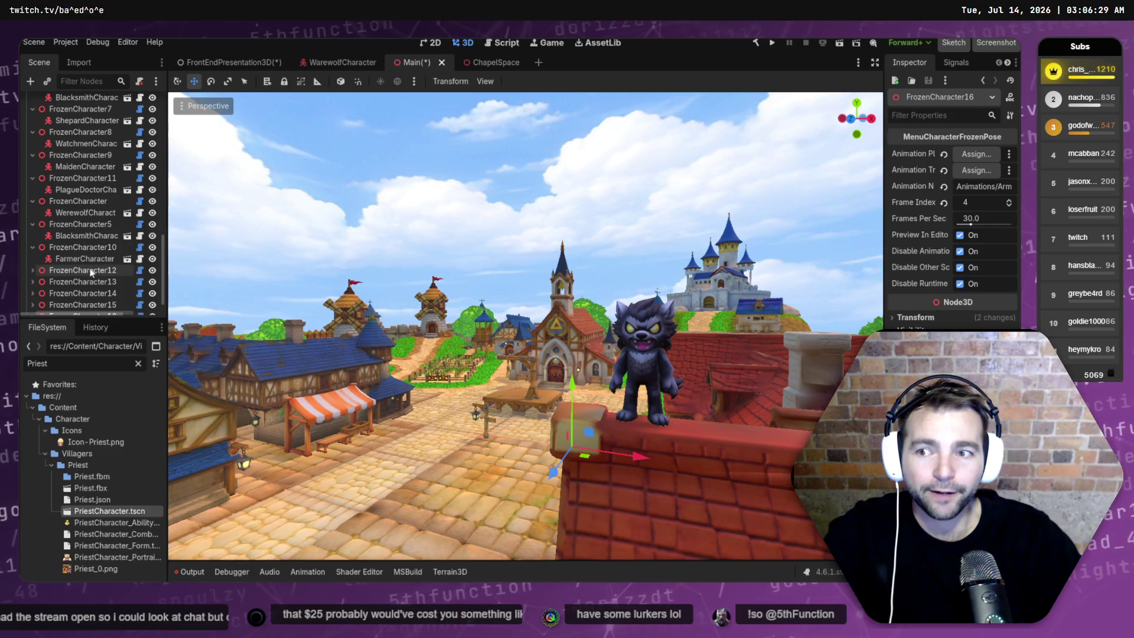
click(152, 247)
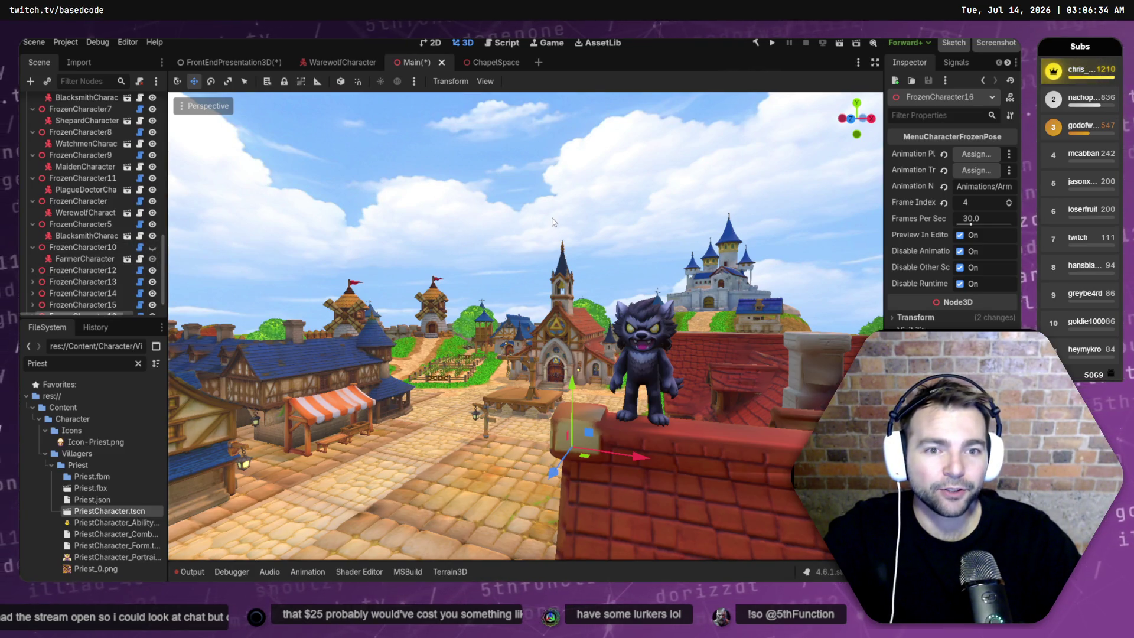
- Tilt the view toward the rooftop werewolf and save a 1920x1080 editor screenshot
click(573, 185)
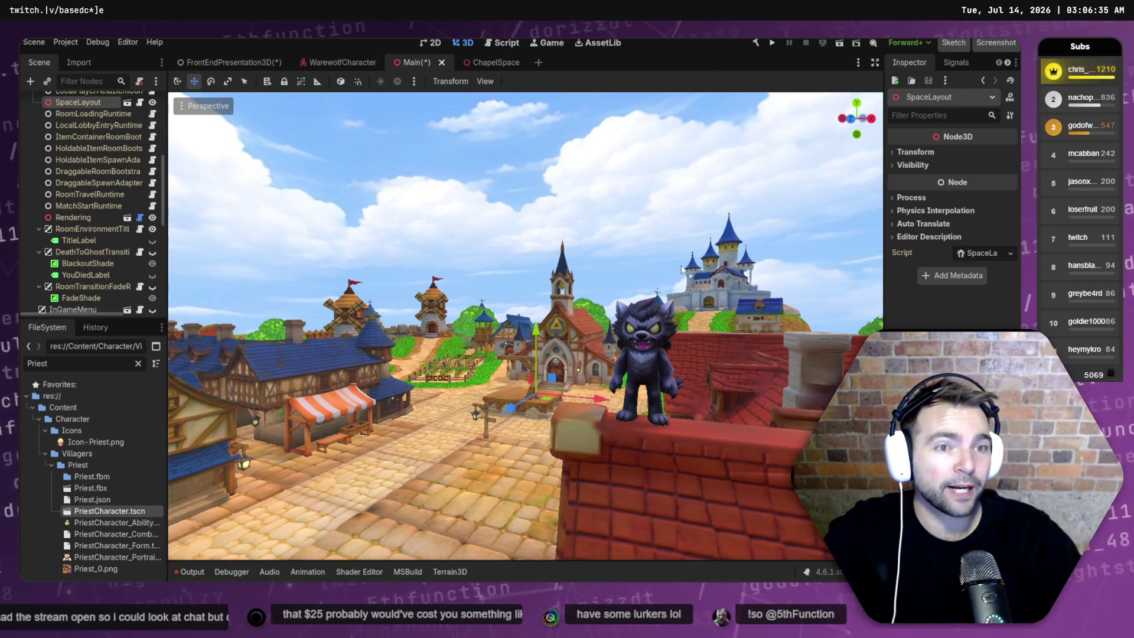
drag(573, 185, 576, 165)
scroll(526, 325, up, 3)
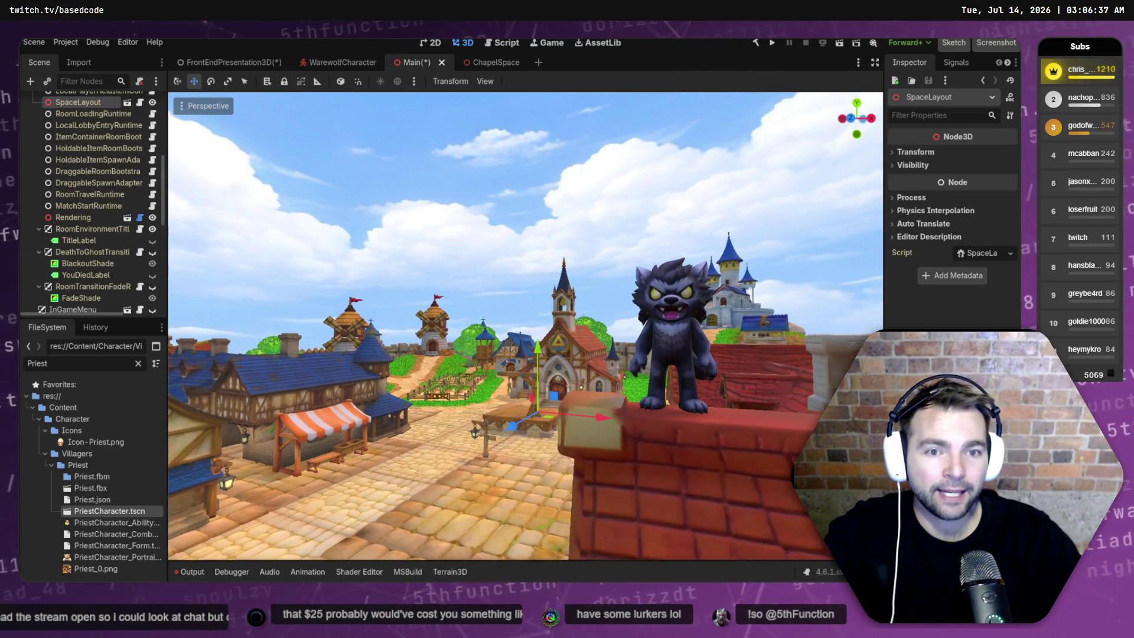
scroll(526, 325, down, 3)
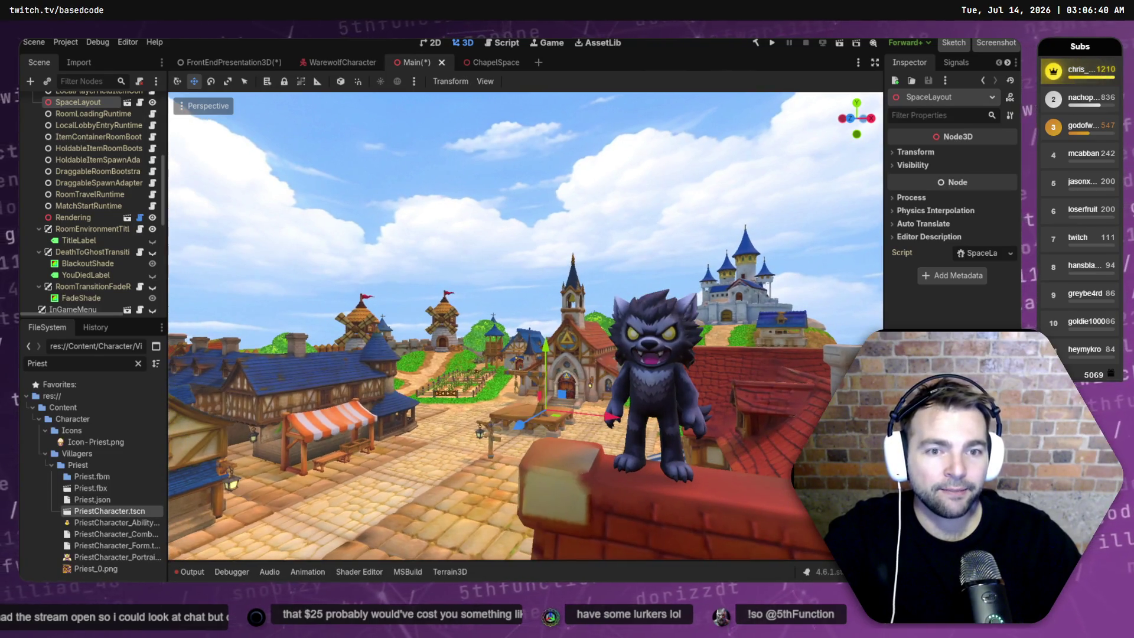
scroll(810, 171, up, 2)
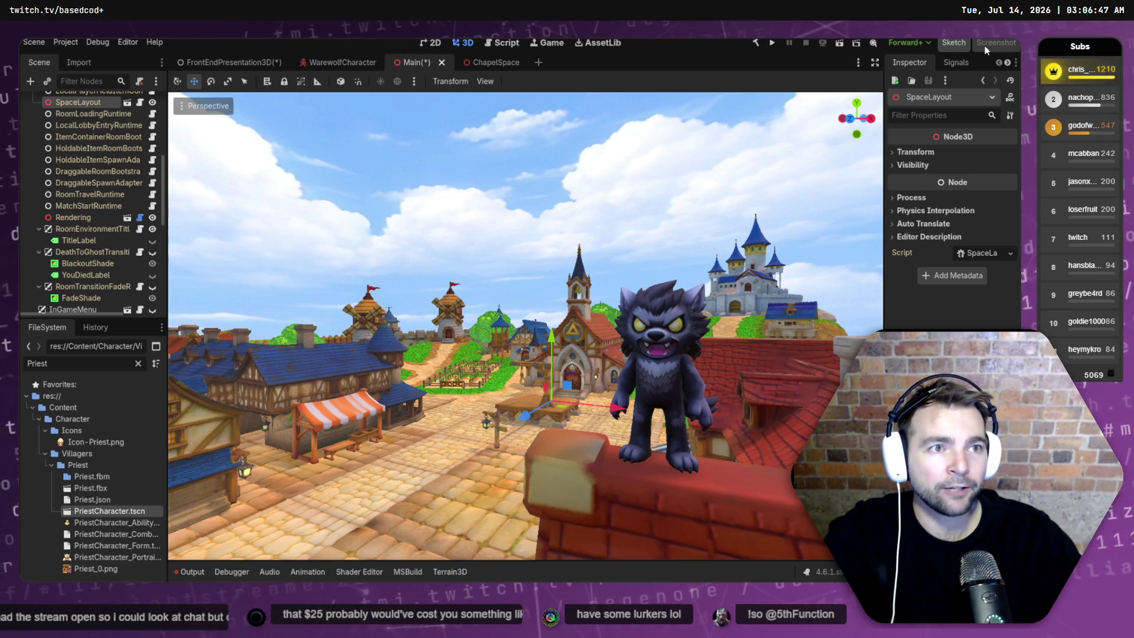
click(984, 45)
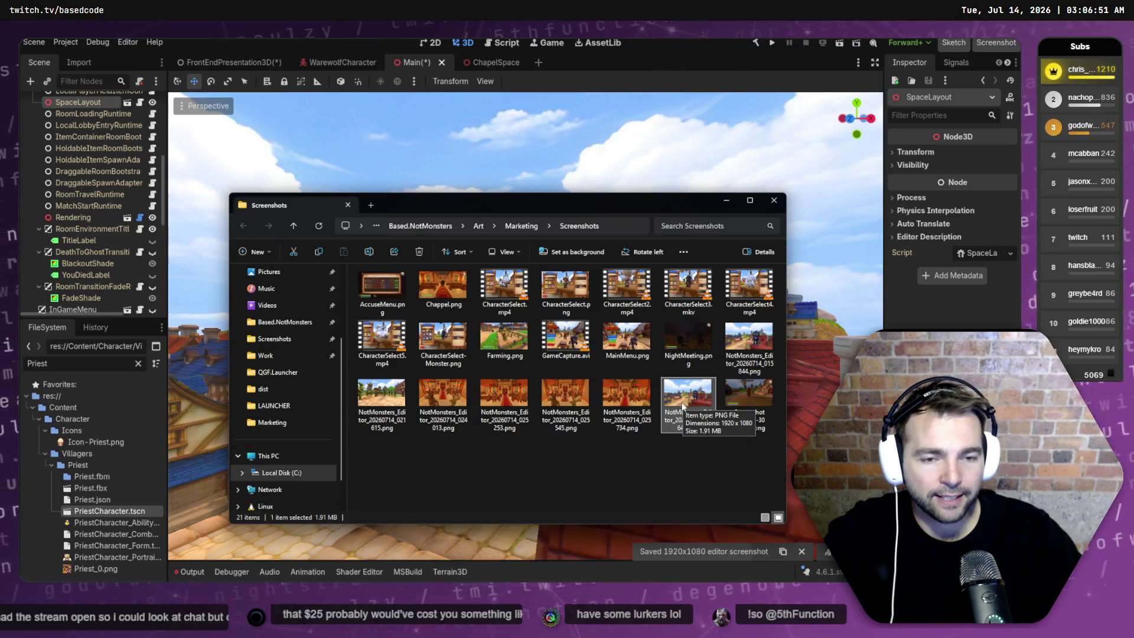
key(alt+Tab)
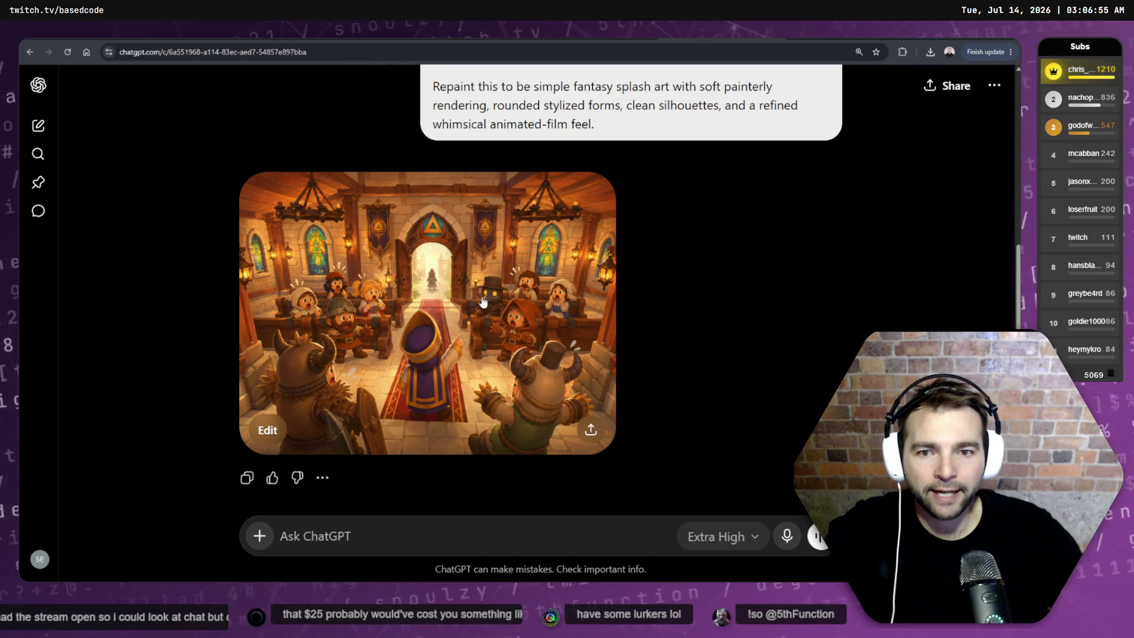
- Review the generated chapel image and the earlier in-game chapel screenshot full-size
click(531, 315)
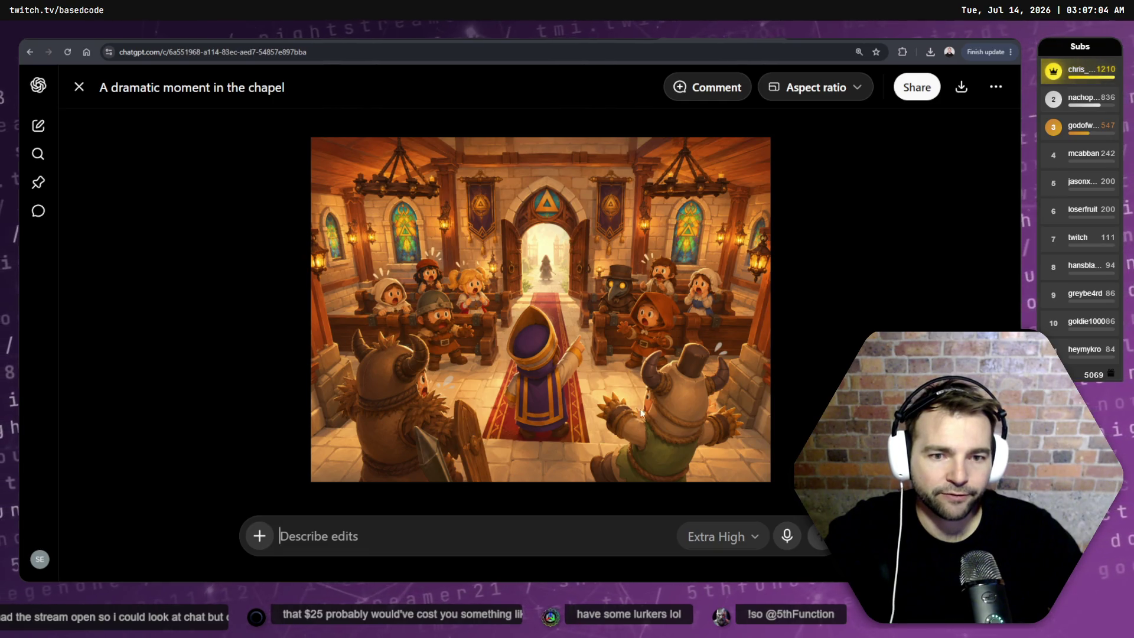
key(Escape)
scroll(710, 341, up, 5)
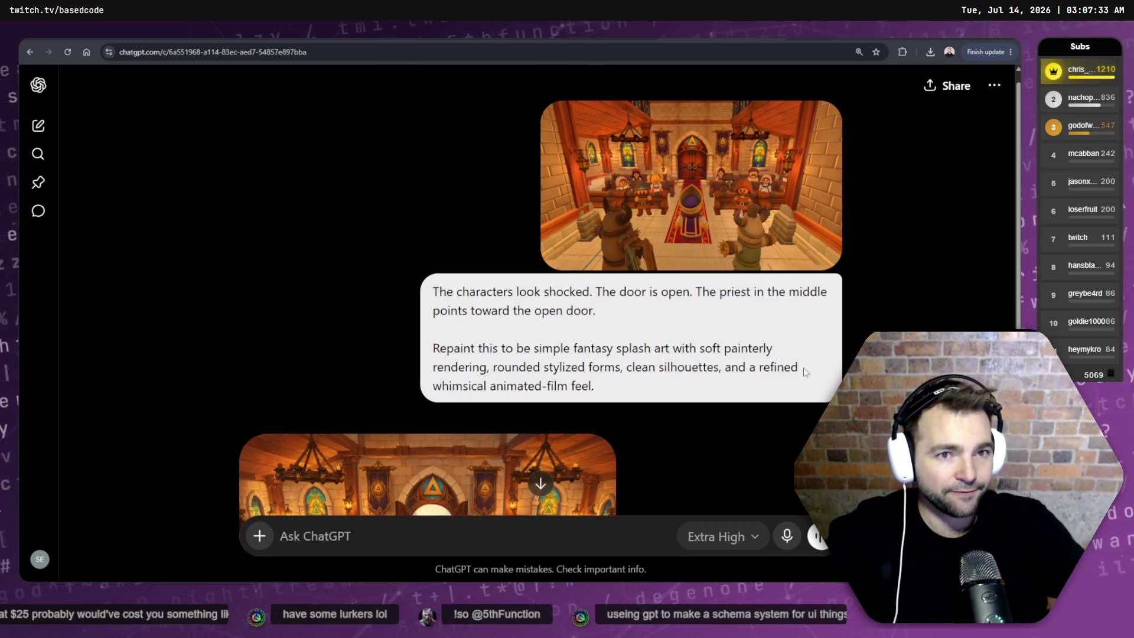
scroll(659, 407, down, 3)
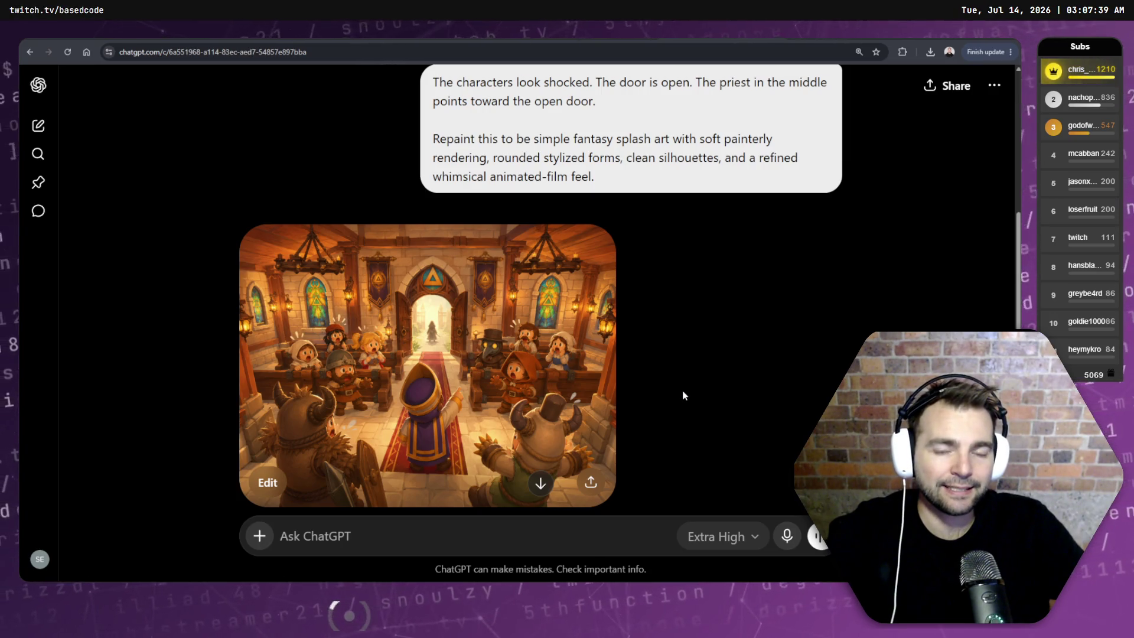
scroll(699, 382, down, 1)
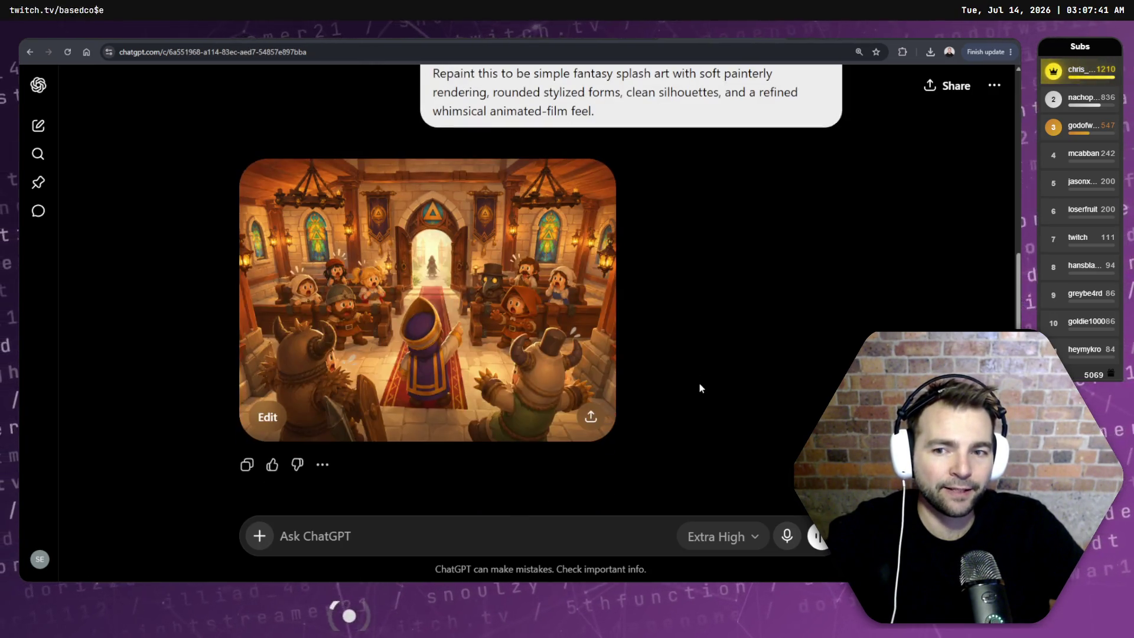
scroll(699, 381, up, 4)
click(728, 233)
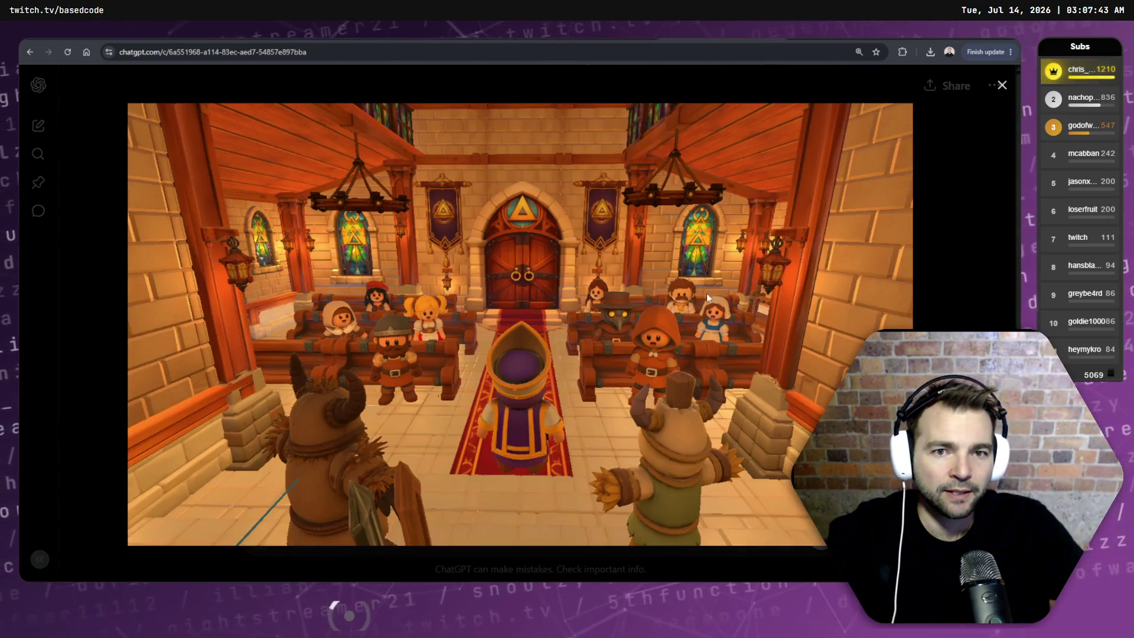
key(Escape)
scroll(546, 397, down, 4)
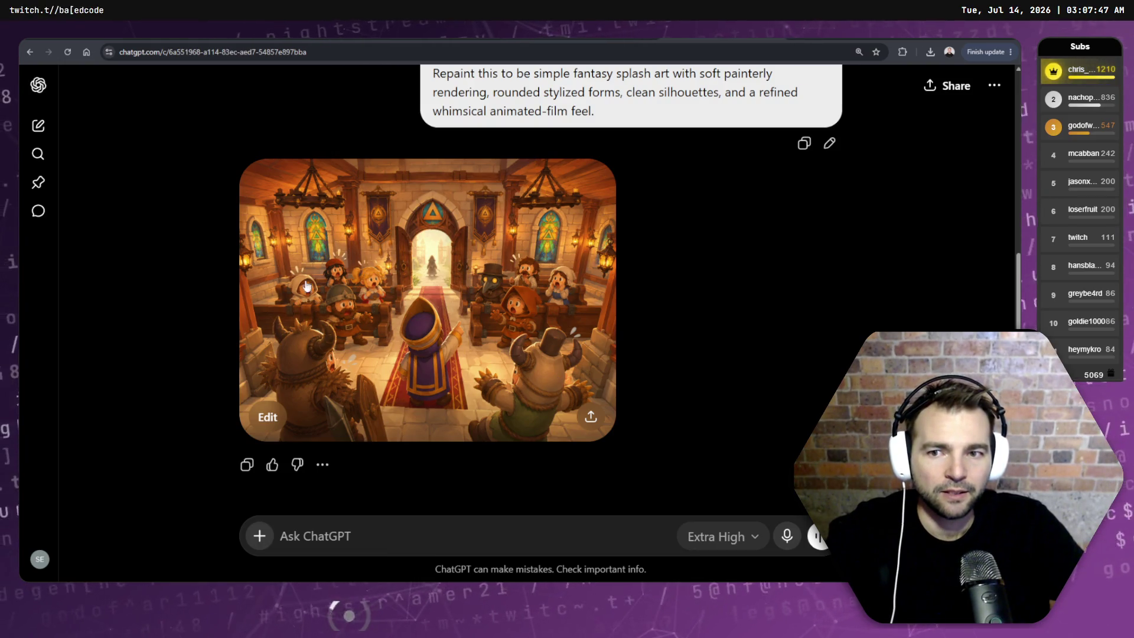
scroll(838, 153, up, 2)
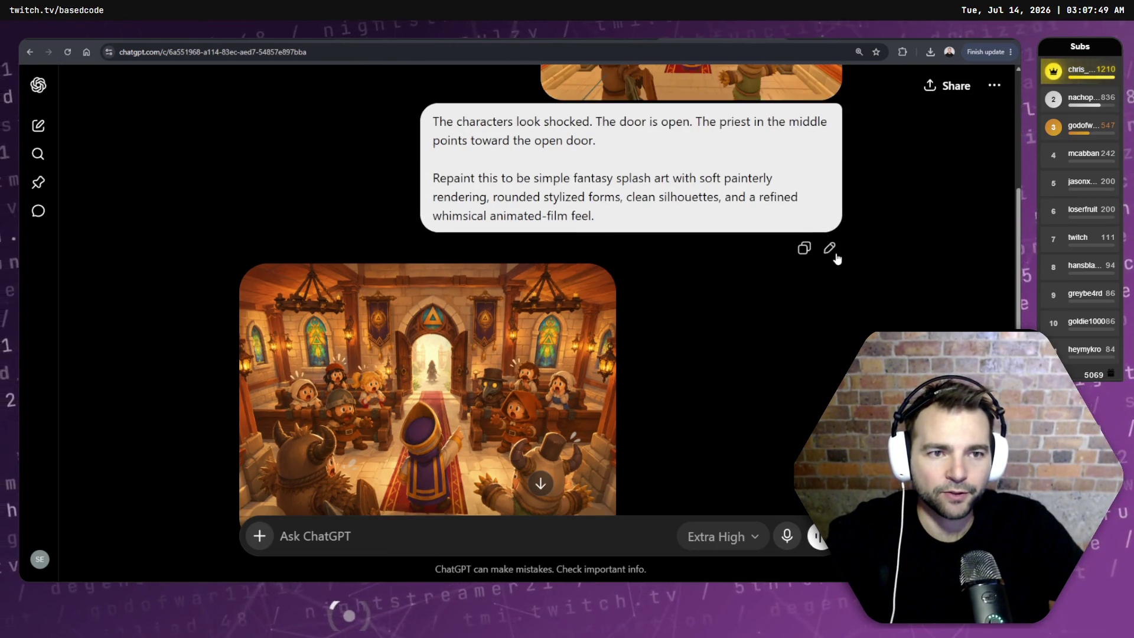
- Edit the prompt to delete 'The characters look shocked.' and compare against the generated image
click(829, 248)
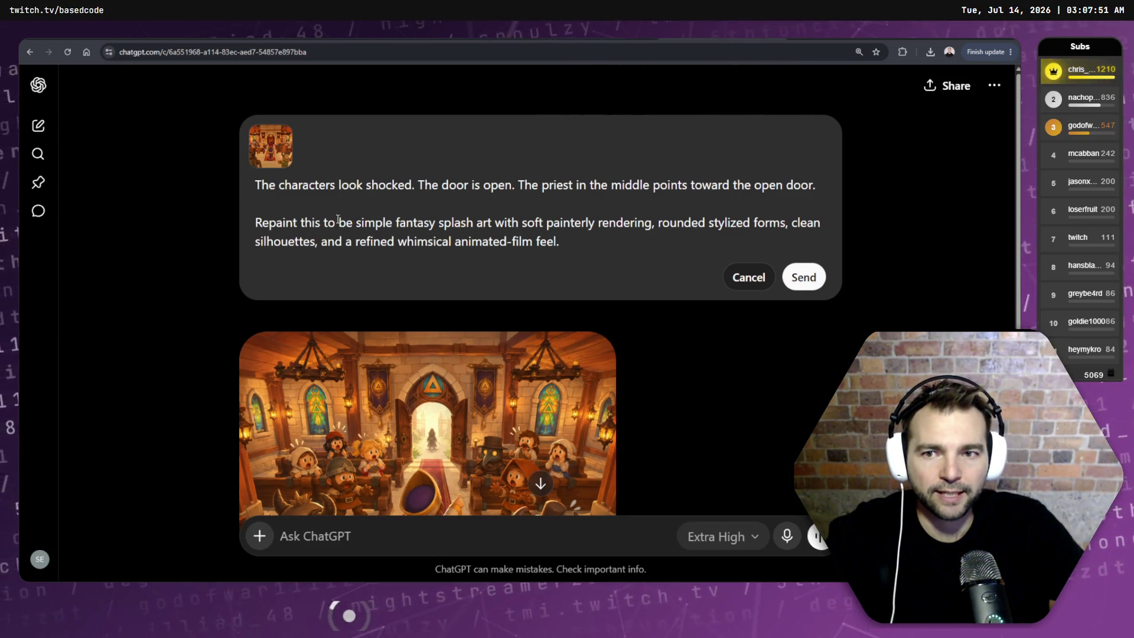
click(415, 184)
key(shift+End)
click(415, 185)
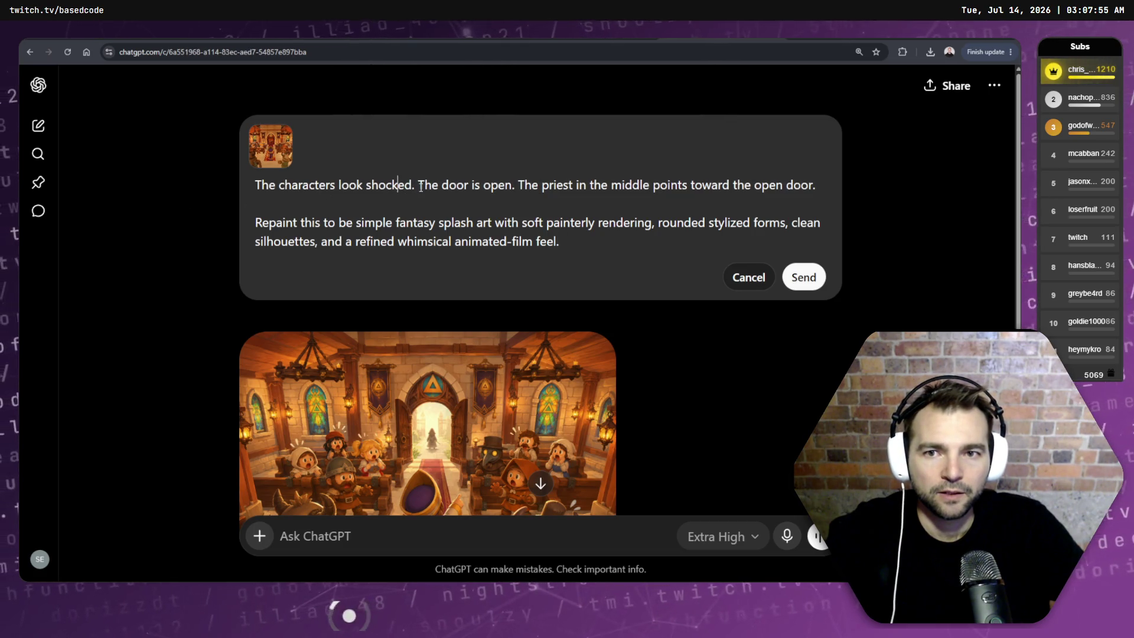
key(shift+Home)
key(BackSpace)
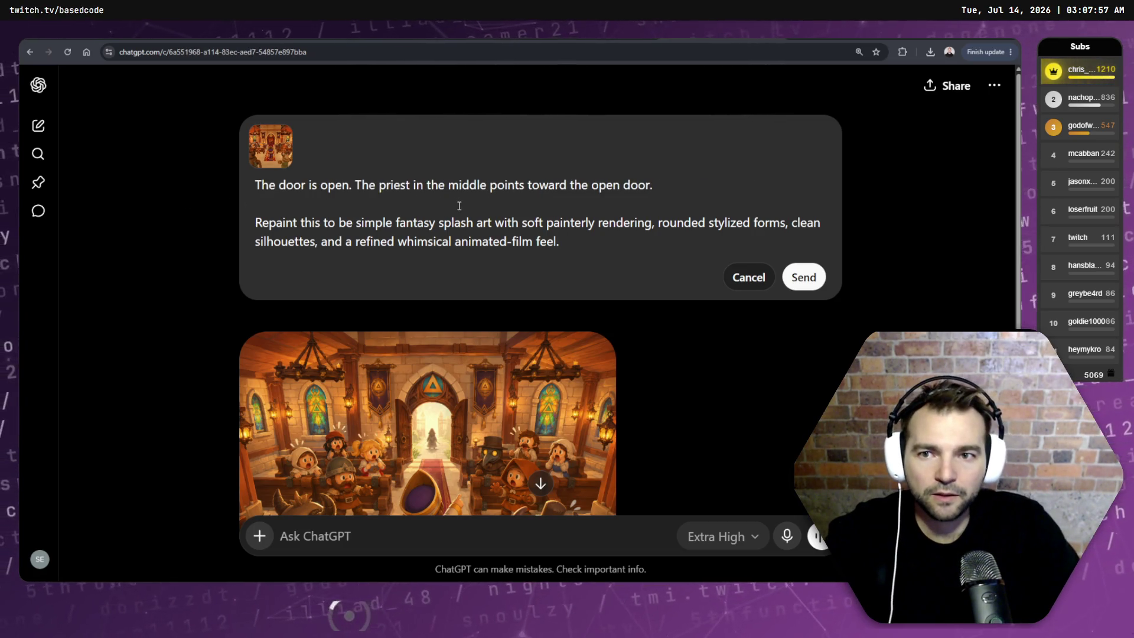
key(End)
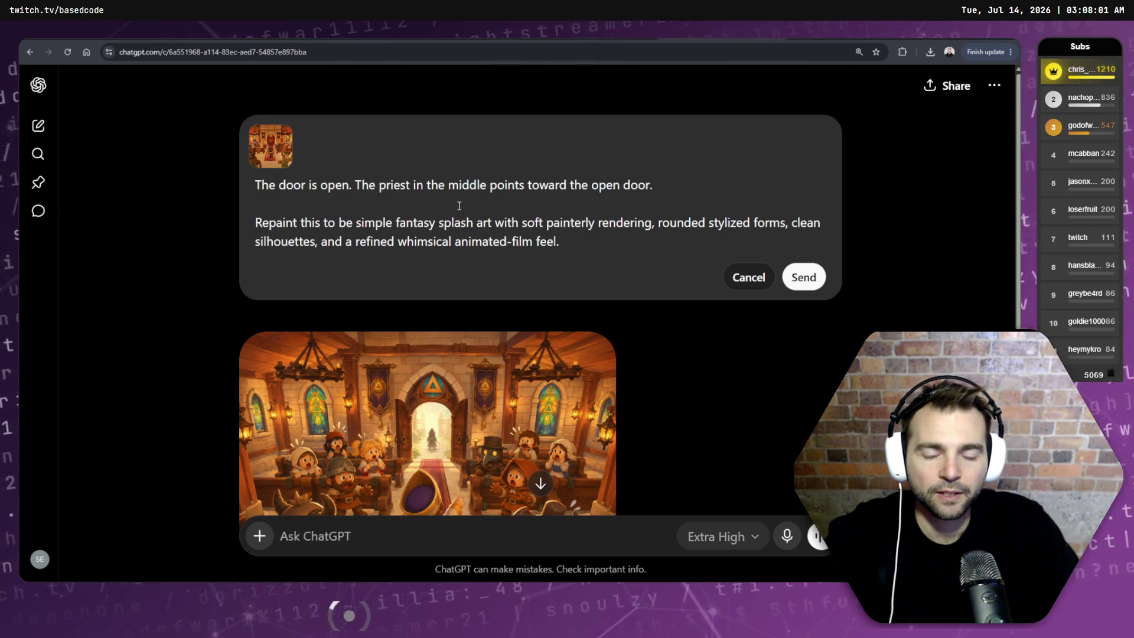
click(442, 453)
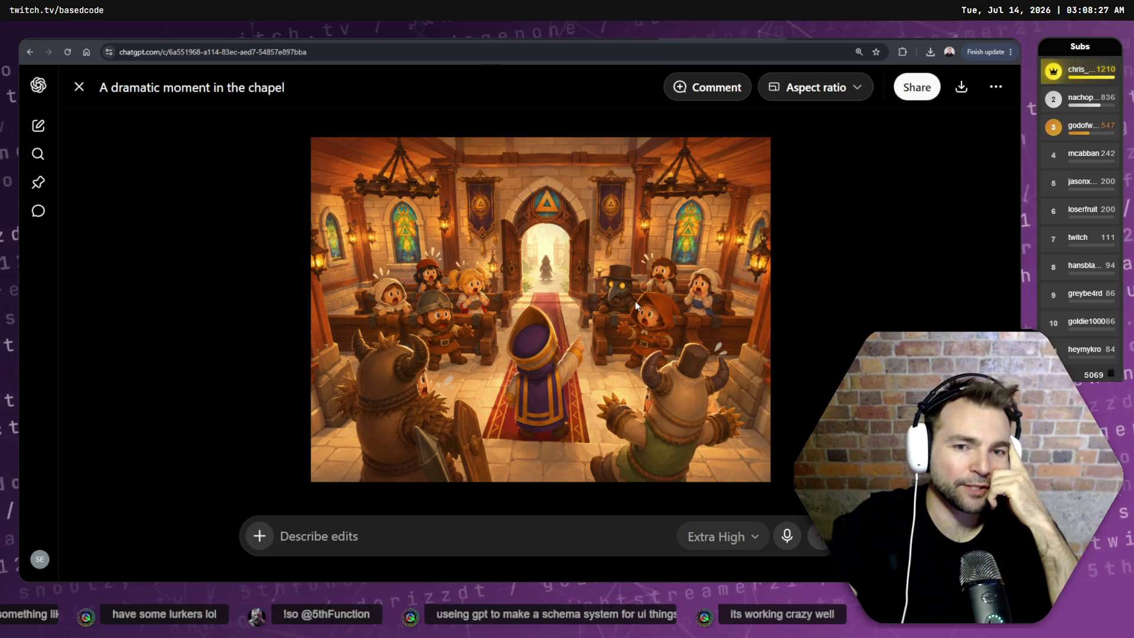
key(Escape)
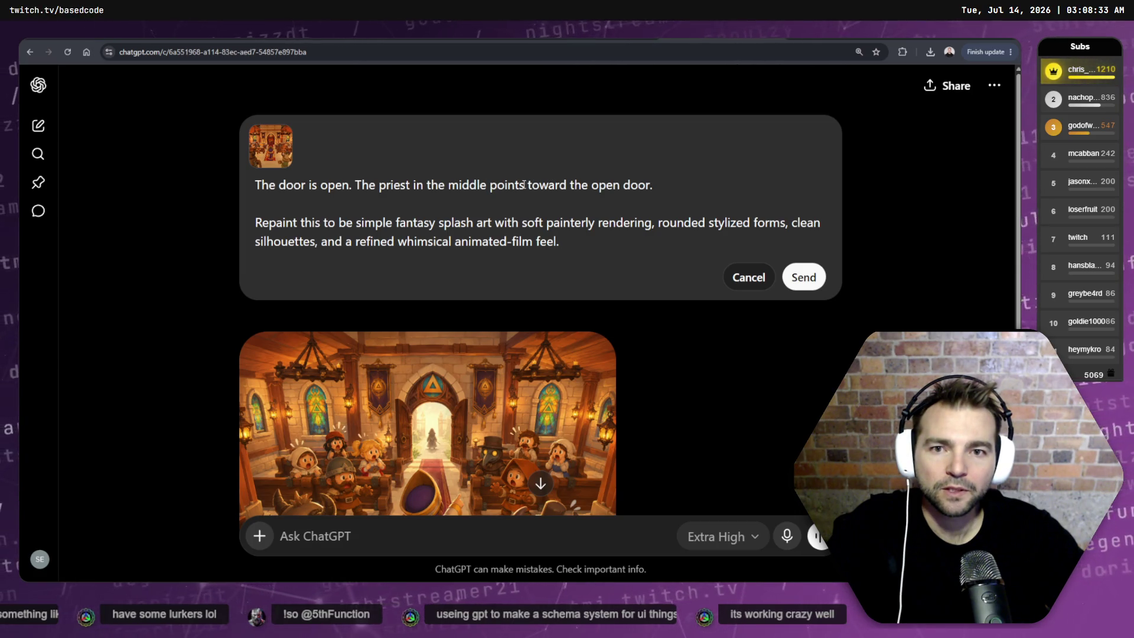
- Replace 'toward' with 'straight at' so the middle priest points straight at the door
text(tr)
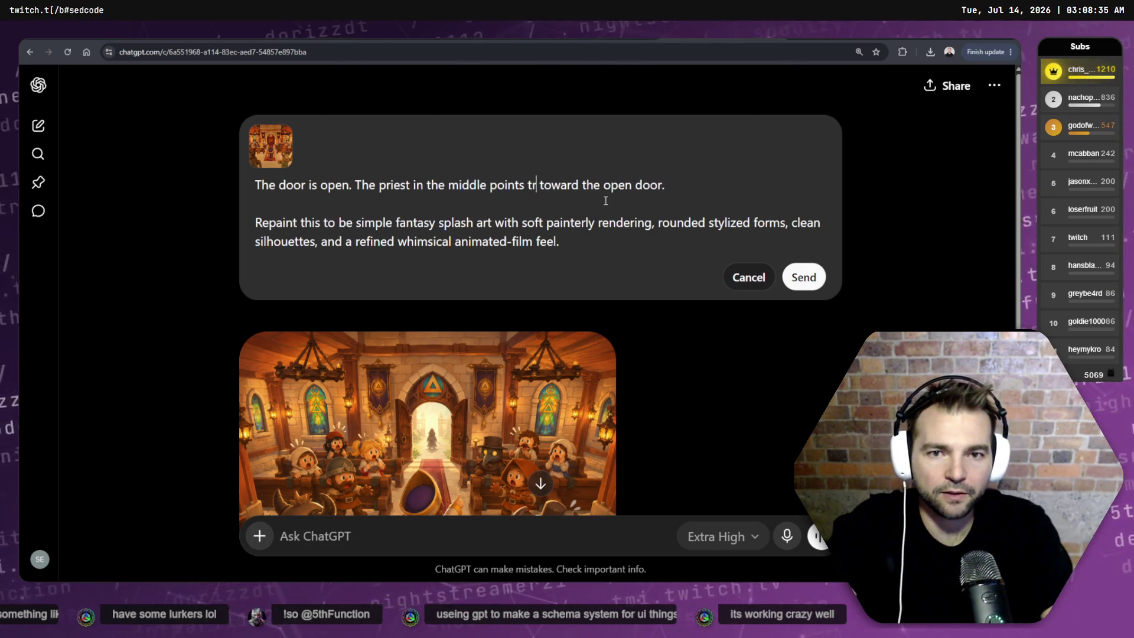
key(BackSpace)
key(BackSpace)
text(straight at)
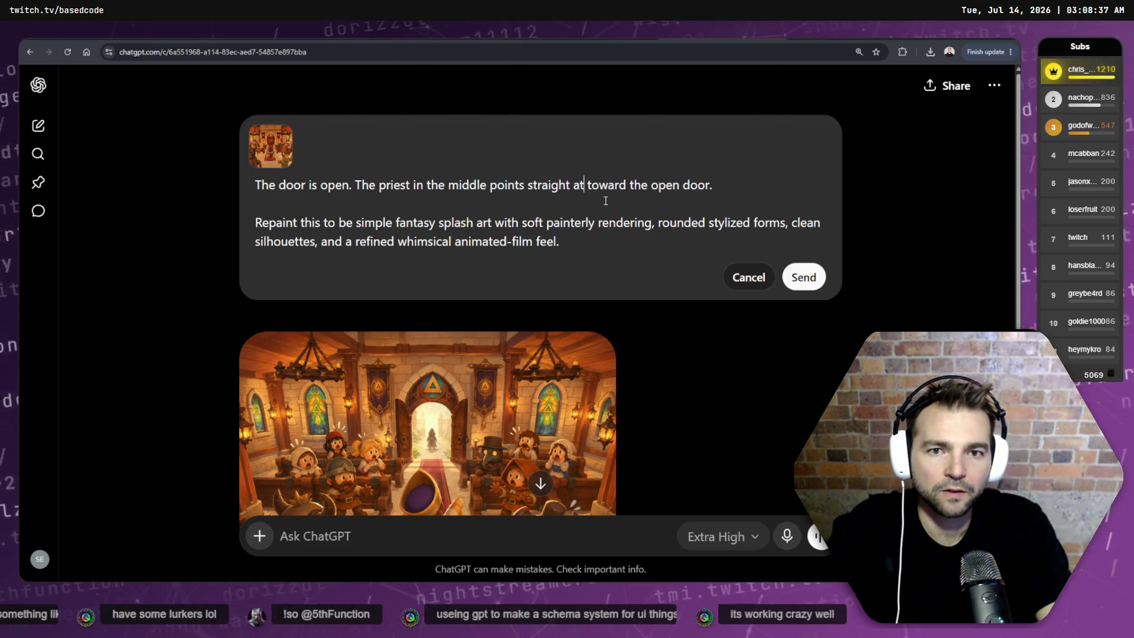
key(Delete)
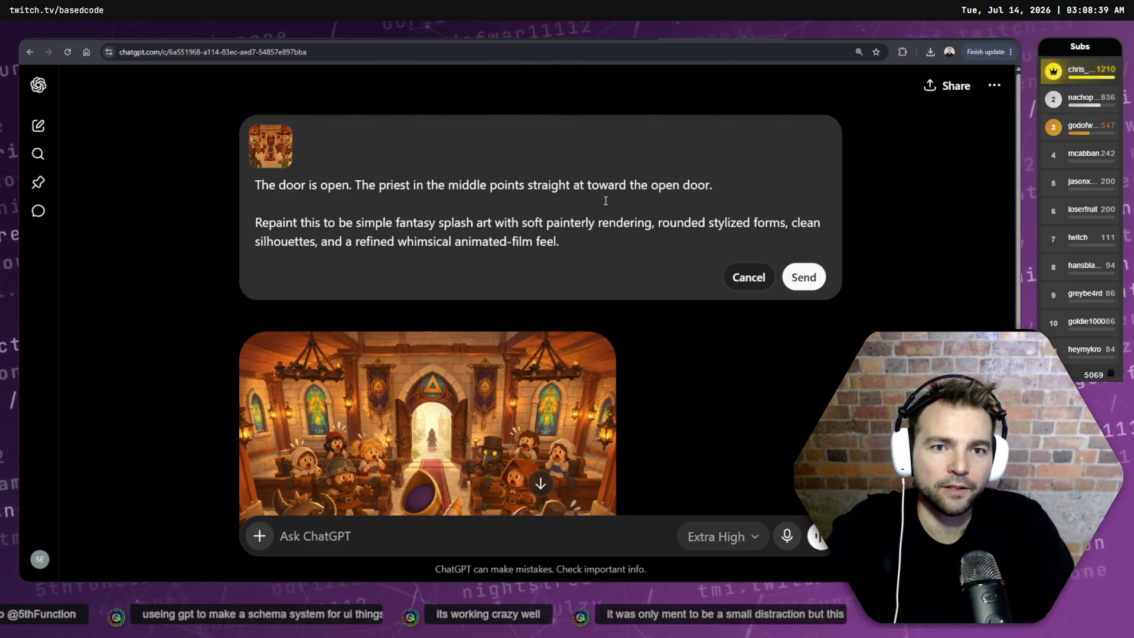
key(Delete)
key(Delete)
key(Delete)
key(BackSpace)
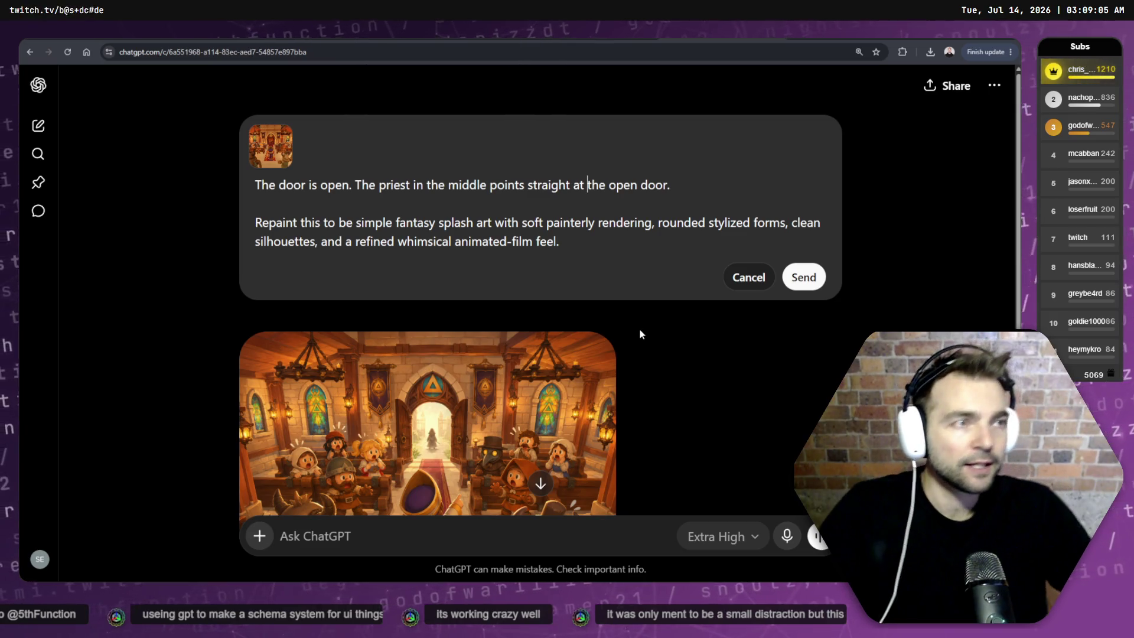
- Resubmit the revised prompt to regenerate the chapel image
click(618, 238)
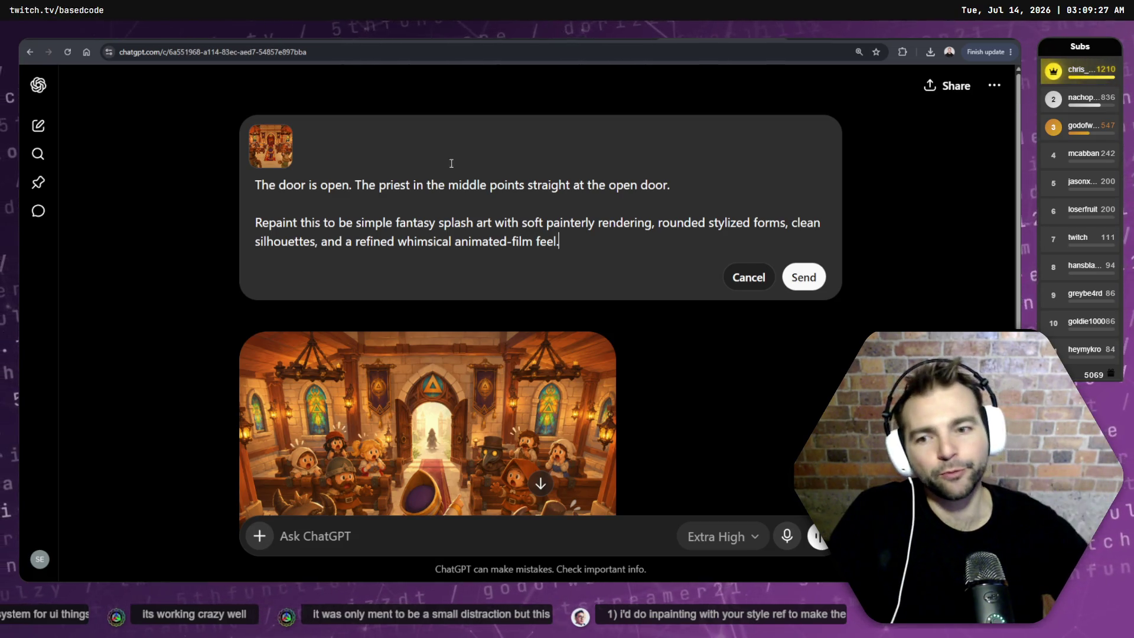
scroll(479, 224, down, 3)
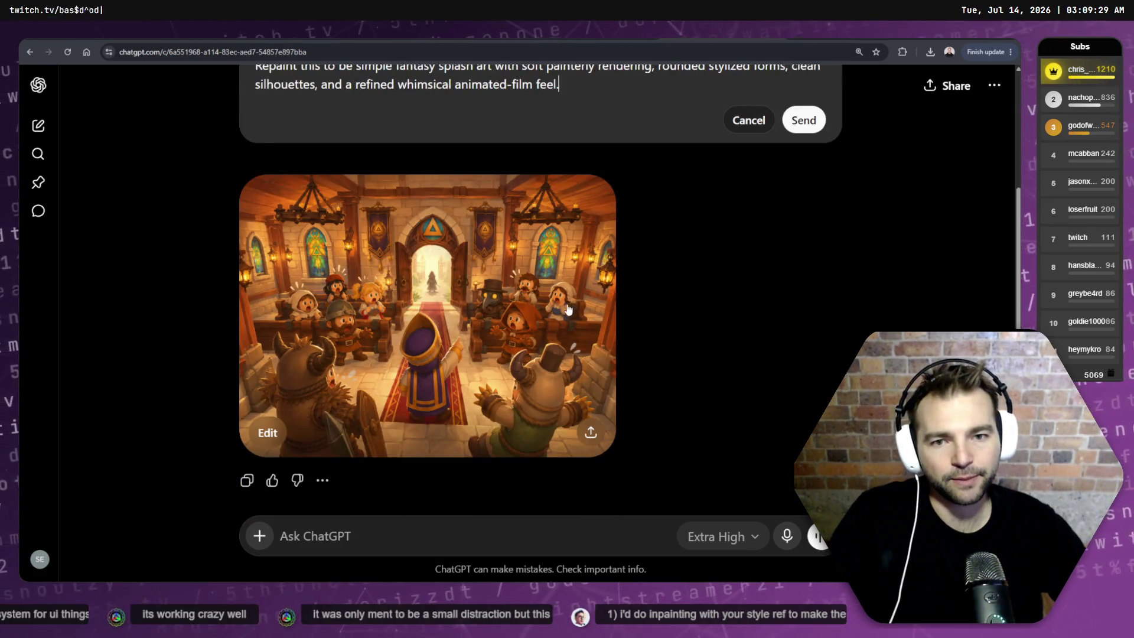
scroll(569, 304, up, 3)
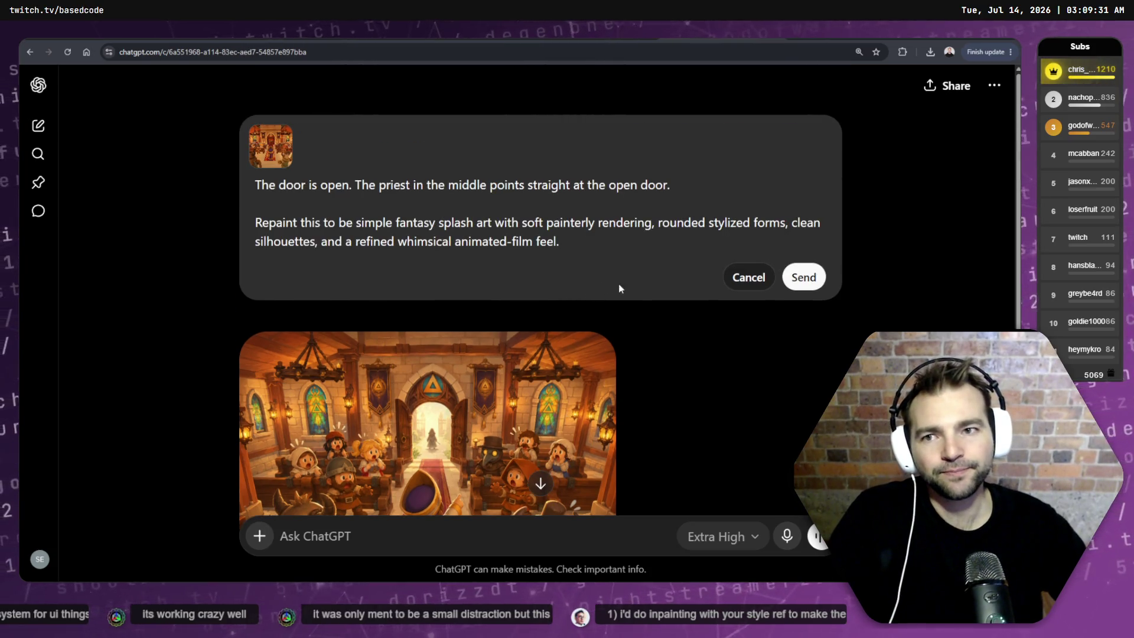
click(808, 276)
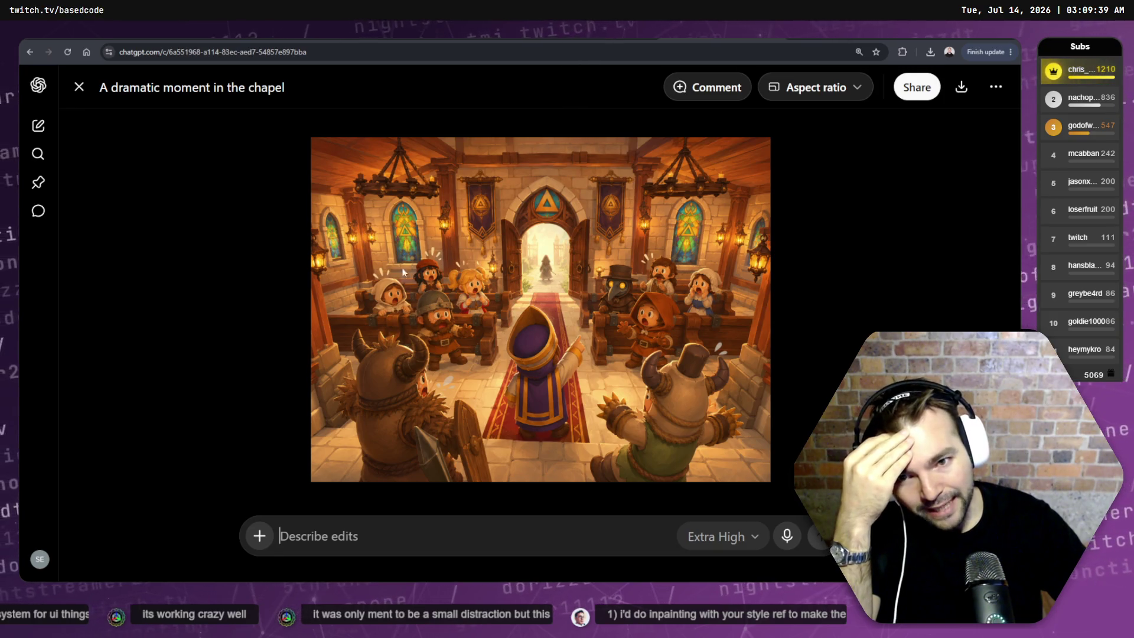
- Open the regenerated chapel image full-size in a new browser tab
right_click(467, 294)
click(546, 313)
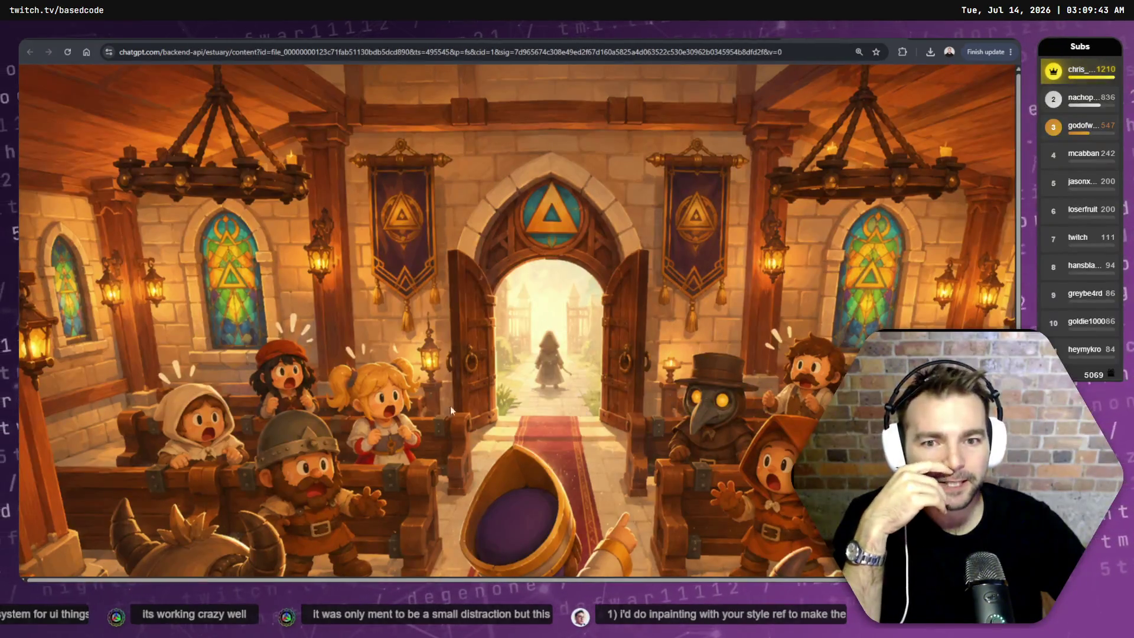
scroll(348, 445, down, 3)
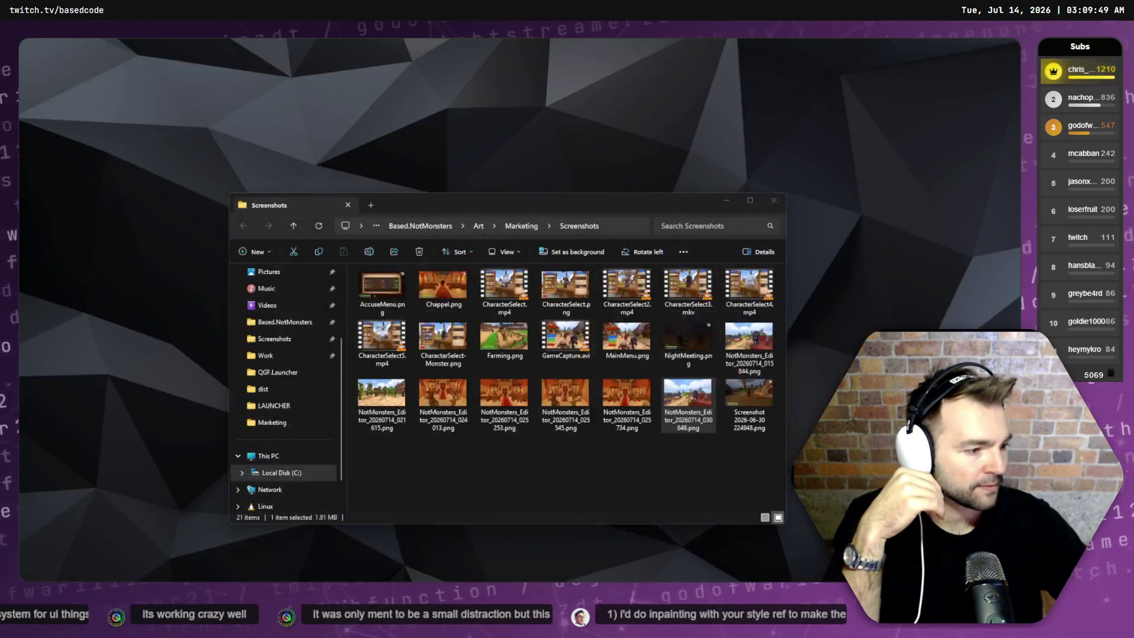
- Open NotMonsters_Editor_20260714_025545.png in the viewer, closing Screenshots and minimizing the media window
click(669, 449)
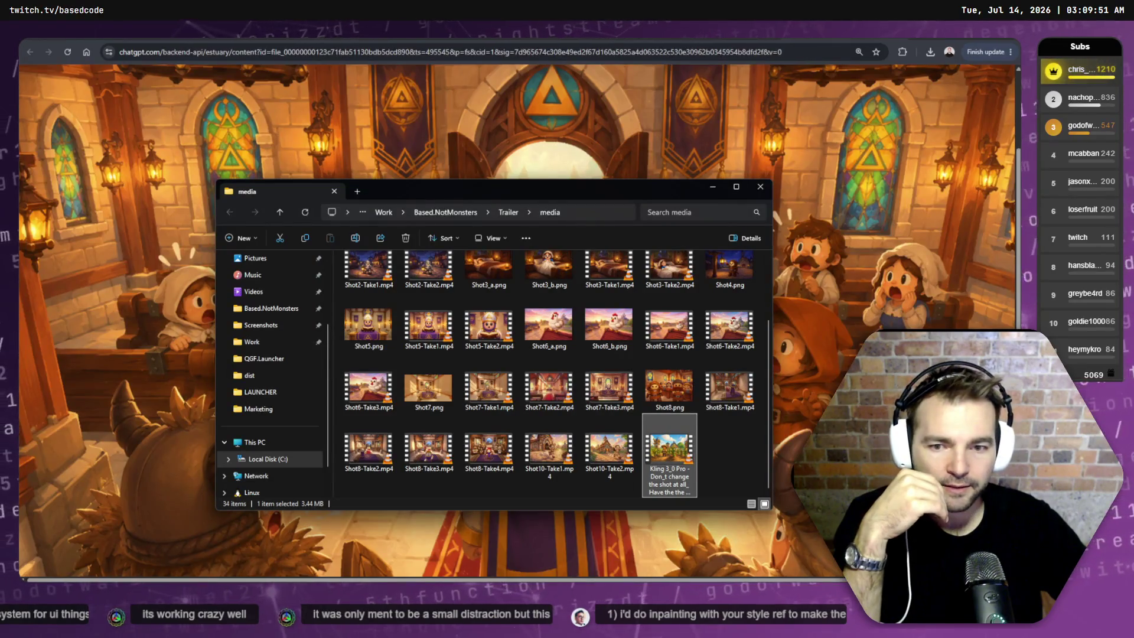
click(483, 459)
key(Left)
key(Left)
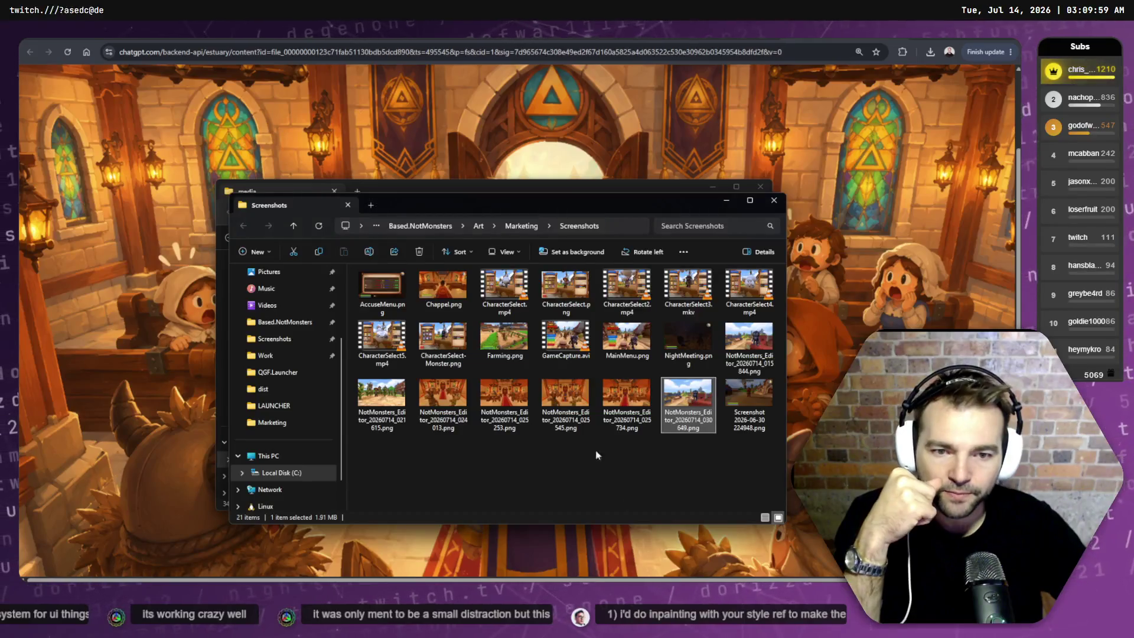
click(624, 406)
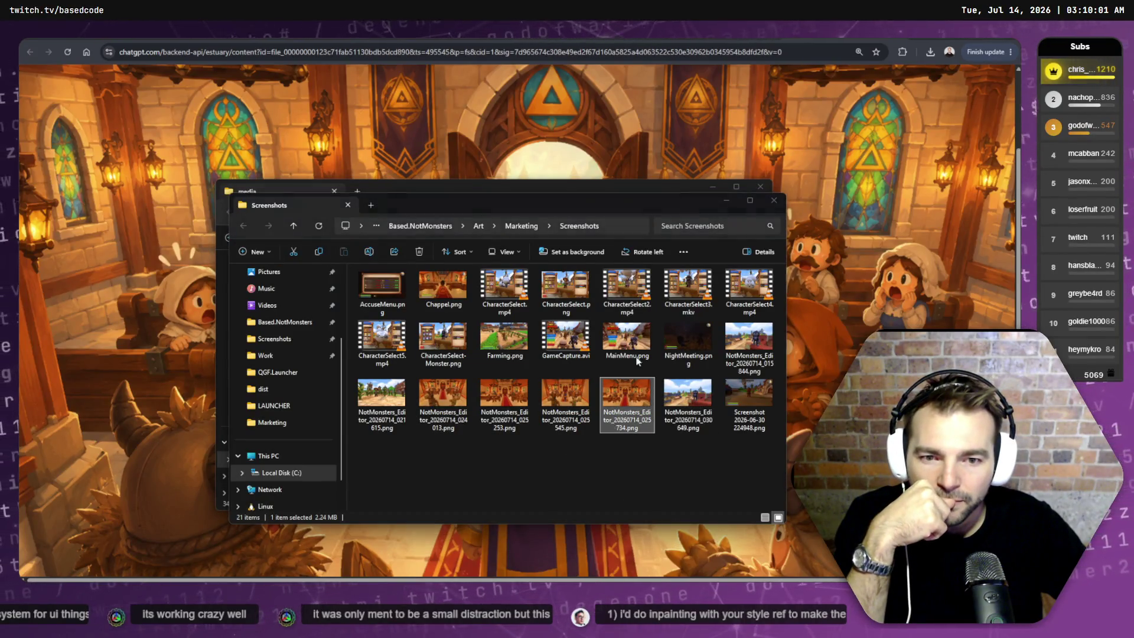
key(alt+Tab)
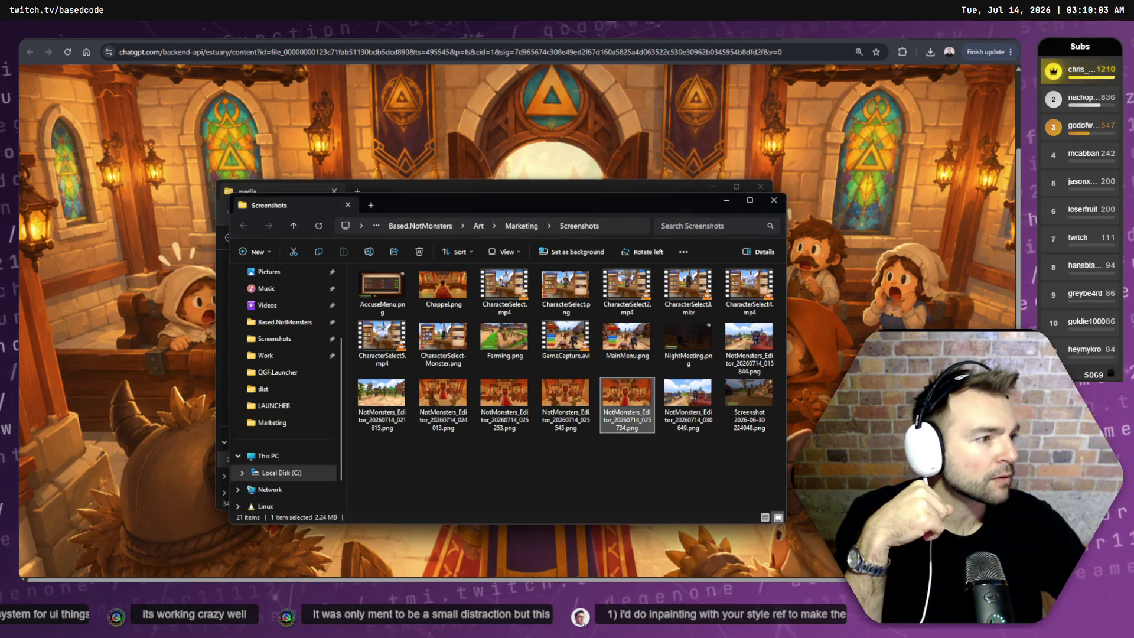
key(Left)
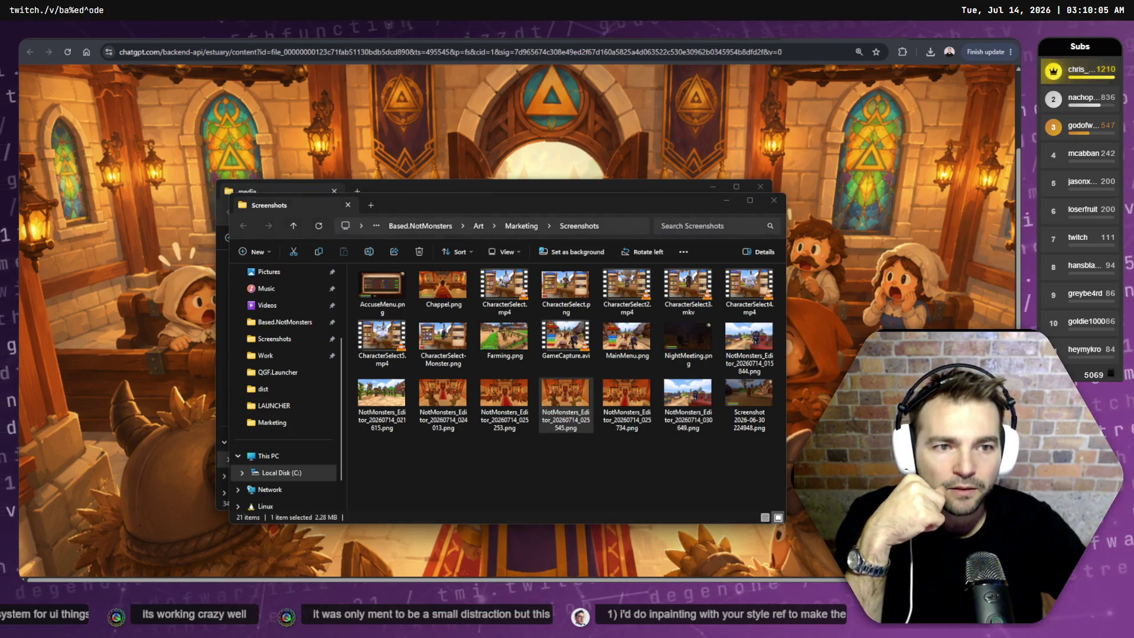
click(772, 201)
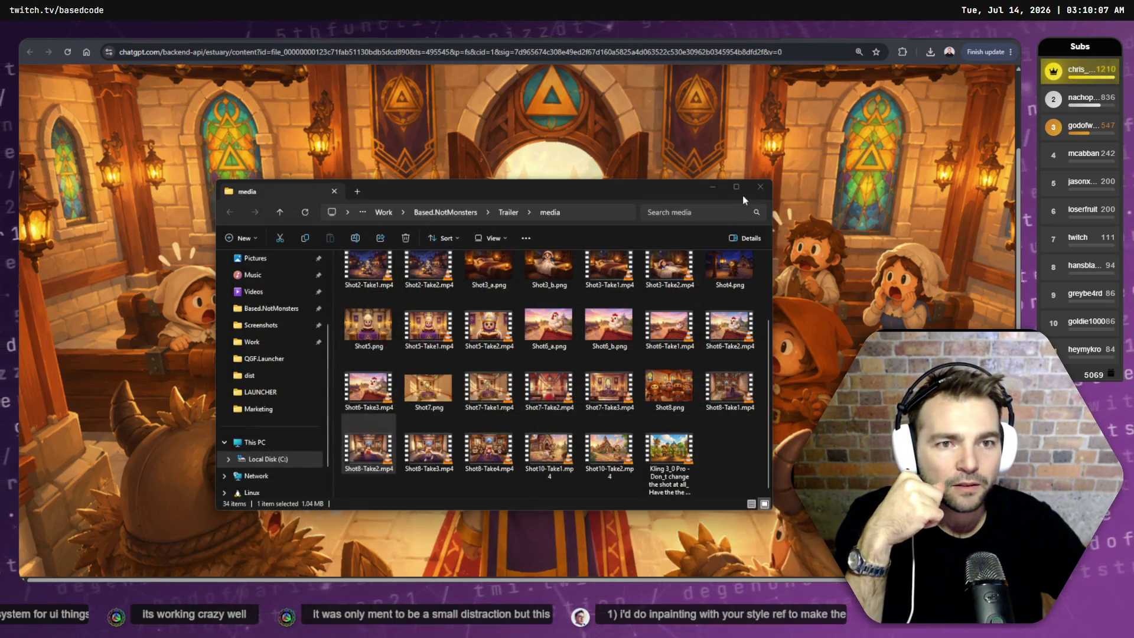
click(712, 187)
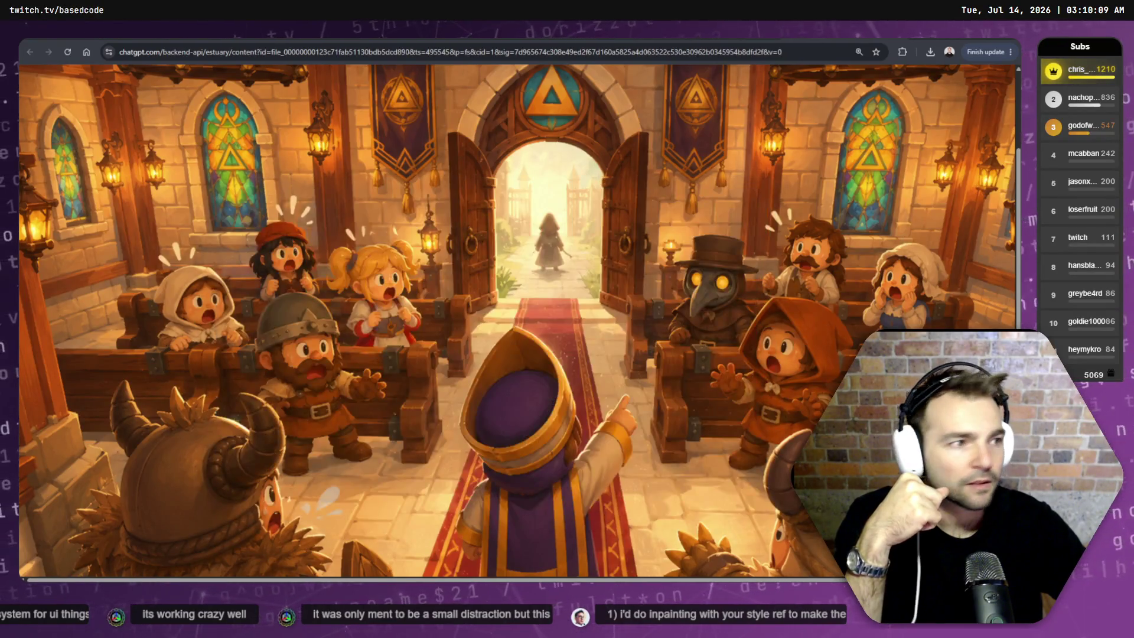
key(alt+Tab)
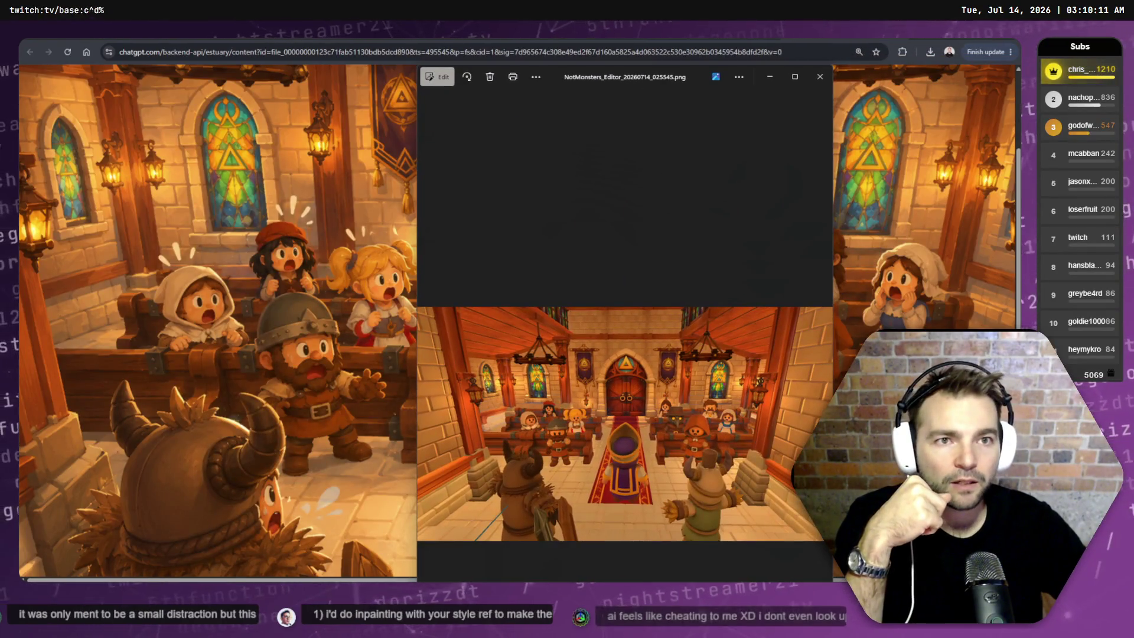
- Maximize Photos, compare the 3D chapel render with the ChatGPT image, then close the tab
click(794, 77)
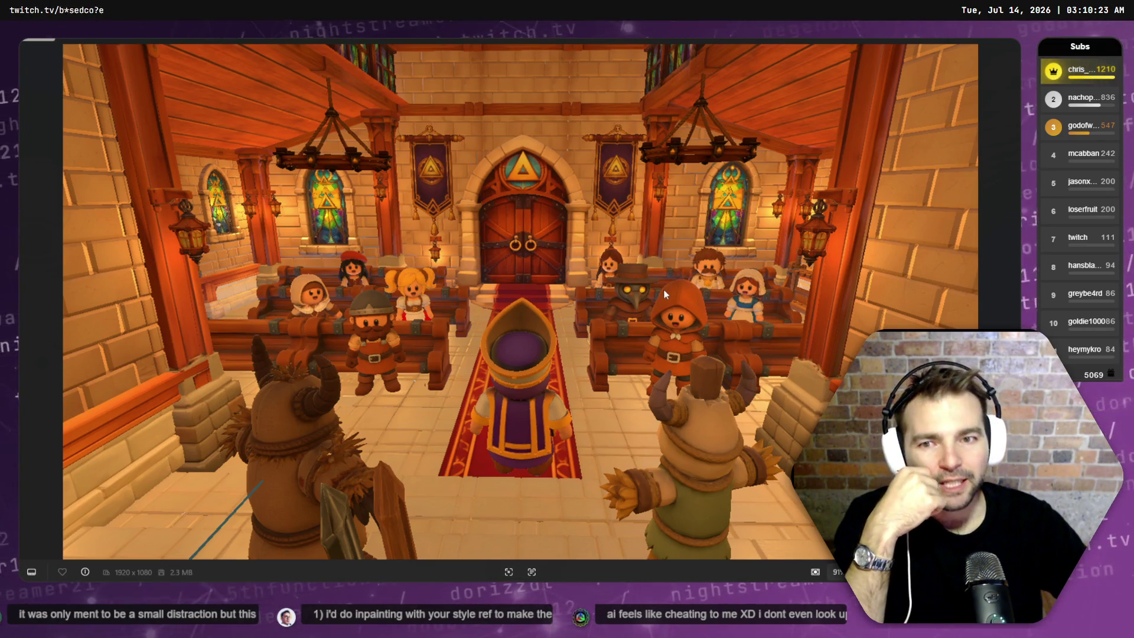
scroll(664, 295, up, 2)
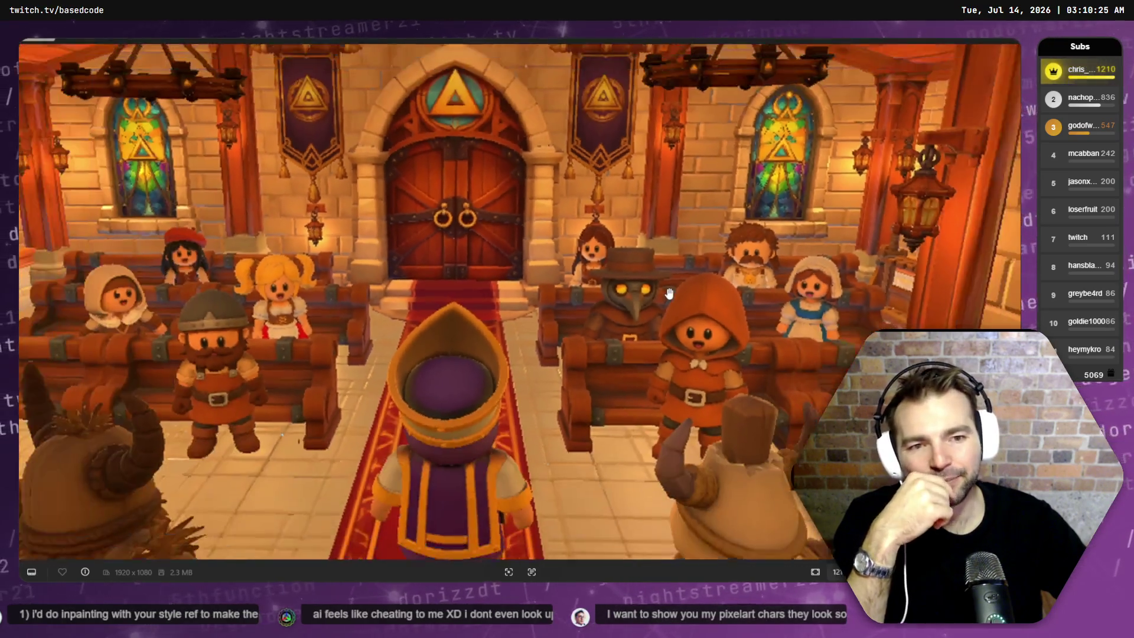
scroll(669, 294, down, 1)
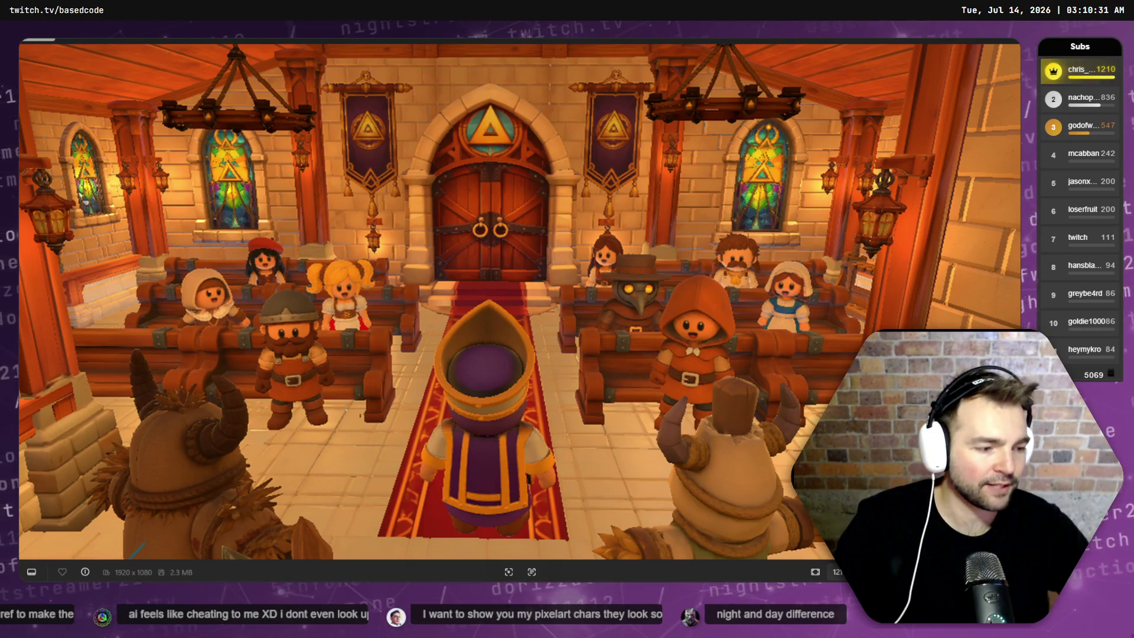
key(alt+Tab)
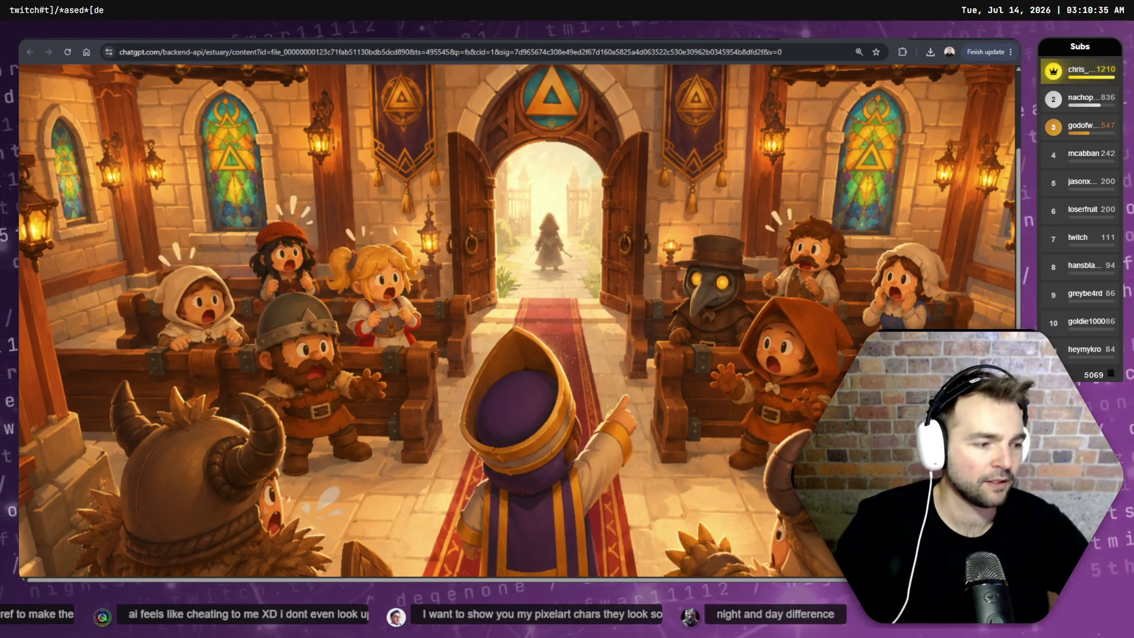
key(alt+Tab)
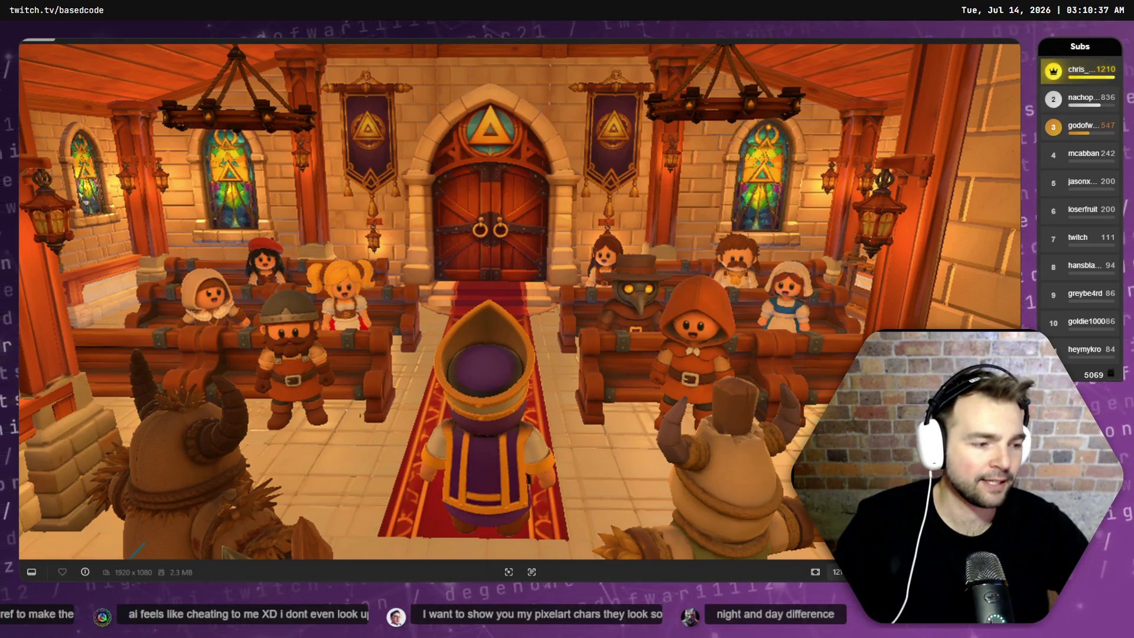
key(alt+Tab)
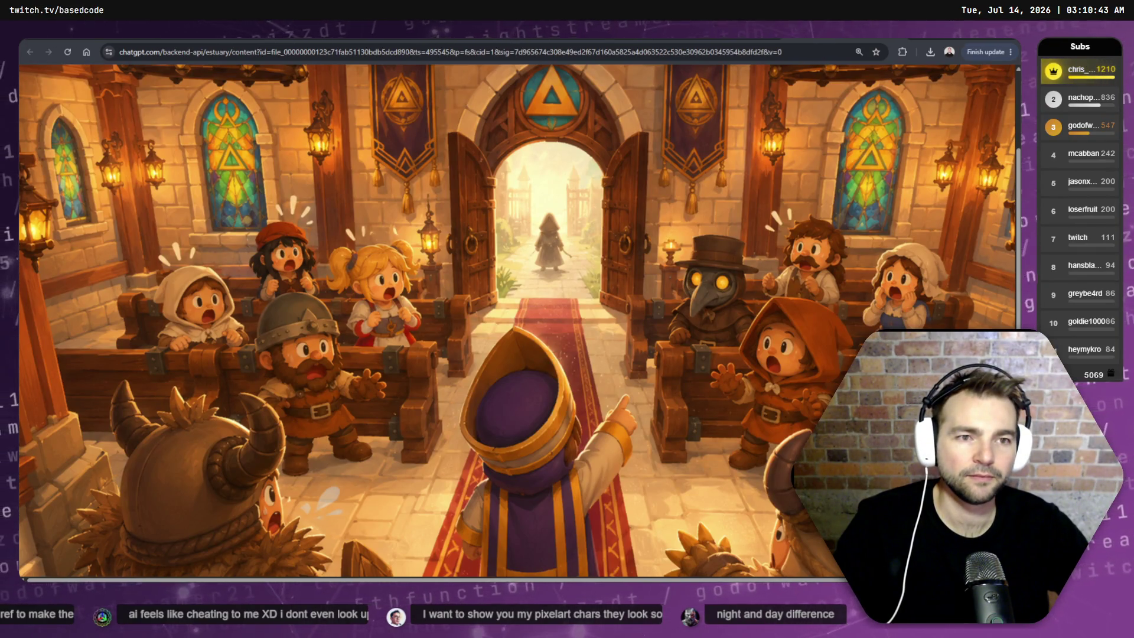
key(alt+Tab)
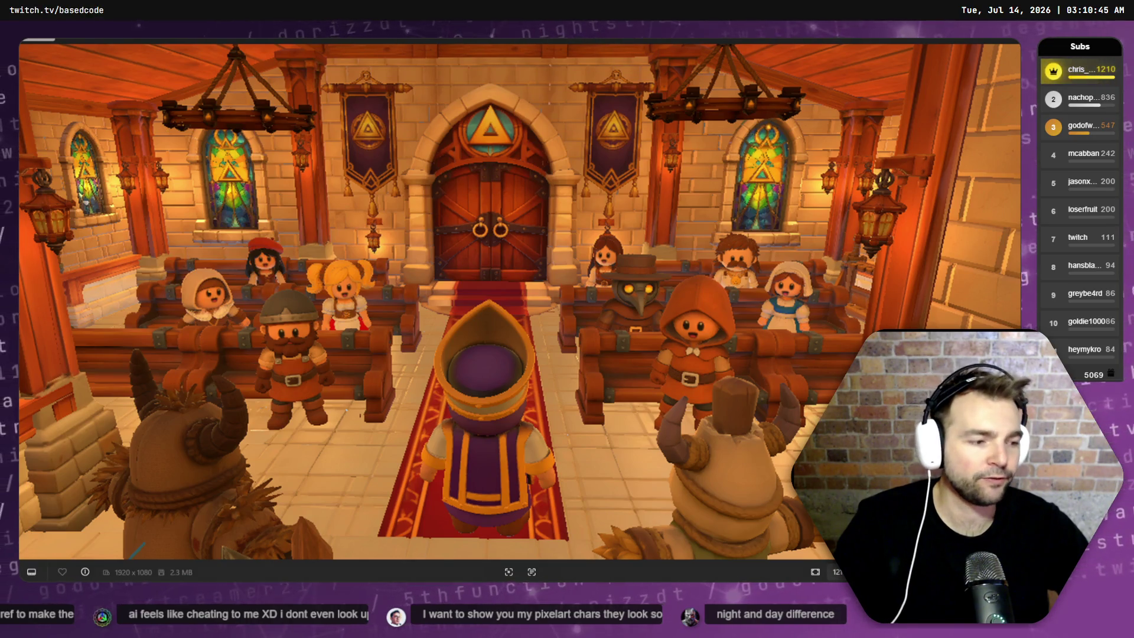
key(alt+Tab)
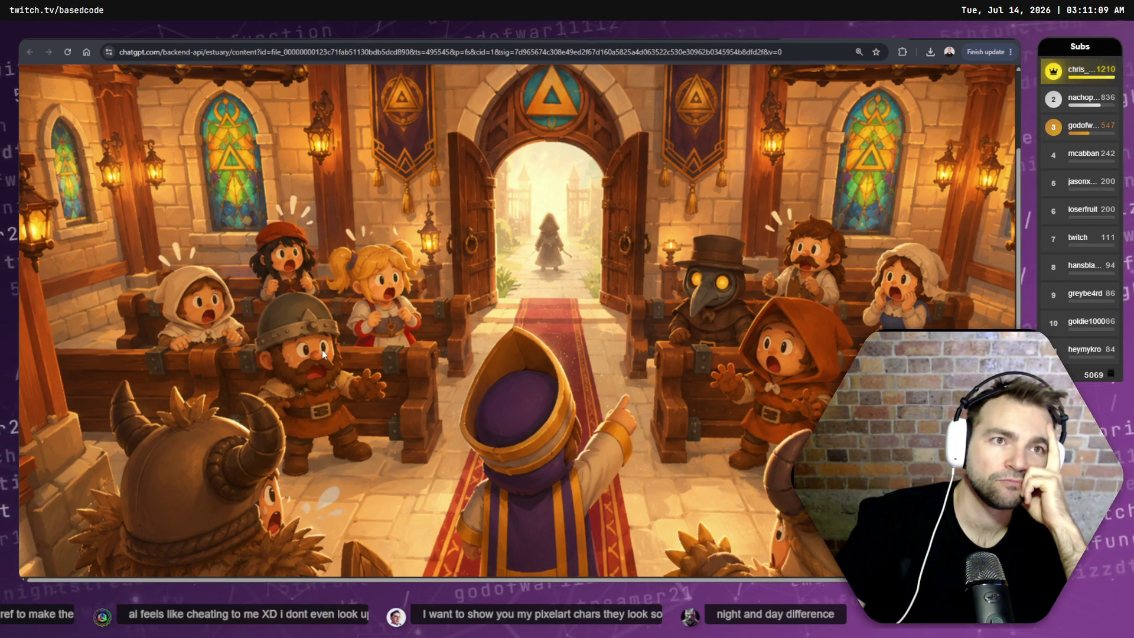
key(ctrl+w)
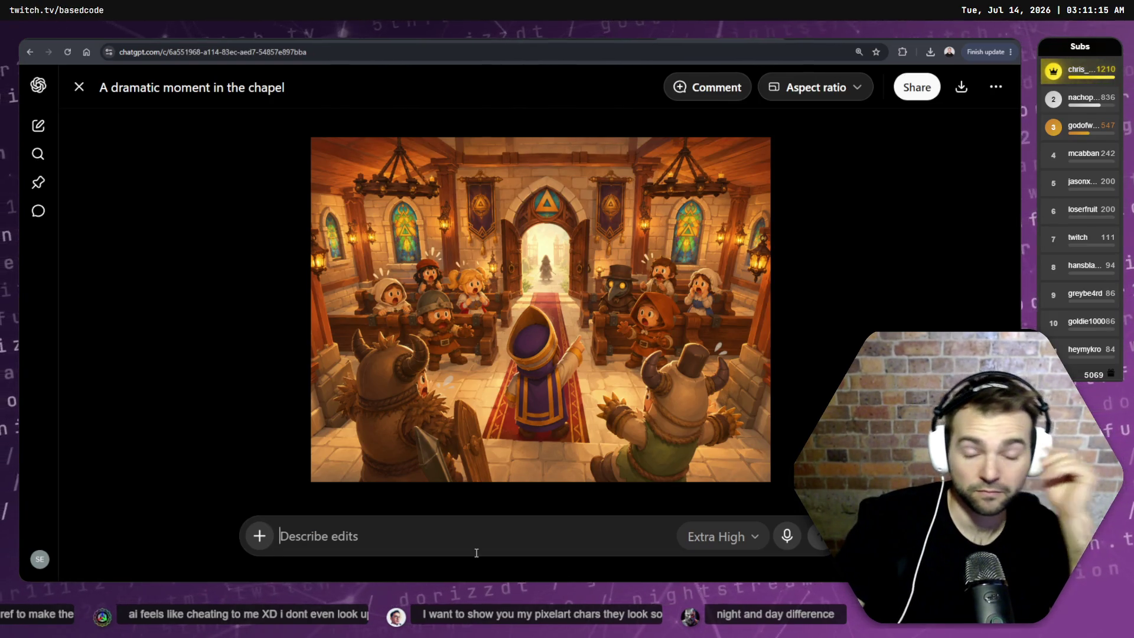
- Draft a prompt in the image's edit box asking to isolate the face of a character
text(Cho)
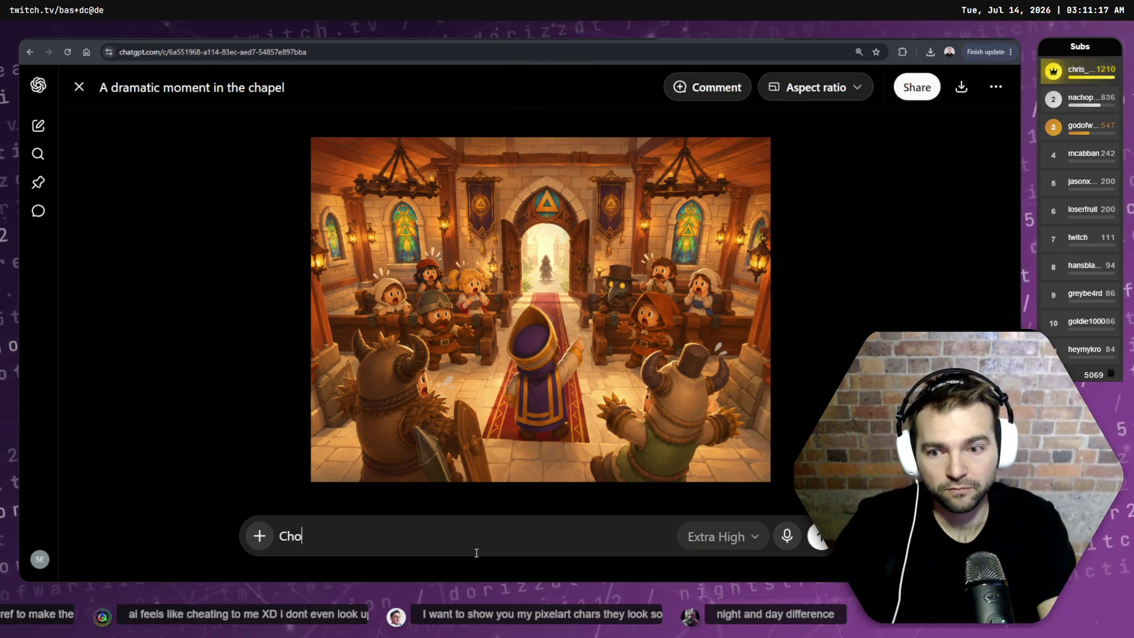
text(ose the face of )
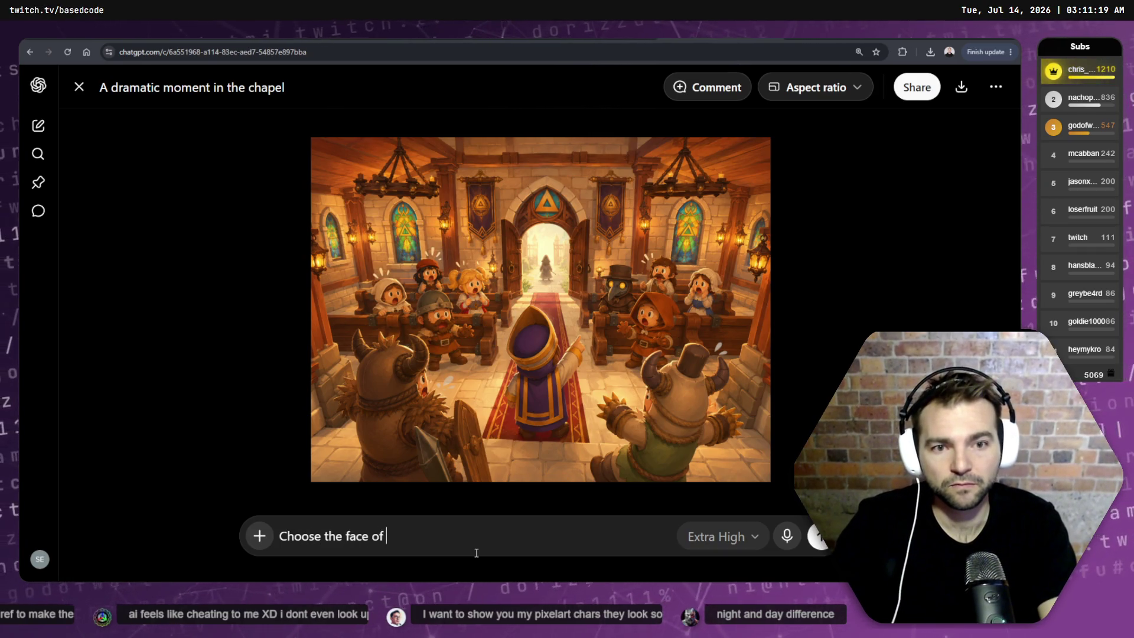
text(the)
key(BackSpace)
key(BackSpace)
key(BackSpace)
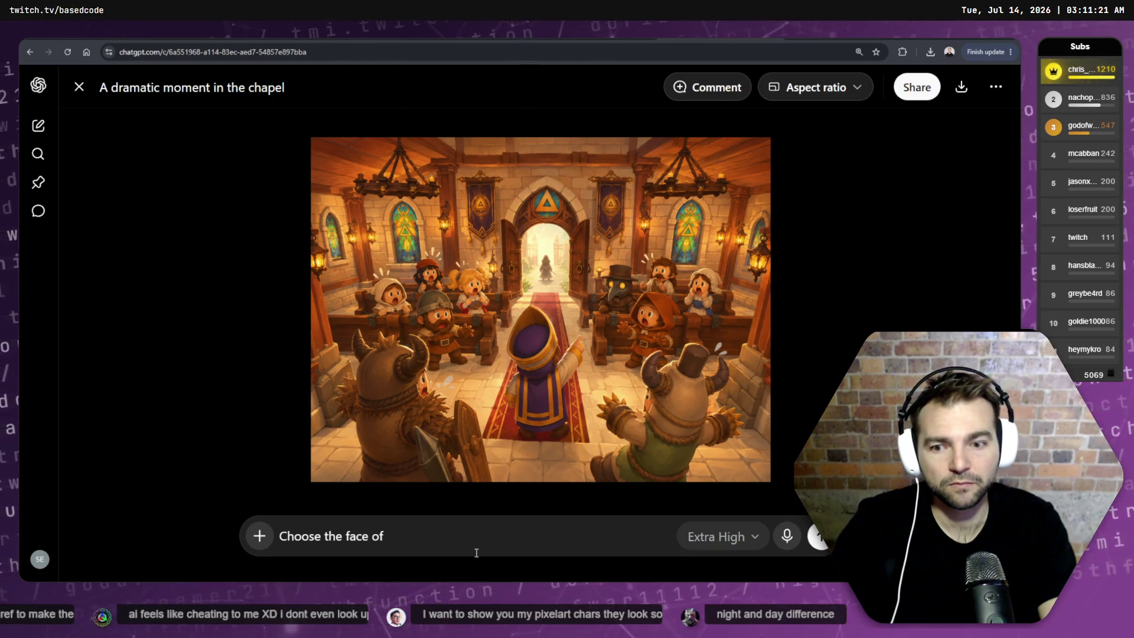
key(ctrl+a)
text(Isolate the)
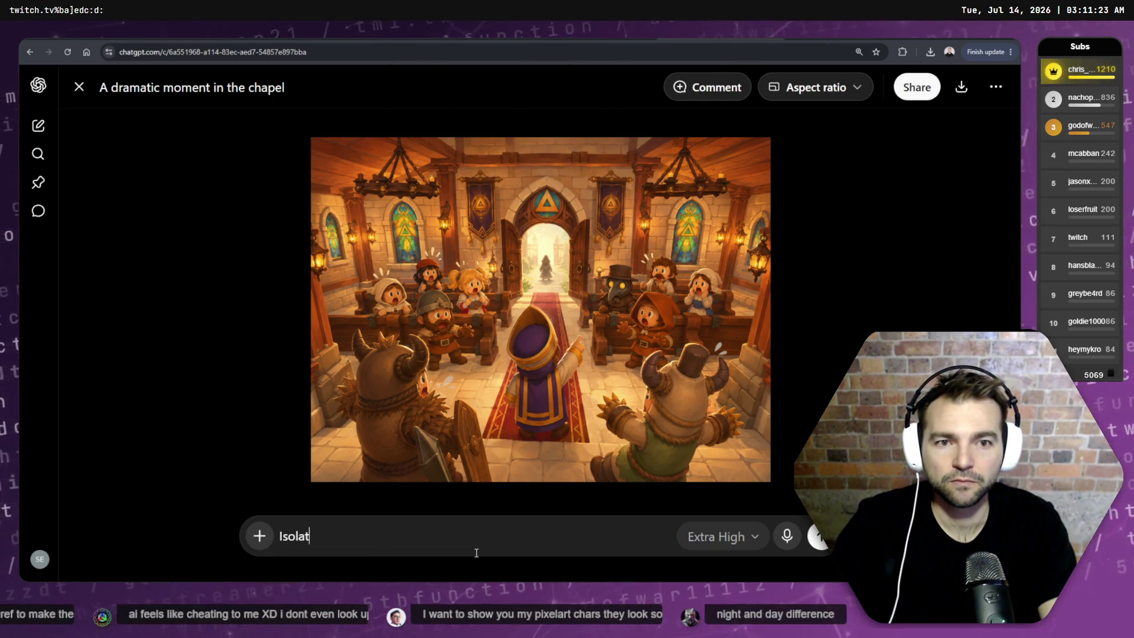
key(ctrl+BackSpace)
key(ctrl+BackSpace)
text(Isolate the)
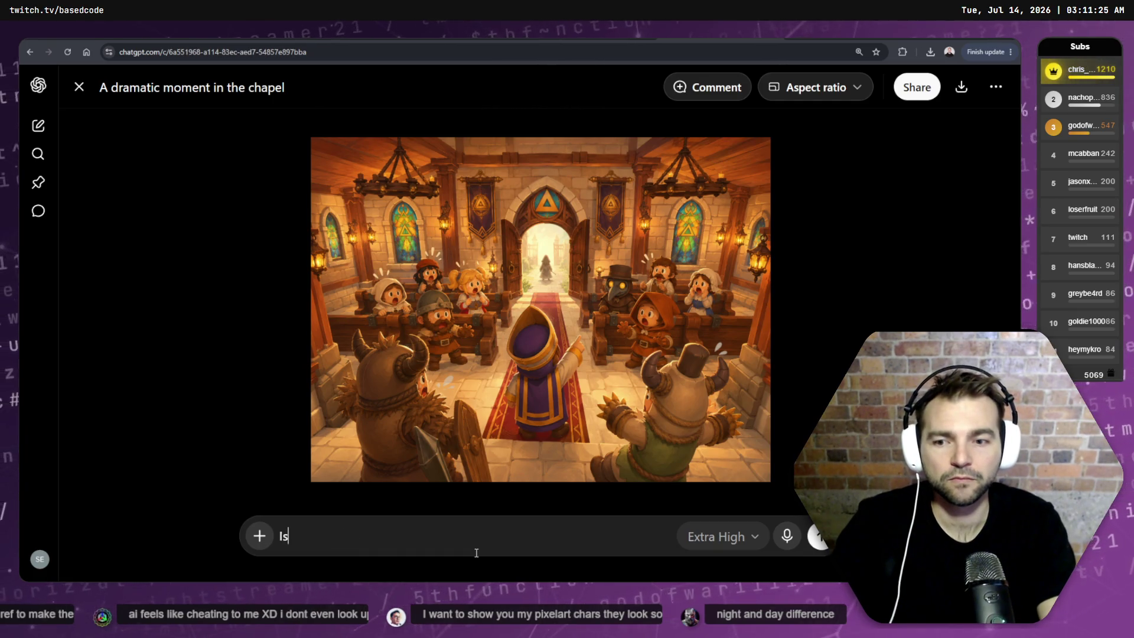
key(BackSpace)
key(BackSpace)
key(BackSpace)
text(e the characte)
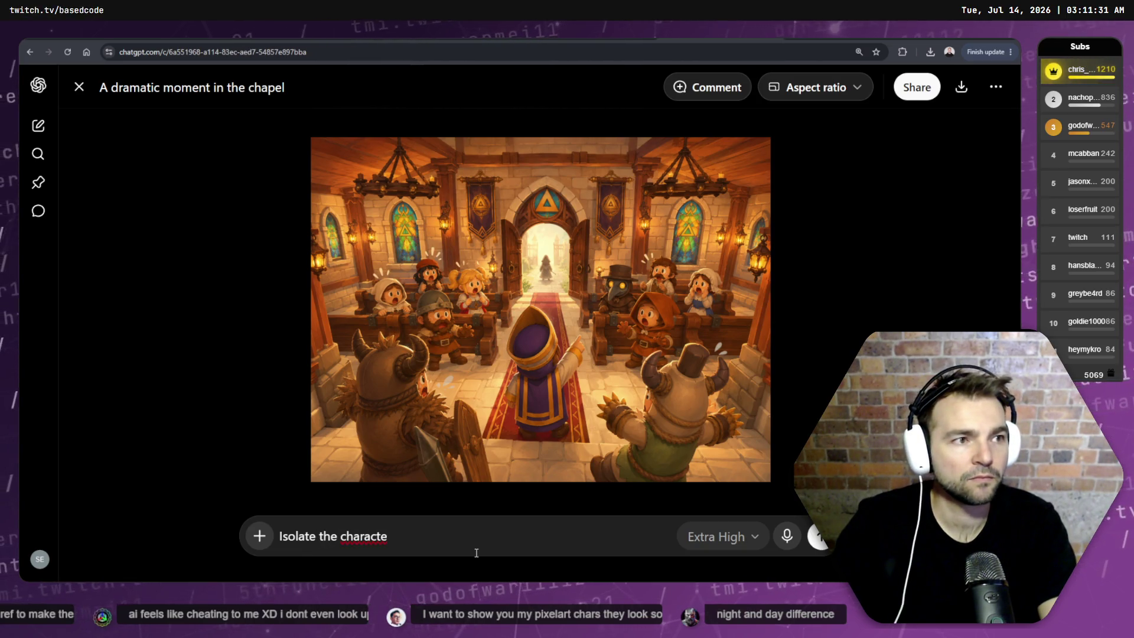
key(ctrl+BackSpace)
key(BackSpace)
key(BackSpace)
key(BackSpace)
text(r faces)
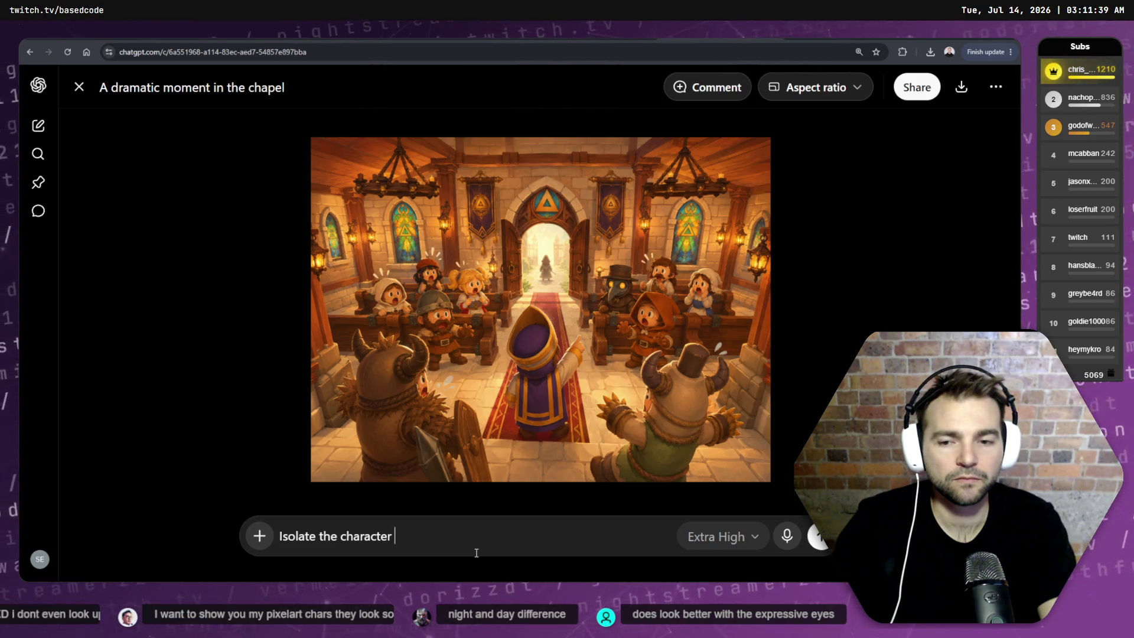
key(ctrl+BackSpace)
text(face of a cha)
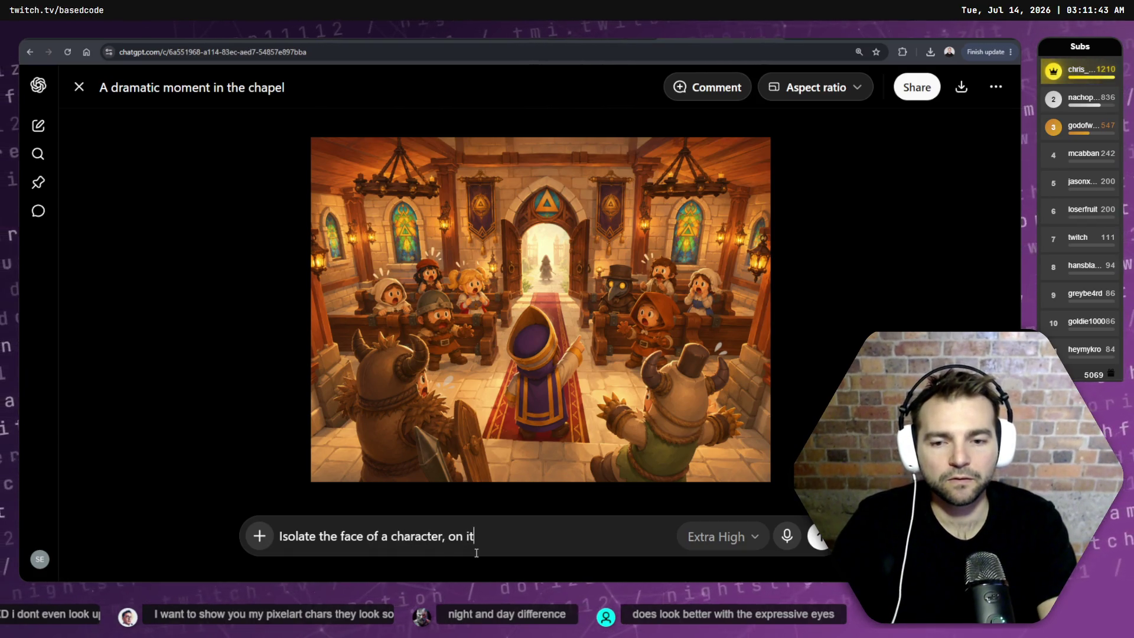
key(BackSpace)
key(BackSpace)
key(BackSpace)
text('s own, on a)
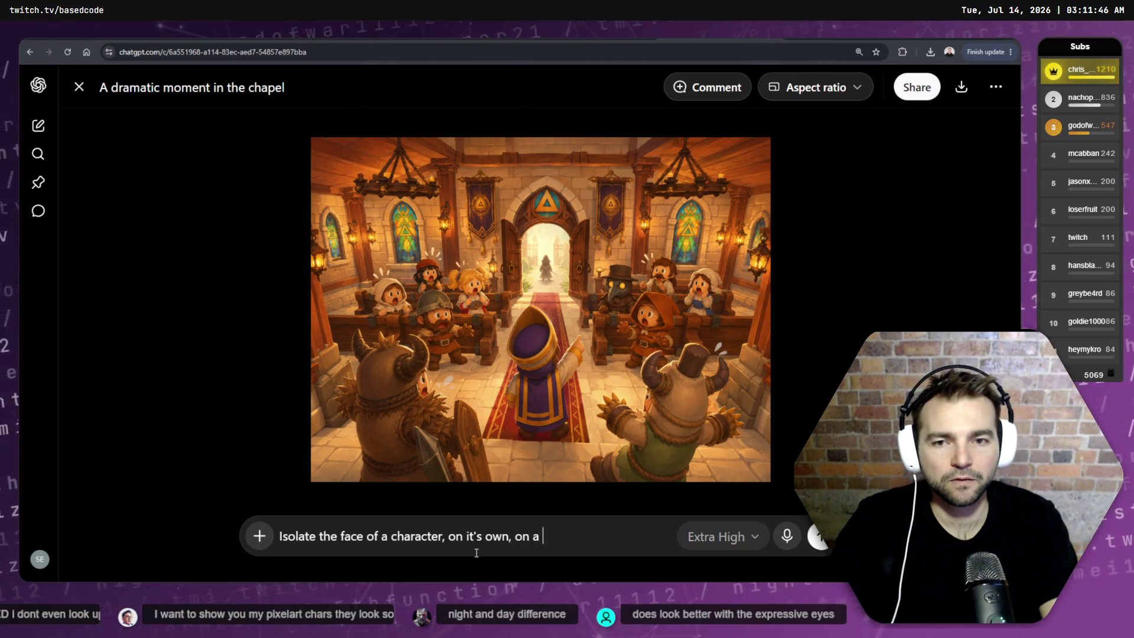
- Finish the prompt with white background and same shocked eyes, mouth and eyebrows, then submit
text(white backgr)
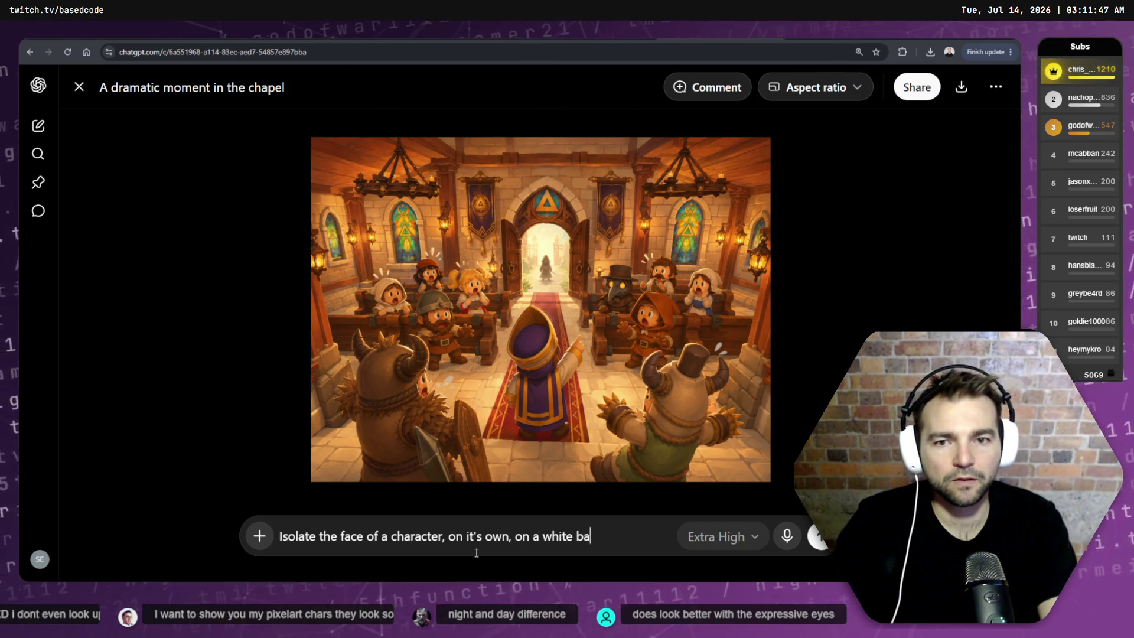
key(BackSpace)
key(BackSpace)
key(BackSpace)
text(groubnd)
key(BackSpace)
key(BackSpace)
key(BackSpace)
text(kgro)
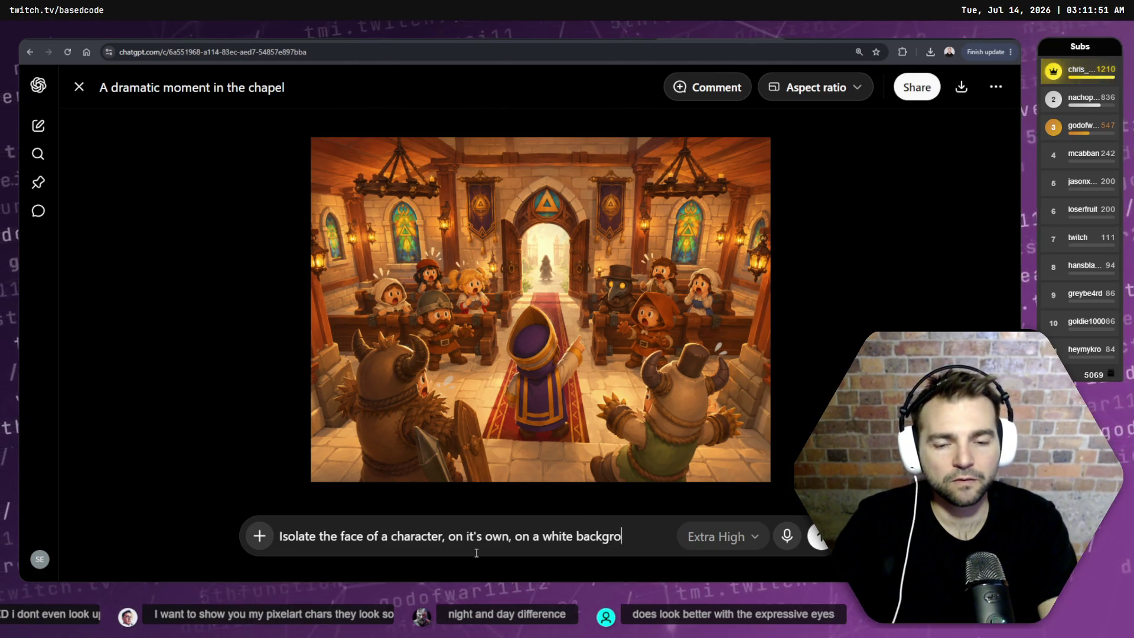
text(und. Same shocked )
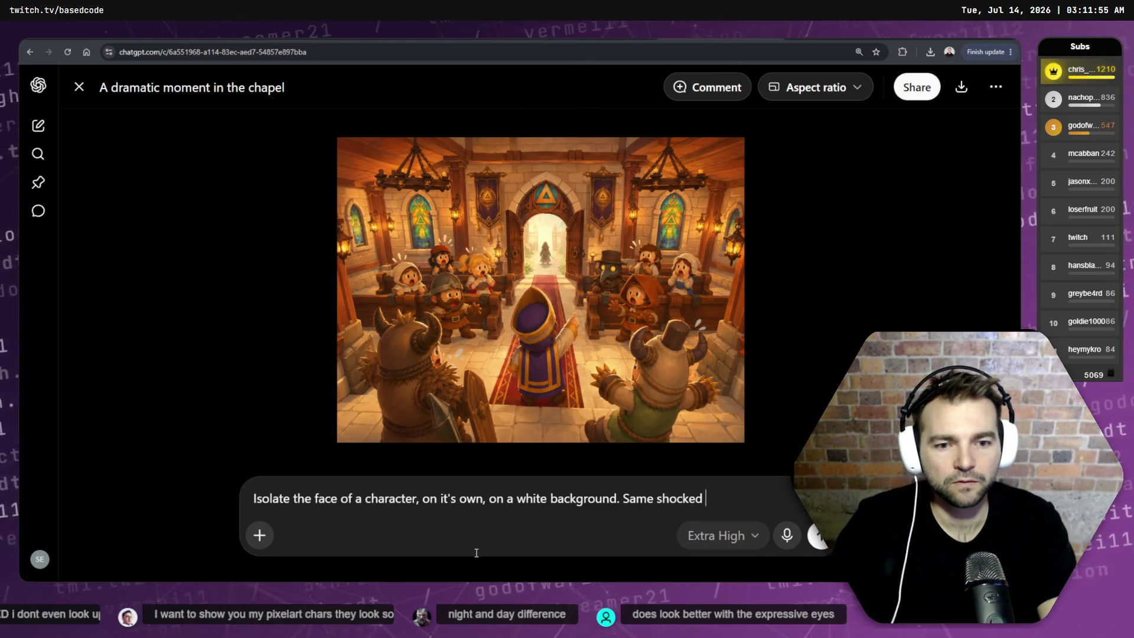
text(express)
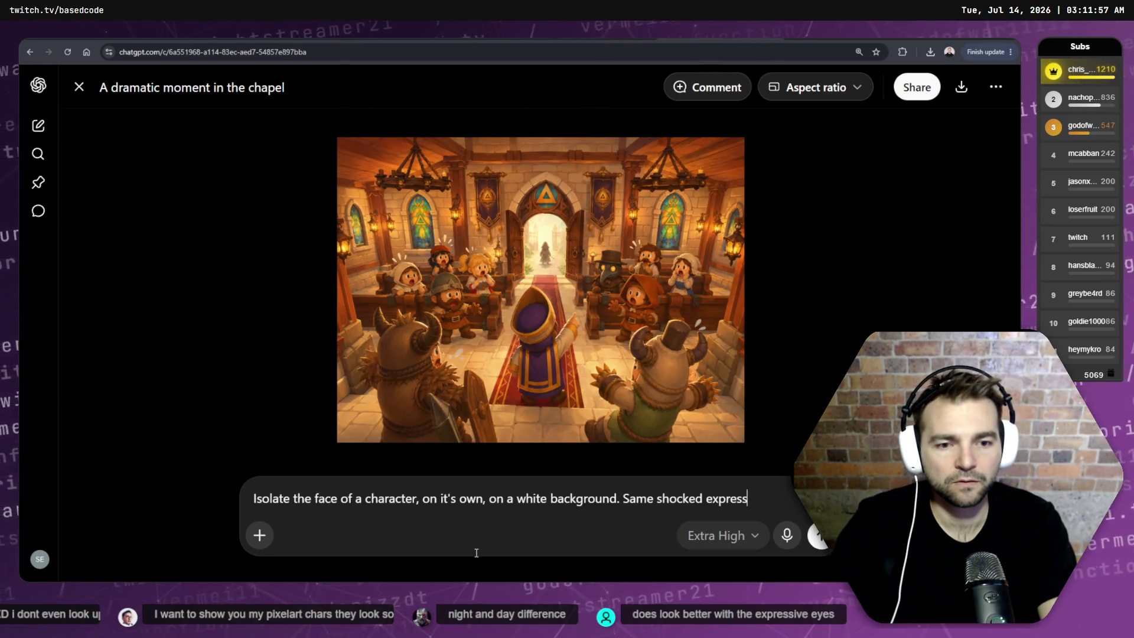
key(BackSpace)
key(BackSpace)
key(BackSpace)
text(eye)
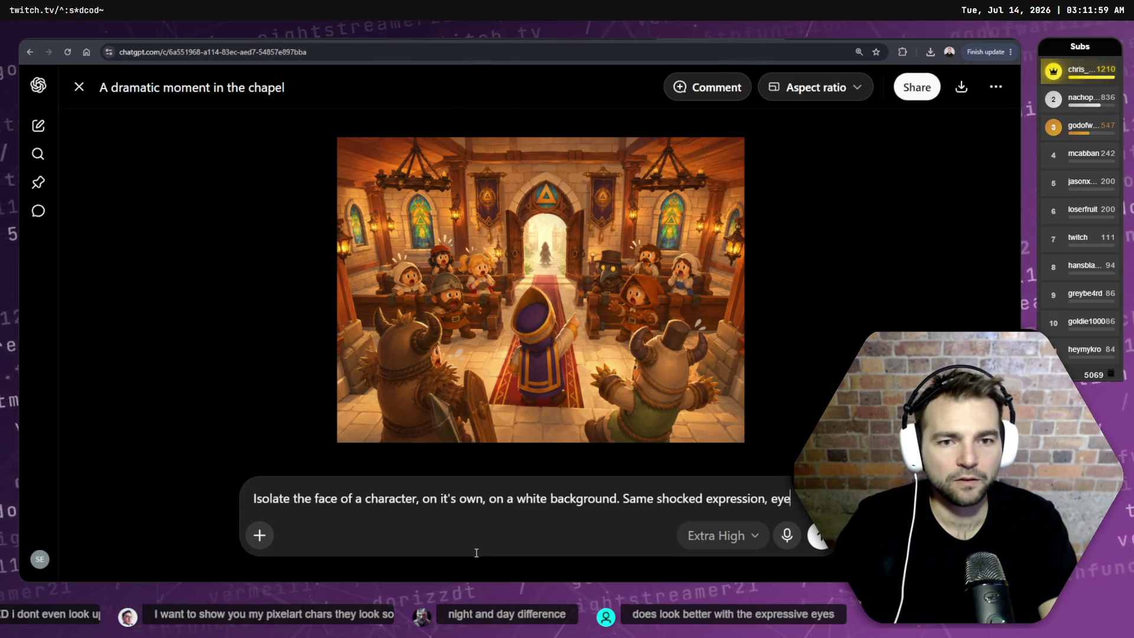
text( requ)
key(BackSpace)
key(BackSpace)
key(BackSpace)
text(mouth)
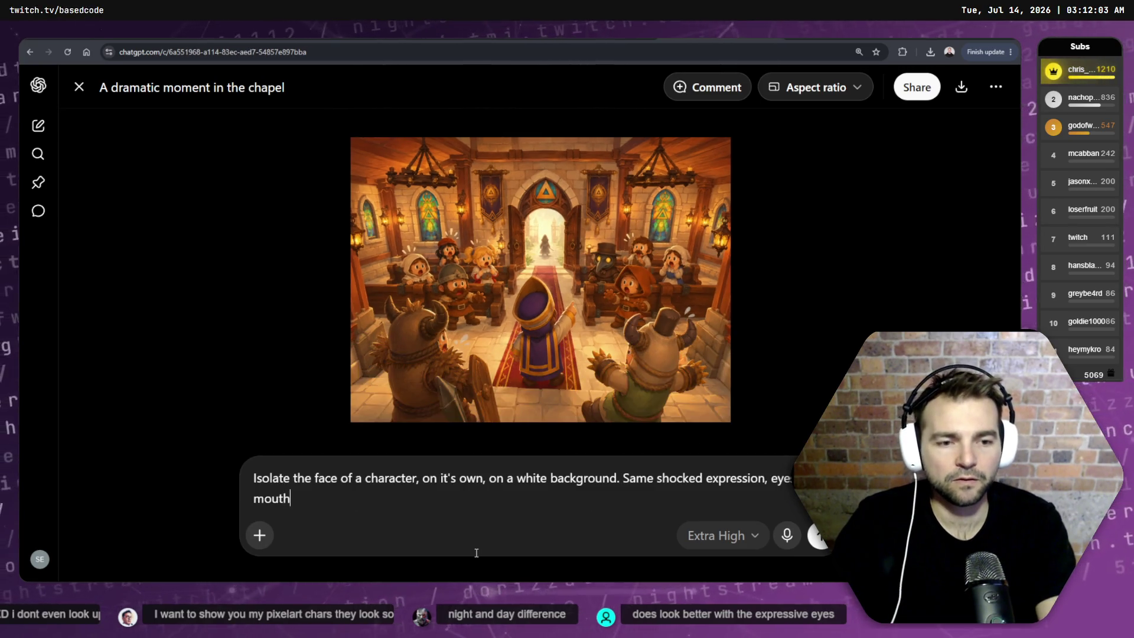
text(, eyebrows.)
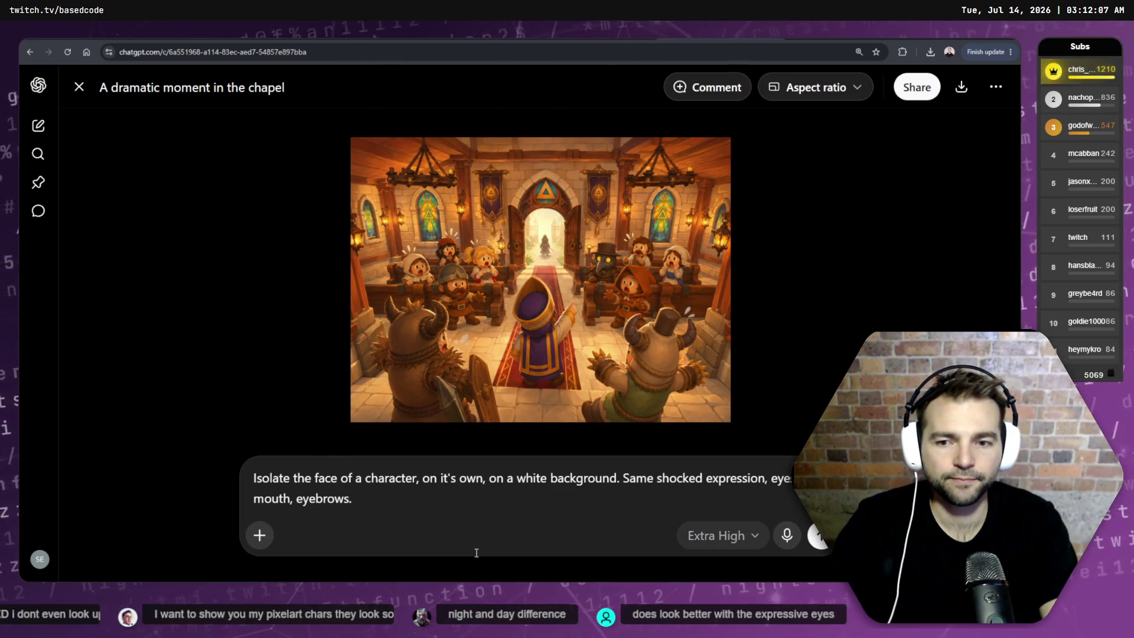
key(Return)
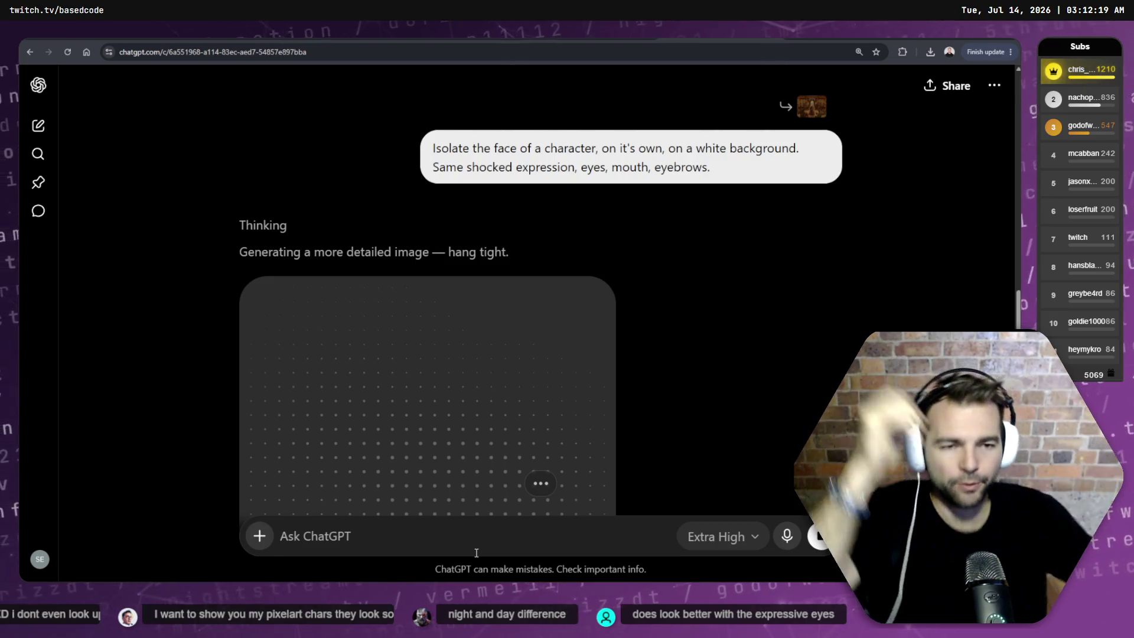
click(596, 40)
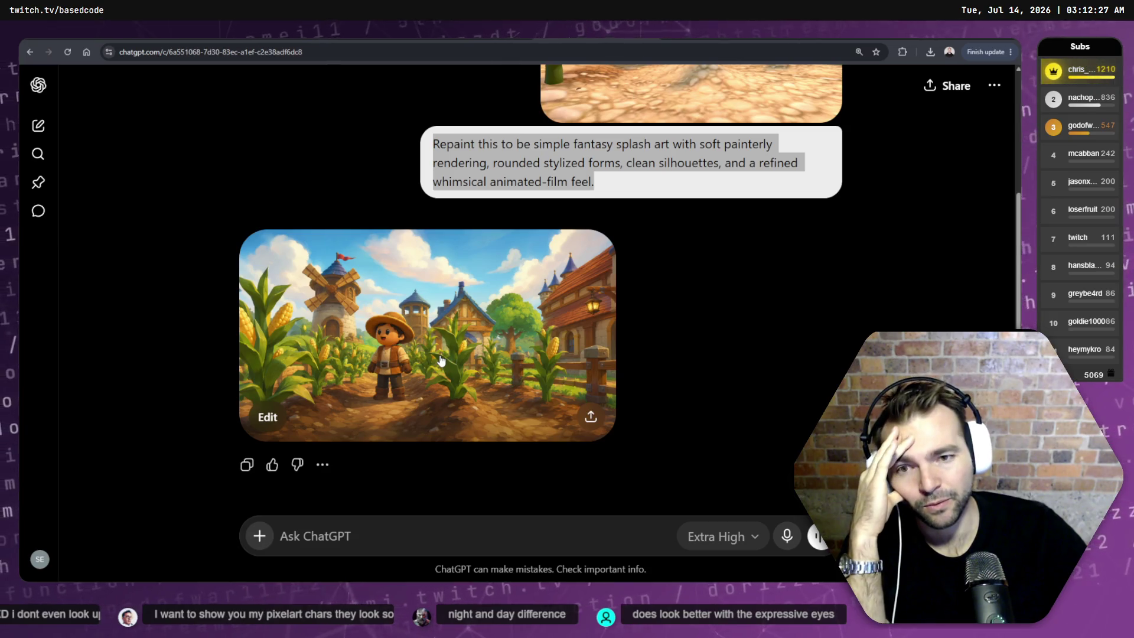
click(698, 41)
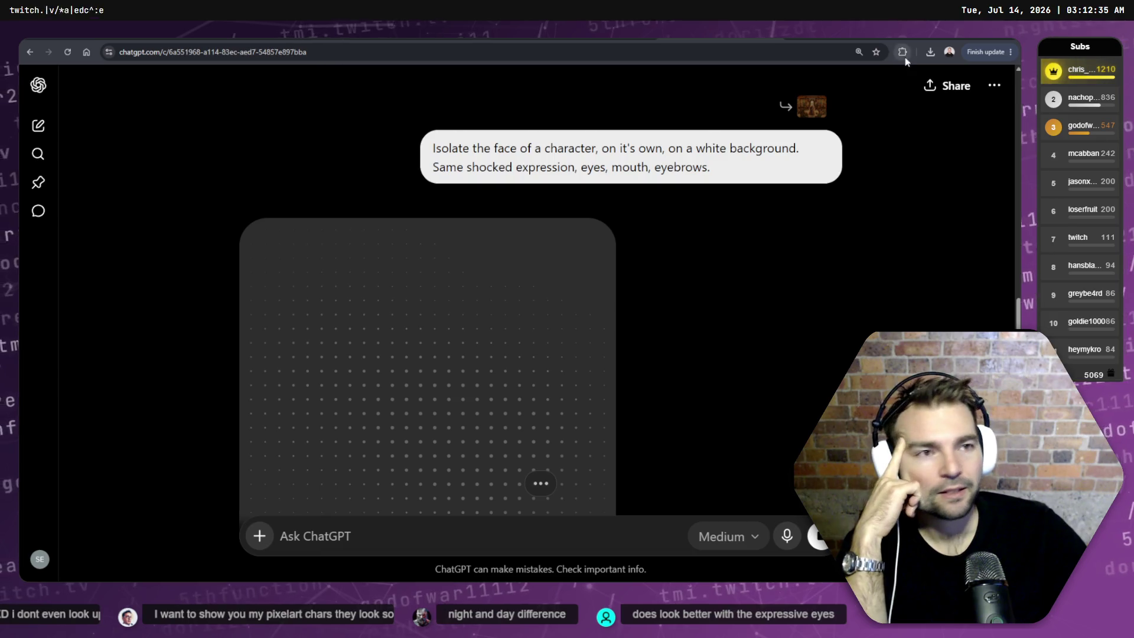
key(alt+Tab)
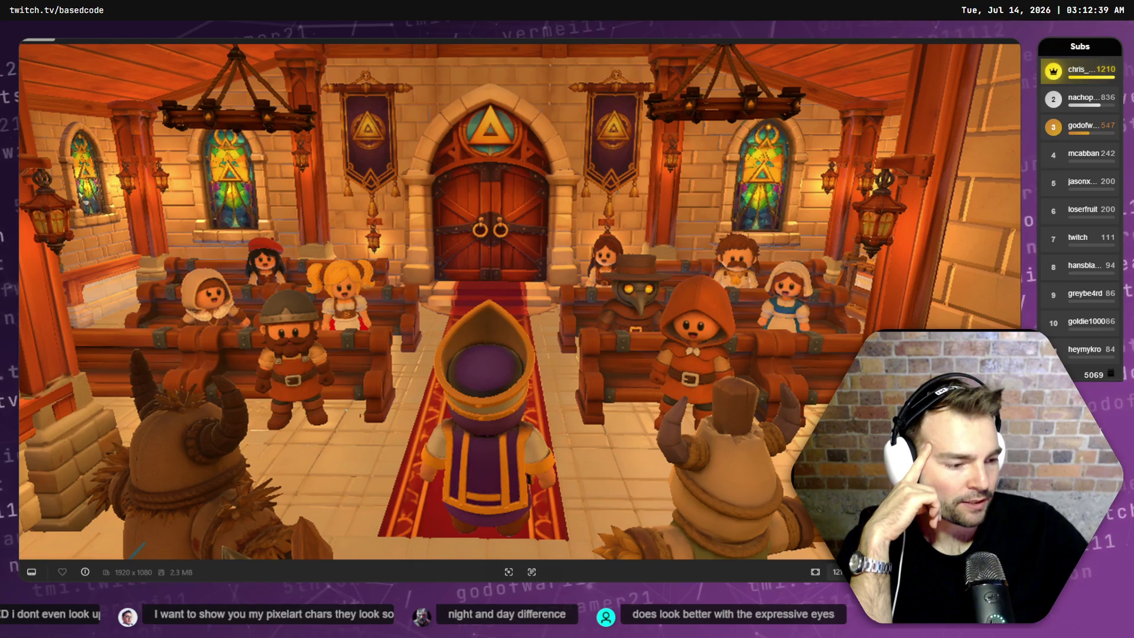
- Check the chapel screenshot, Godot and CinematicTrailer project, then return to ChatGPT's finished face
key(alt+Tab)
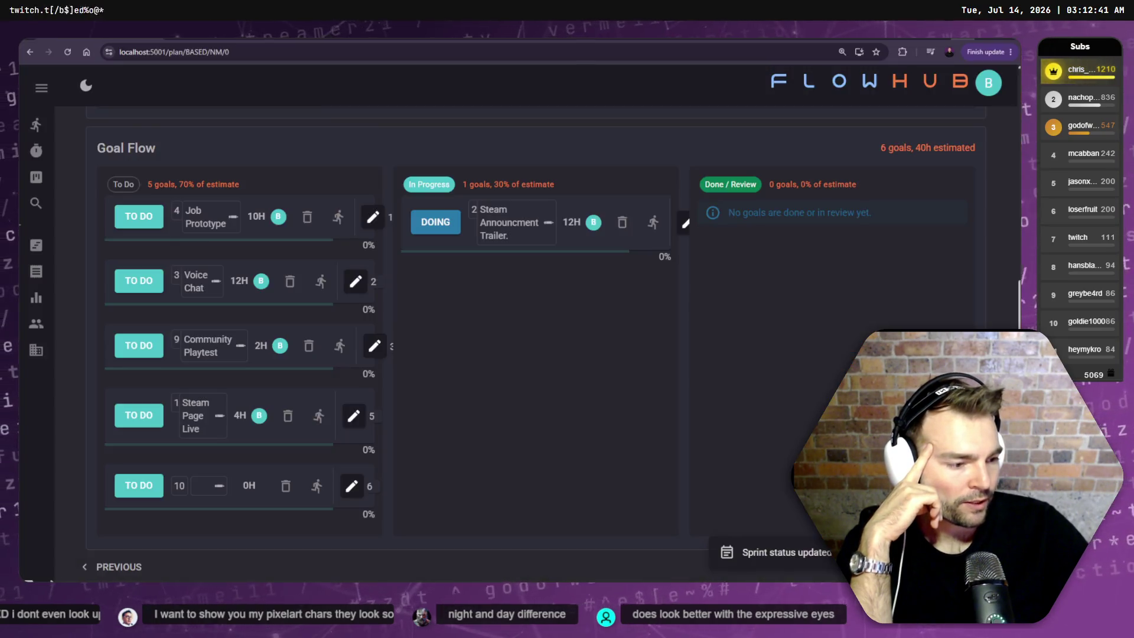
key(alt+Tab)
key(alt+Tab)
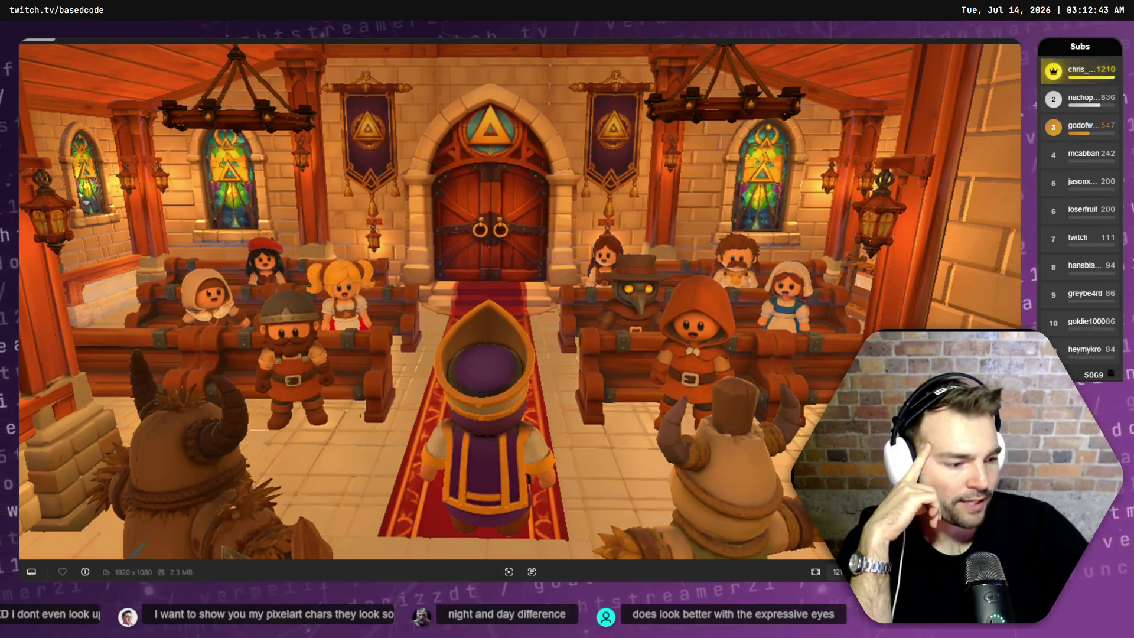
key(alt+Tab)
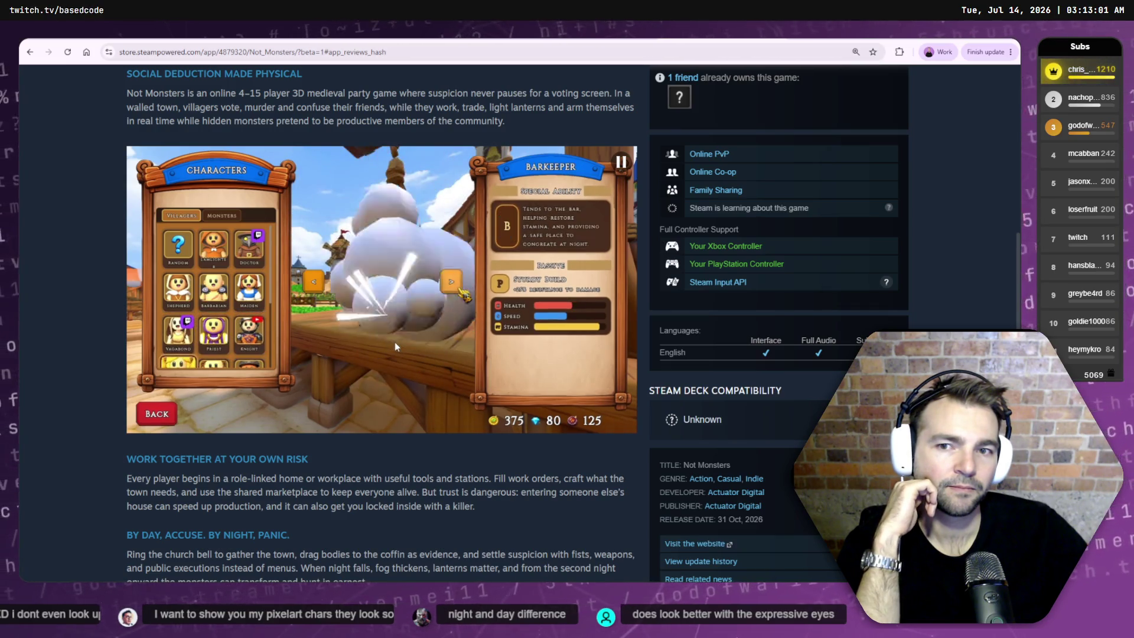
key(alt+Tab)
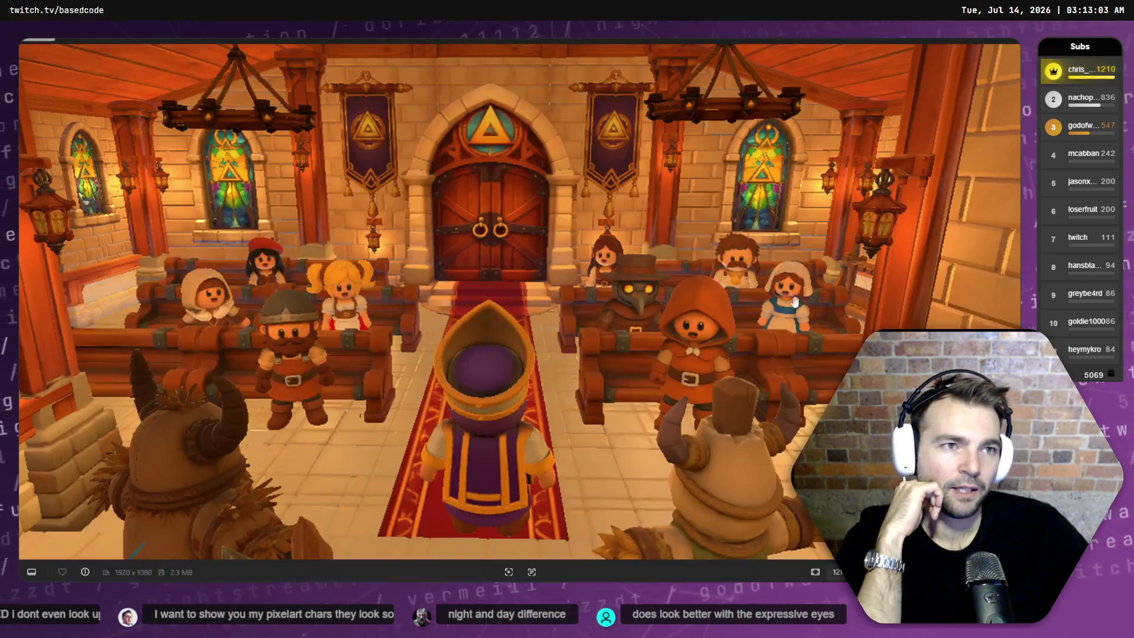
key(alt+Tab)
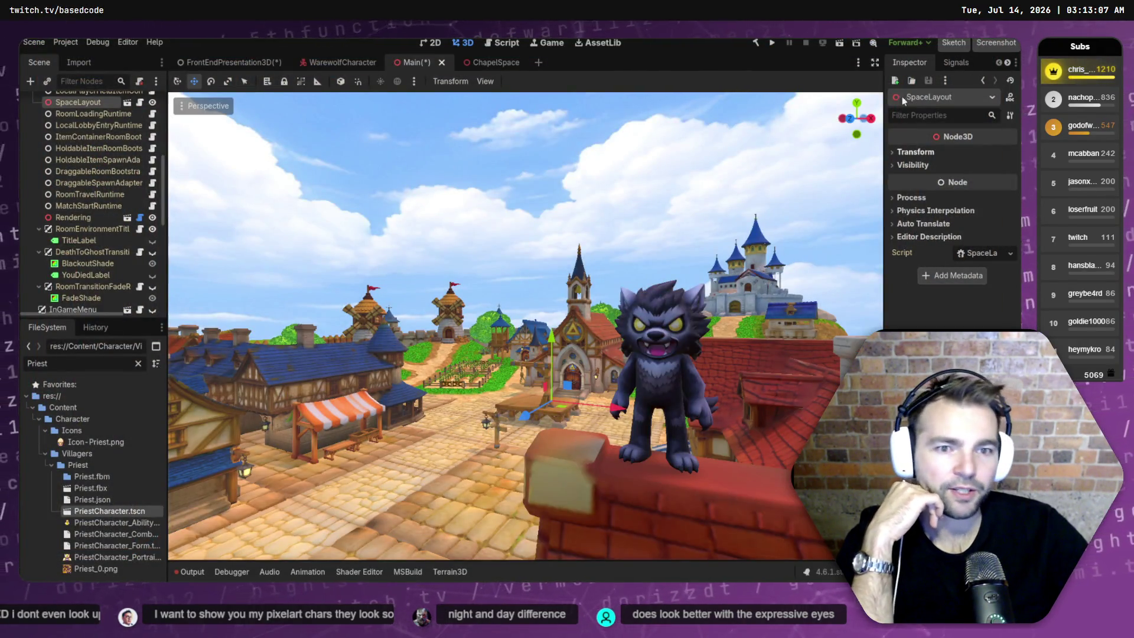
key(alt+Tab)
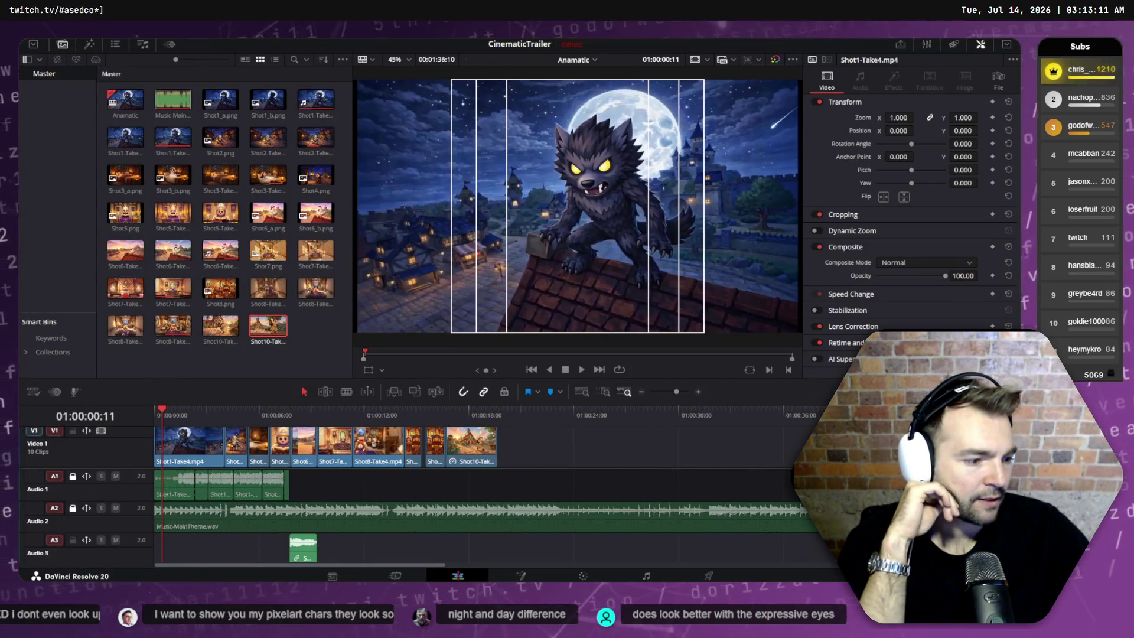
key(alt+Tab)
scroll(383, 285, down, 2)
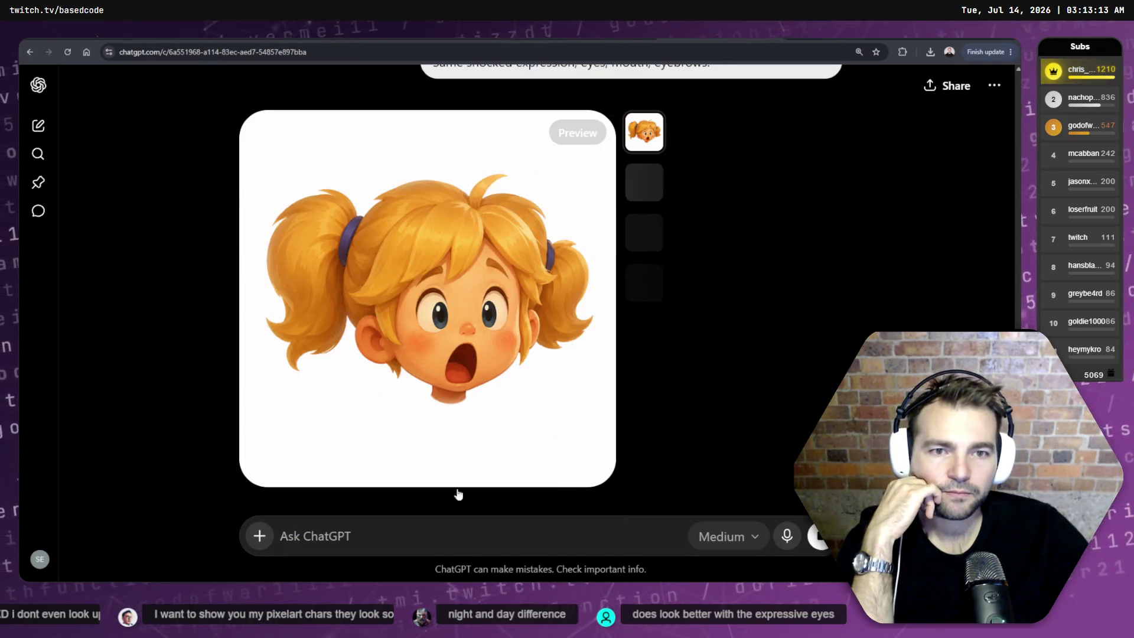
- Ask ChatGPT to remove the head and keep only the eyes, nose, mouth and brows
text(Remove the fhead,)
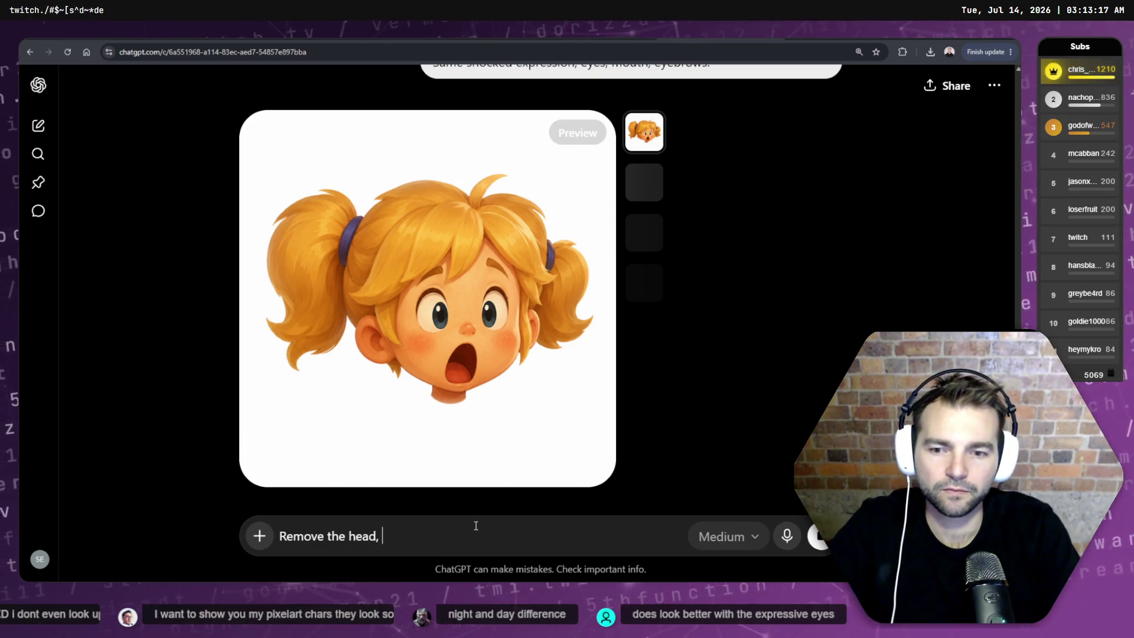
text( the eyes no)
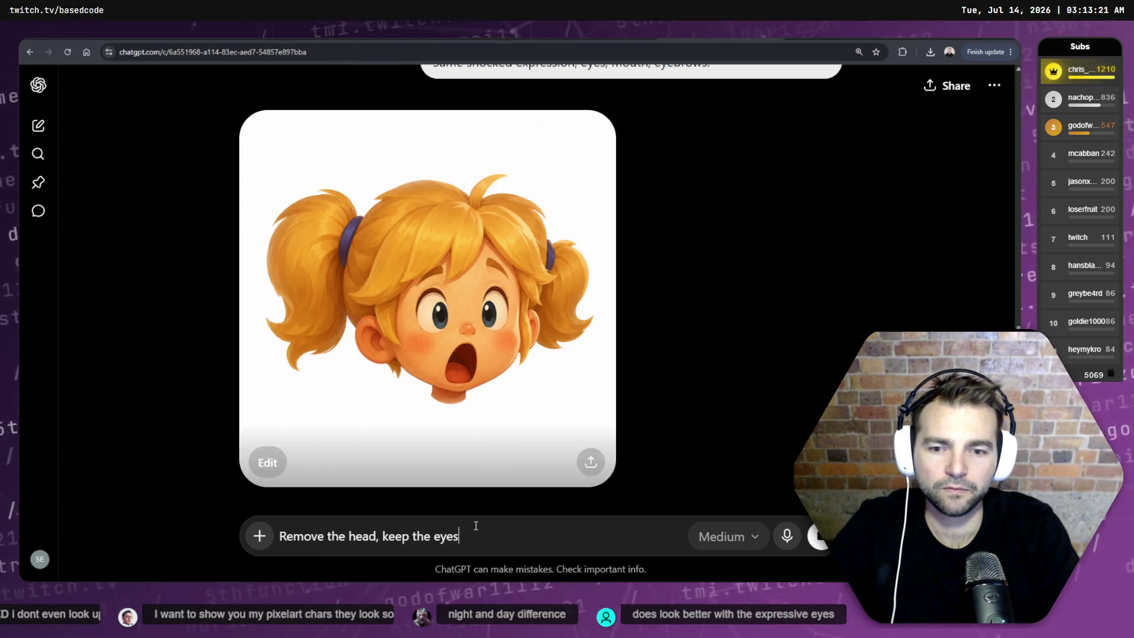
text(e, mouth, bro)
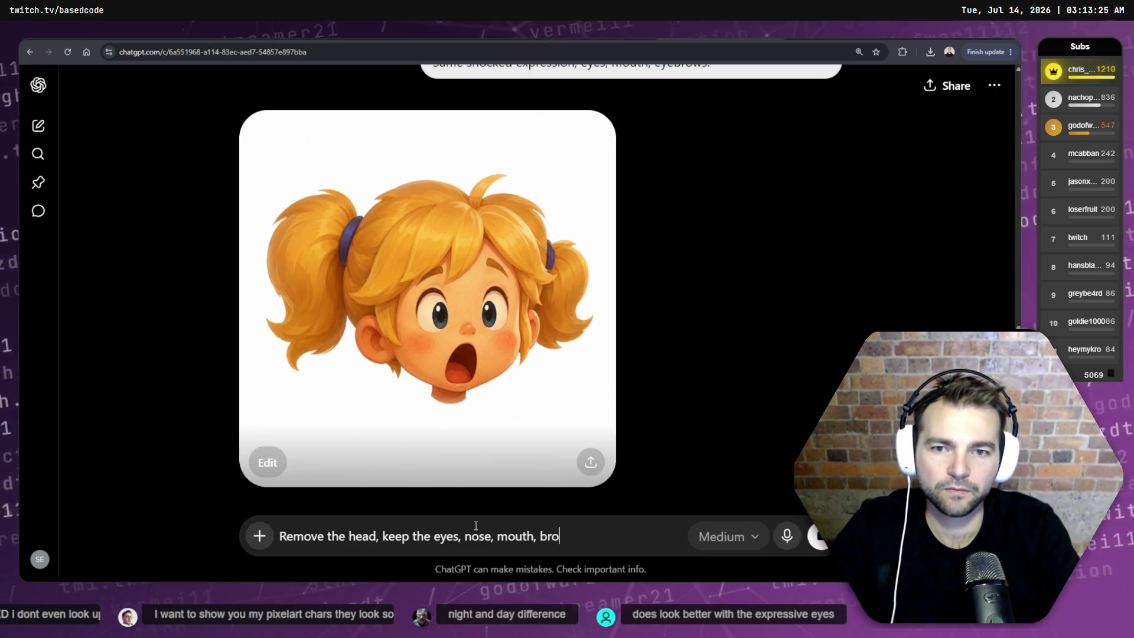
text(ws. J)
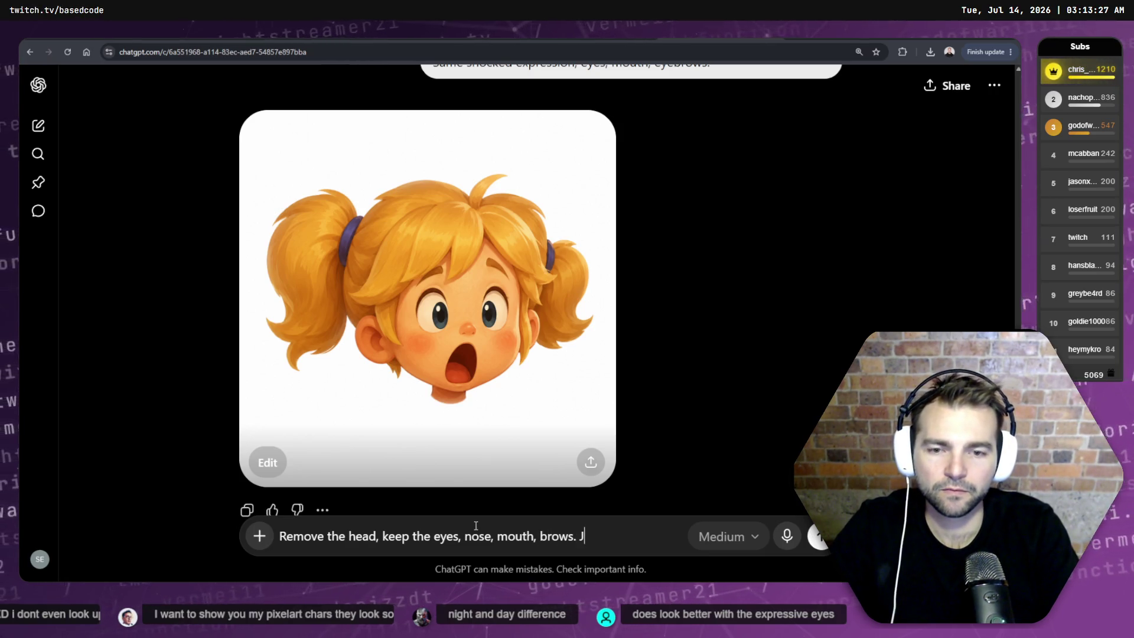
text(not the)
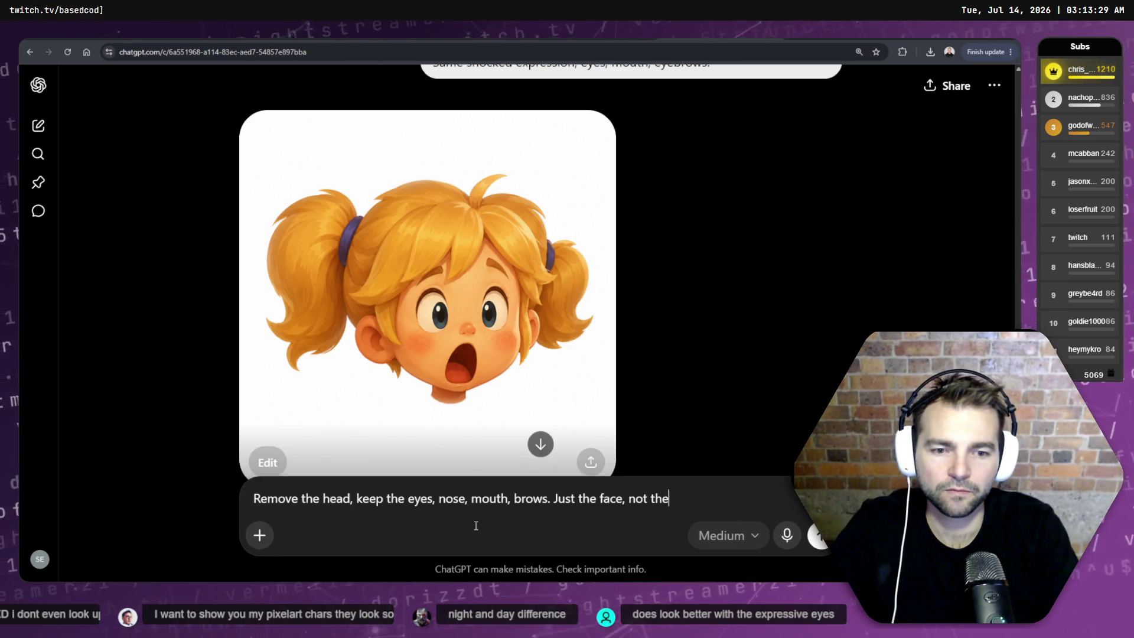
text(d.)
key(Return)
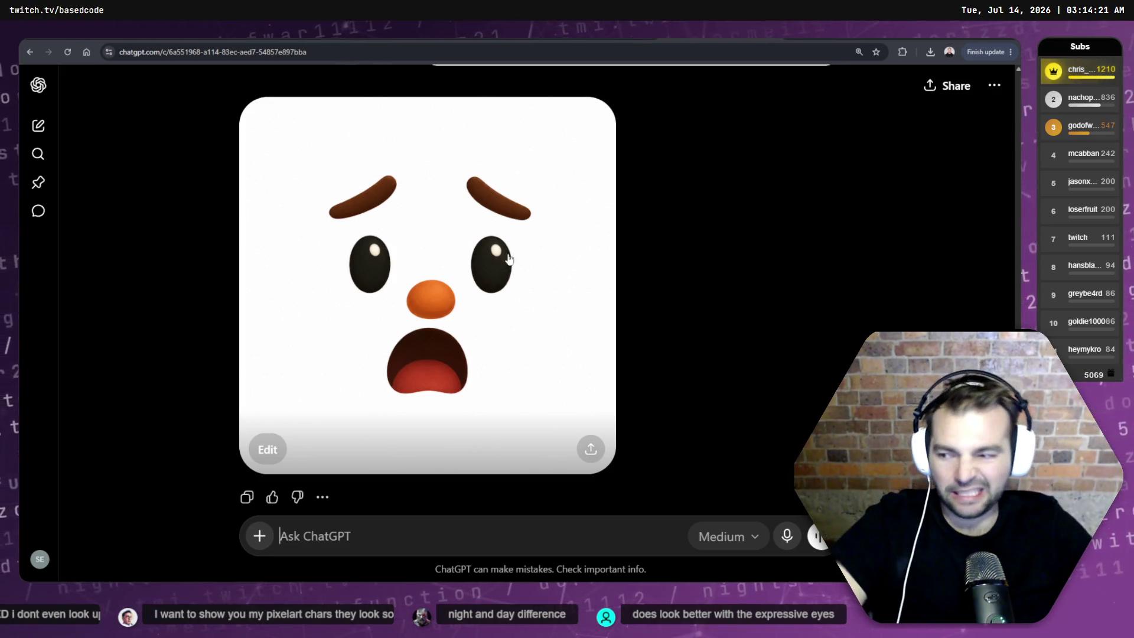
scroll(718, 259, up, 4)
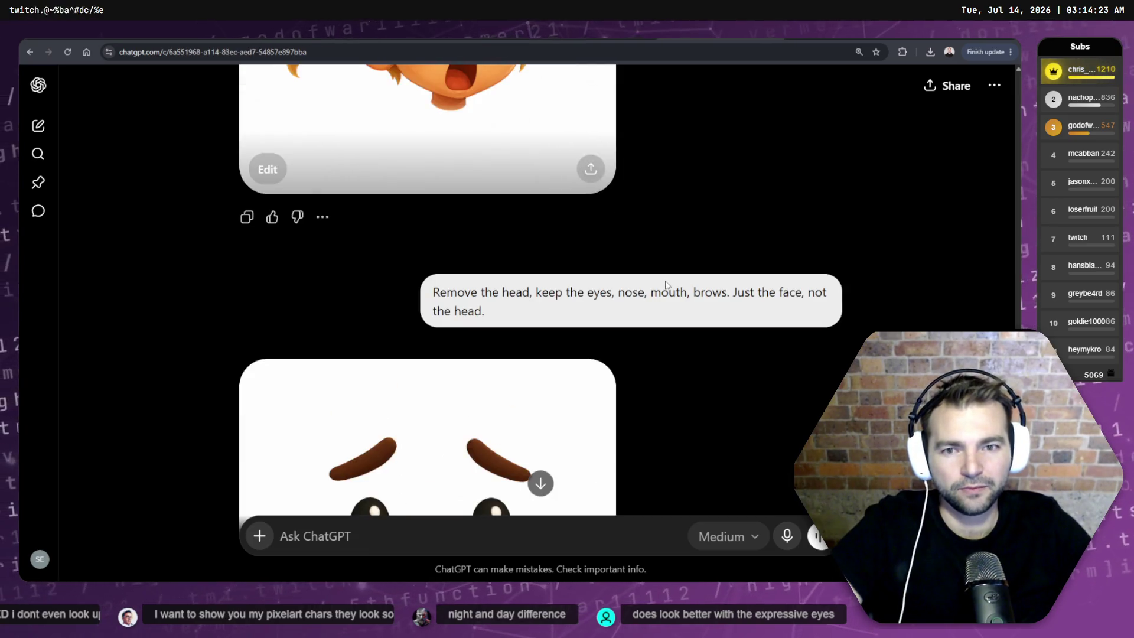
scroll(738, 384, up, 4)
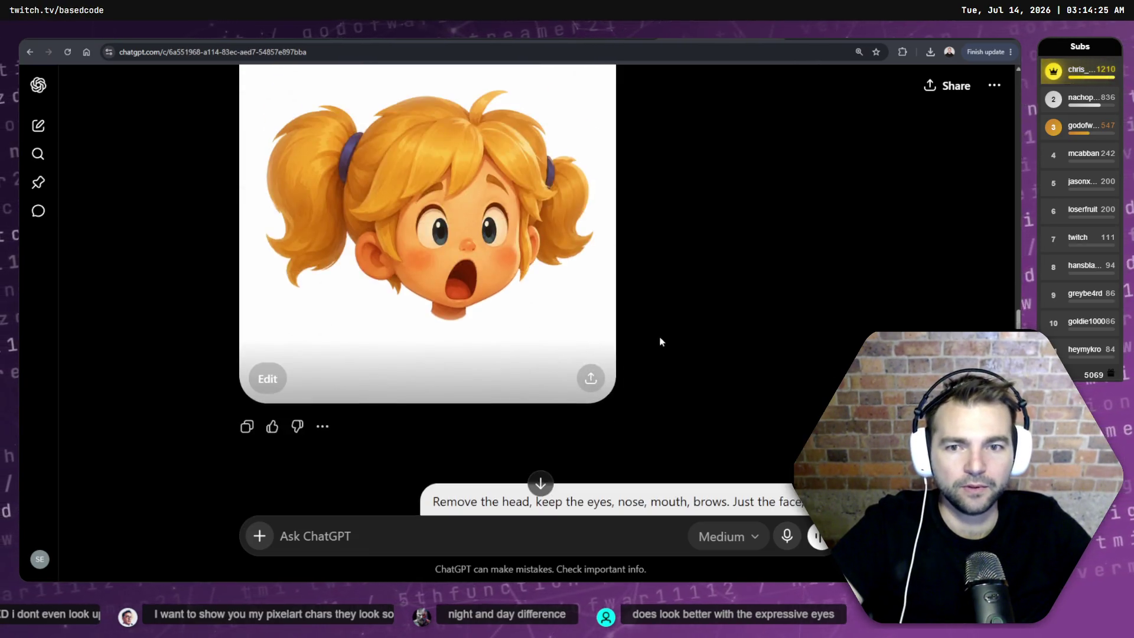
scroll(663, 336, down, 7)
scroll(715, 231, down, 2)
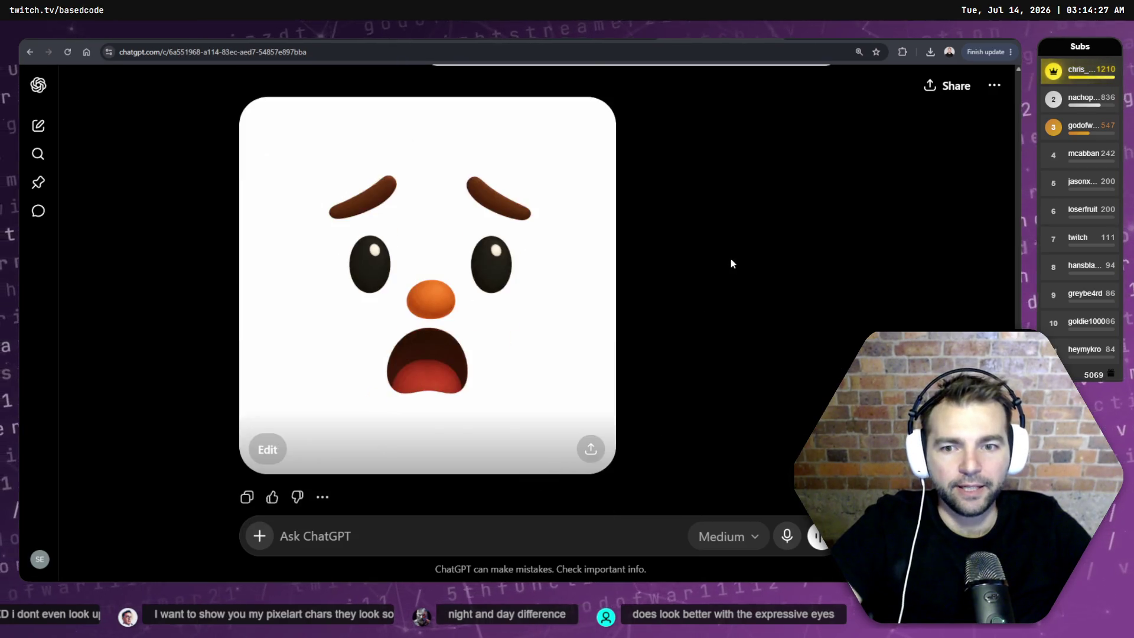
- Reload the conversation and open the pigtailed-girl face image in the editor
key(F5)
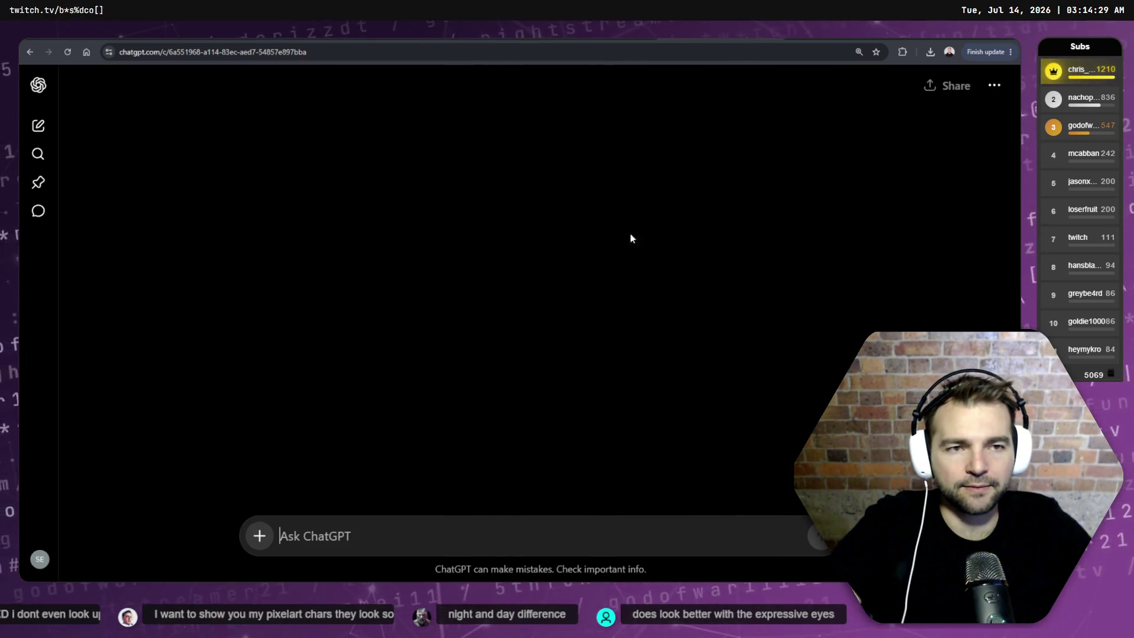
scroll(716, 287, down, 5)
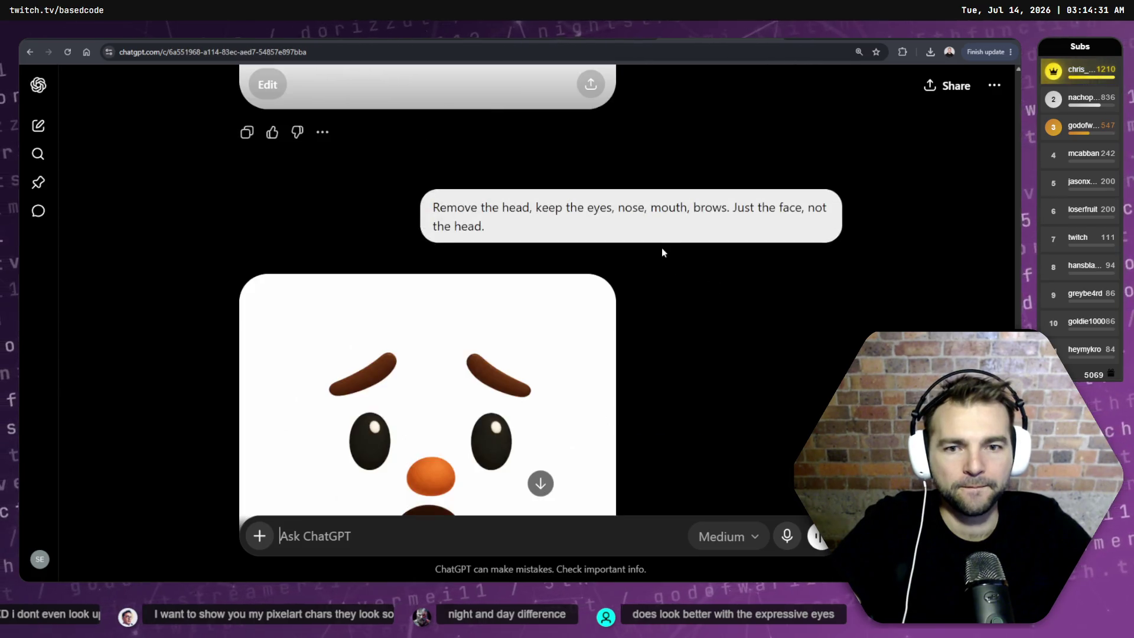
triple_click(494, 229)
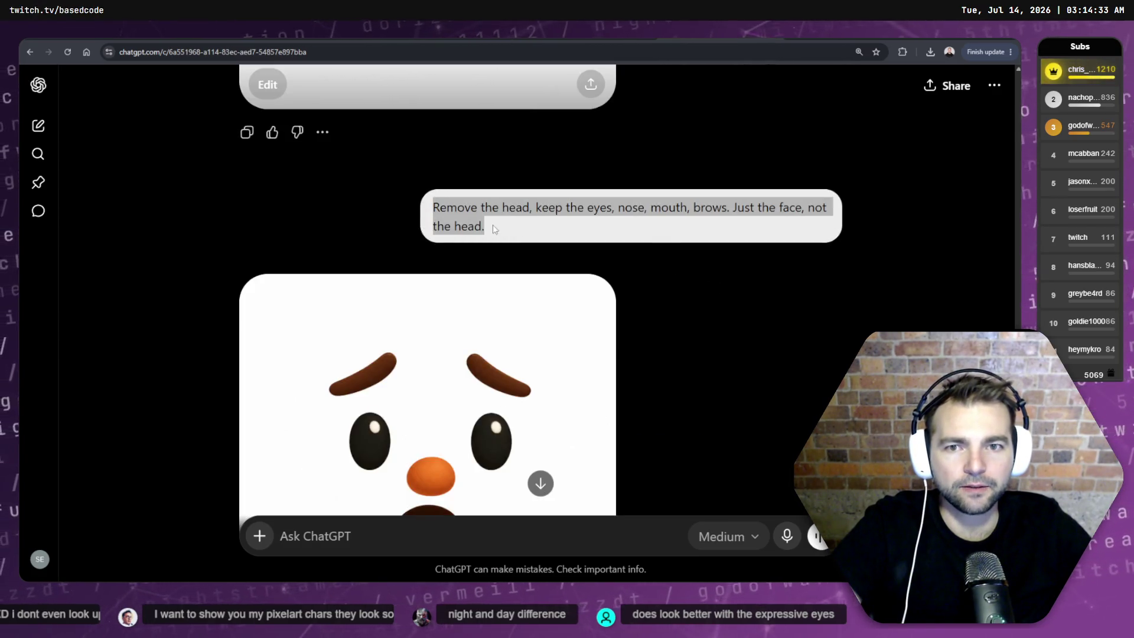
scroll(553, 232, up, 2)
click(265, 187)
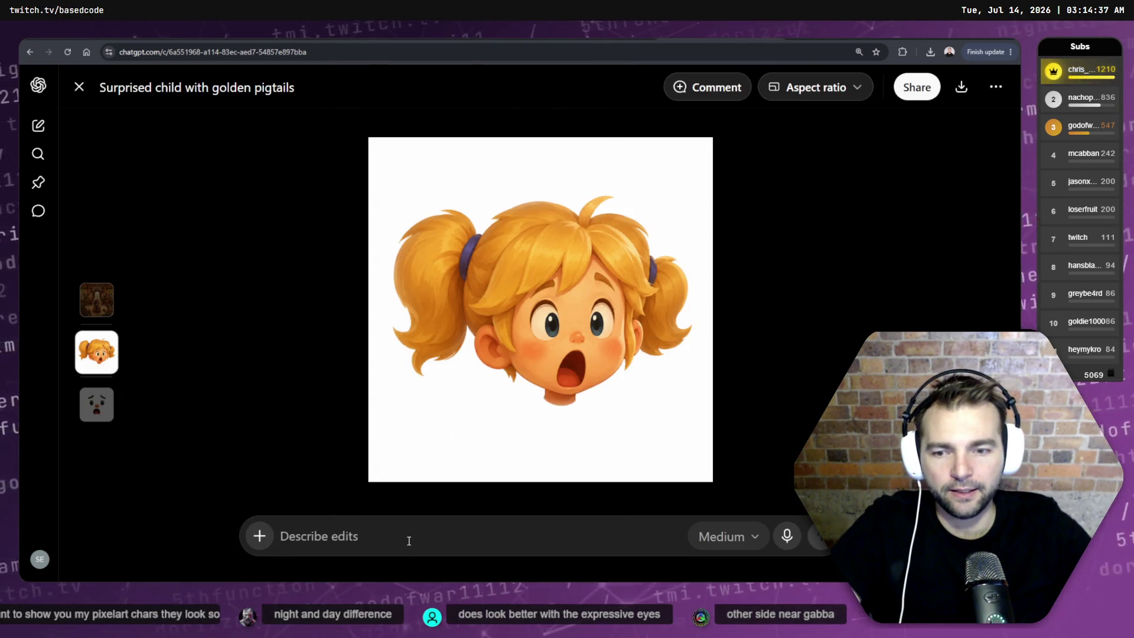
- Submit 'Hide the head, but keep the face.' as an edit of the pigtailed-girl image
text(Don't changfe)
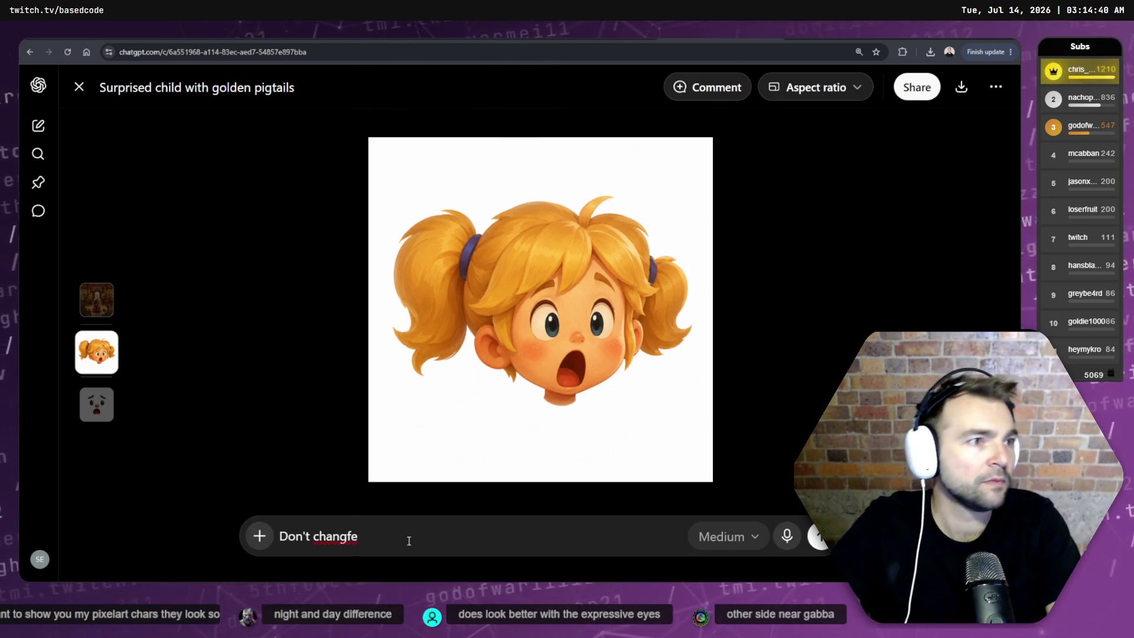
key(ctrl+BackSpace)
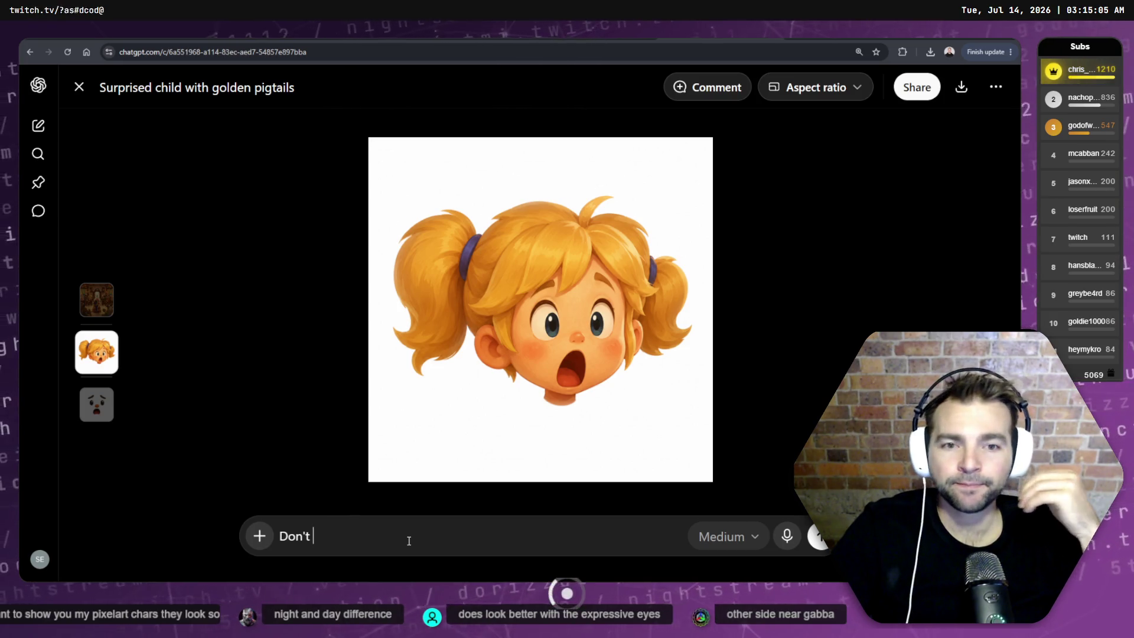
text(change the )
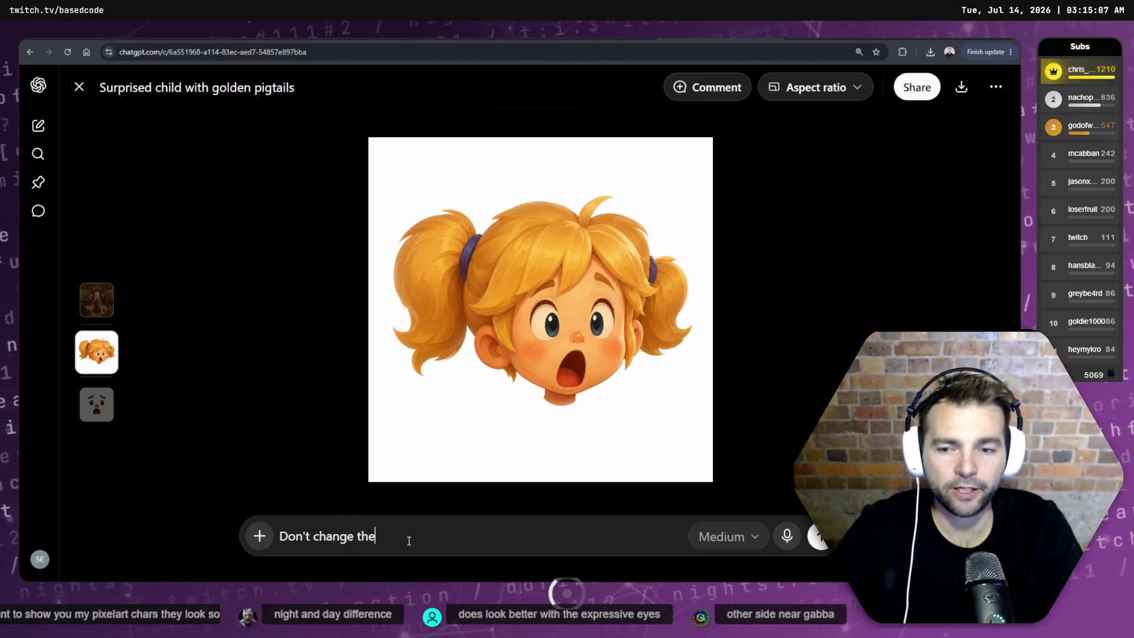
text(expression)
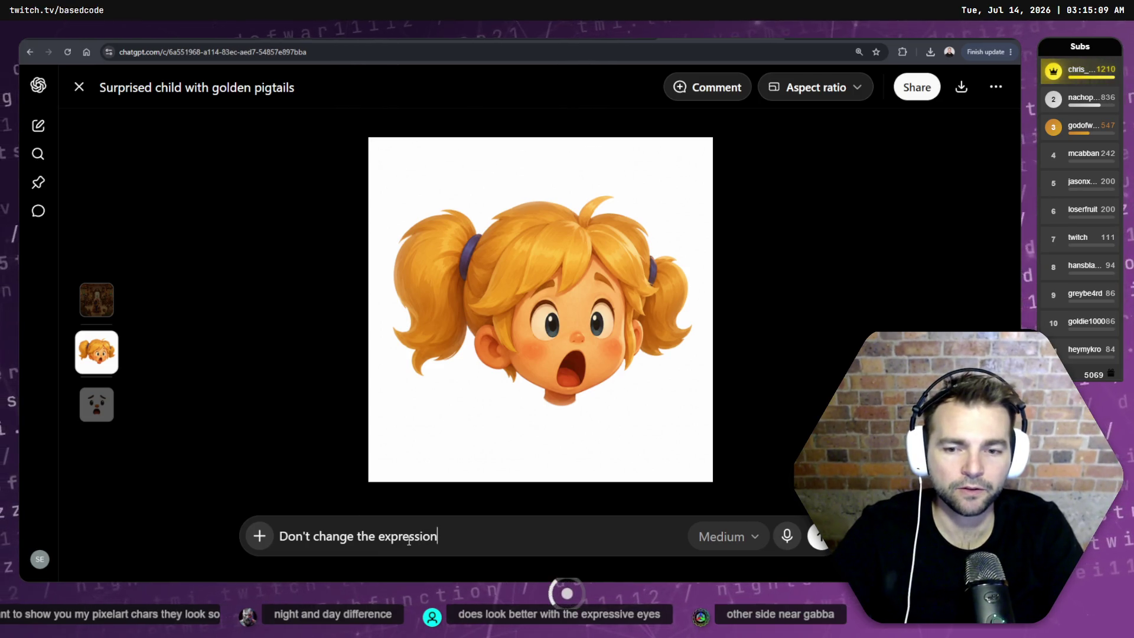
key(Return)
text(Hide the)
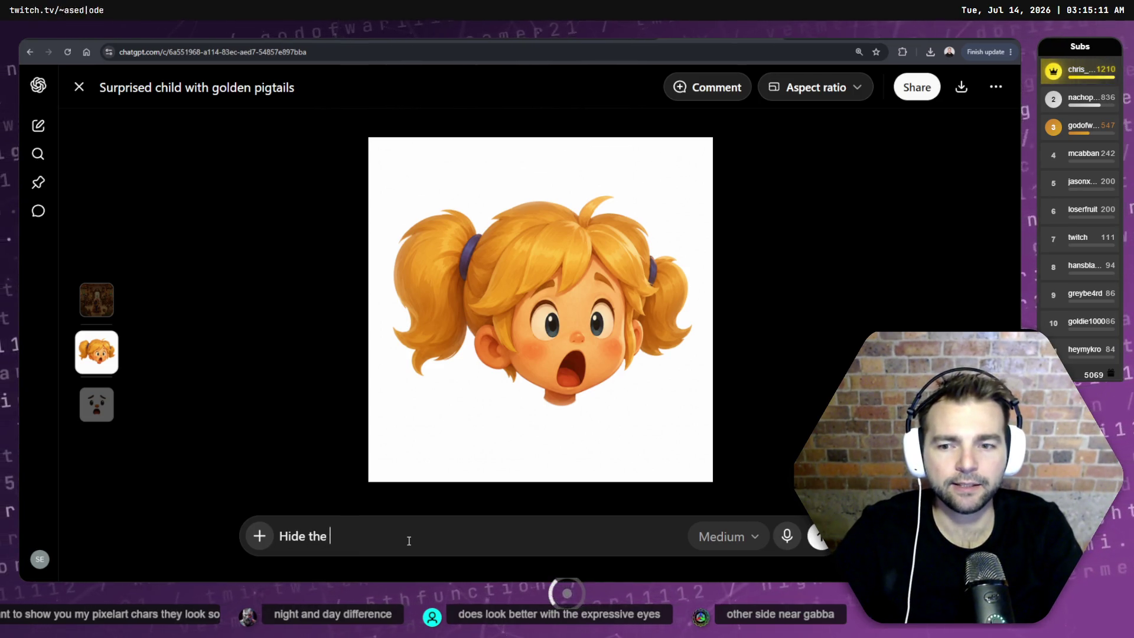
key(BackSpace)
key(BackSpace)
key(BackSpace)
text(the head)
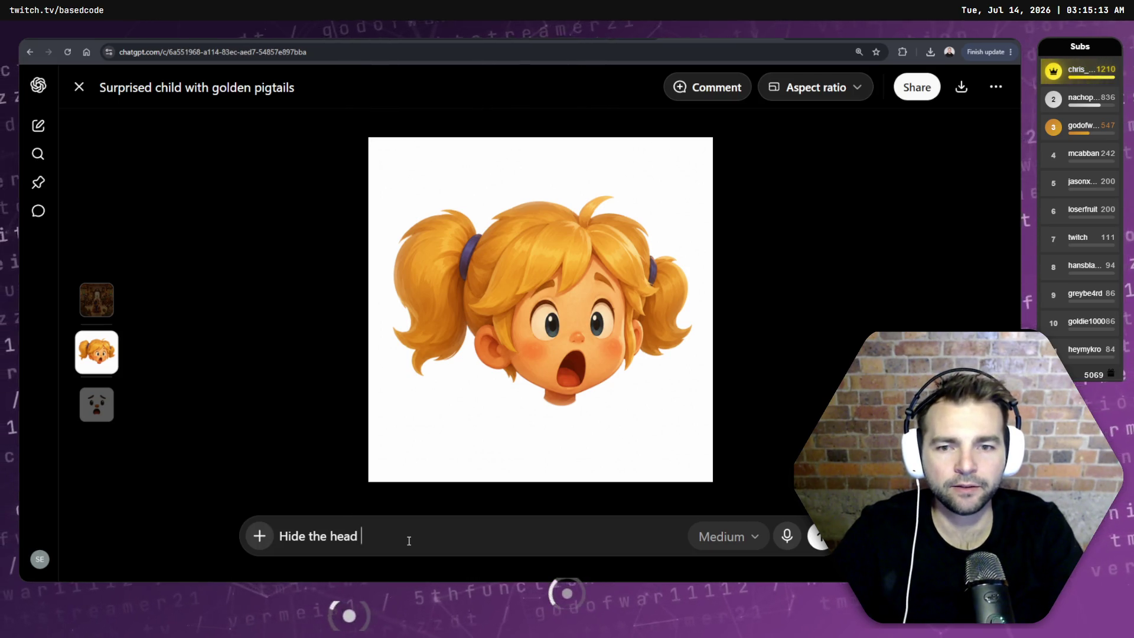
text(, but kee)
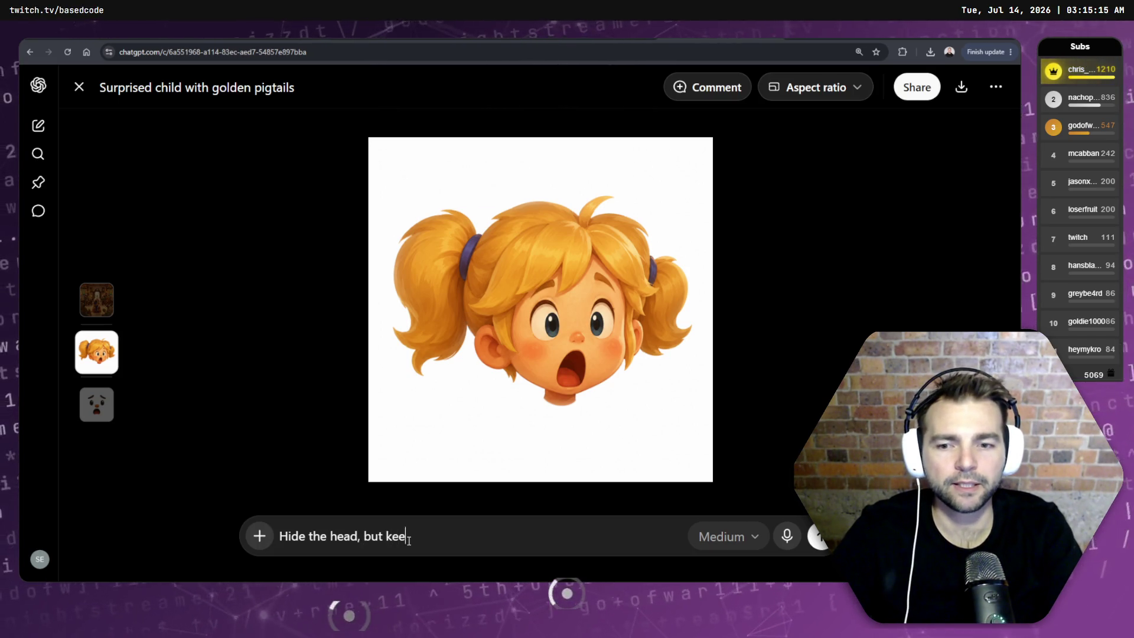
text(p the face.)
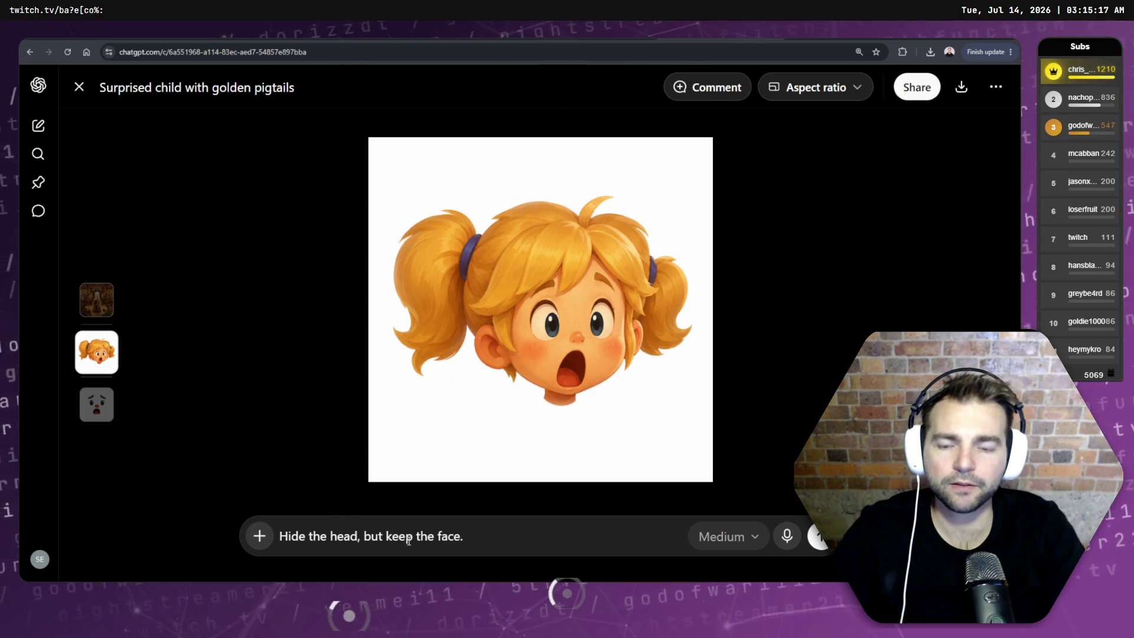
key(Return)
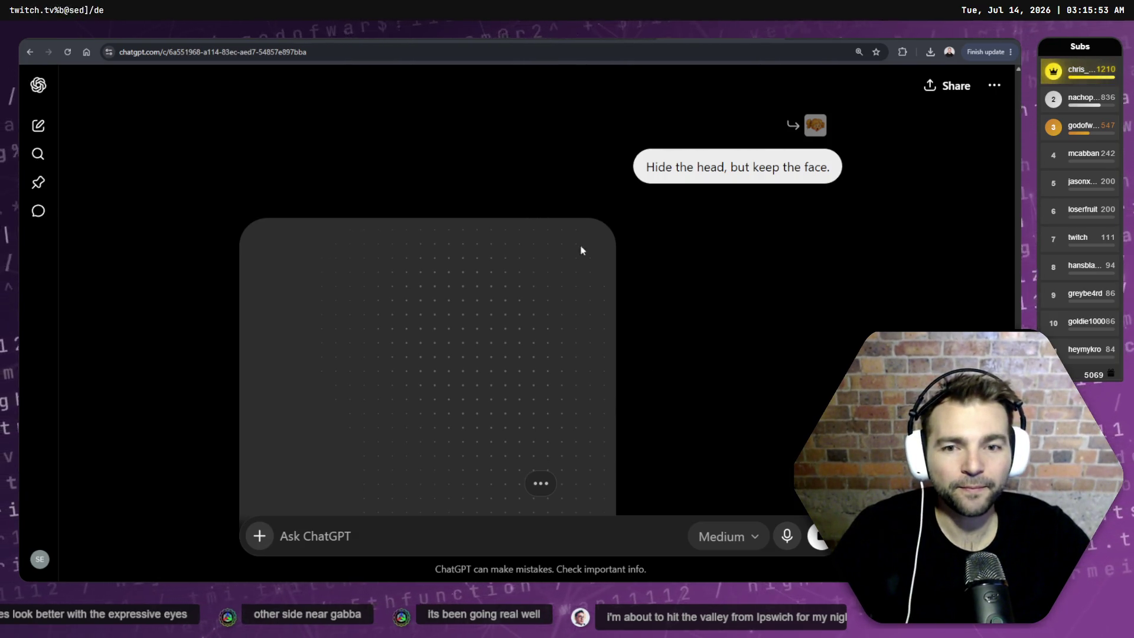
scroll(494, 319, down, 3)
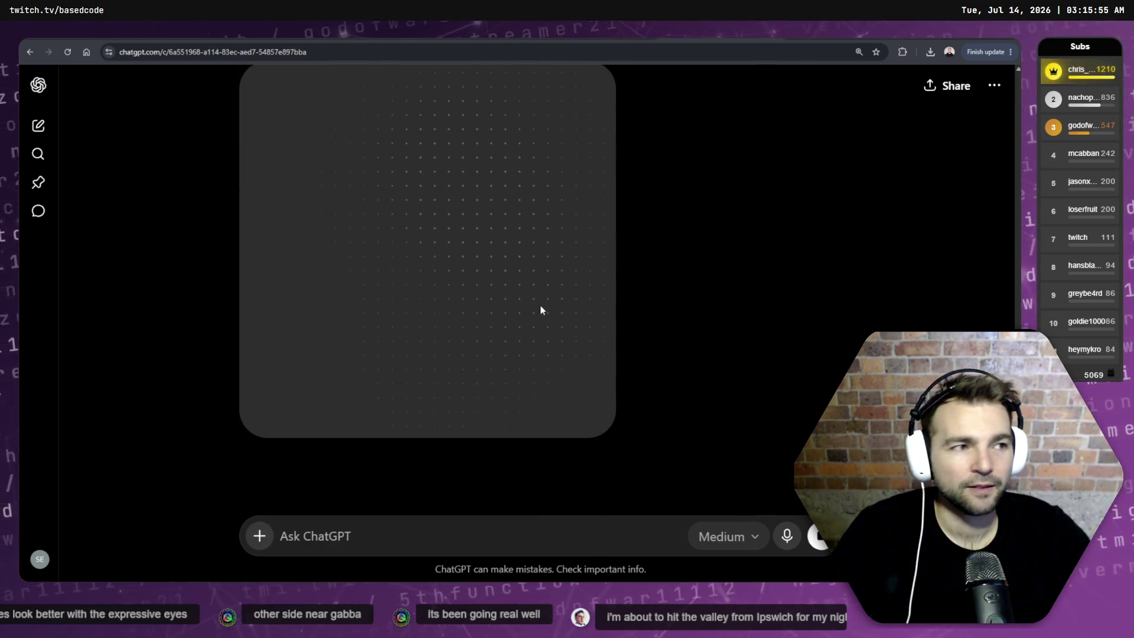
- View the generated brows, eyes, nose and mouth image full size, then close it
scroll(549, 304, up, 1)
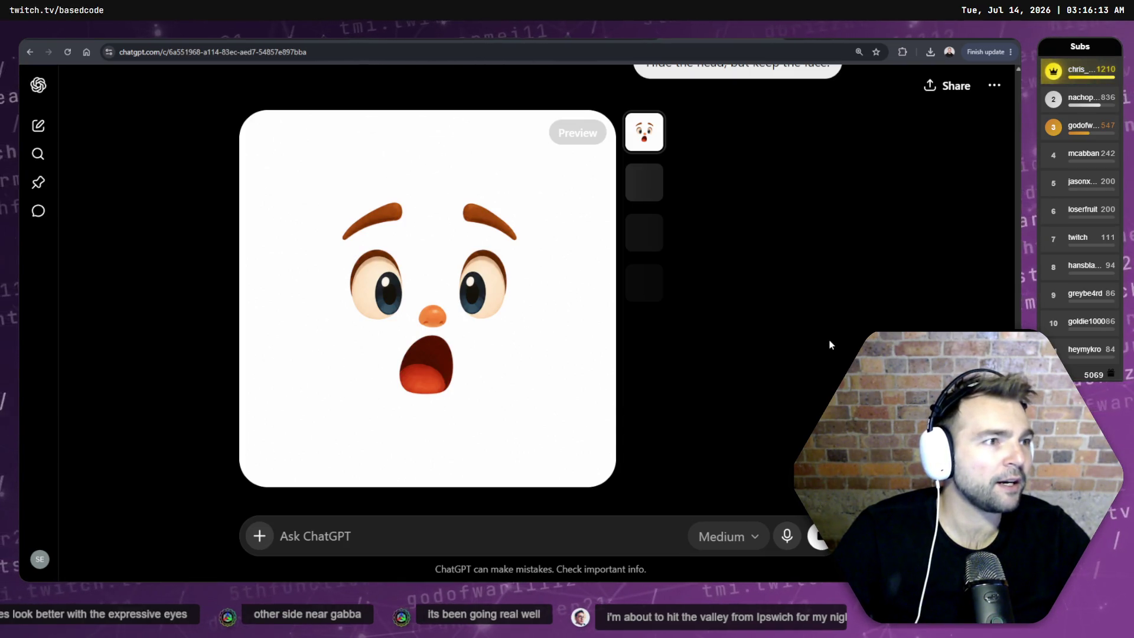
click(530, 302)
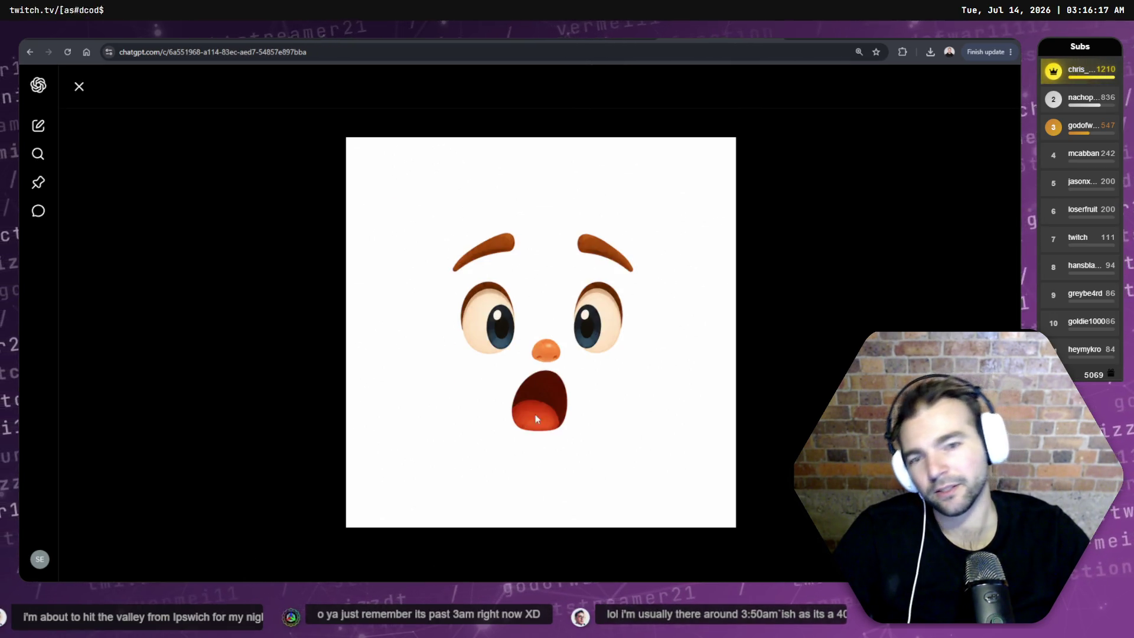
click(788, 315)
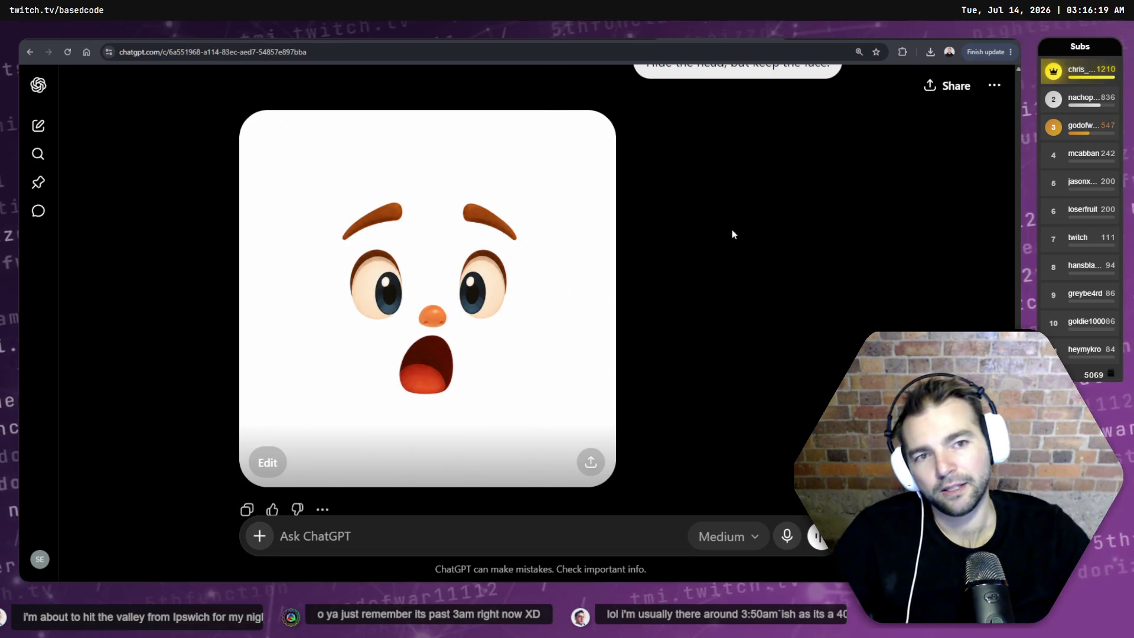
- Ask ChatGPT to replace the white background with alpha transparency
text(R)
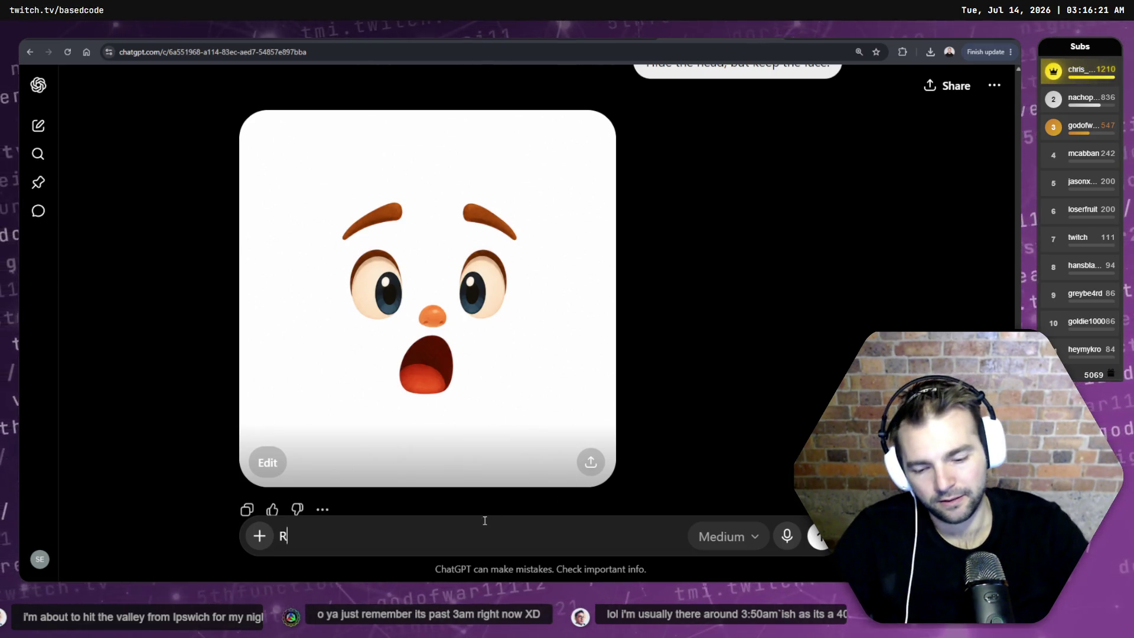
text(eplace the white bac)
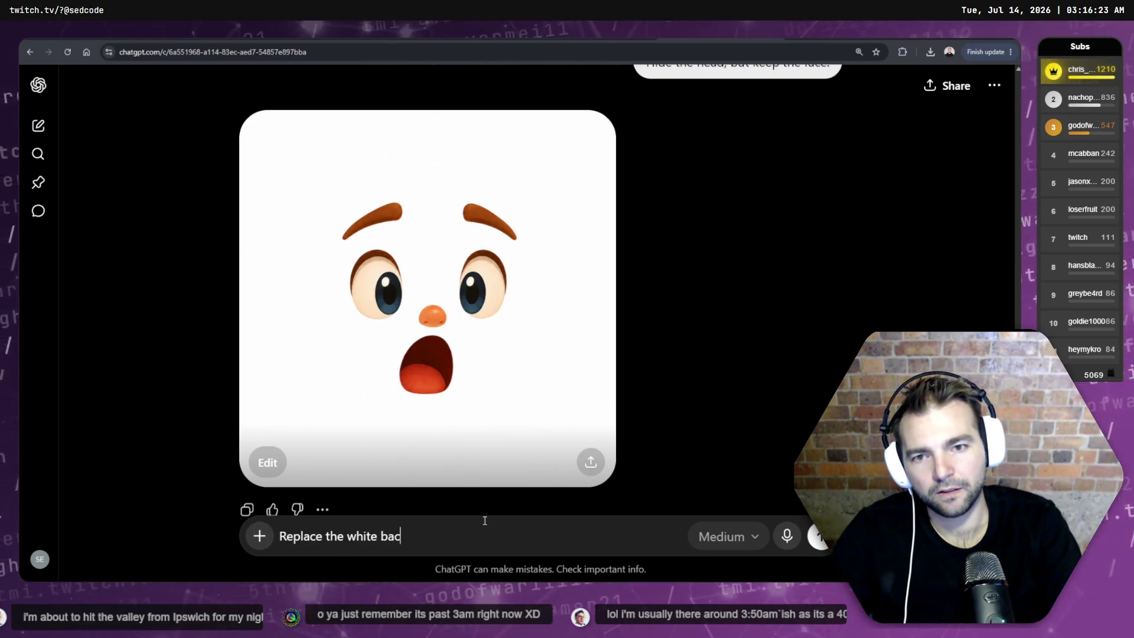
text(kground with al)
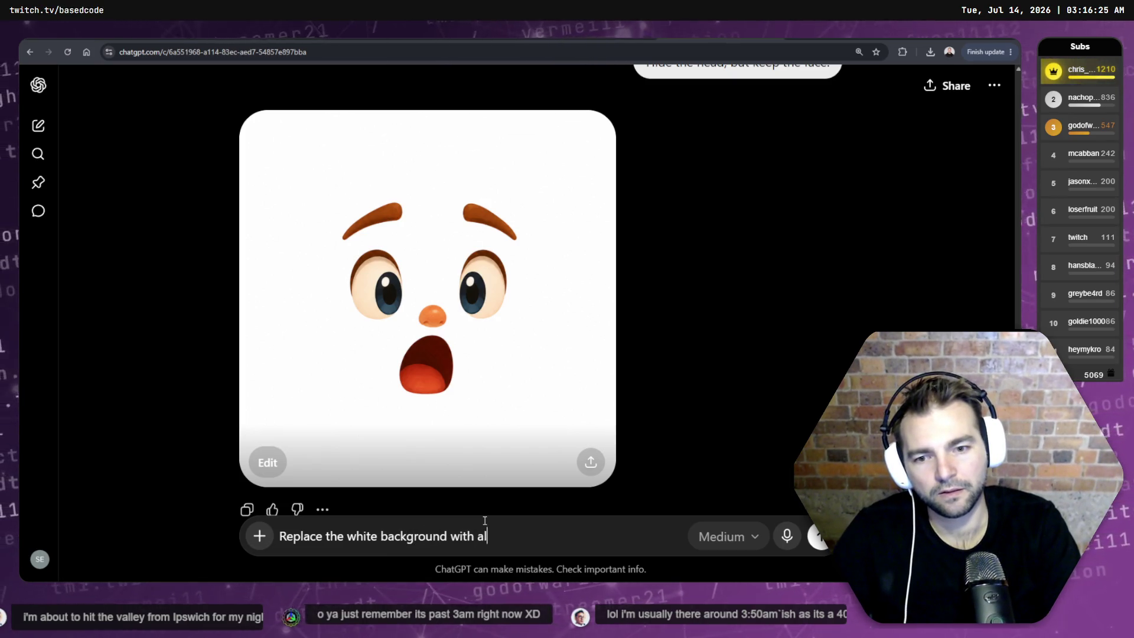
text(pha transpac)
key(ctrl+BackSpace)
text(transparency.)
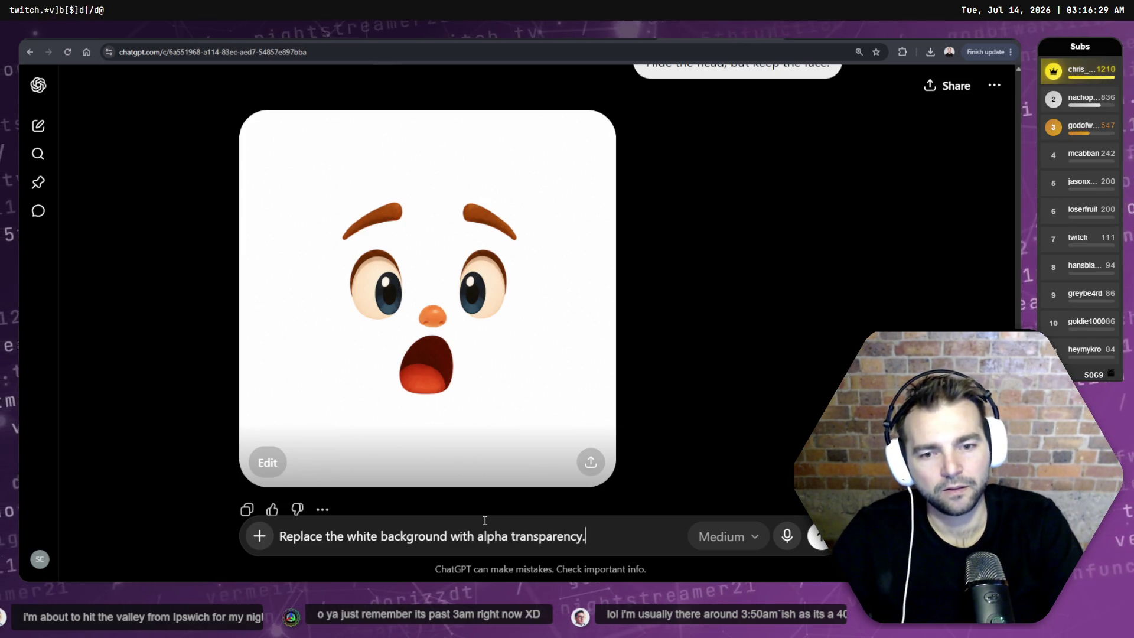
key(Return)
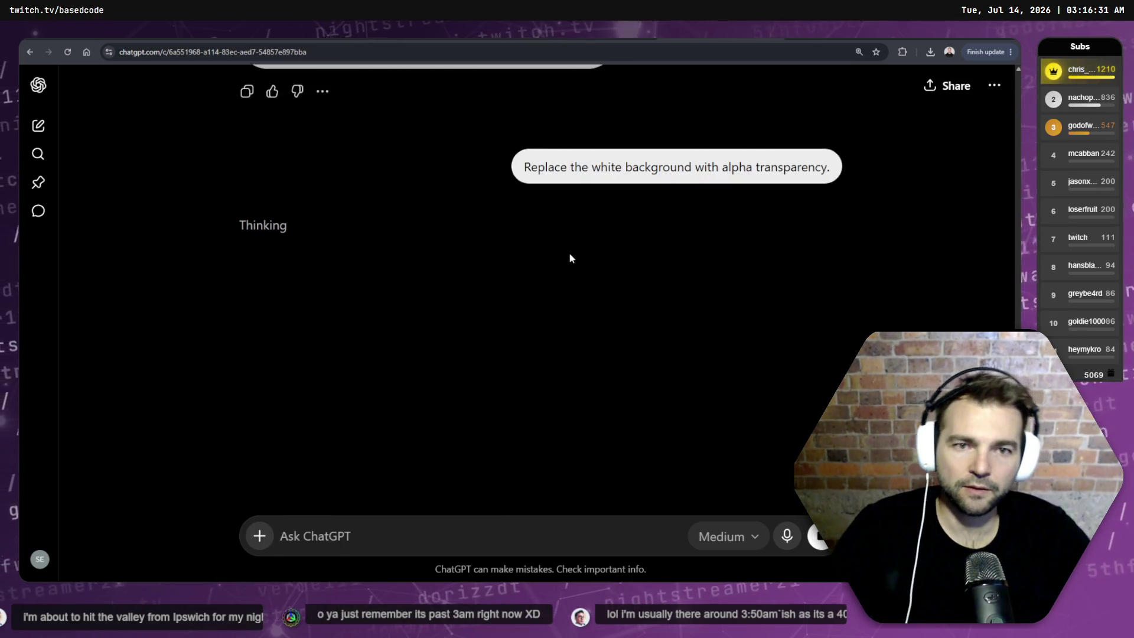
- Open the resulting surprised-face image full size and download it
scroll(568, 253, up, 5)
click(489, 208)
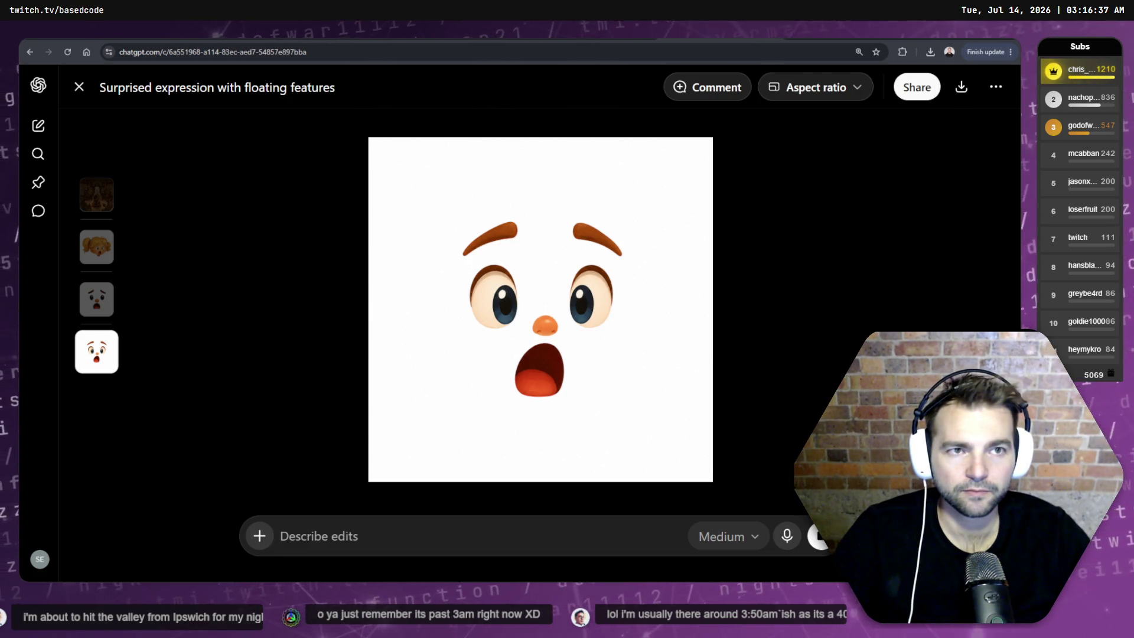
click(961, 87)
key(ctrl+t)
- Google 'background remover' and go to the remove.bg site
click(535, 252)
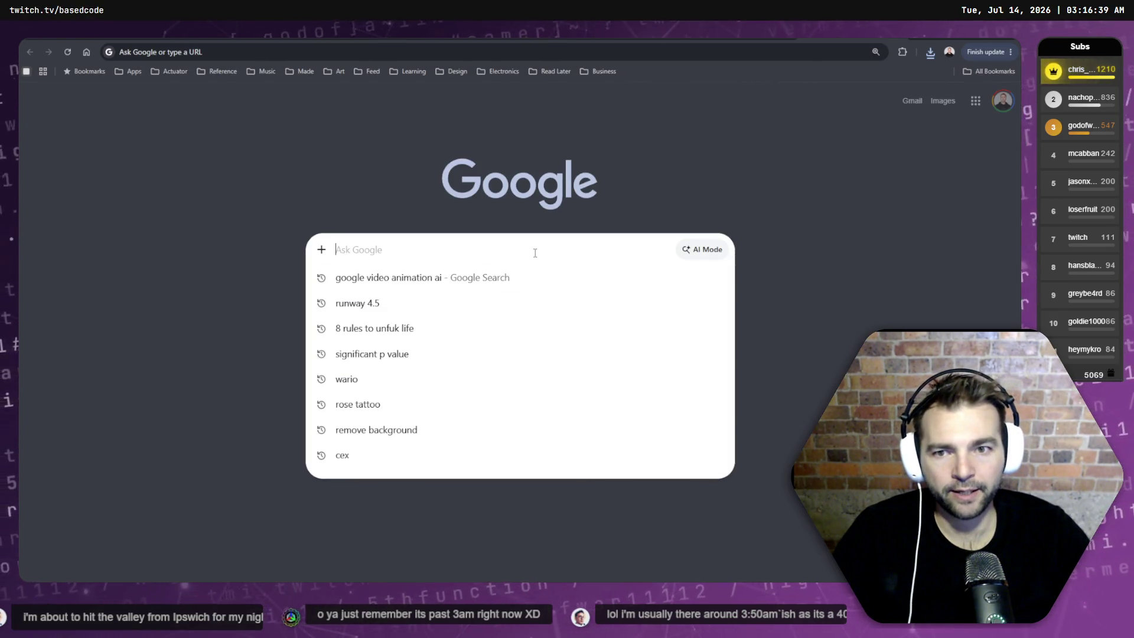
text(background remover)
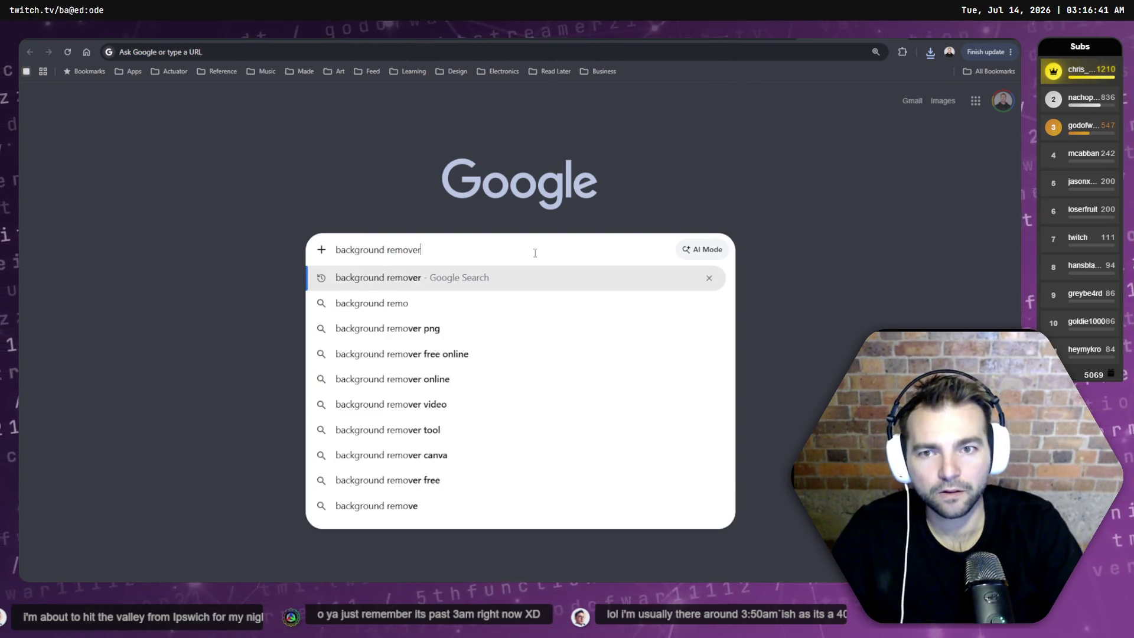
key(Return)
click(331, 433)
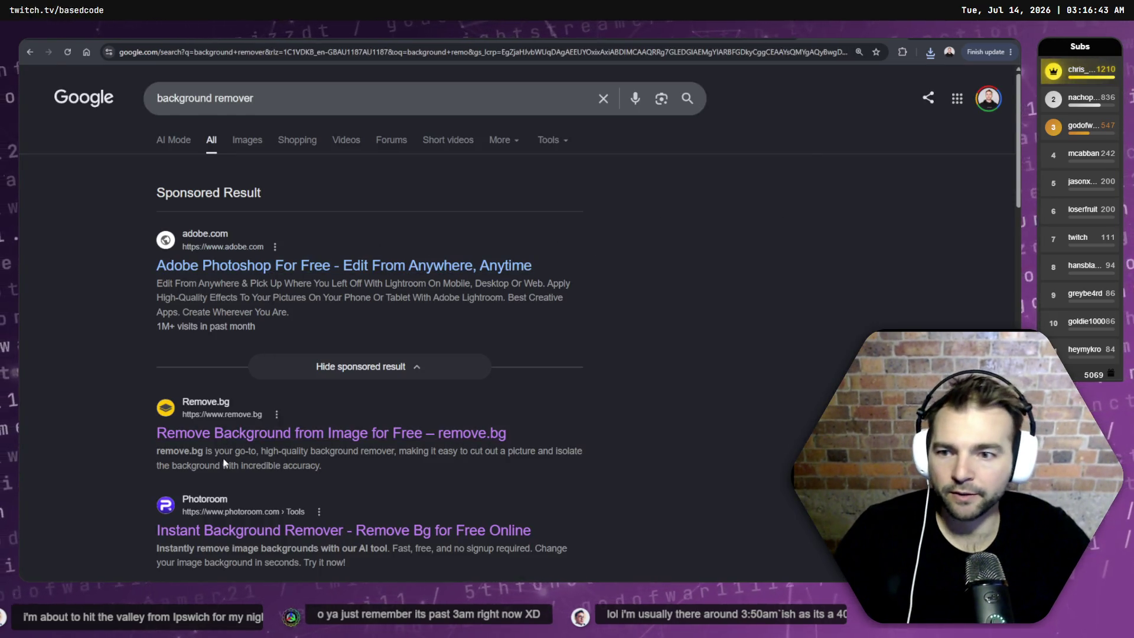
- Upload the downloaded face to remove.bg and save the 500 x 500 transparent preview
click(929, 52)
mouse_move(867, 104)
mouse_down()
mouse_move(378, 278)
mouse_move(407, 283)
mouse_up()
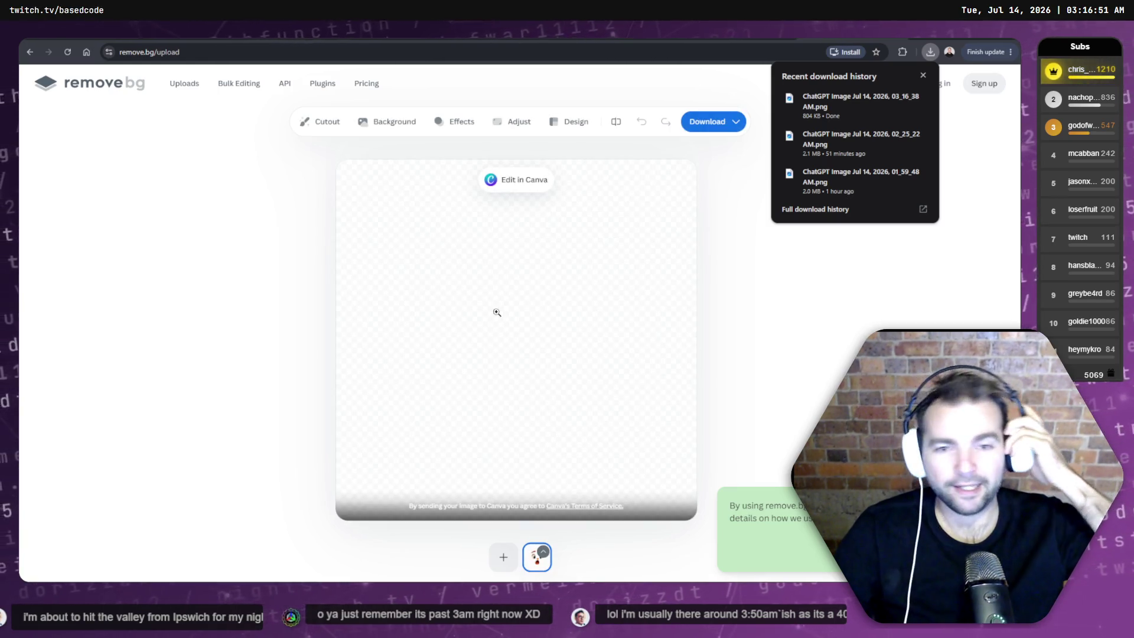
click(712, 122)
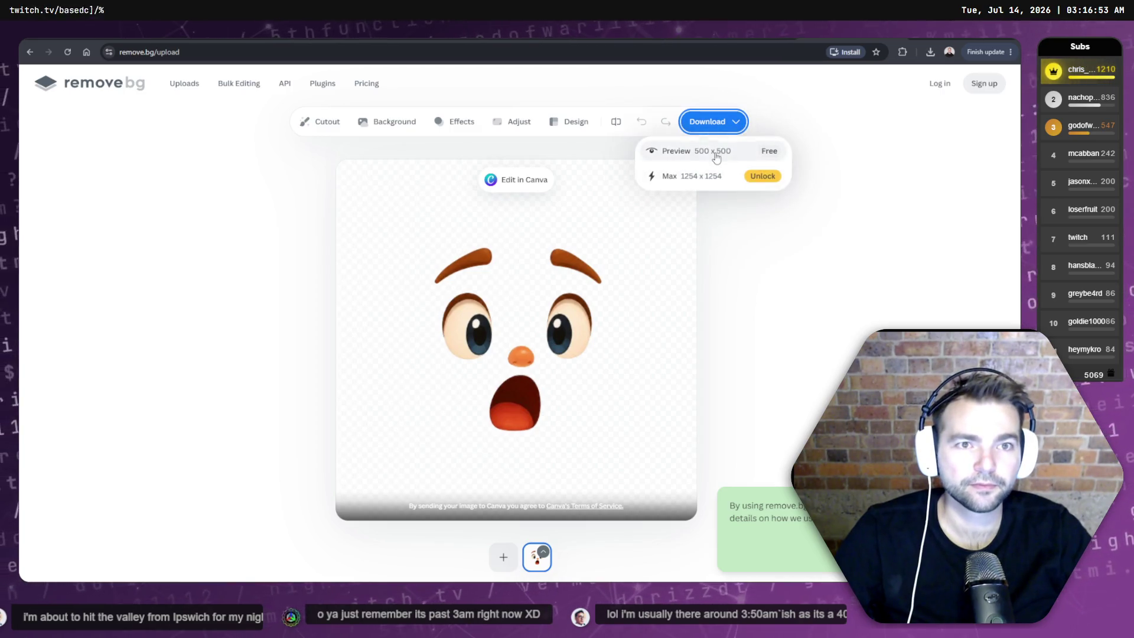
click(679, 150)
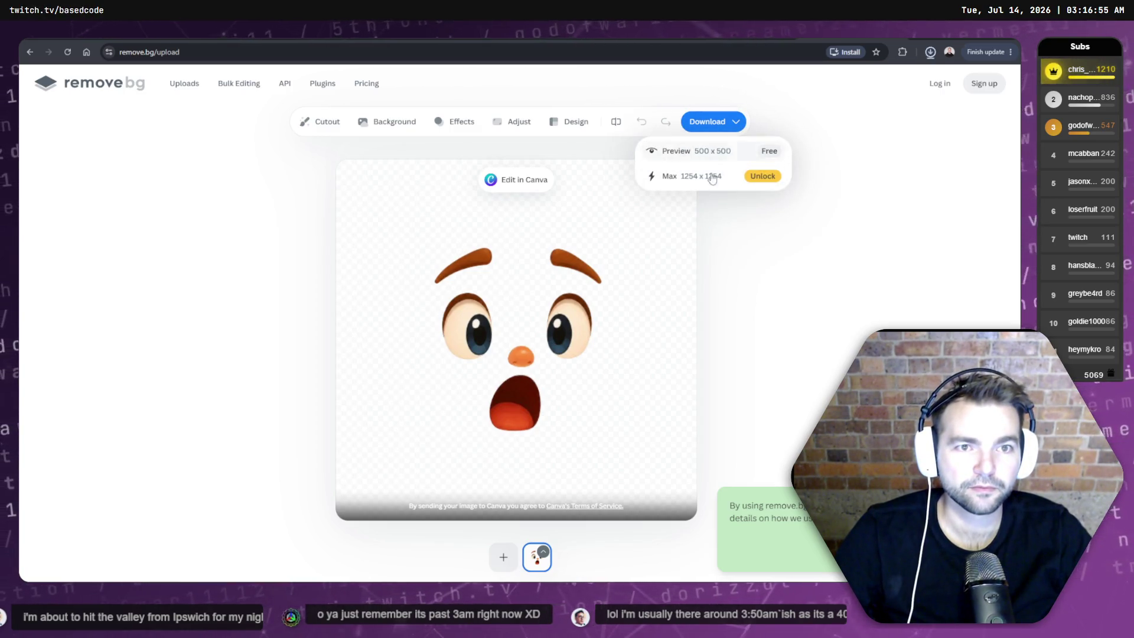
click(902, 77)
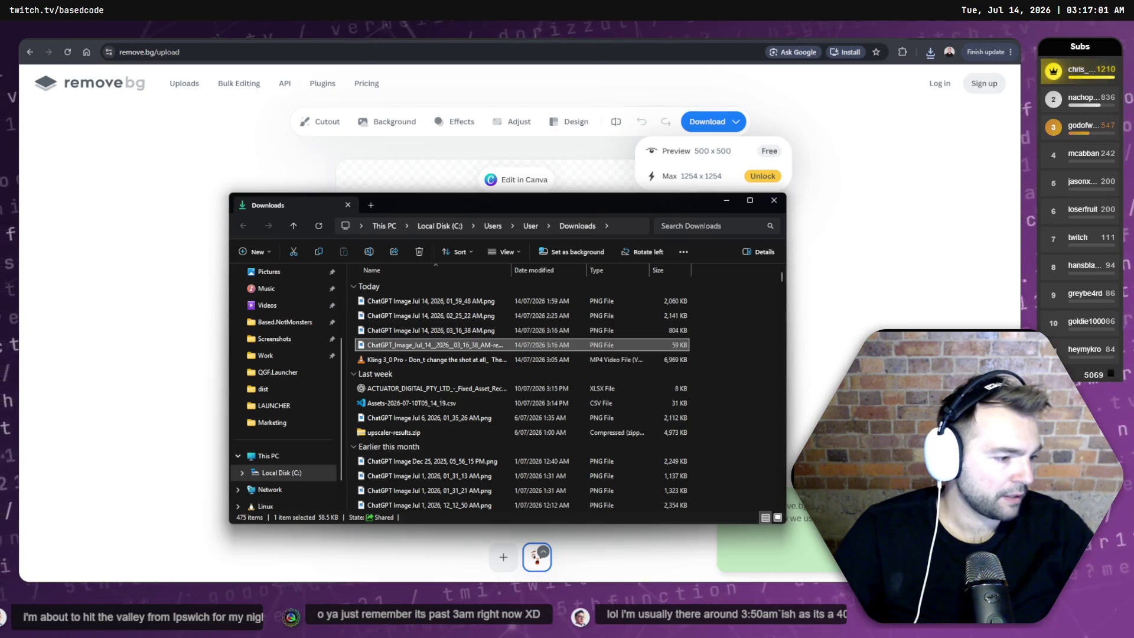
key(alt+Tab)
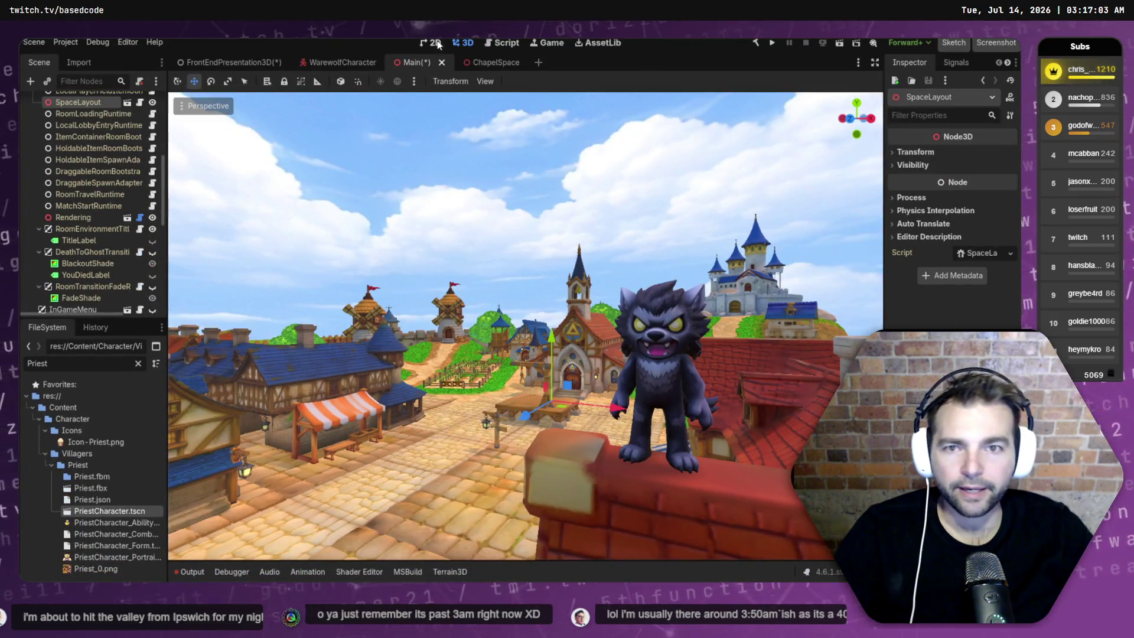
- Save the scene and expand Faces > Expressions in Godot's FileSystem dock
key(ctrl+s)
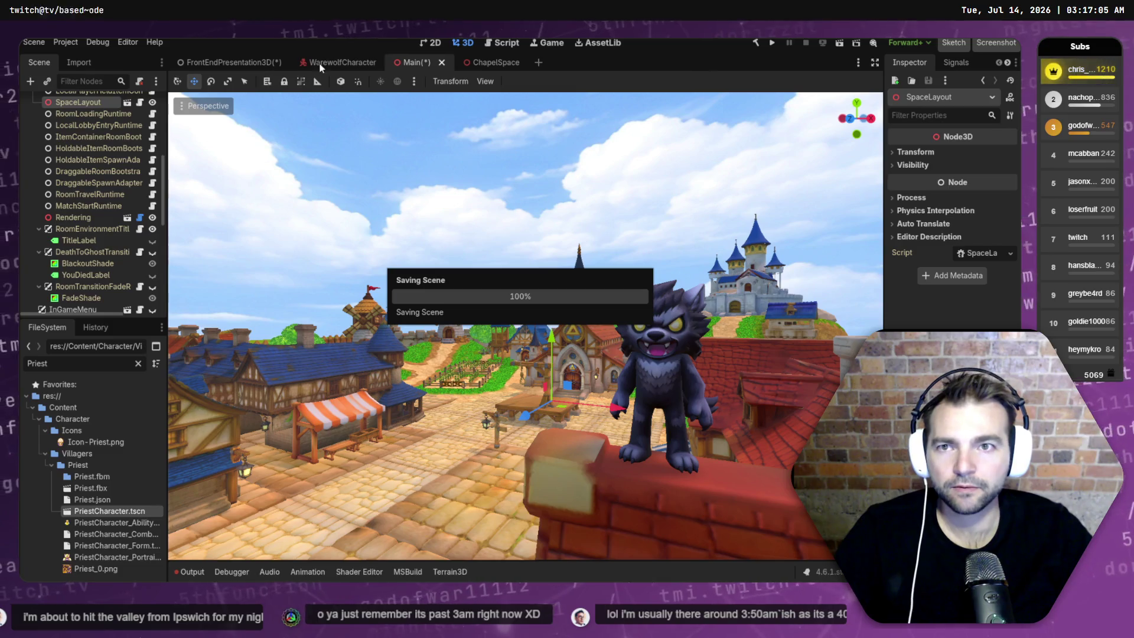
click(138, 363)
click(52, 524)
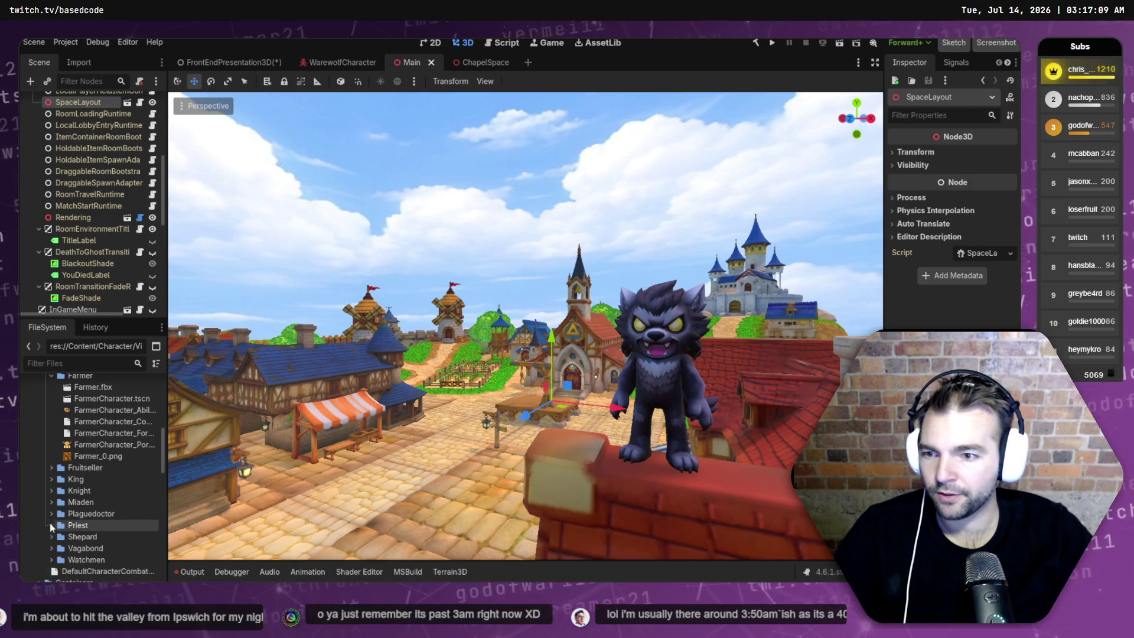
click(52, 375)
scroll(80, 426, up, 5)
double_click(79, 426)
scroll(53, 472, up, 1)
click(52, 458)
click(46, 389)
click(51, 401)
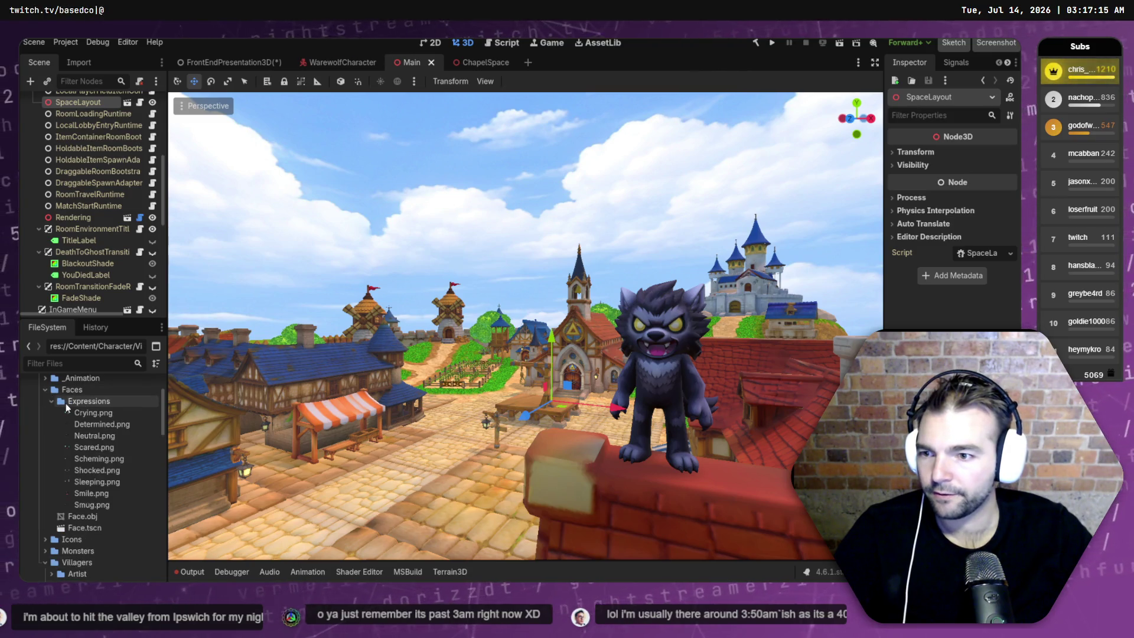
- Show Neutral.png in File Explorer and open it with Paint
right_click(101, 438)
click(140, 455)
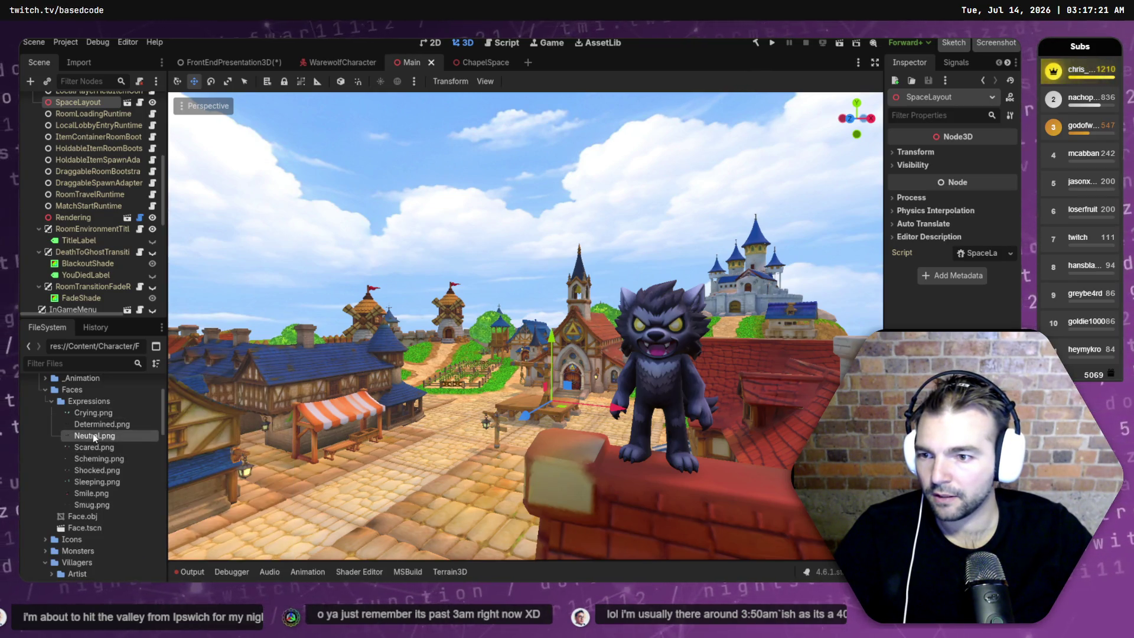
right_click(93, 433)
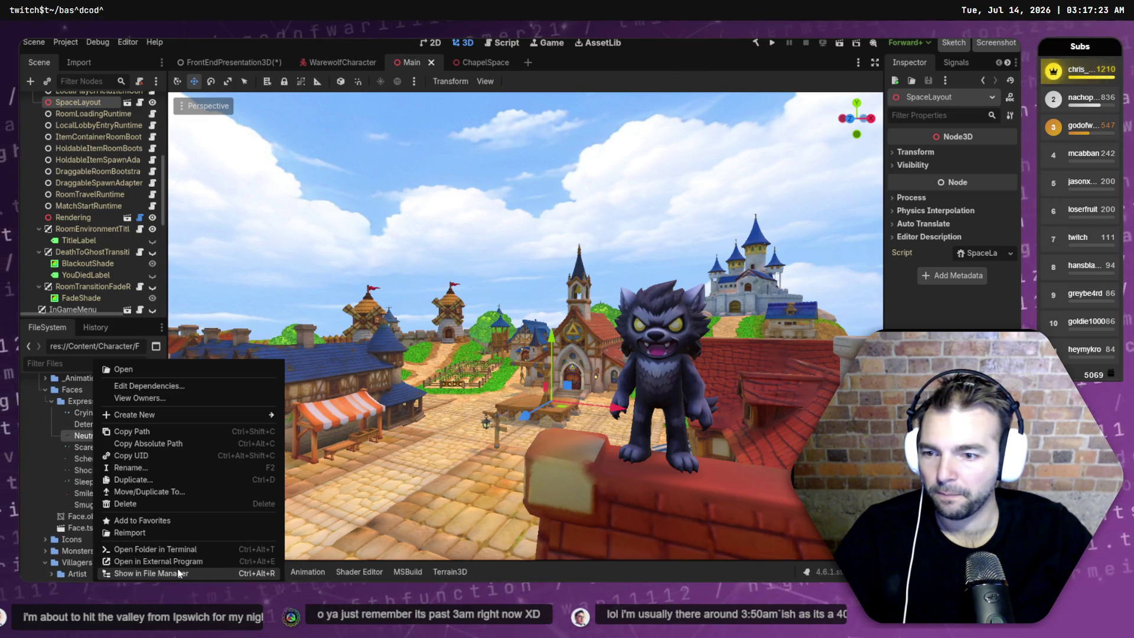
click(216, 406)
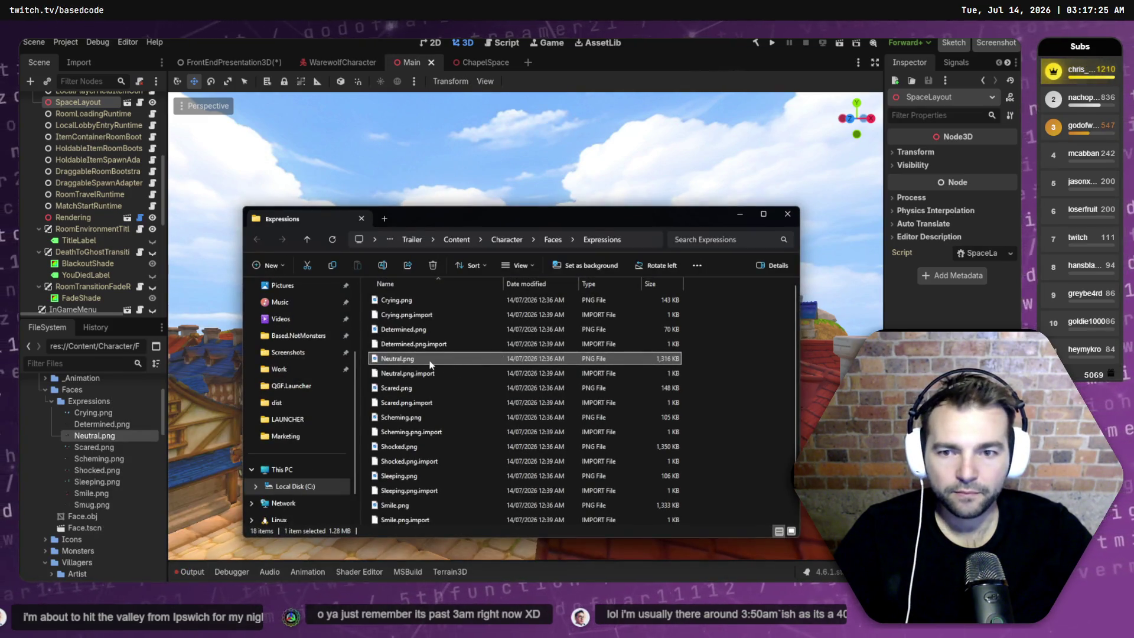
right_click(519, 360)
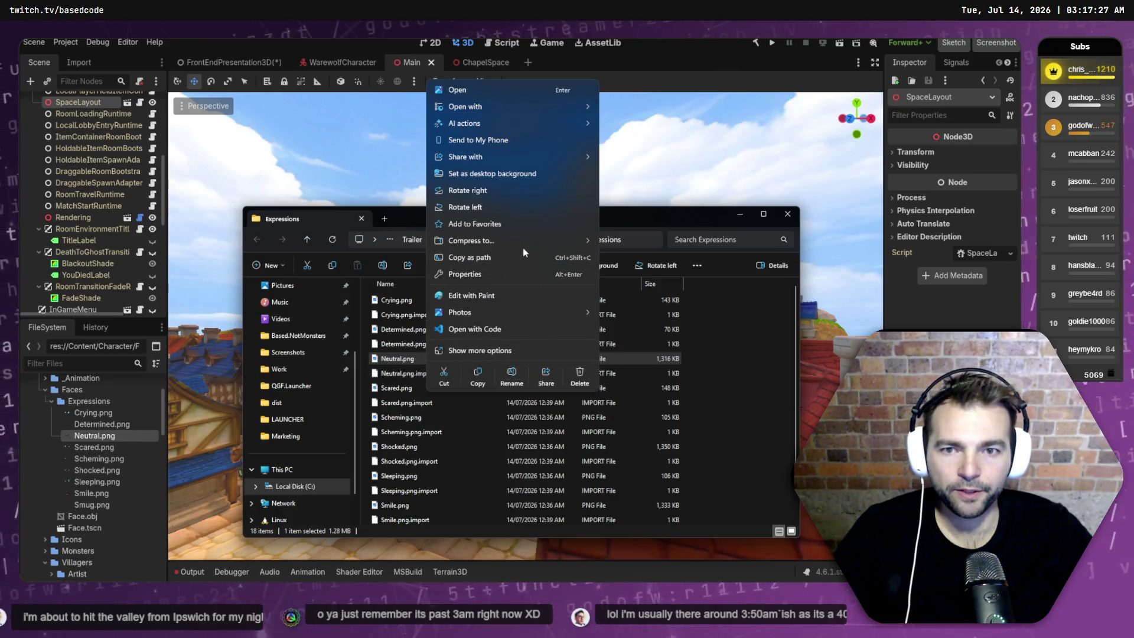
mouse_move(498, 105)
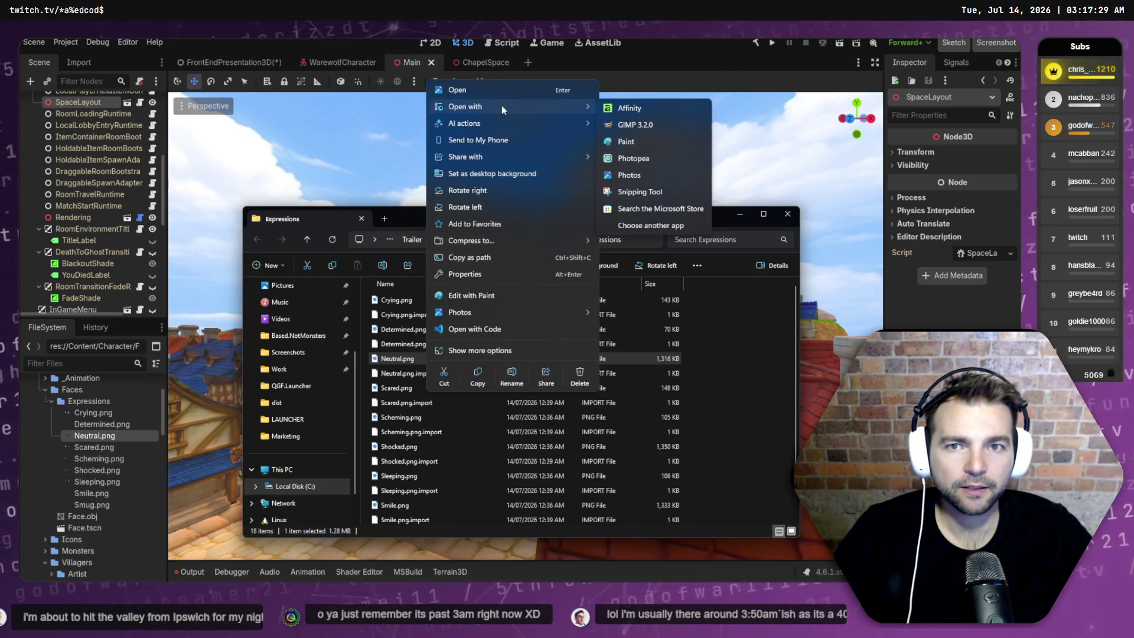
click(644, 141)
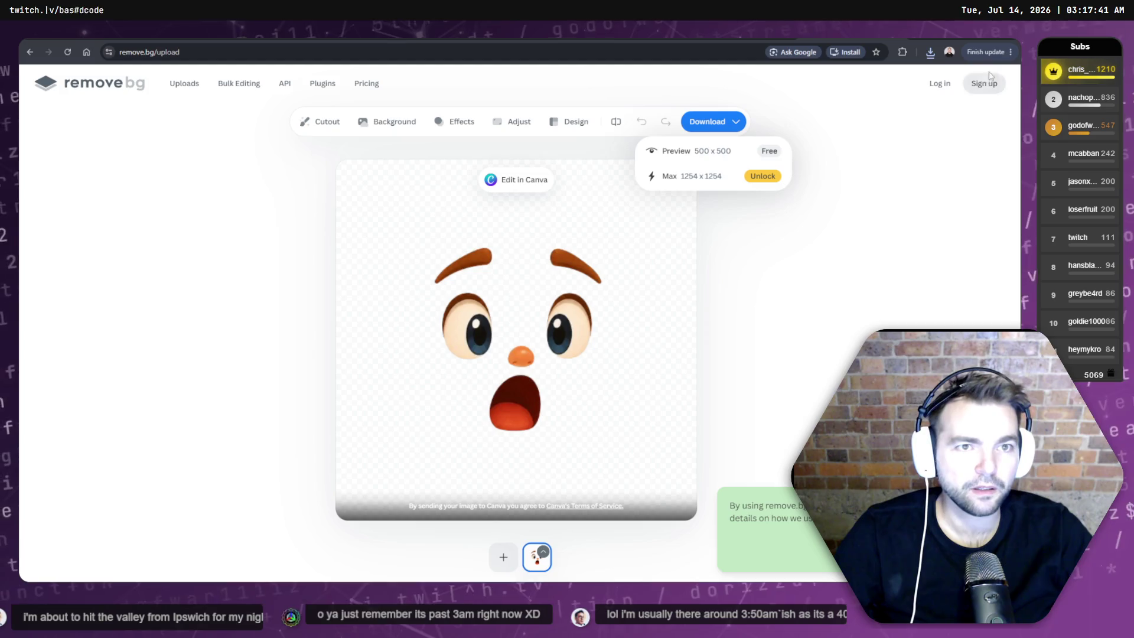
- Show the removebg-preview download in its Downloads folder
click(929, 52)
drag(851, 100, 992, 241)
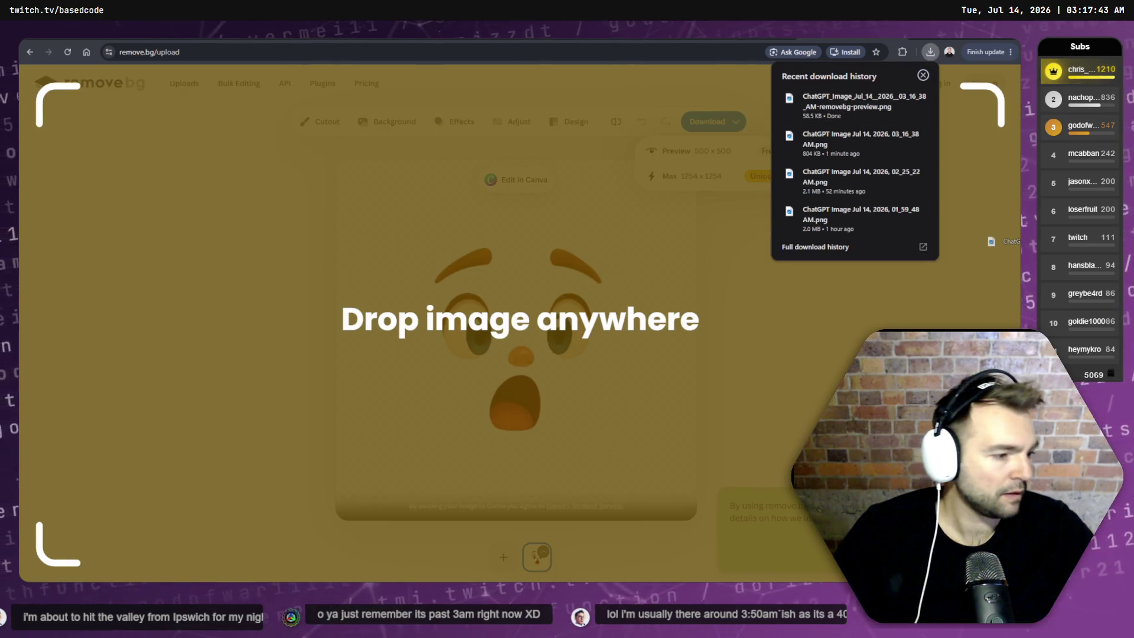
drag(790, 324, 851, 103)
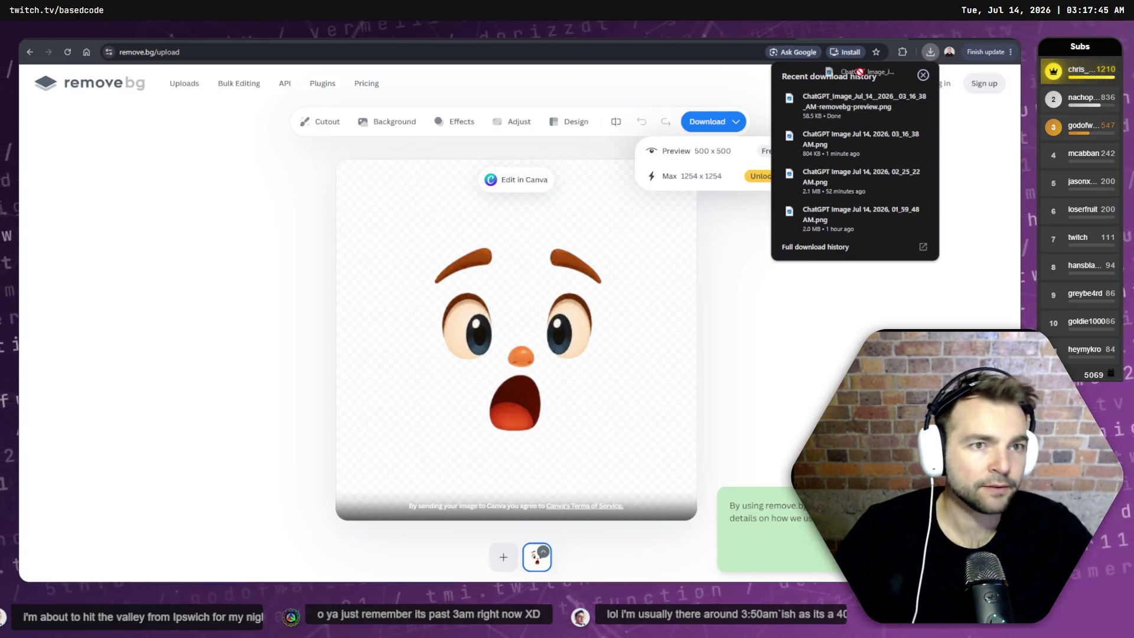
right_click(866, 103)
click(918, 153)
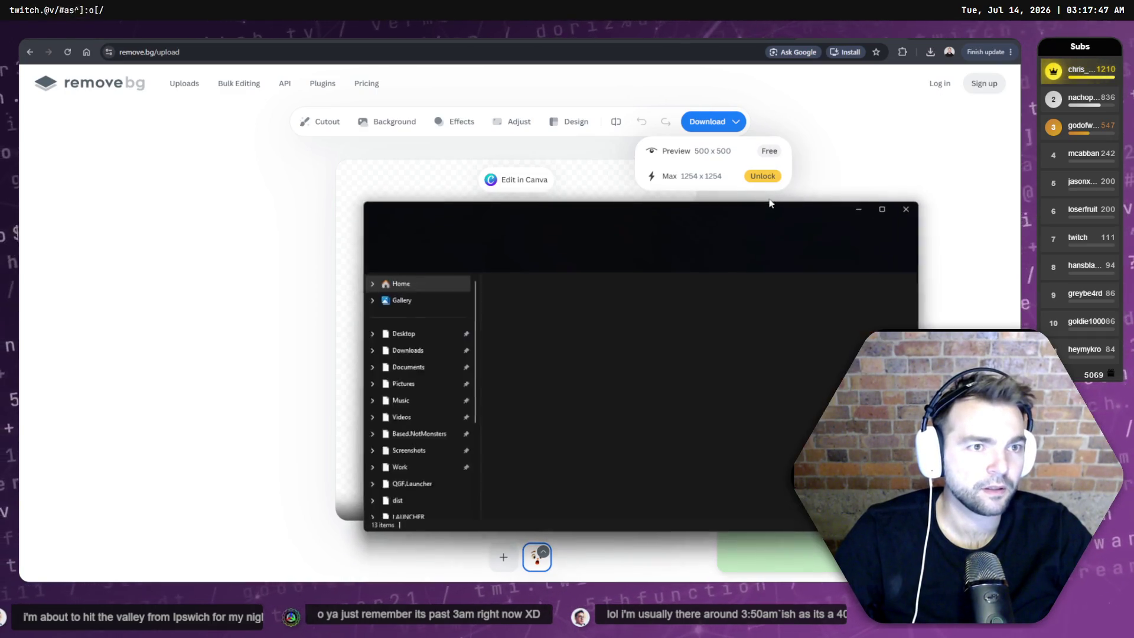
key(alt+Tab)
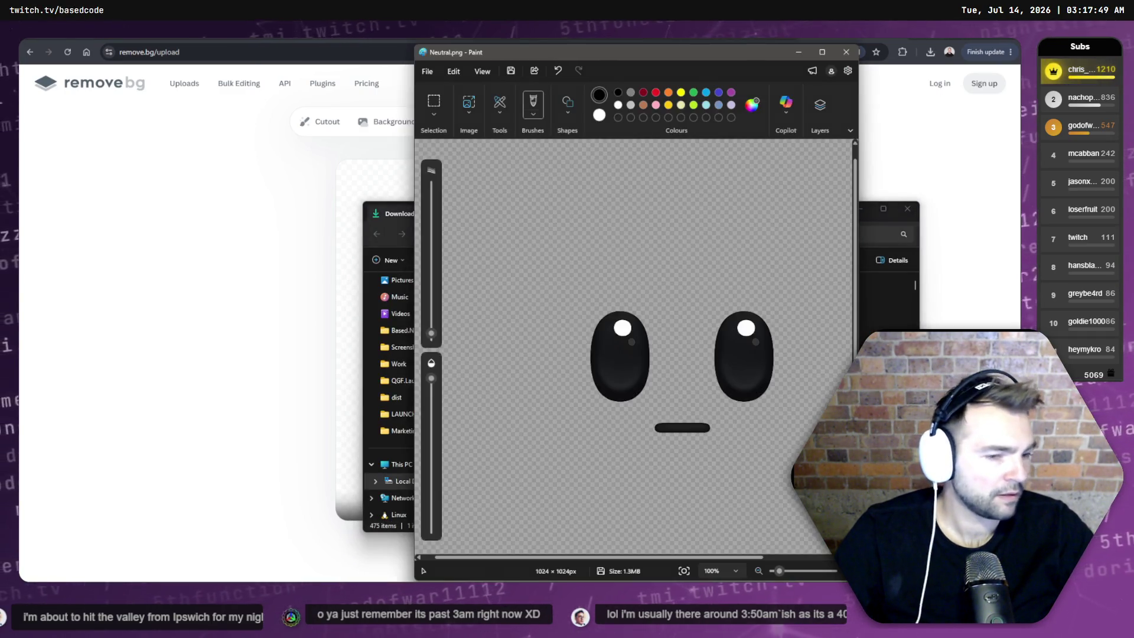
click(377, 200)
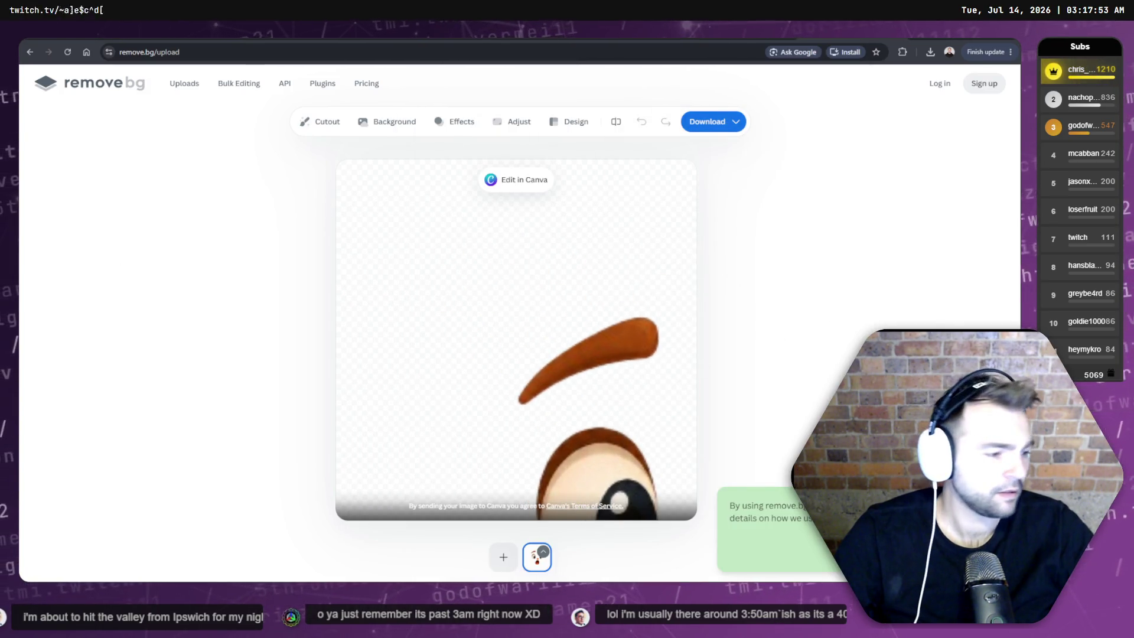
key(alt+Tab)
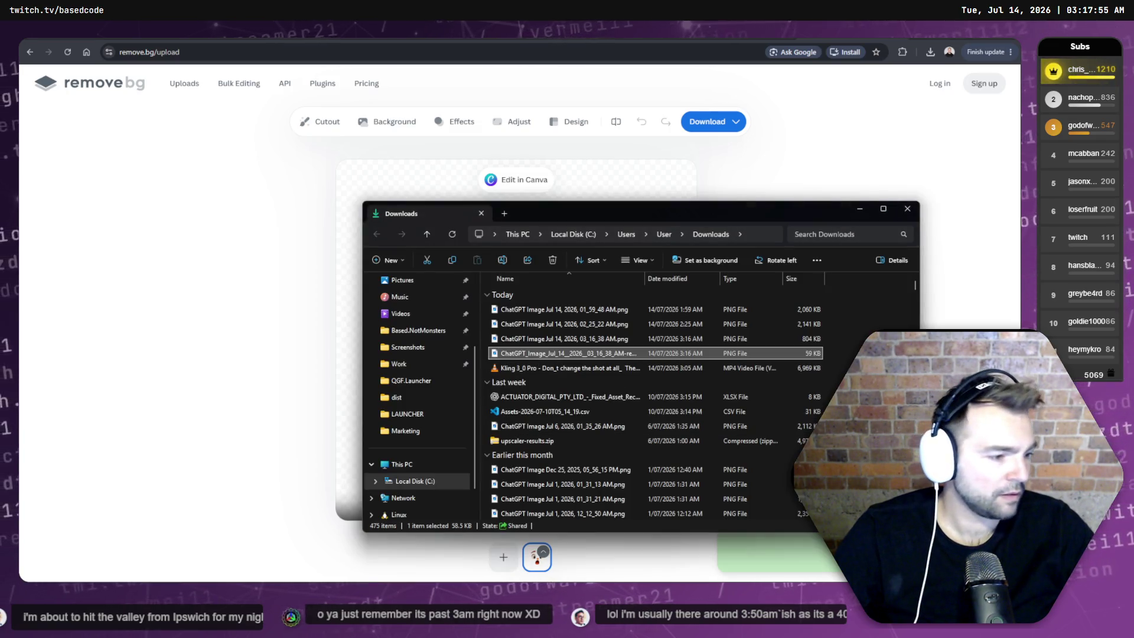
key(alt+Tab)
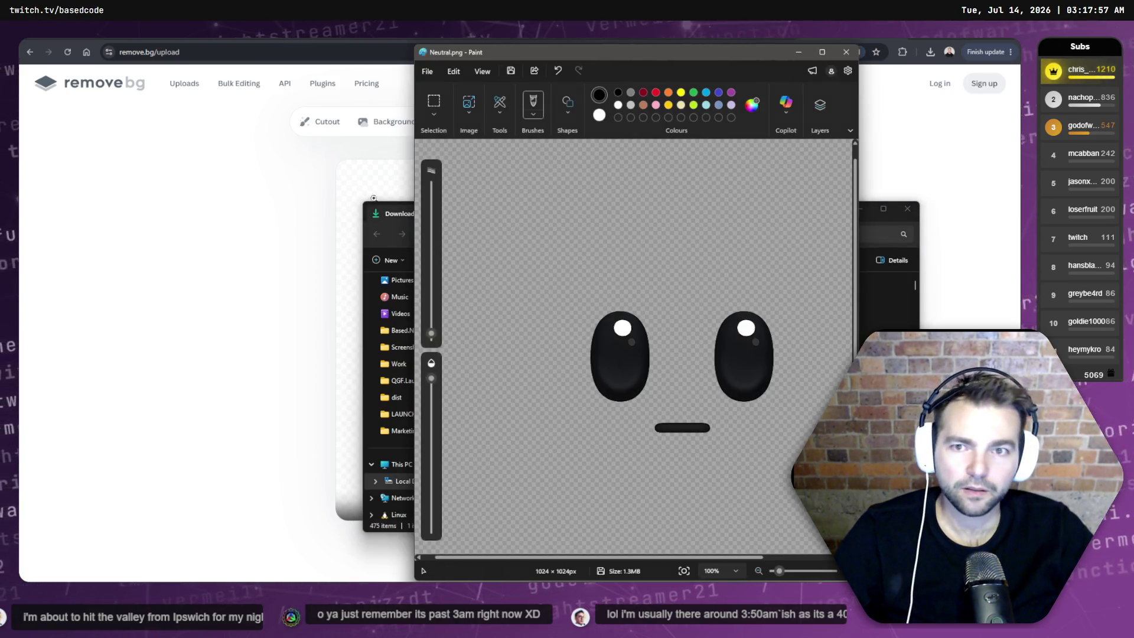
- Drag the removebg-preview PNG into Paint to check it, then close Paint
click(392, 210)
drag(546, 213, 343, 217)
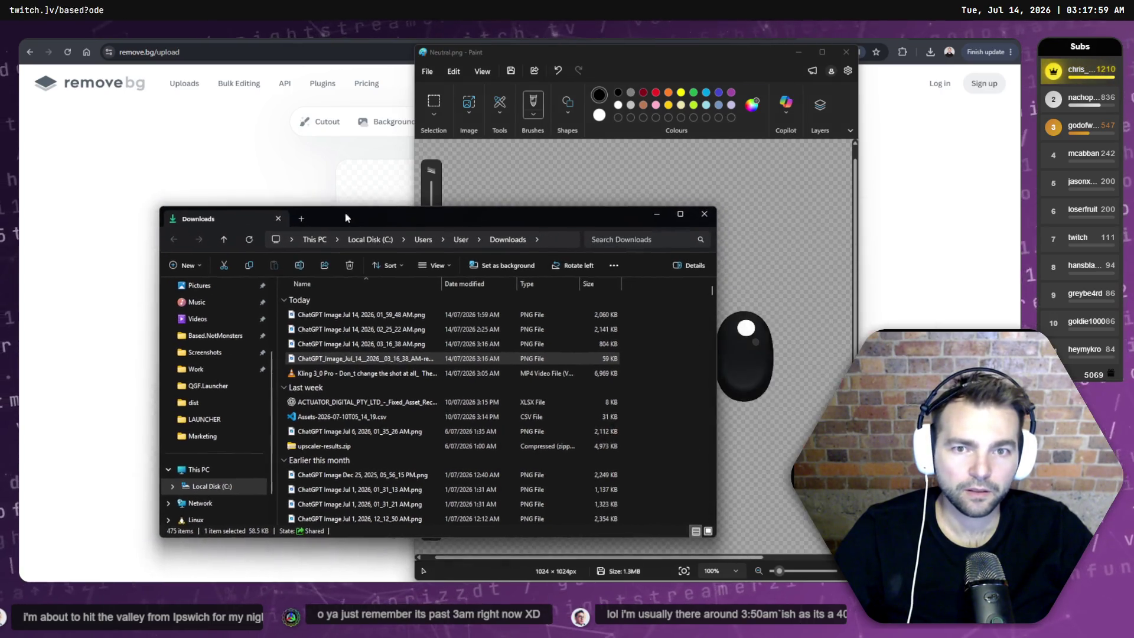
drag(766, 343, 766, 345)
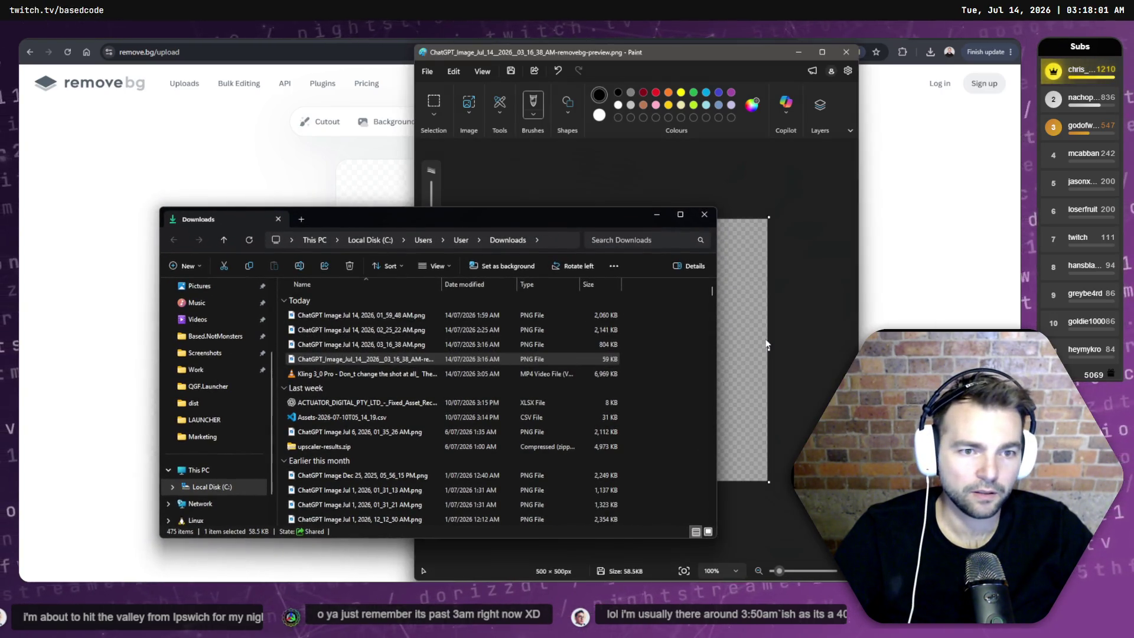
click(656, 215)
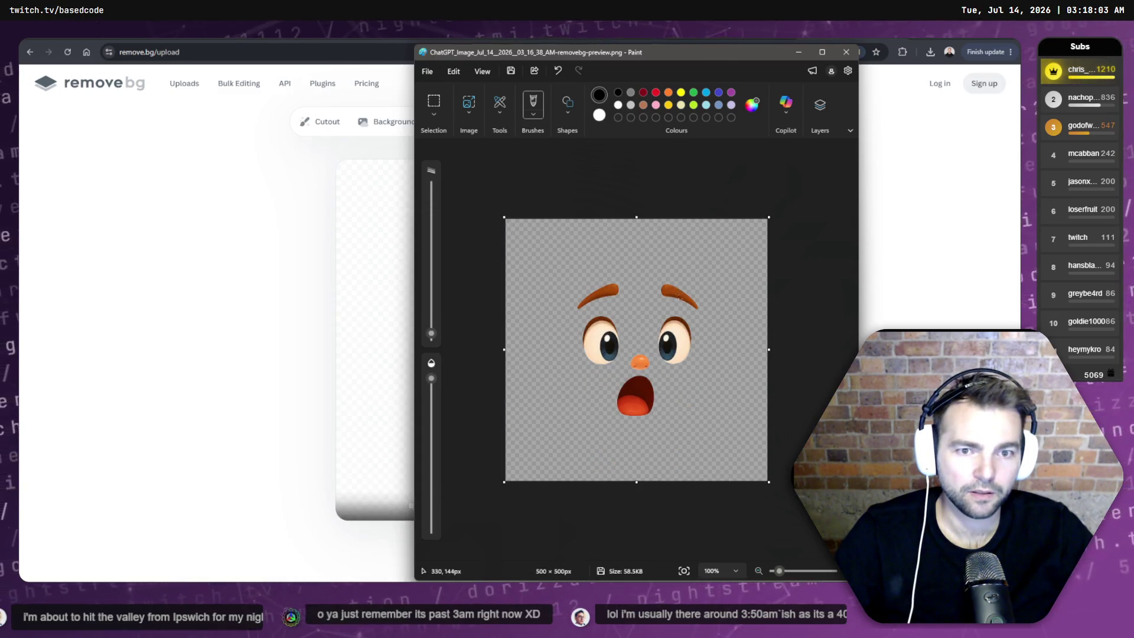
key(ctrl+z)
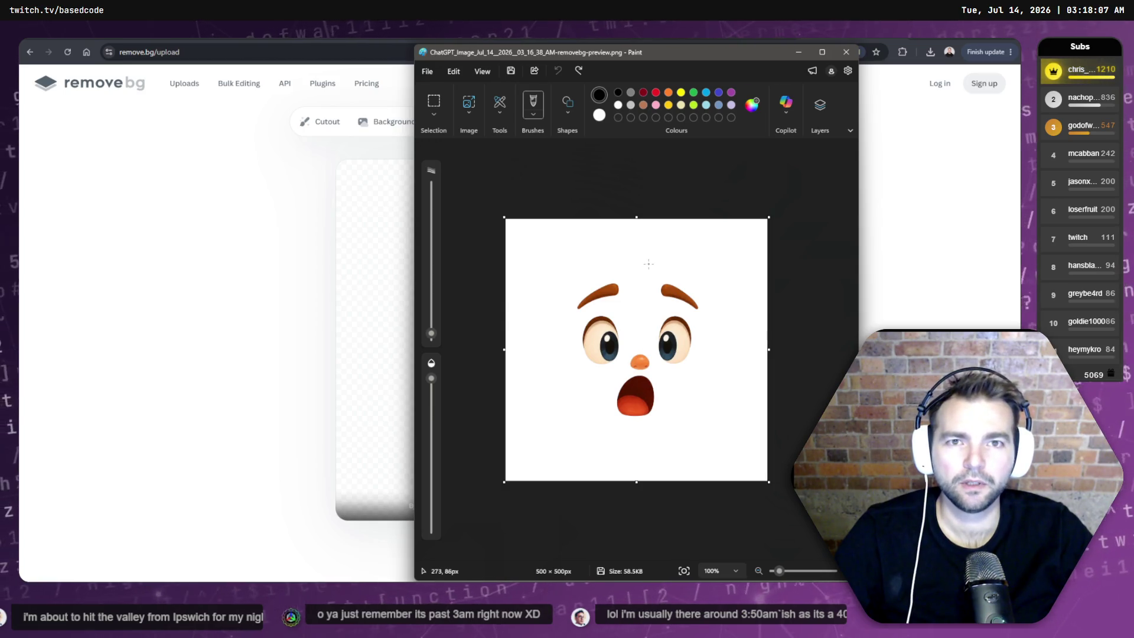
click(845, 52)
key(alt+Tab)
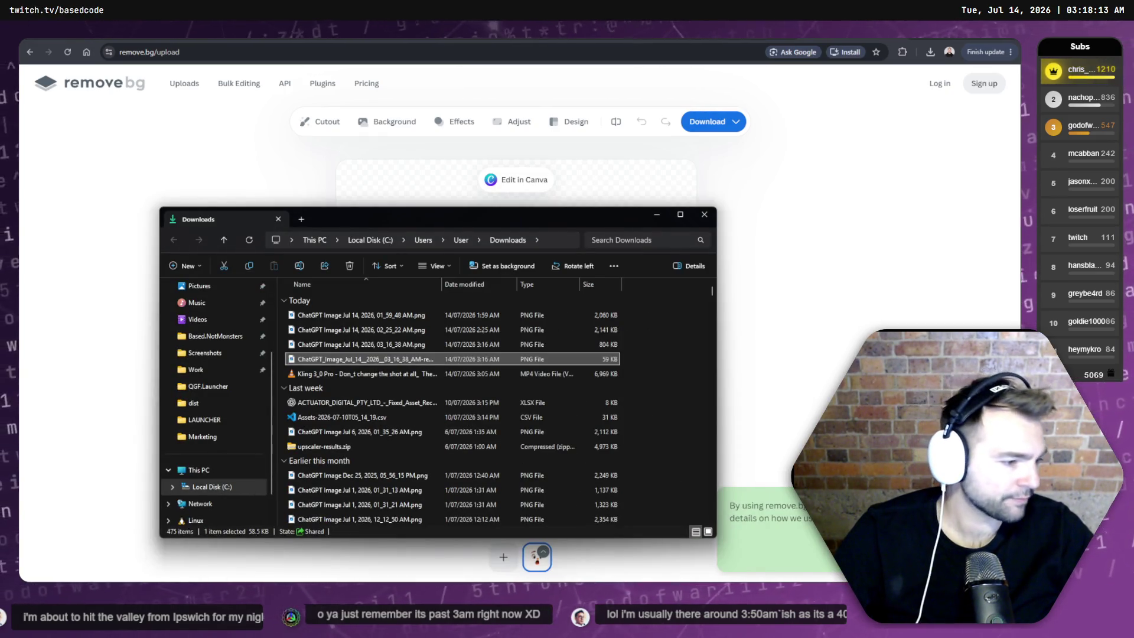
key(alt+Tab)
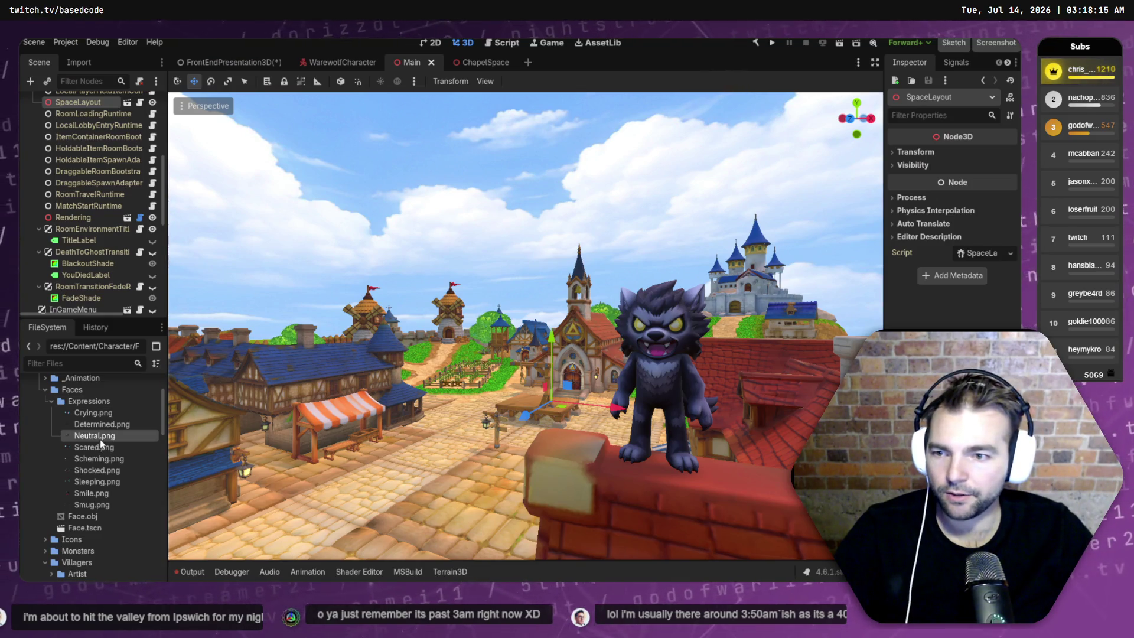
- Copy the background-removed face file and open Godot's Expressions folder in File Explorer
key(alt+Tab)
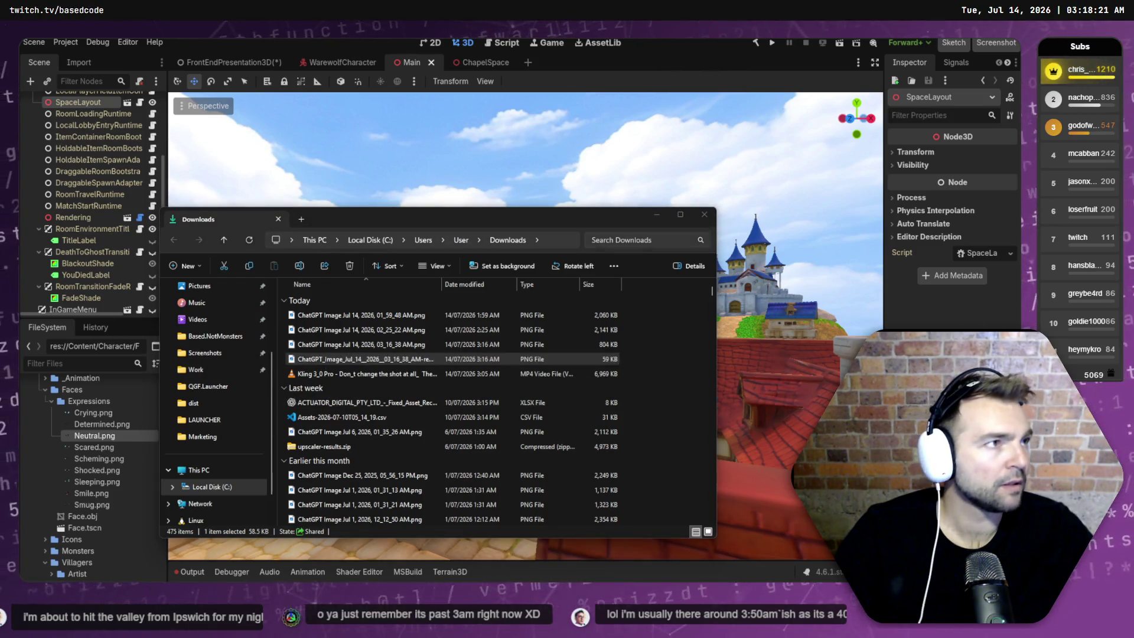
key(alt+Tab)
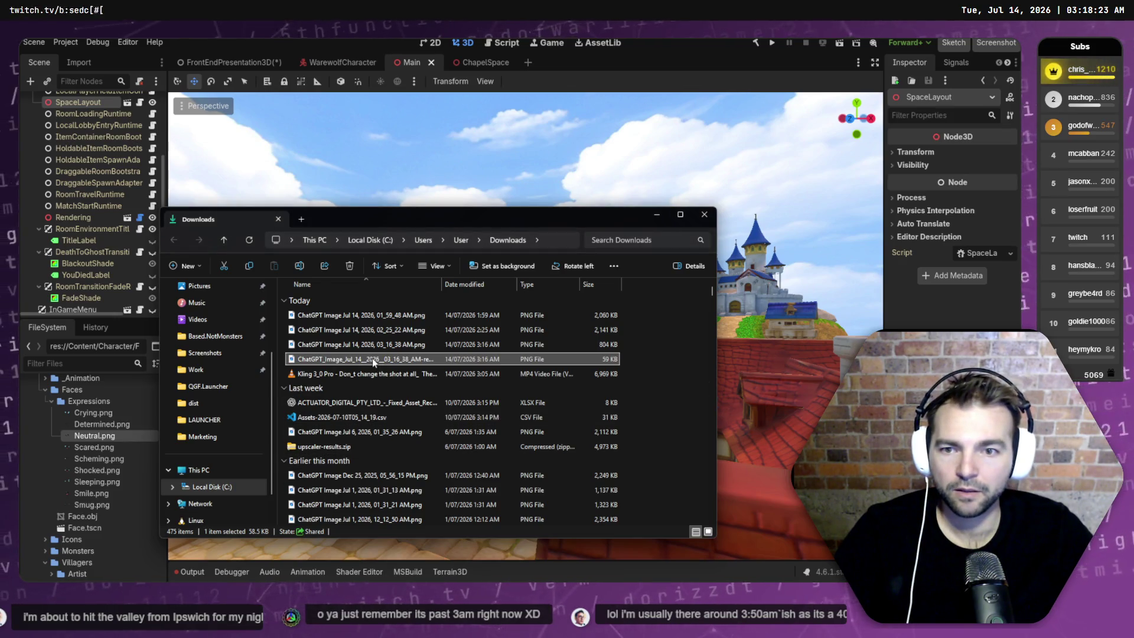
key(ctrl+c)
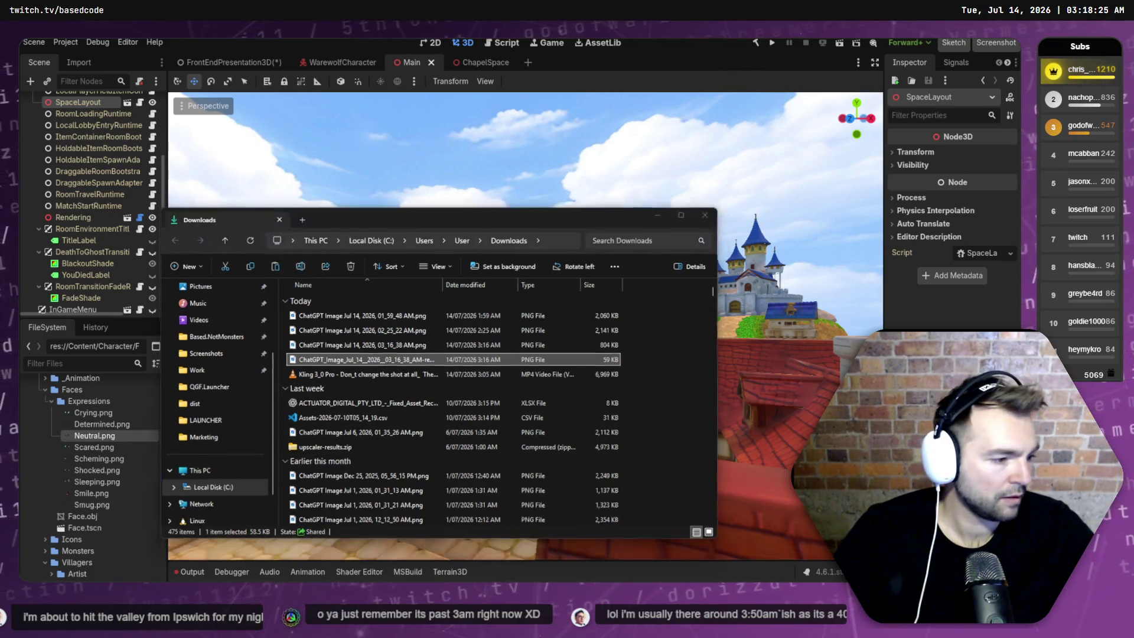
key(alt+Tab)
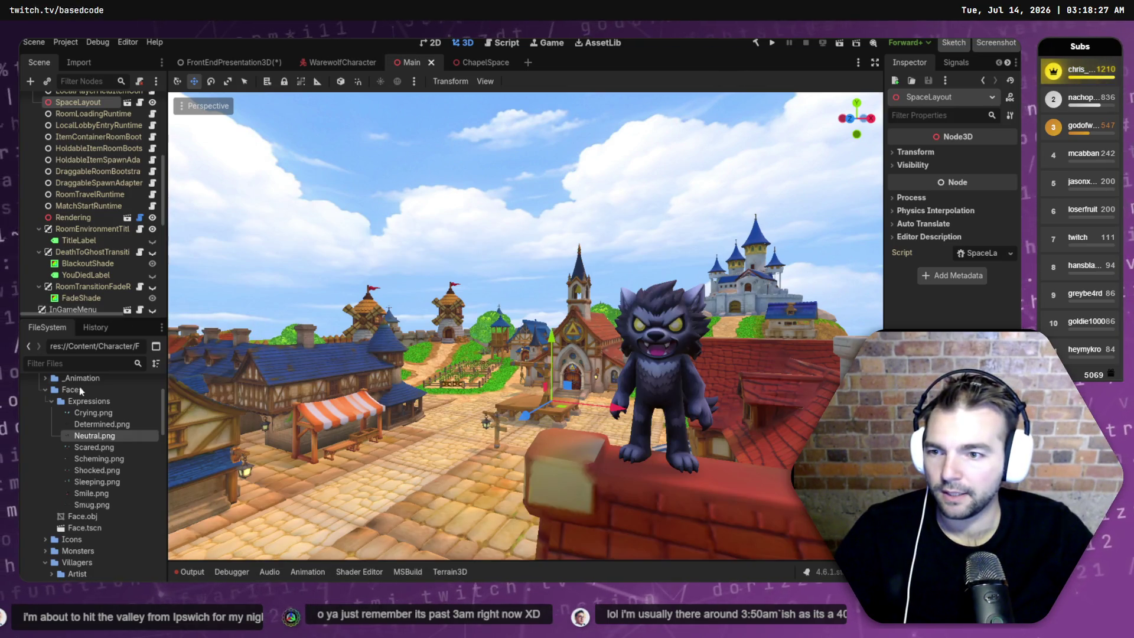
right_click(99, 401)
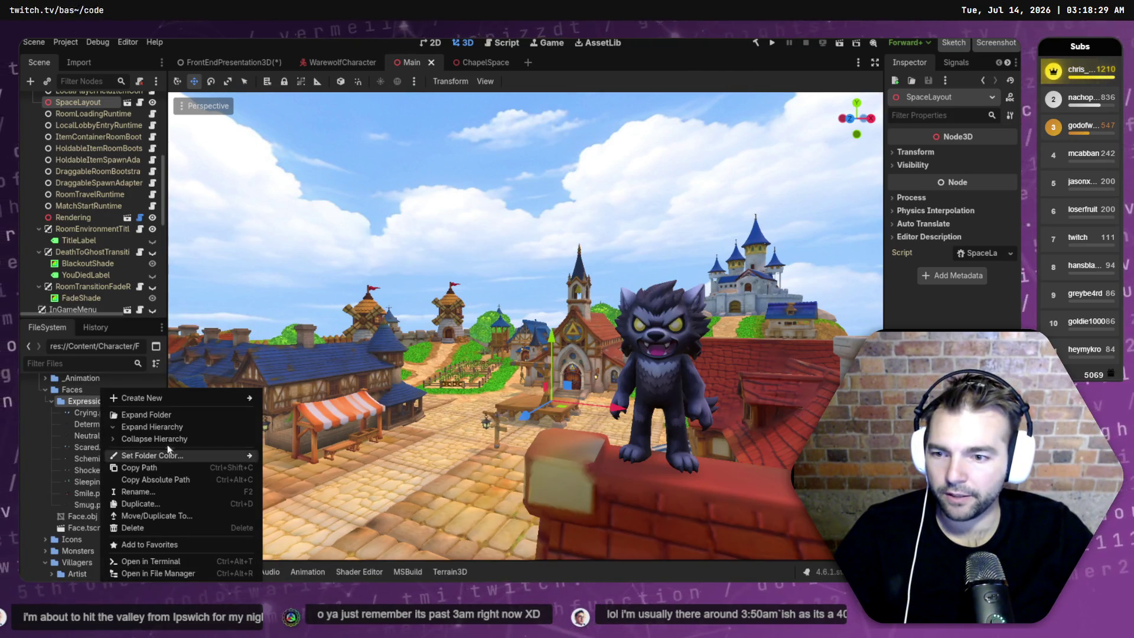
click(167, 572)
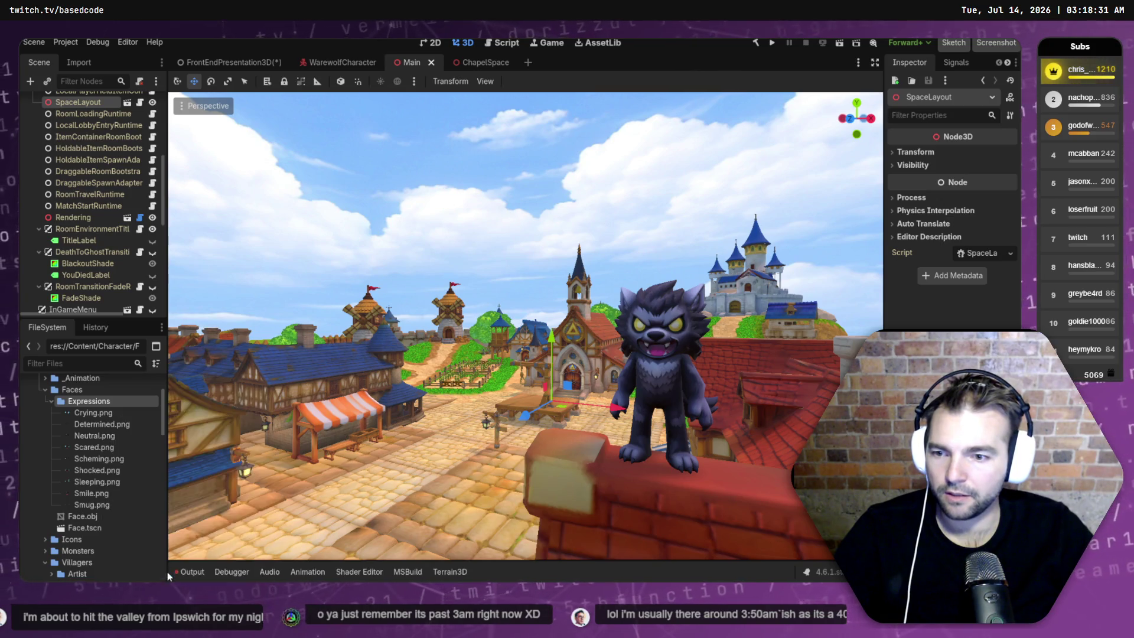
key(End)
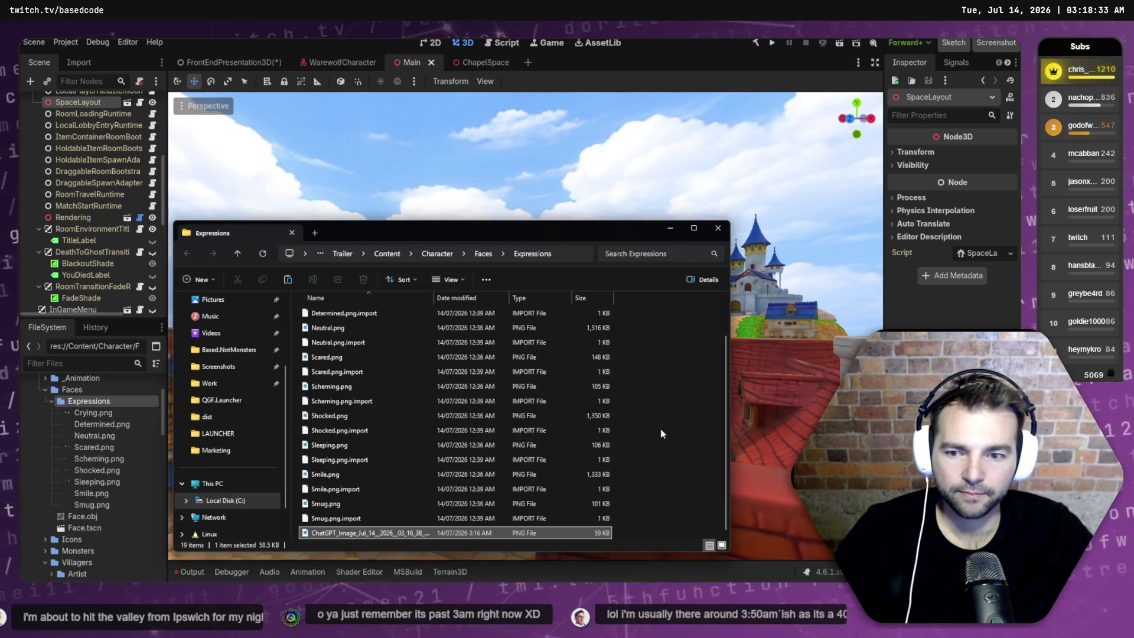
- Rename the old Neutral.png to Neutral.png_, accepting the extension change warning
click(344, 329)
key(F2)
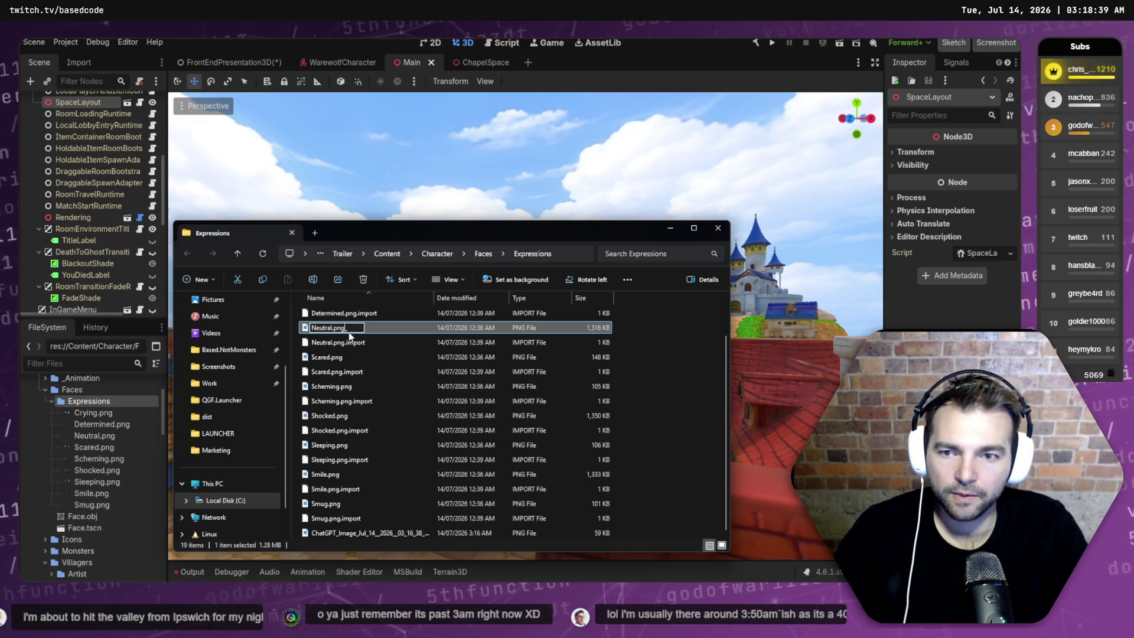
key(ctrl+a)
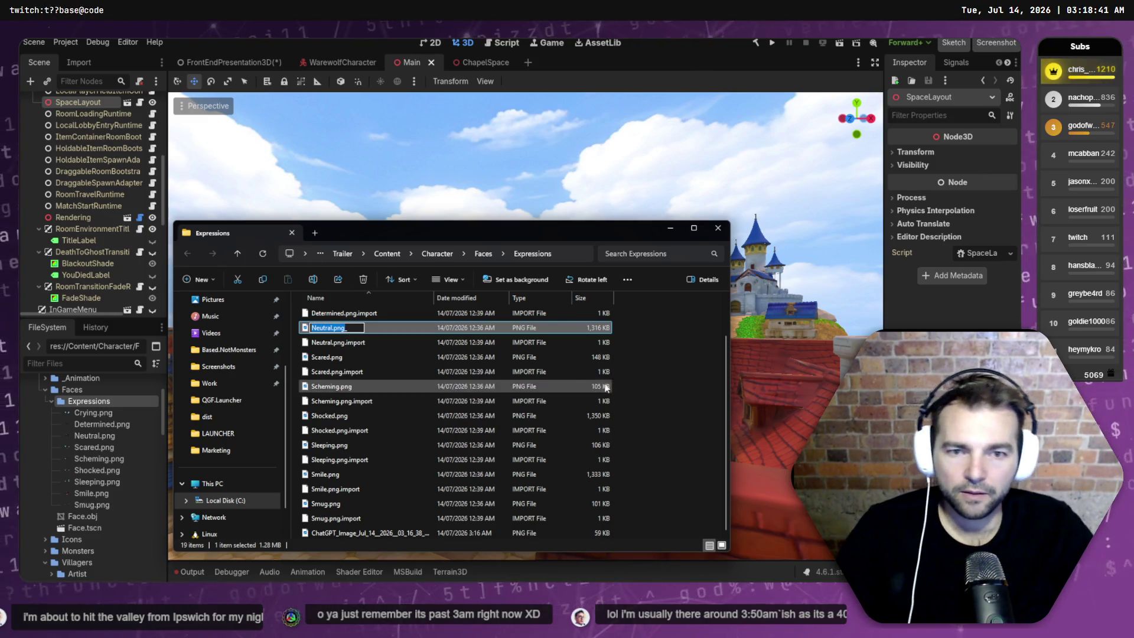
key(Return)
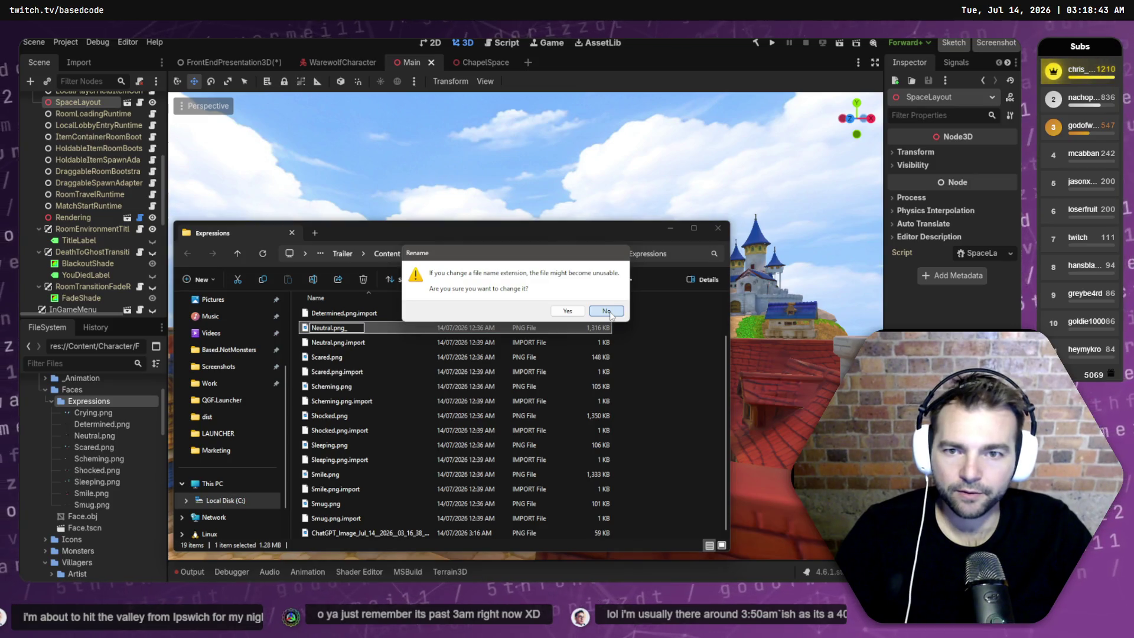
click(568, 311)
- Rename the new ChatGPT face image to Neutral.png and return to the Godot scene
click(372, 534)
key(F2)
key(ctrl+v)
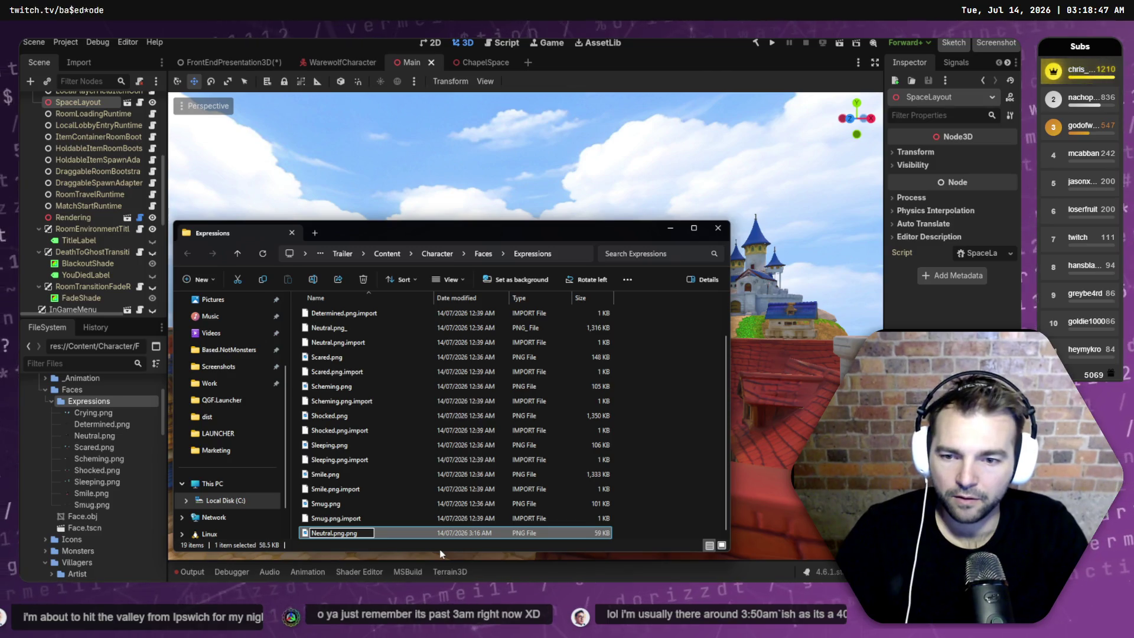
key(BackSpace)
key(Return)
click(440, 555)
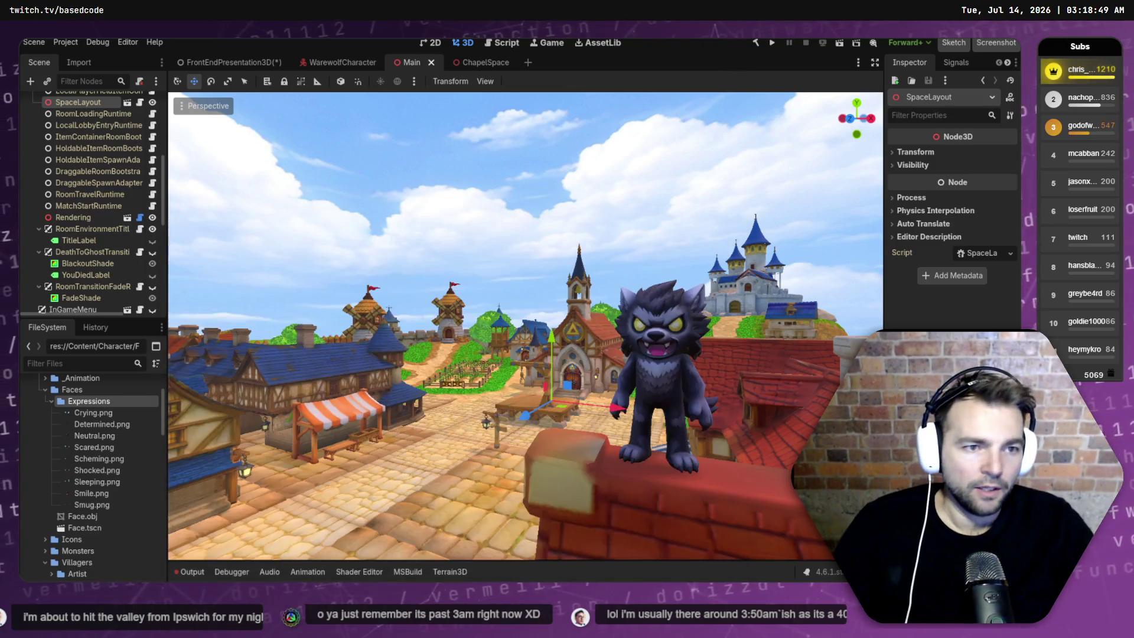
mouse_move(714, 339)
mouse_down()
mouse_move(560, 348)
mouse_move(561, 328)
mouse_move(561, 355)
mouse_move(773, 354)
mouse_up()
- Look around the chapel toward the pews, then bring back the Expressions folder window
drag(599, 318, 598, 315)
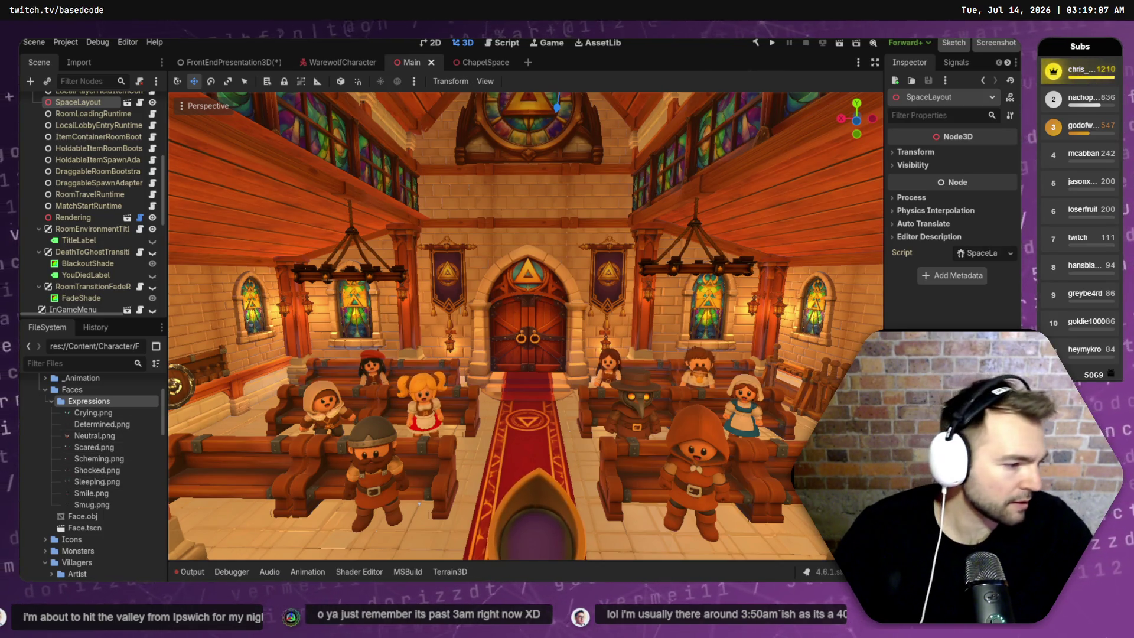
key(alt+Tab)
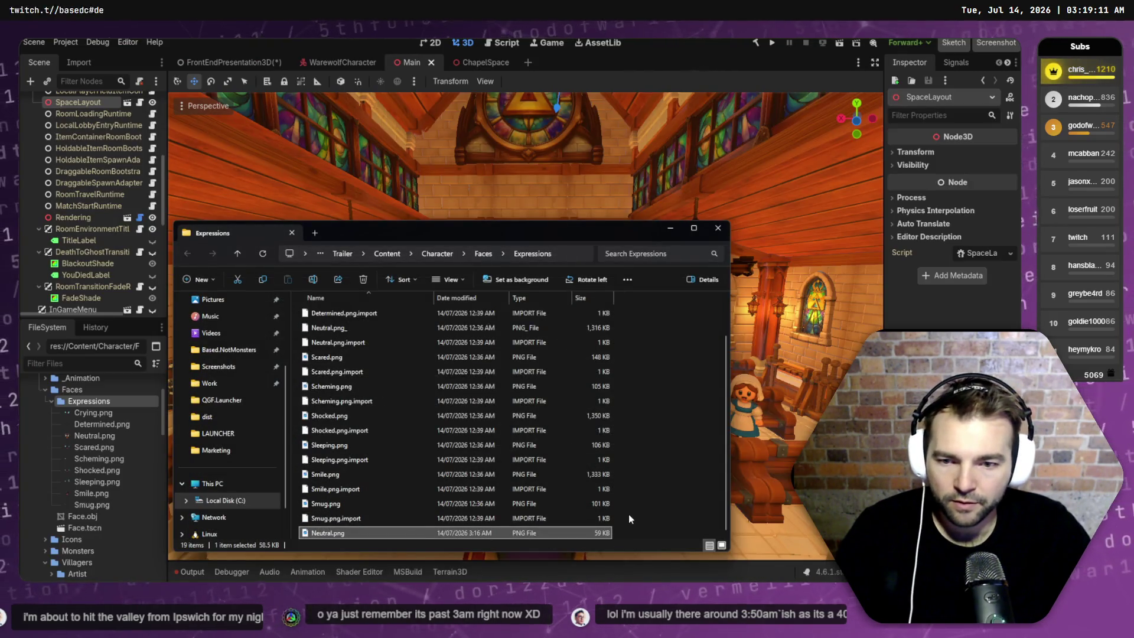
- Rename the old Smile.png to Smile.png_ to set it aside
click(319, 473)
click(328, 474)
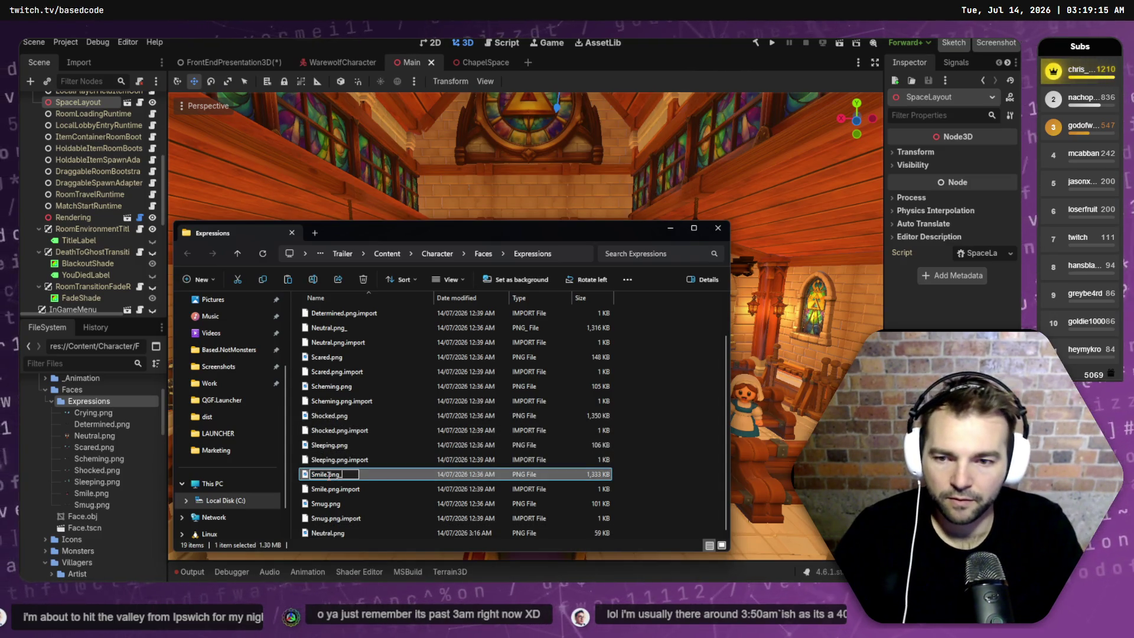
key(Return)
key(Return)
- Paste a copy of the new Neutral.png and name it Smile.png, then return to Godot
key(ctrl+v)
key(F2)
text(Smi)
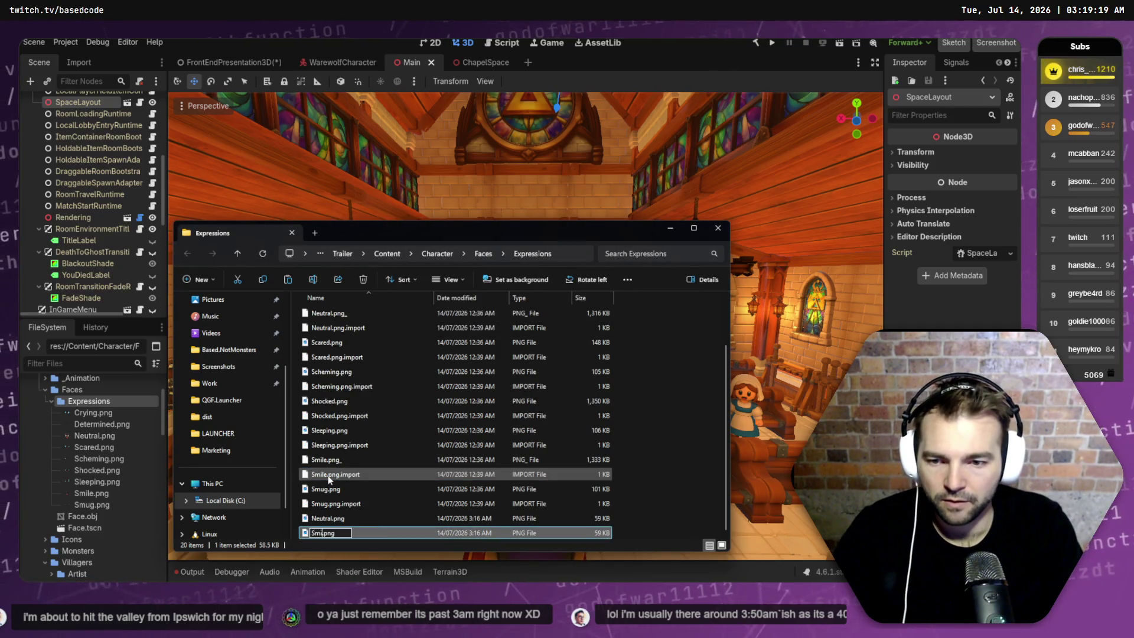
text(le)
key(Return)
key(alt+Tab)
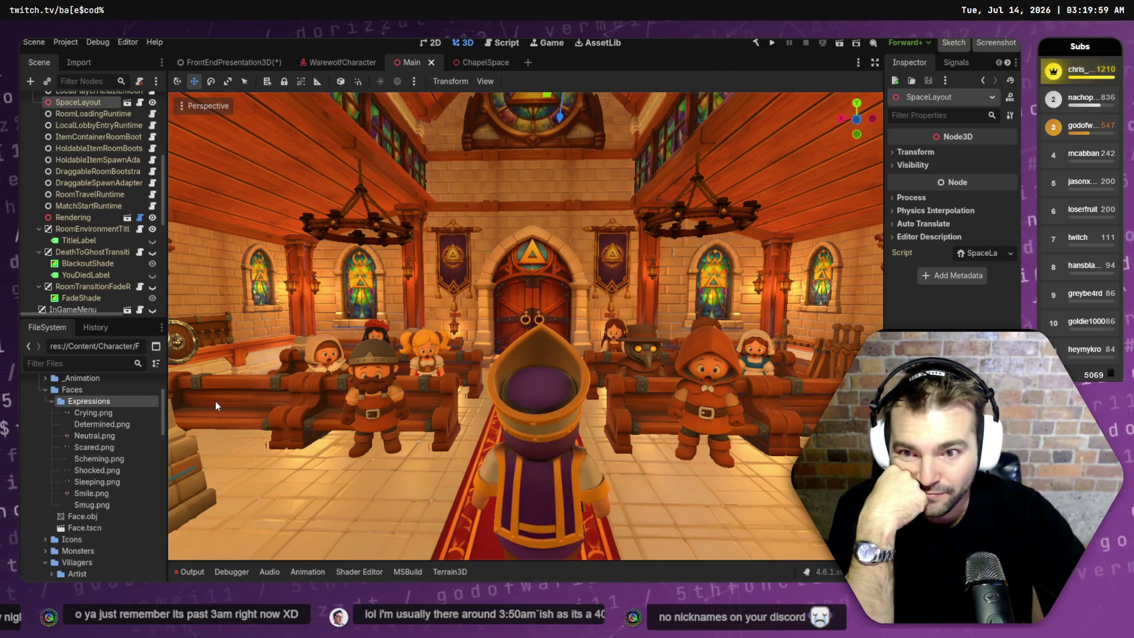
- Open the new Smile.png face image in Photopea via Open with
right_click(91, 493)
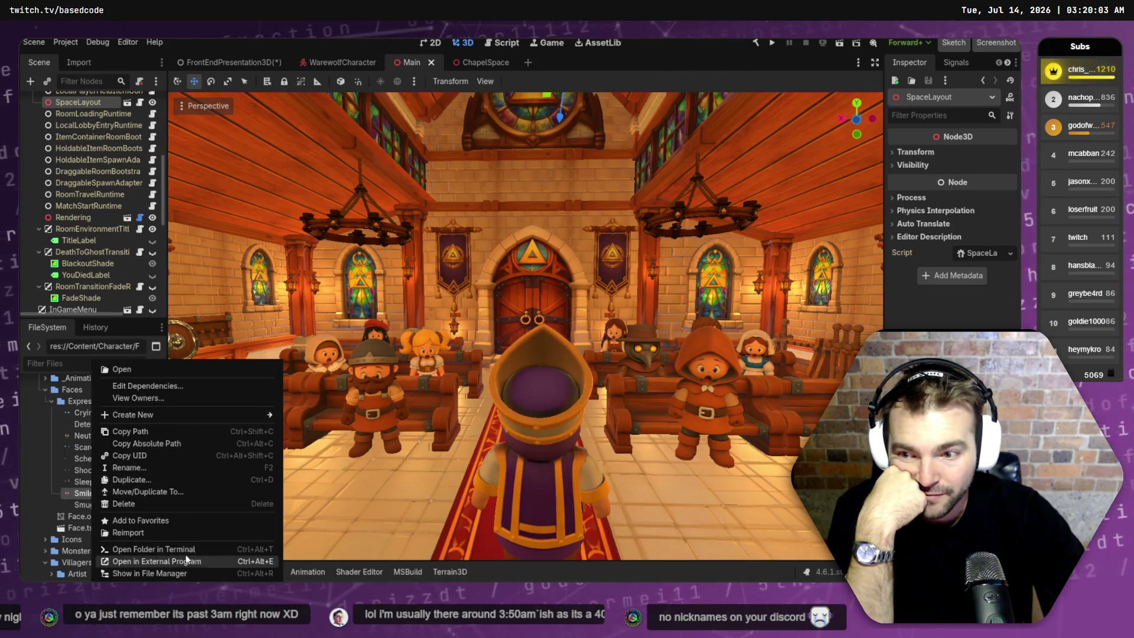
click(193, 573)
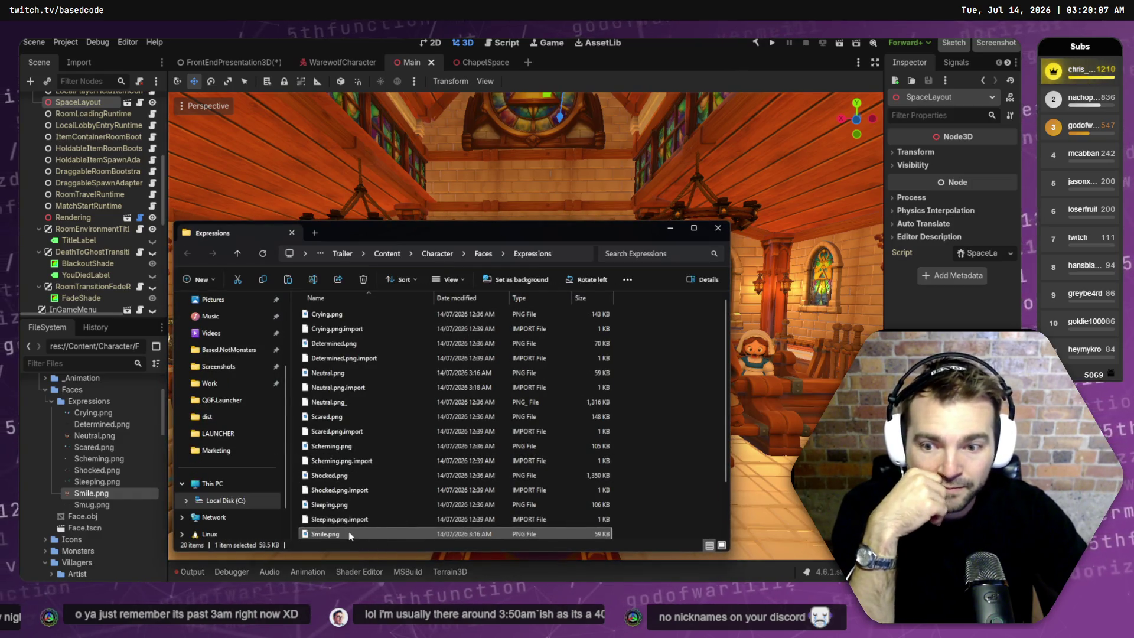
right_click(360, 534)
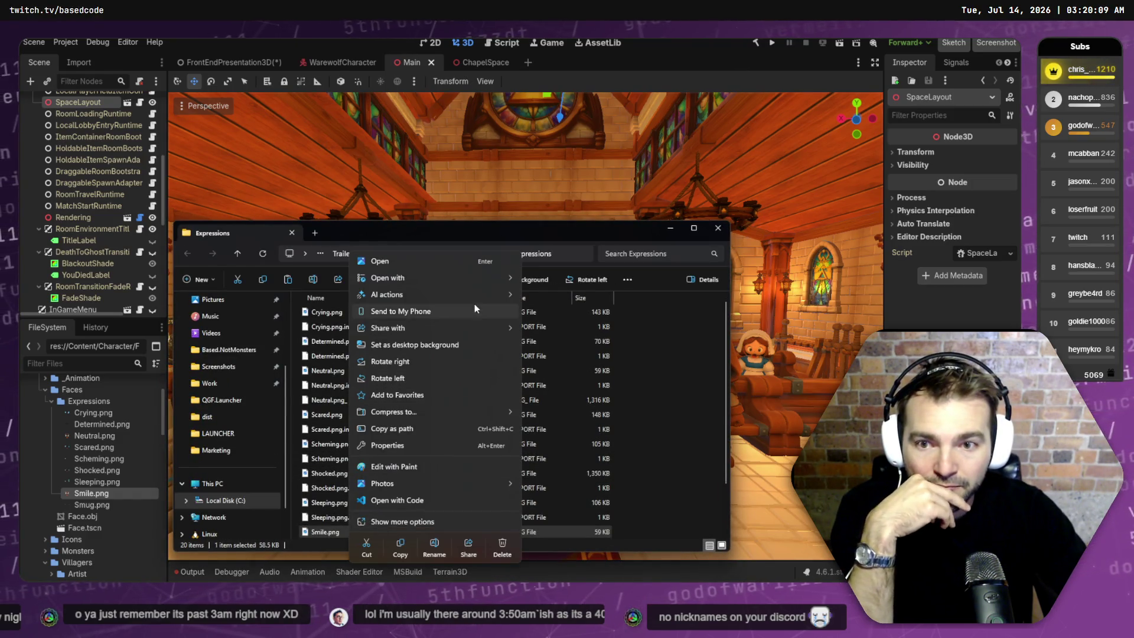
mouse_move(456, 283)
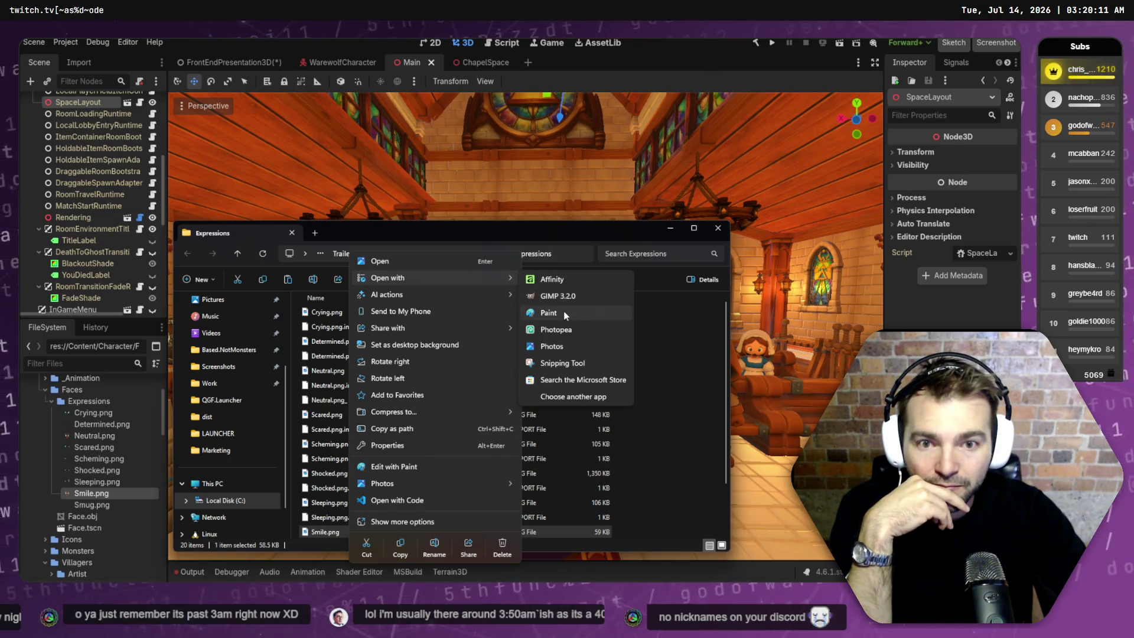
click(563, 329)
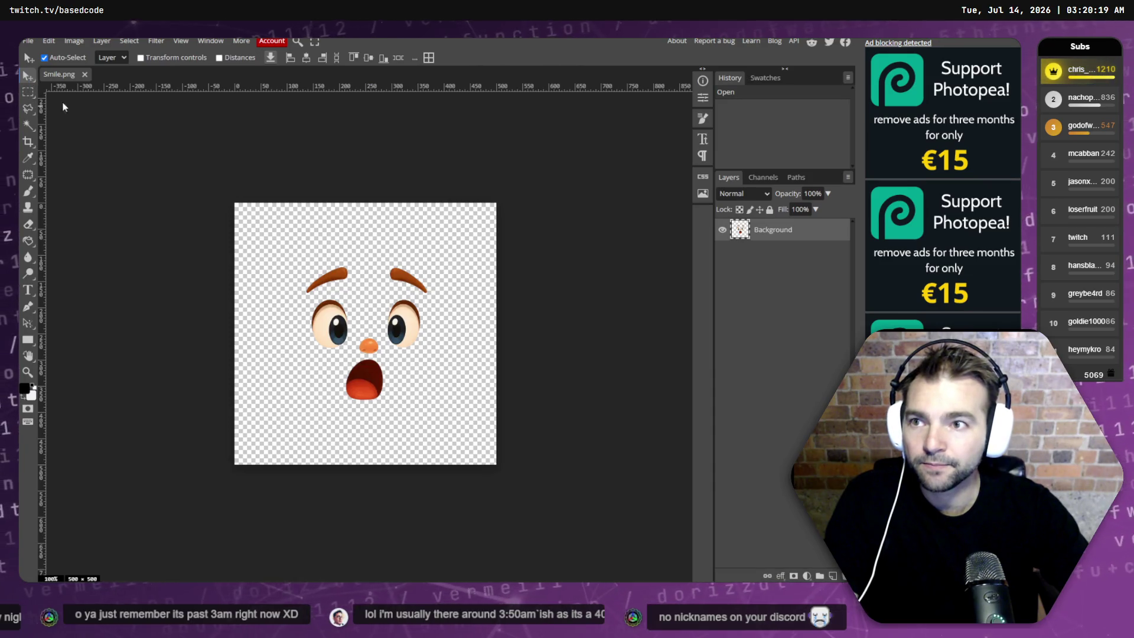
- Cut and re-paste the shocked face, move it up about 27 px, and save Smile.png
key(ctrl+a)
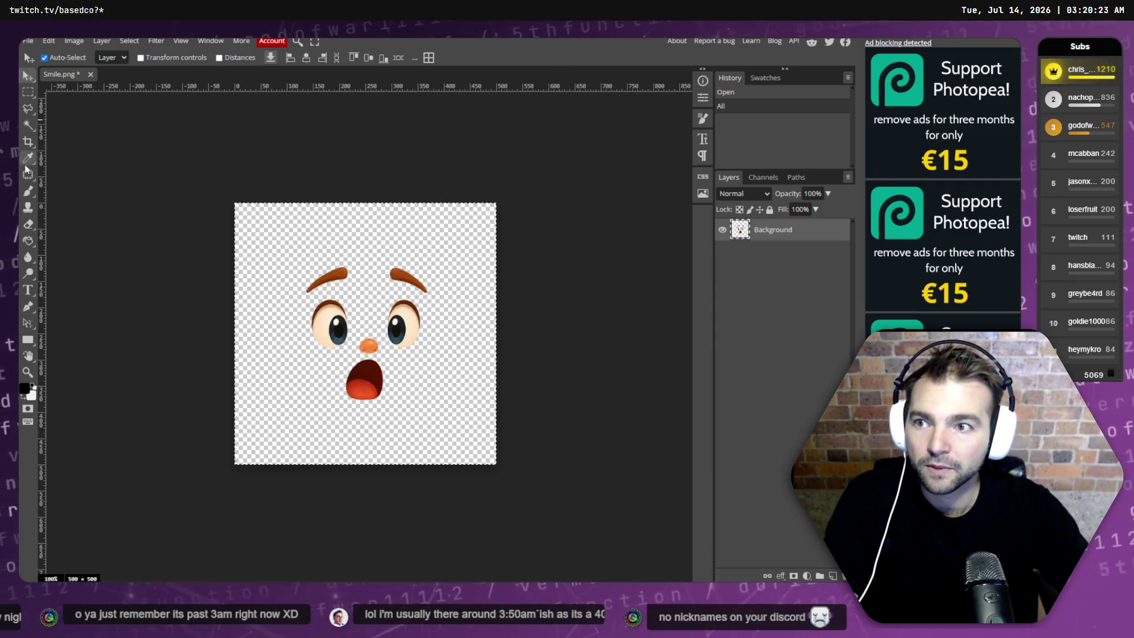
click(27, 92)
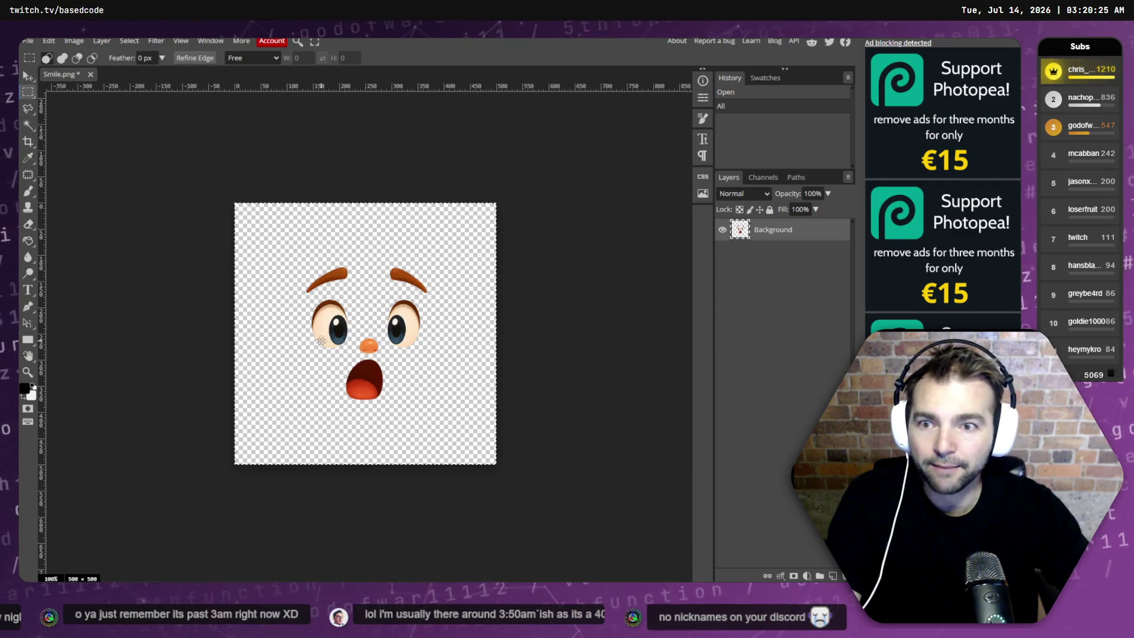
drag(320, 338, 330, 346)
key(ctrl+z)
key(ctrl+x)
key(ctrl+v)
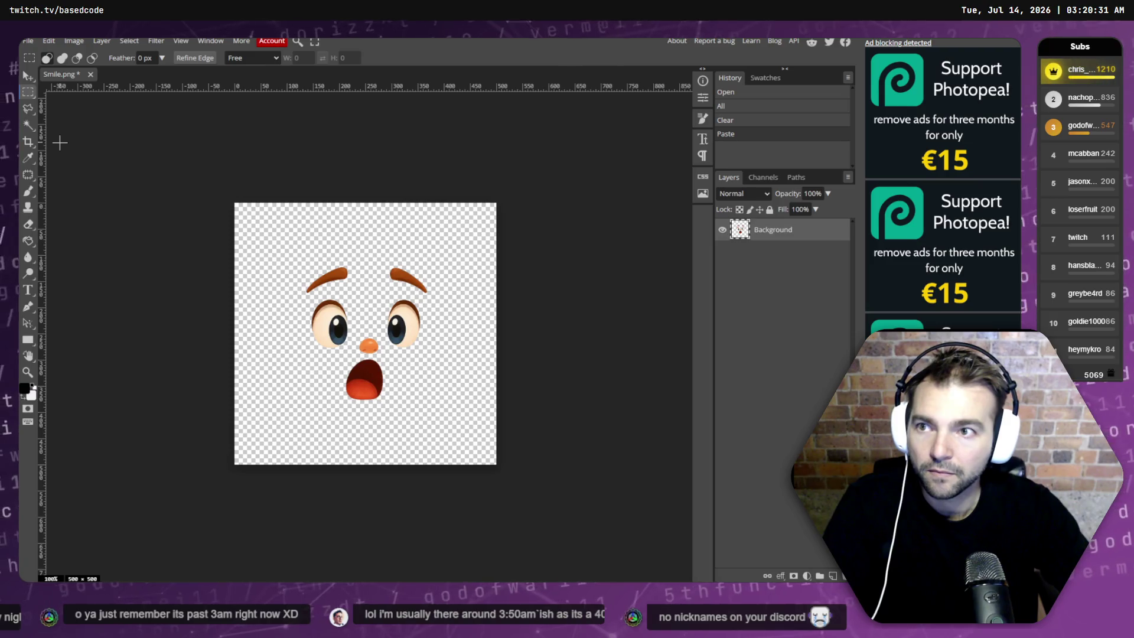
click(29, 76)
drag(331, 326, 329, 310)
key(ctrl+s)
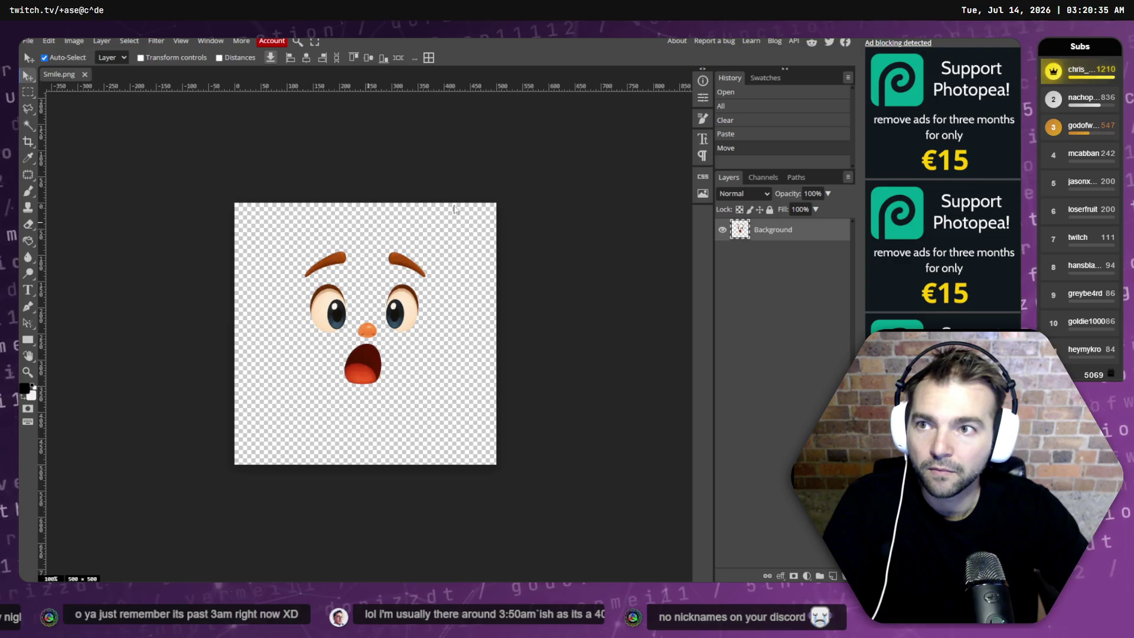
key(alt+Tab)
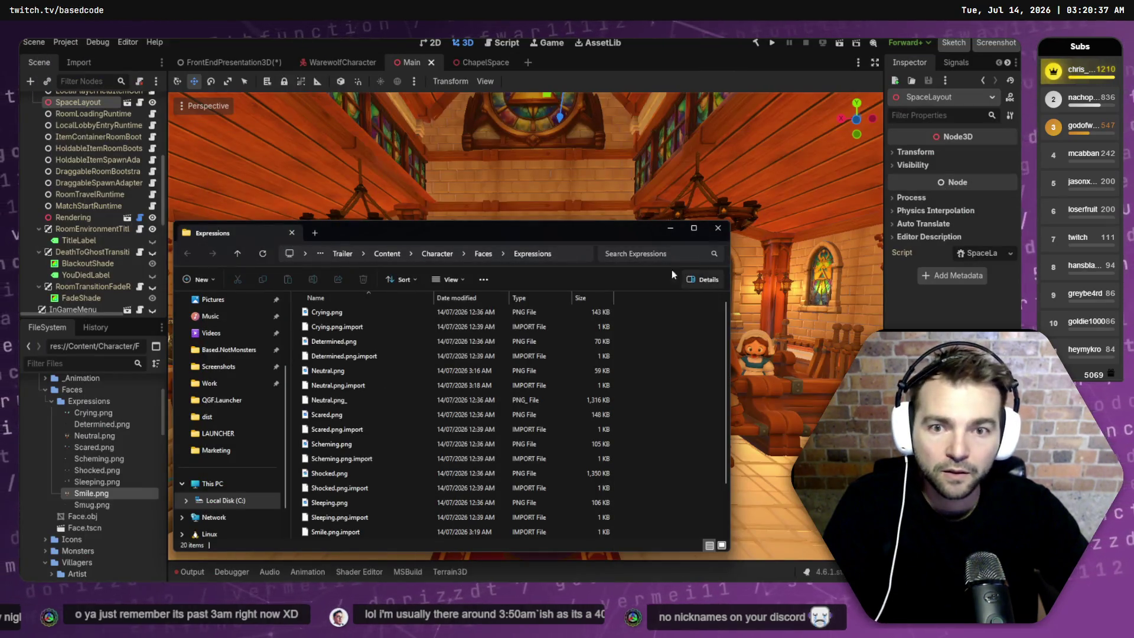
- Fly past the plague doctor, mustached, girl and hooded villagers to confirm their shocked faces
click(727, 380)
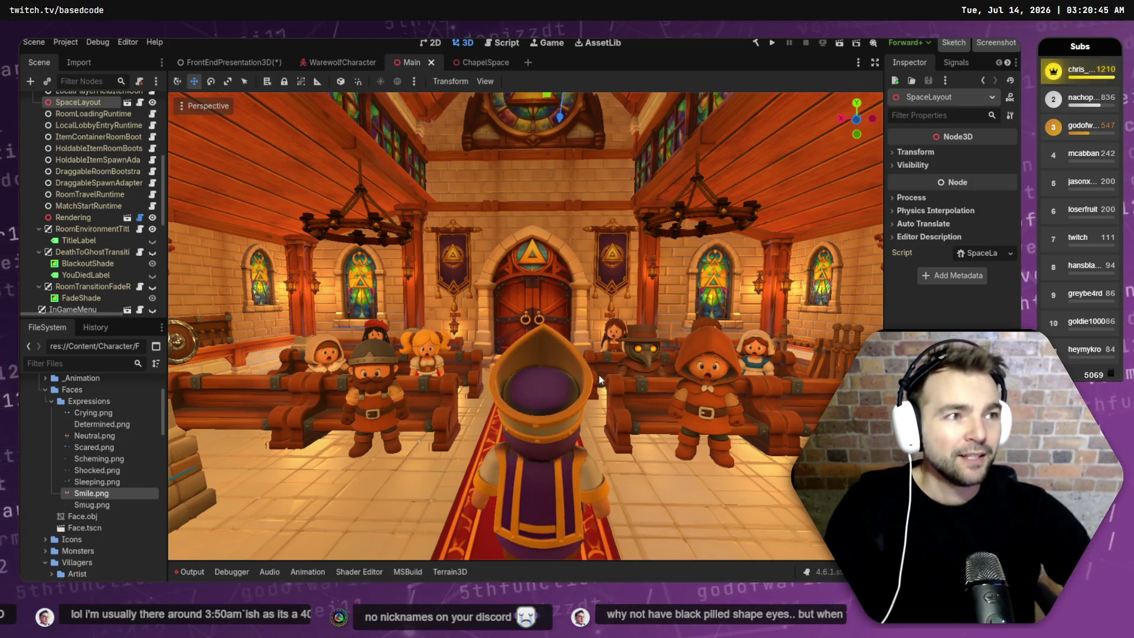
key(w)
key(w)
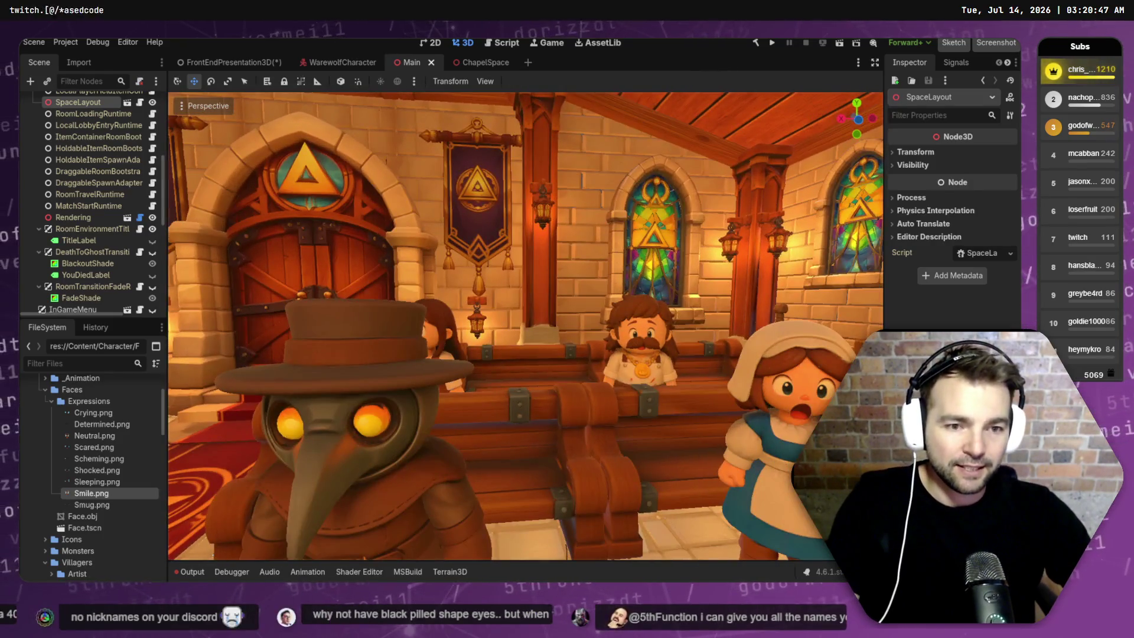
key(w)
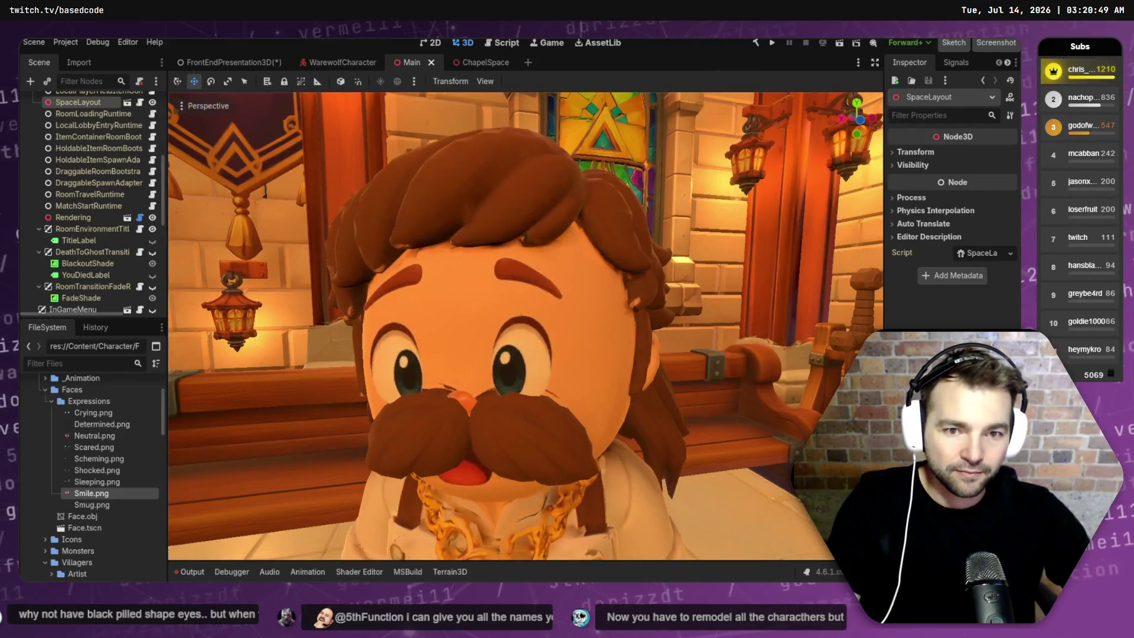
key(w)
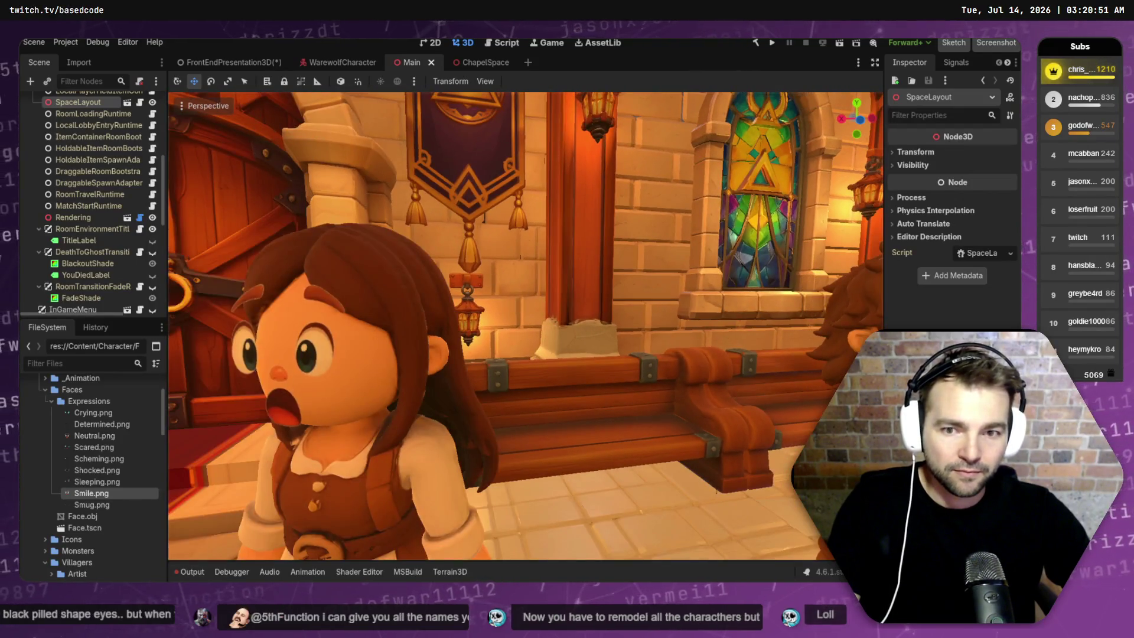
key(s)
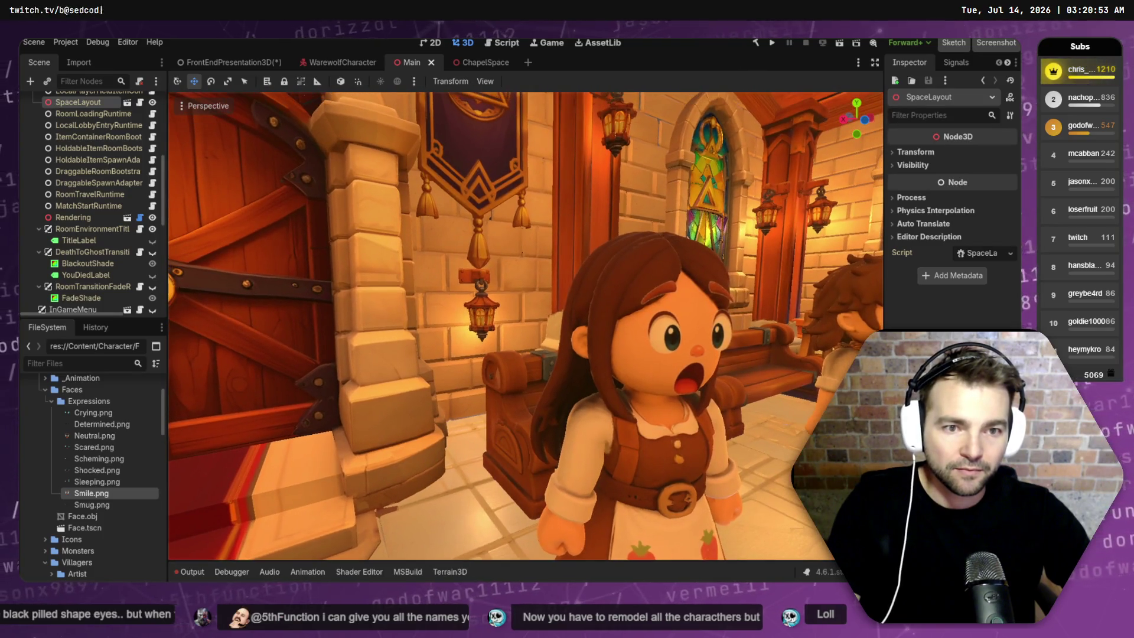
key(s)
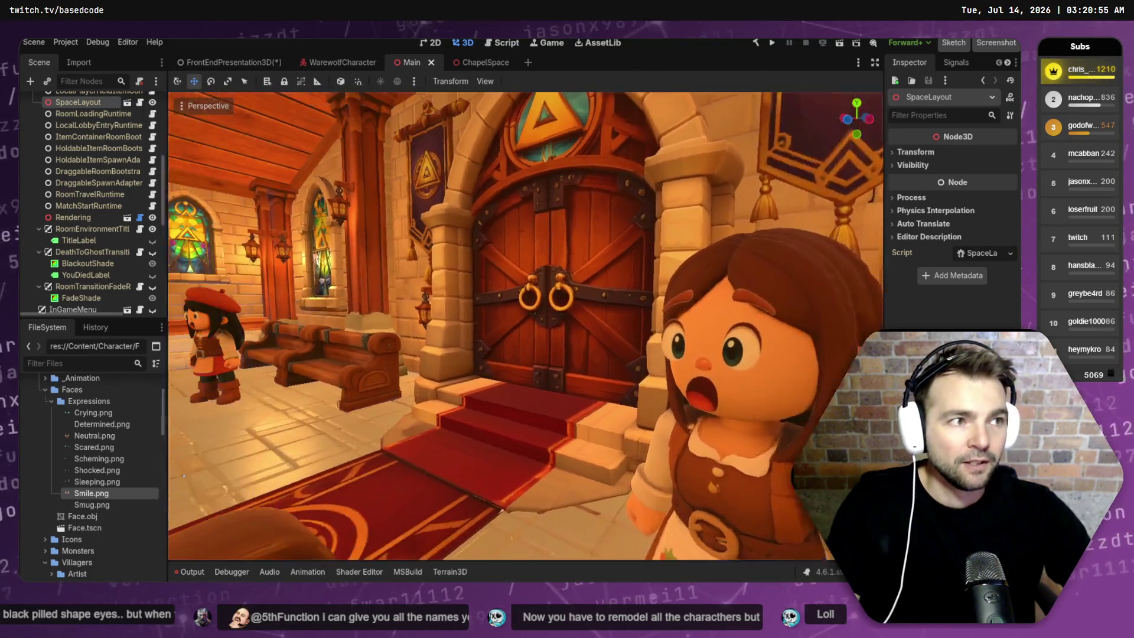
key(w)
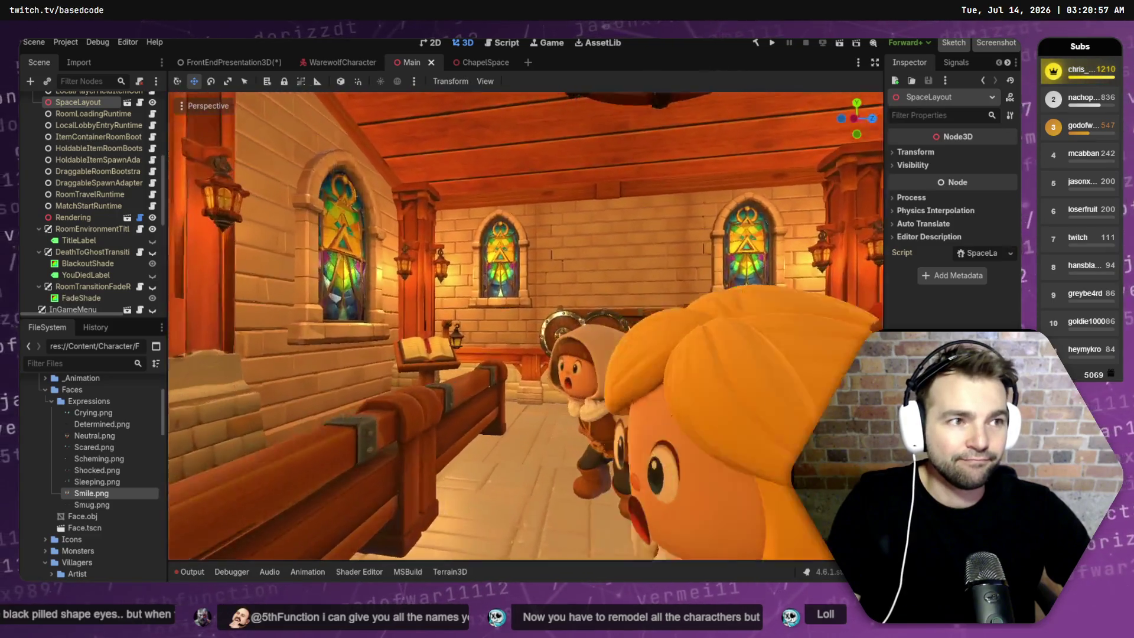